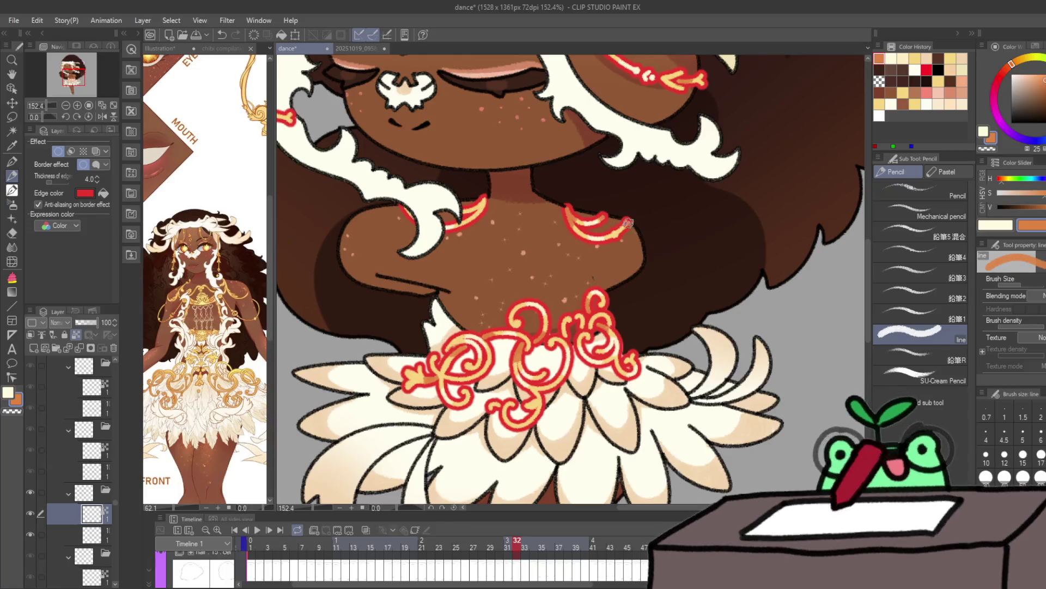
# Step: On frame 42, sample cream from the ornament and touch up the collar in cream and orange
pyautogui.press('Right')
pyautogui.press('Right')
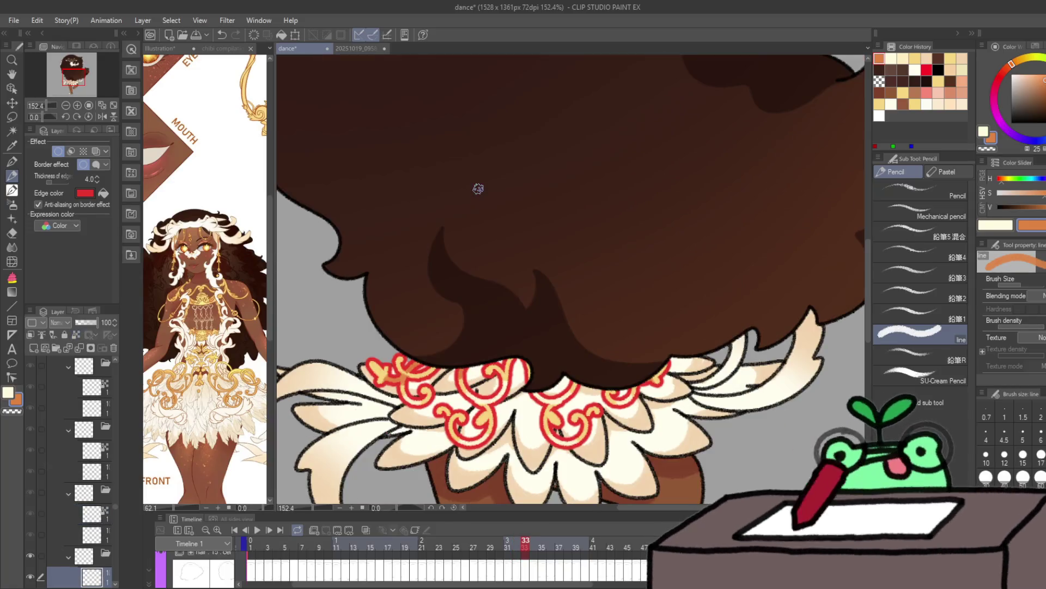
pyautogui.press('Right')
pyautogui.press('Right')
pyautogui.press('Right')
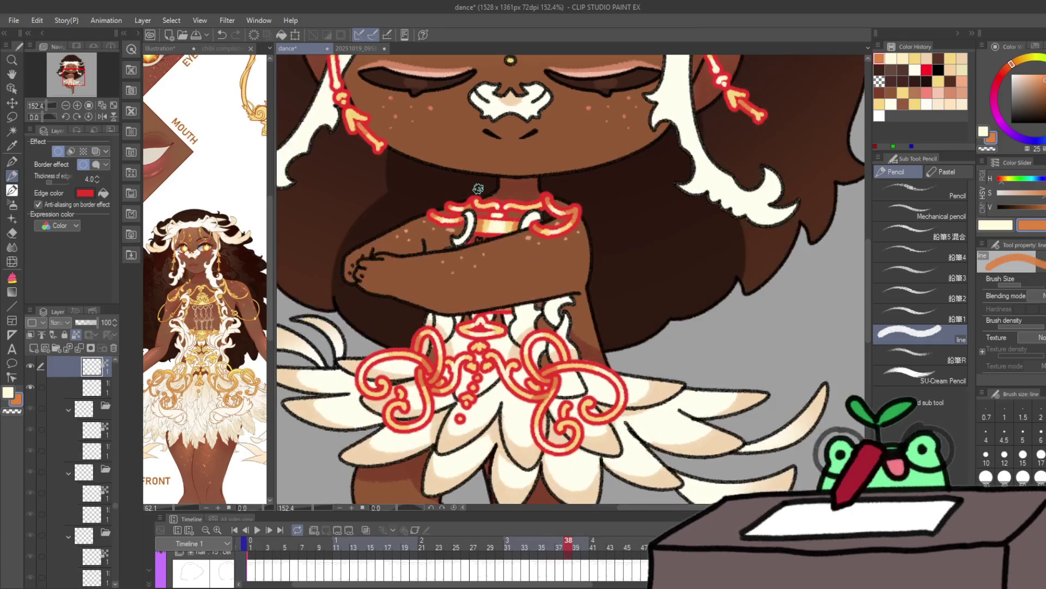
pyautogui.press('Right')
pyautogui.press('Right')
pyautogui.press('Right')
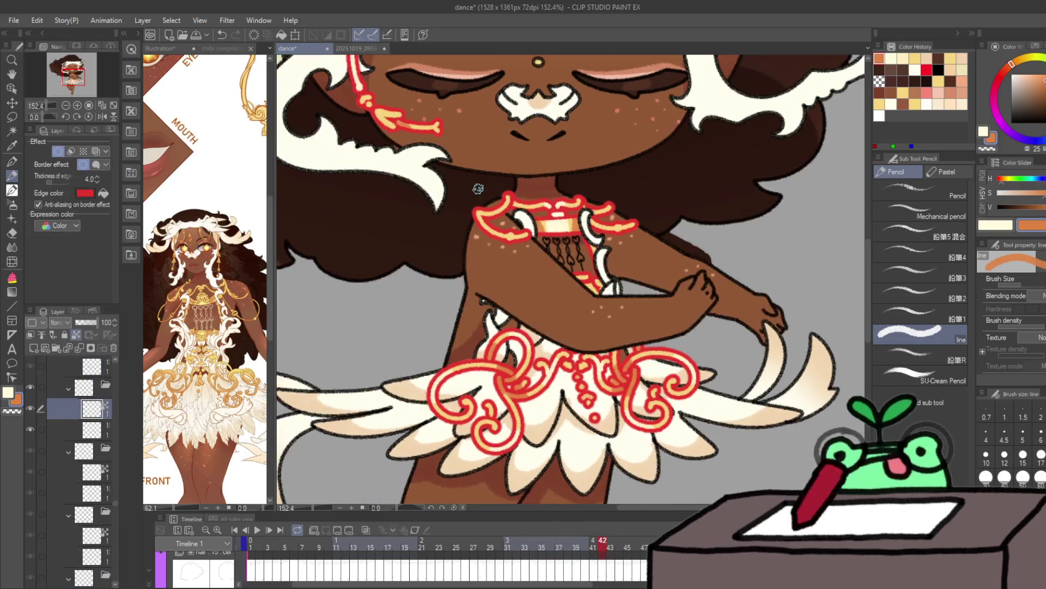
pyautogui.keyDown('ctrl'); pyautogui.keyDown('shift'); pyautogui.click(480, 217); pyautogui.keyUp('shift'); pyautogui.keyUp('ctrl')
pyautogui.keyDown('alt'); pyautogui.click(484, 219); pyautogui.keyUp('alt')
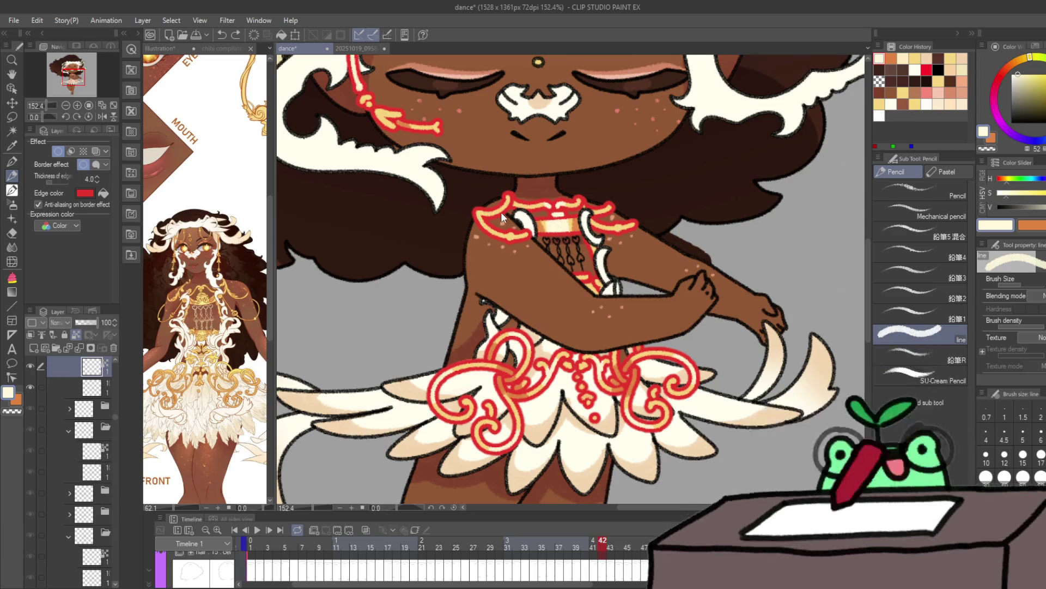
pyautogui.press('x')
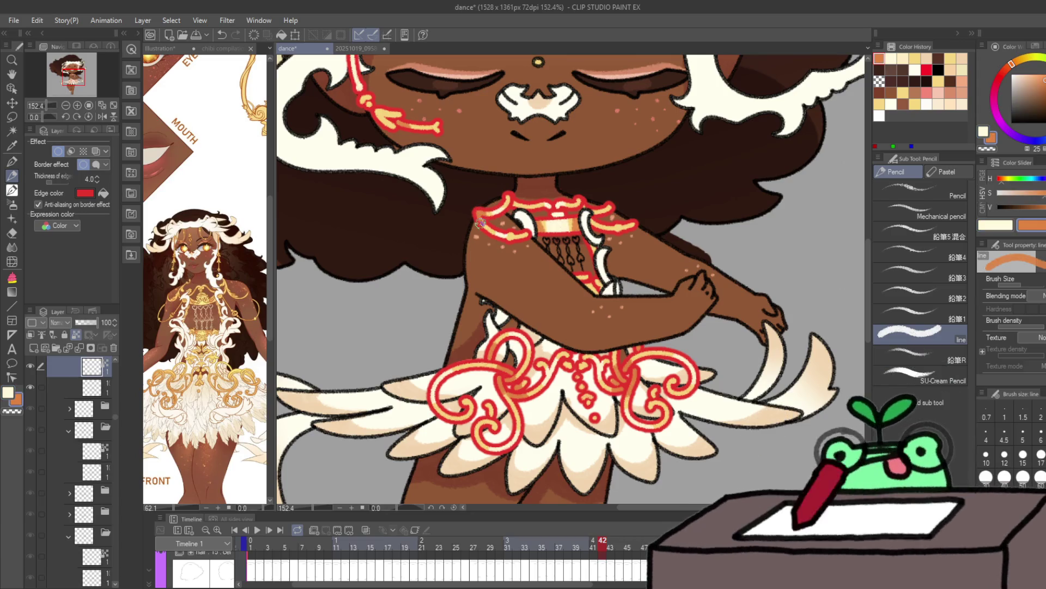
pyautogui.keyDown('alt'); pyautogui.click(590, 214); pyautogui.keyUp('alt')
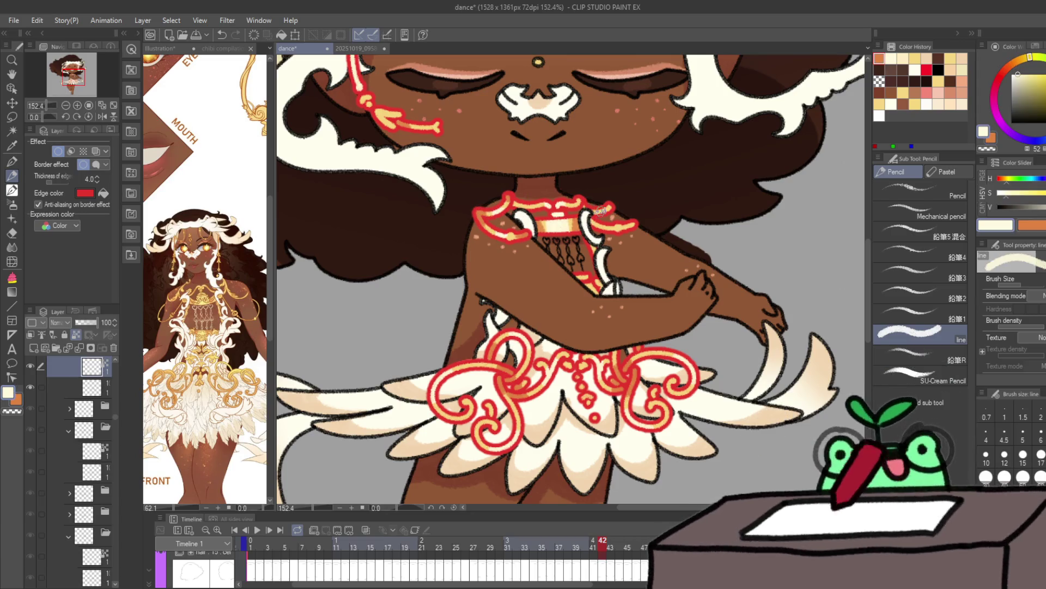
pyautogui.keyDown('ctrl'); pyautogui.keyDown('shift'); pyautogui.click(601, 211); pyautogui.keyUp('shift'); pyautogui.keyUp('ctrl')
pyautogui.press('x')
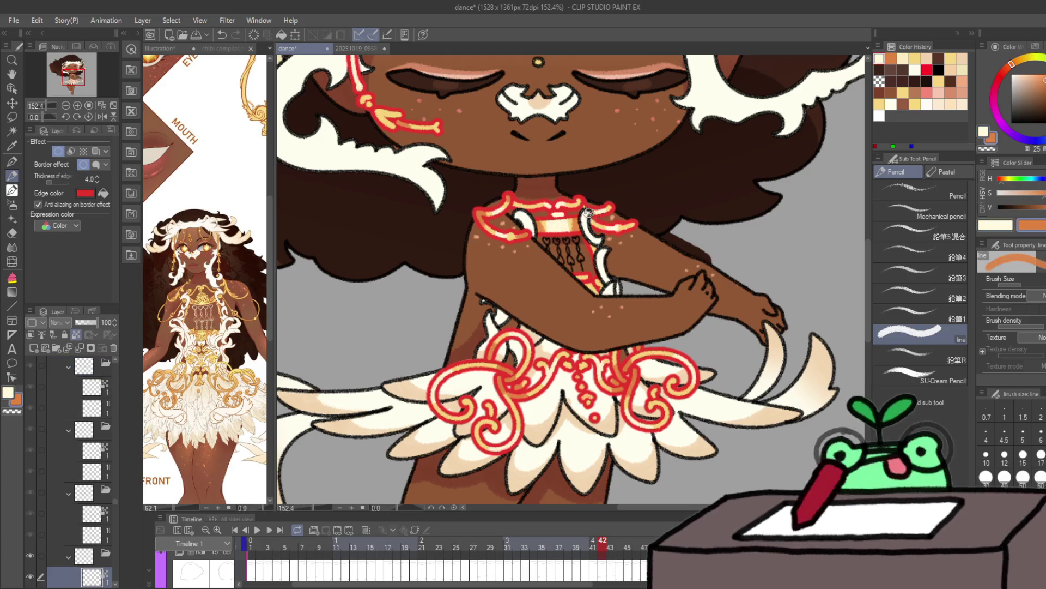
# Step: Touch up the red-bordered collar ornament in cream and orange on frames 43 and 44, reaching frame 45
pyautogui.press('.')
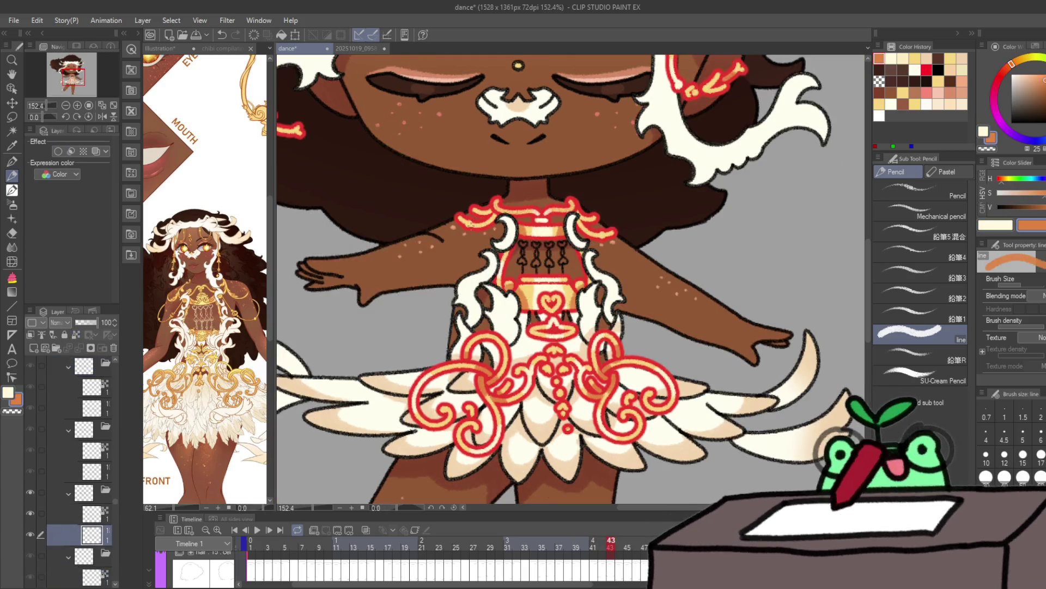
pyautogui.keyDown('ctrl'); pyautogui.keyDown('shift'); pyautogui.click(470, 223); pyautogui.keyUp('shift'); pyautogui.keyUp('ctrl')
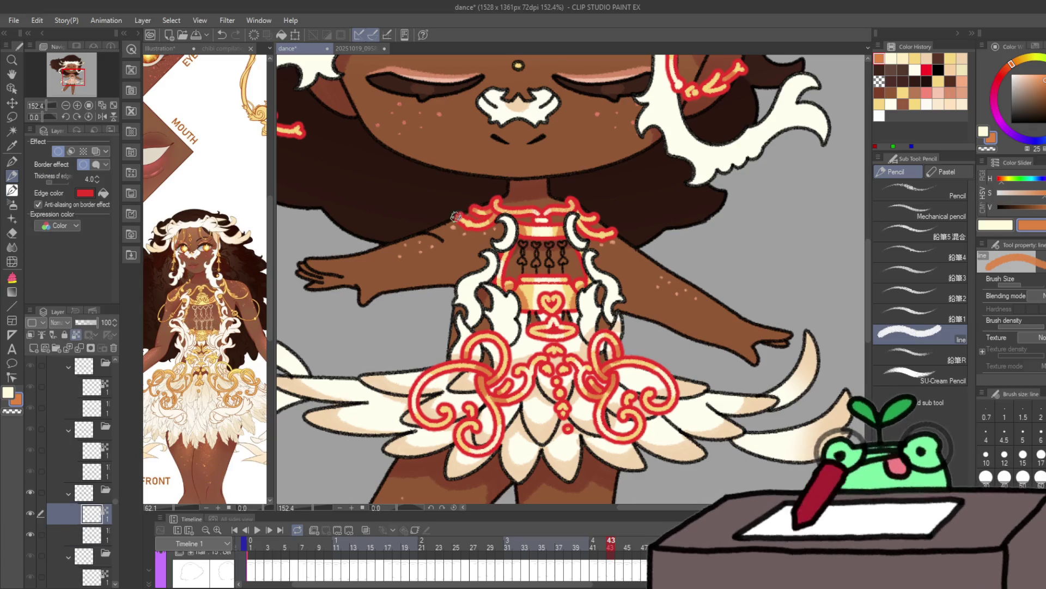
pyautogui.press('x')
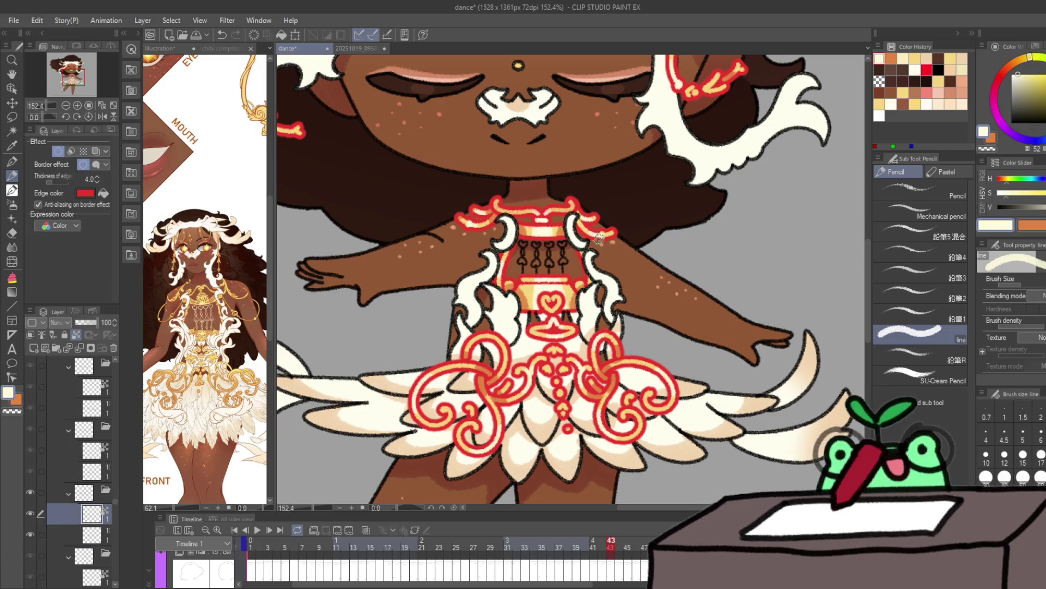
pyautogui.press('x')
pyautogui.press('.')
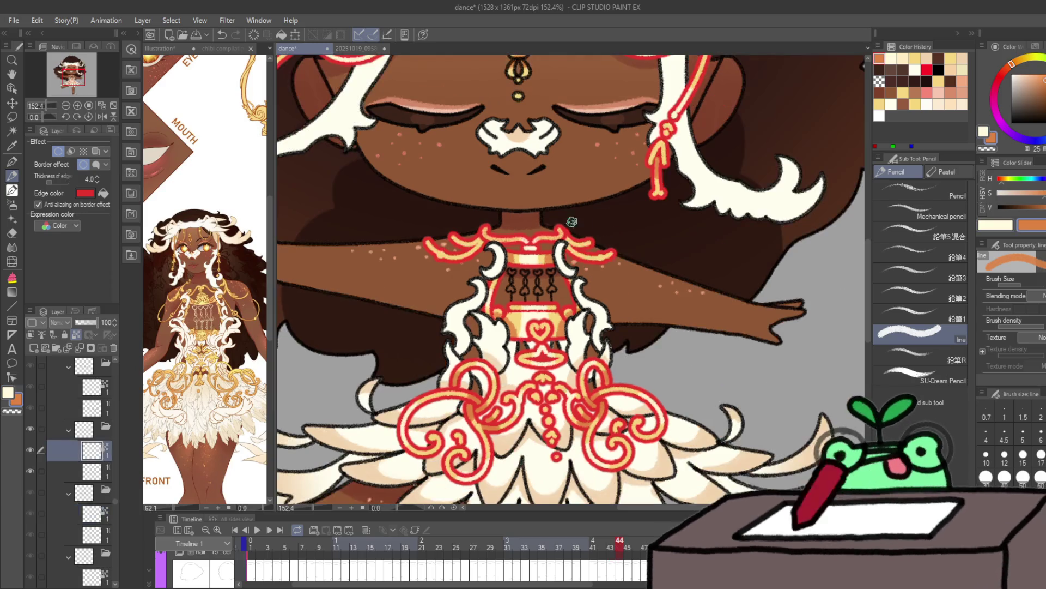
pyautogui.press('x')
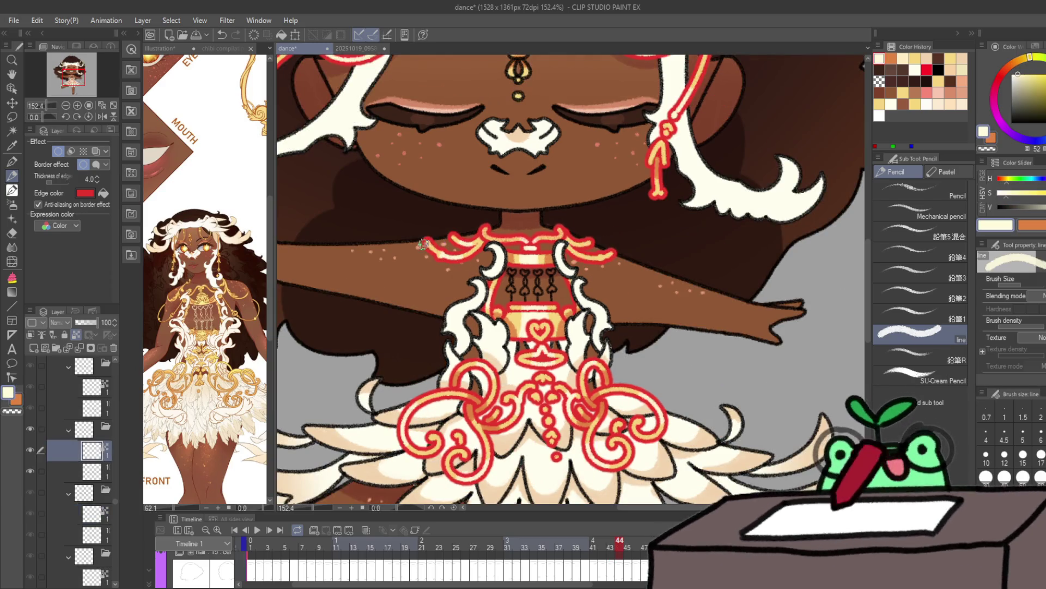
pyautogui.press('x')
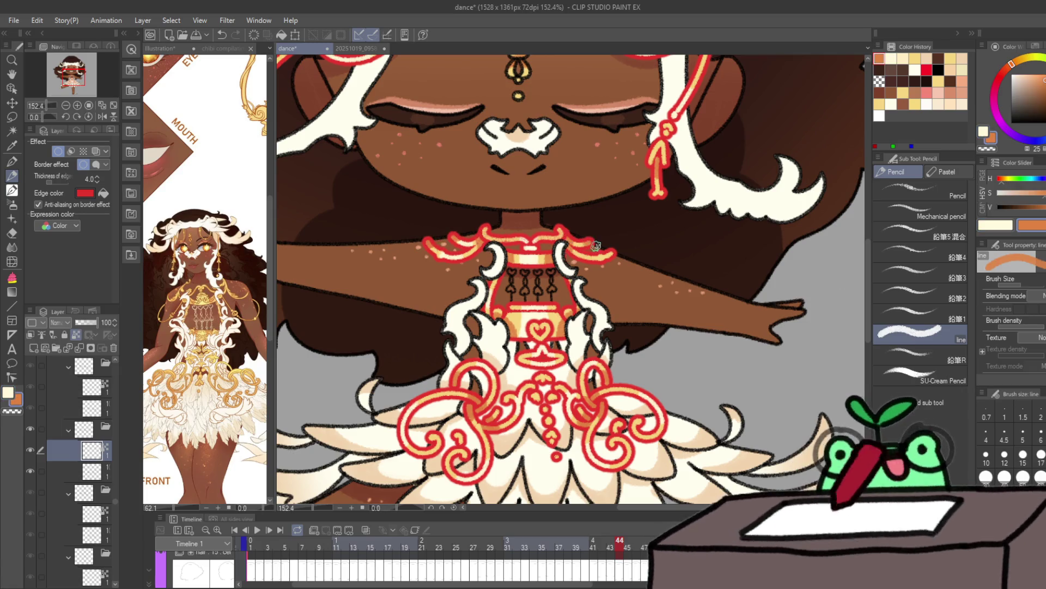
pyautogui.press('x')
pyautogui.hotkey('ctrl', 'Right')
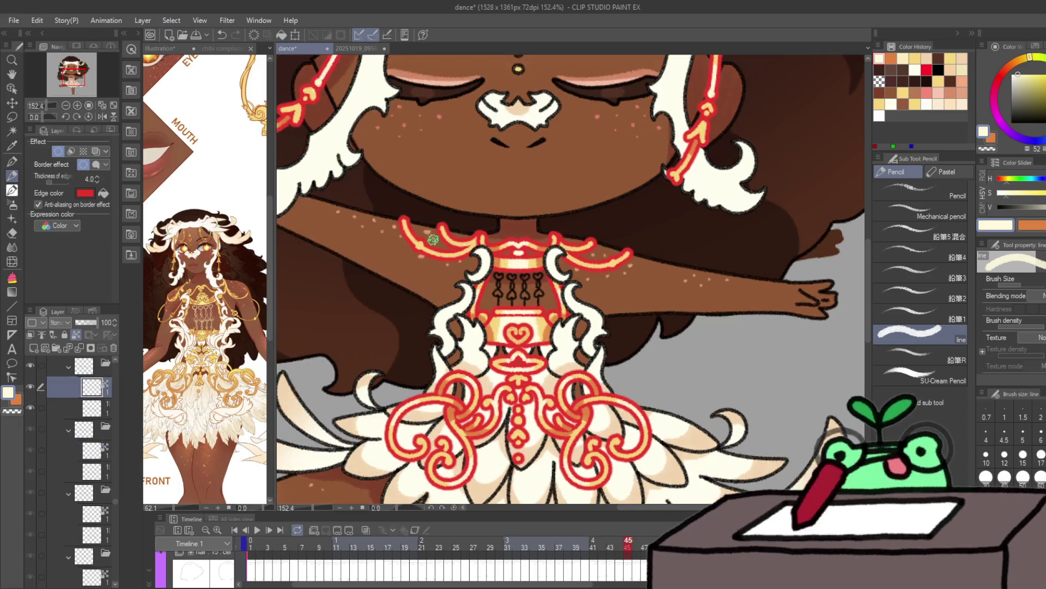
# Step: Touch up the collar ornaments in cream and orange on frames 45 through 47
pyautogui.press('x')
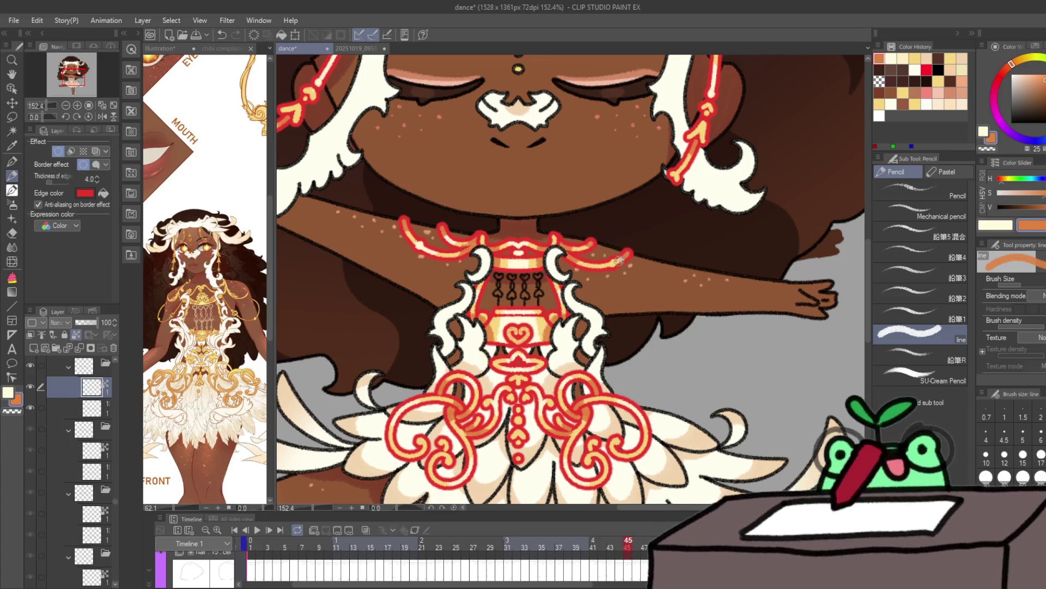
pyautogui.press('x')
pyautogui.press('Right')
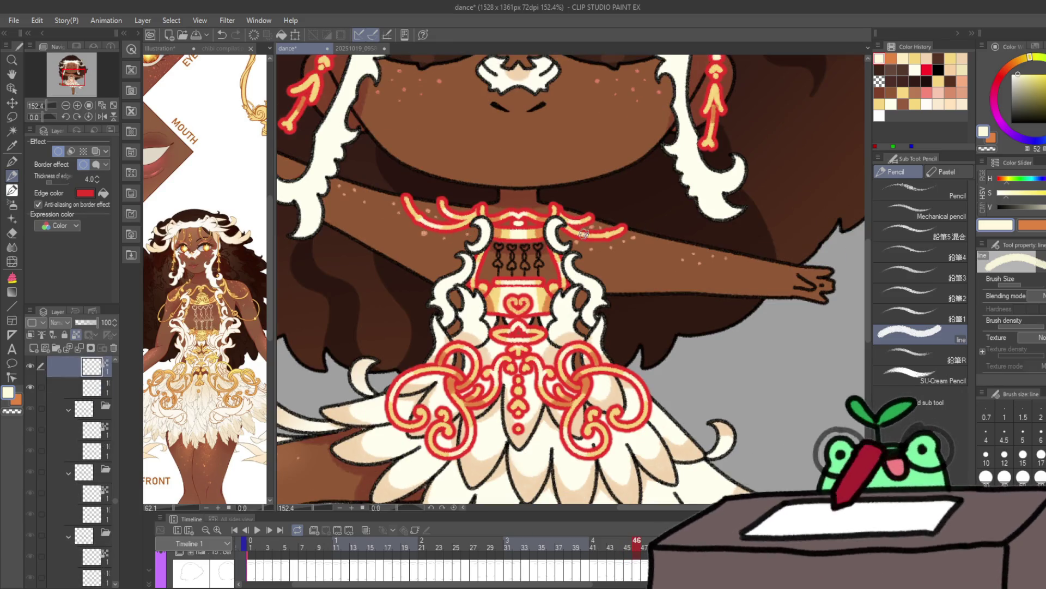
pyautogui.press('x')
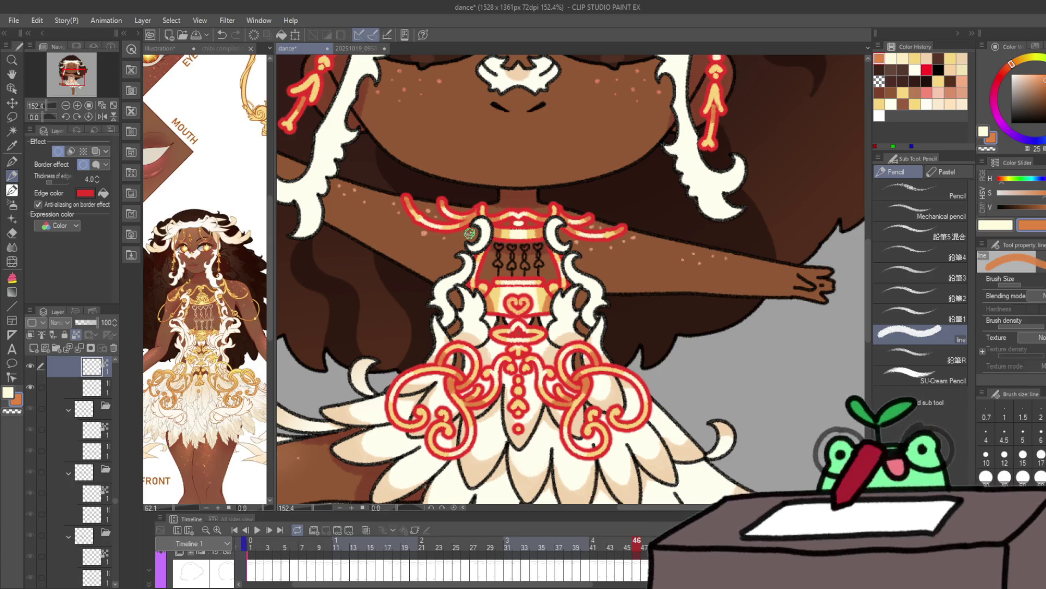
pyautogui.press('Right')
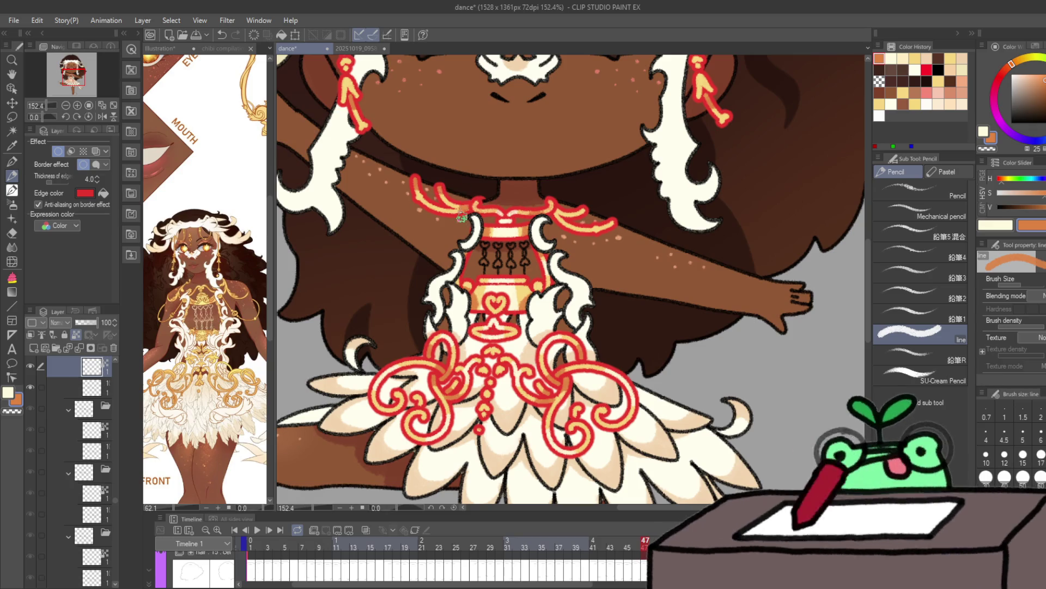
pyautogui.press('x')
pyautogui.press('x')
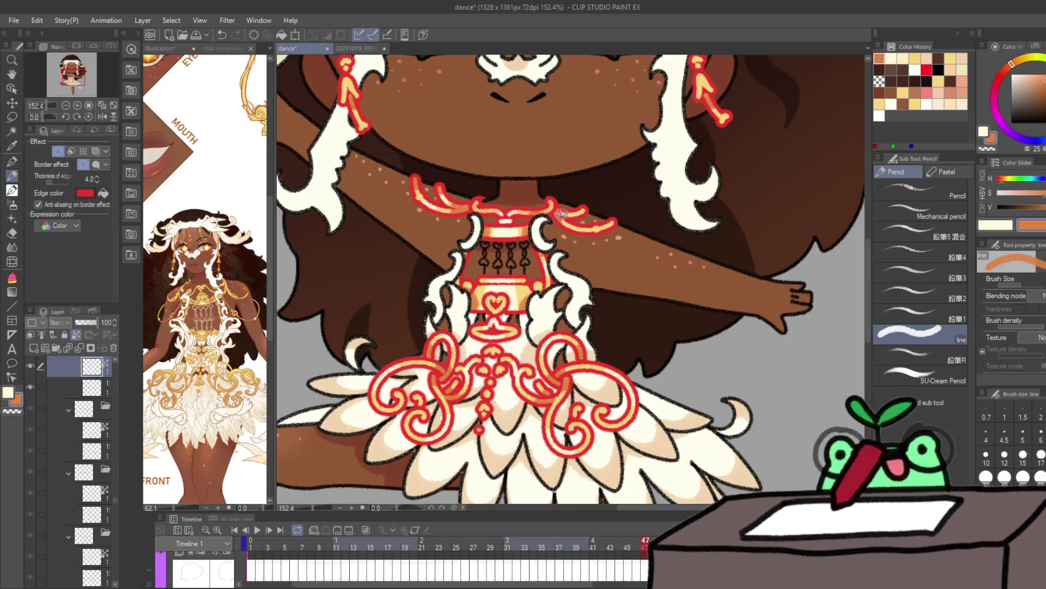
# Step: Continue collar touch-ups on the next frames and shade the right earring crescent's inner edge orange
pyautogui.press('x')
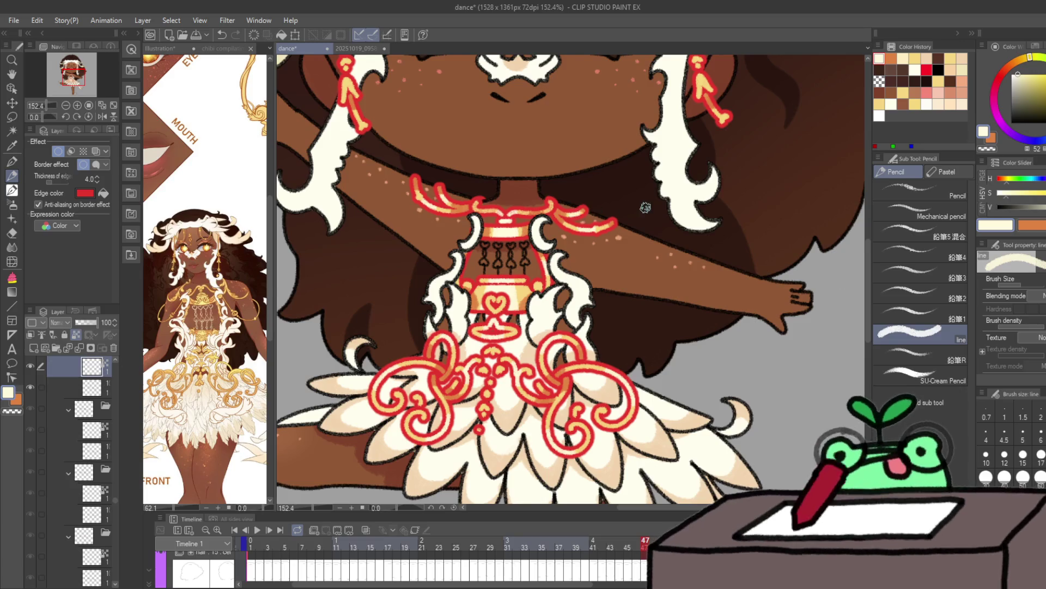
pyautogui.press('Right')
pyautogui.press('x')
pyautogui.press('x')
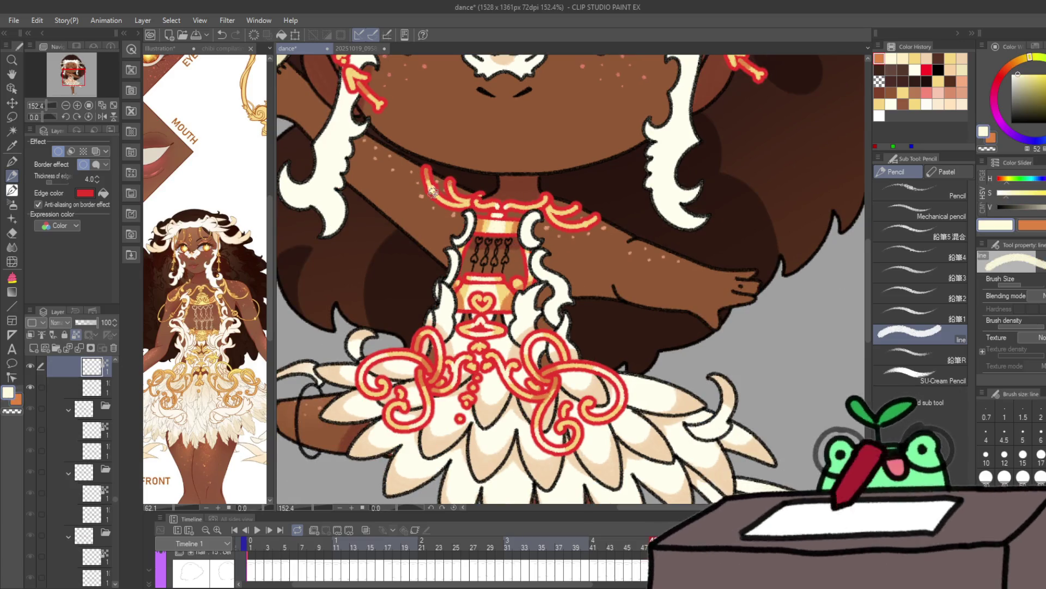
pyautogui.press('x')
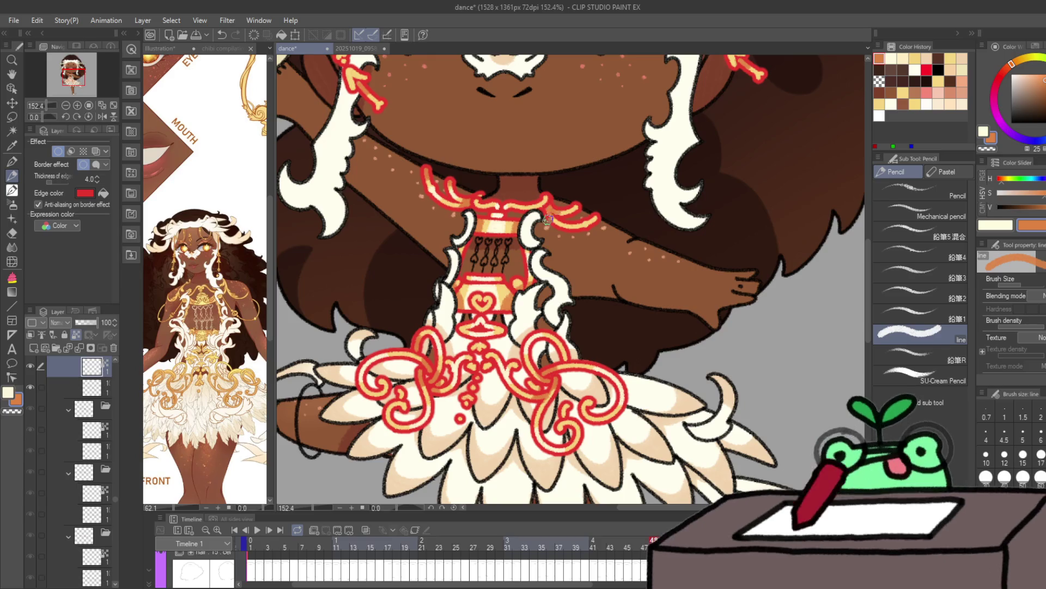
pyautogui.press('x')
pyautogui.press('Right')
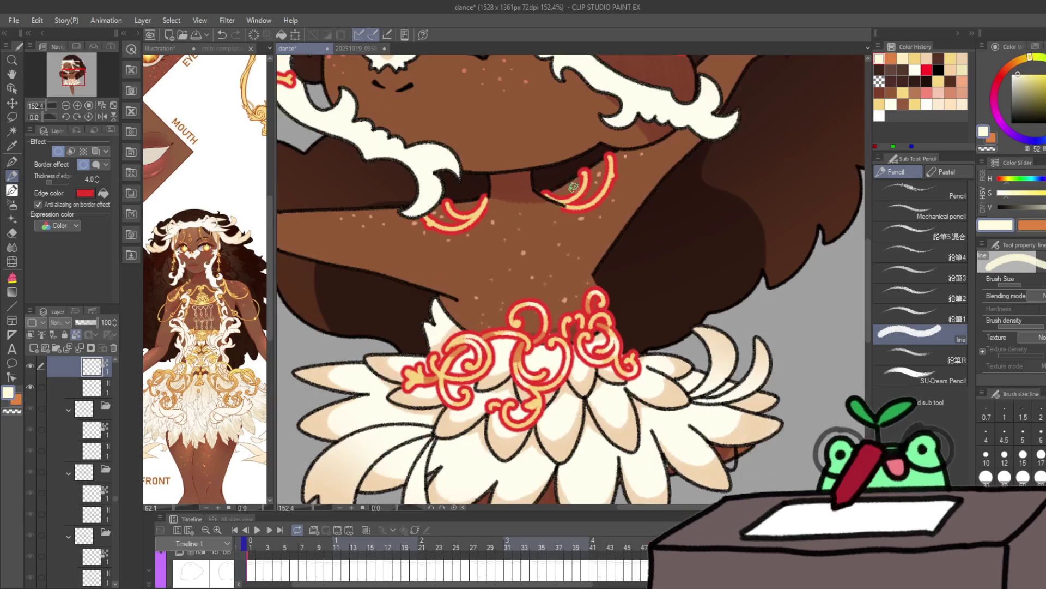
pyautogui.press('x')
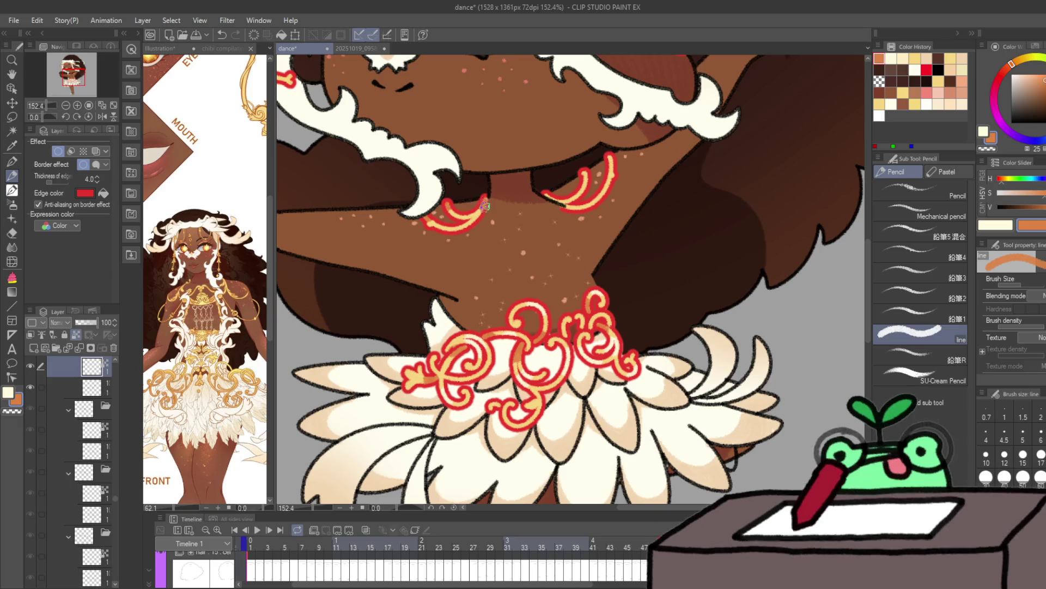
pyautogui.press('x')
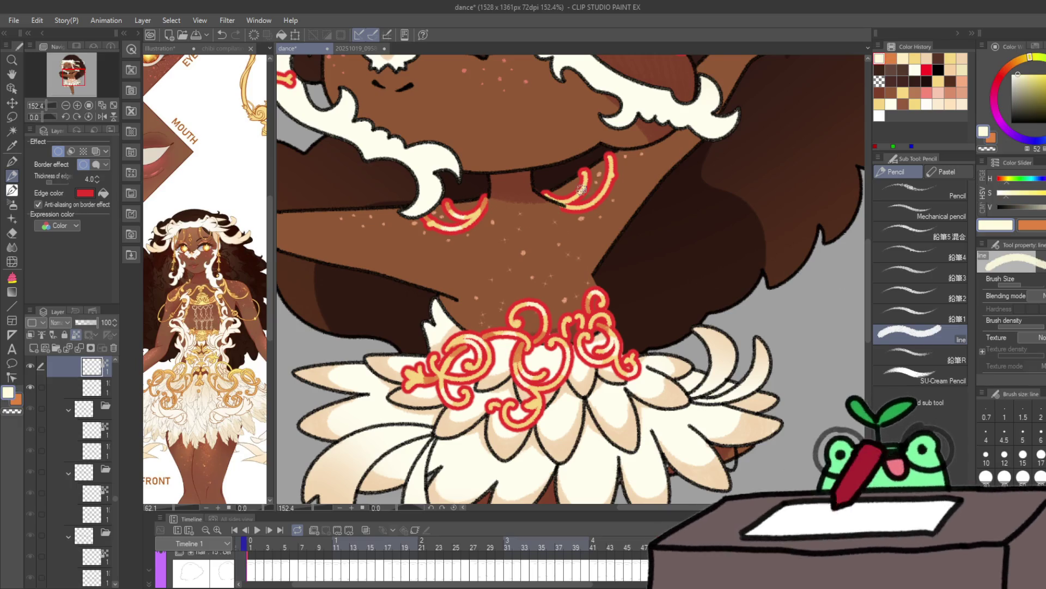
pyautogui.press('x')
pyautogui.moveTo(569, 210)
pyautogui.mouseDown()
pyautogui.moveTo(543, 191)
pyautogui.moveTo(583, 176)
pyautogui.mouseUp()
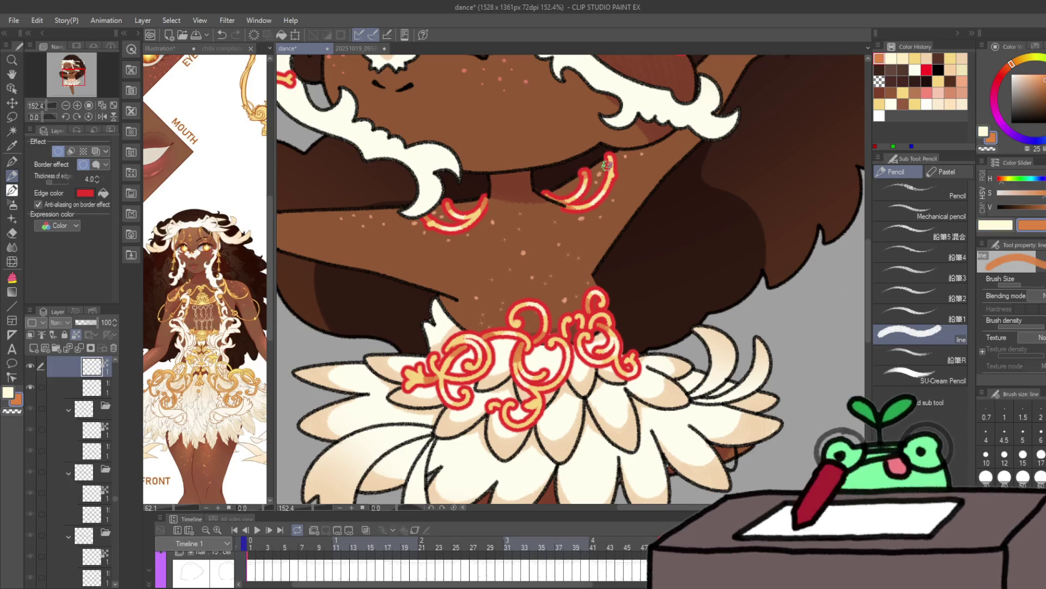
pyautogui.press('Right')
pyautogui.press('Right')
pyautogui.press('Right')
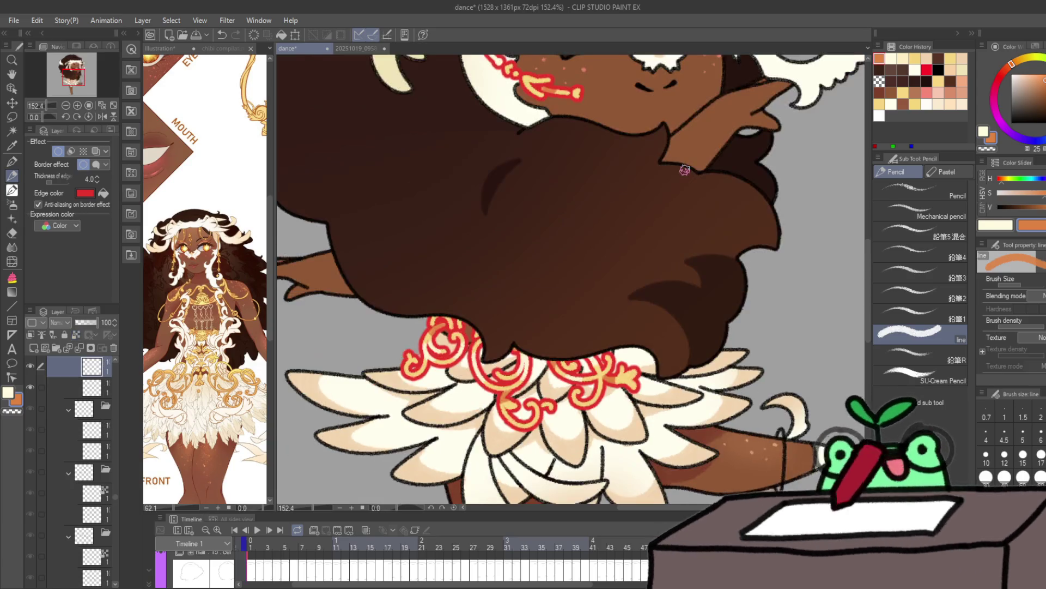
# Step: Shade along the earring curve in orange and select the arms cels to retouch
pyautogui.press('x')
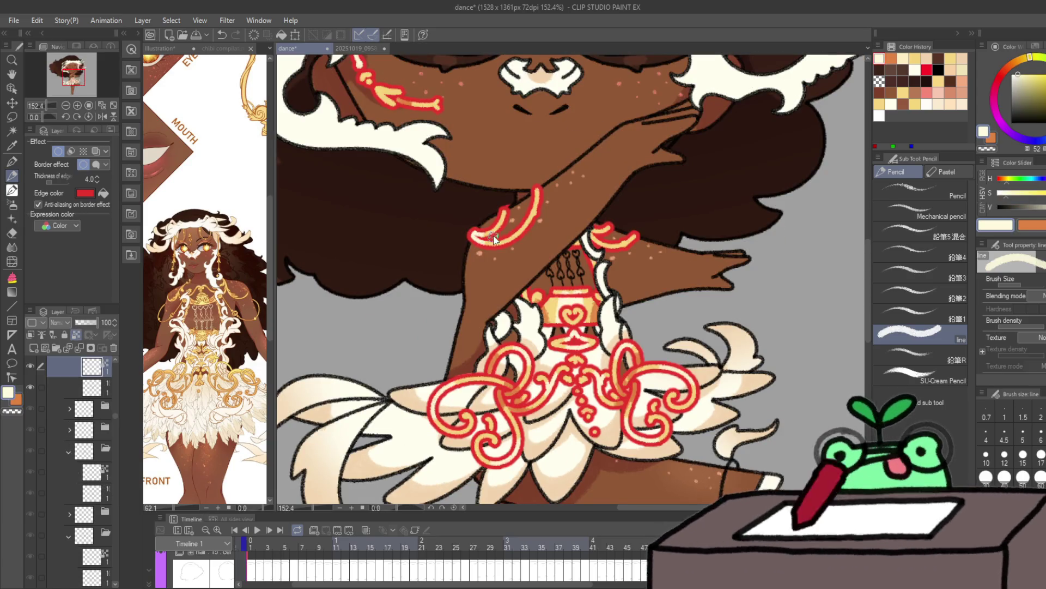
pyautogui.press('x')
pyautogui.moveTo(474, 235); pyautogui.dragTo(537, 191)
pyautogui.keyDown('ctrl'); pyautogui.click(603, 225); pyautogui.keyUp('ctrl')
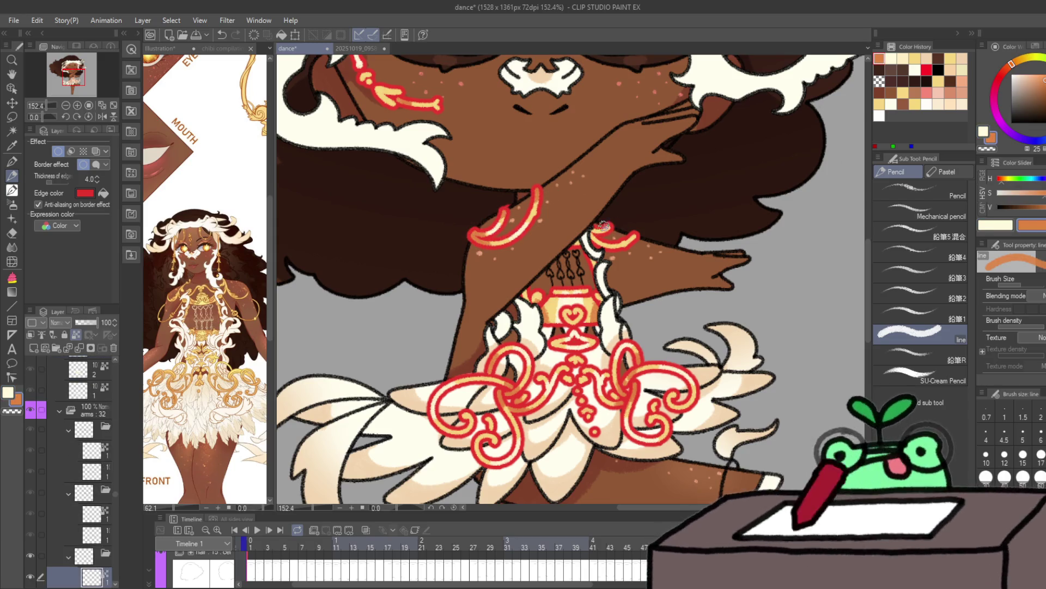
pyautogui.press('x')
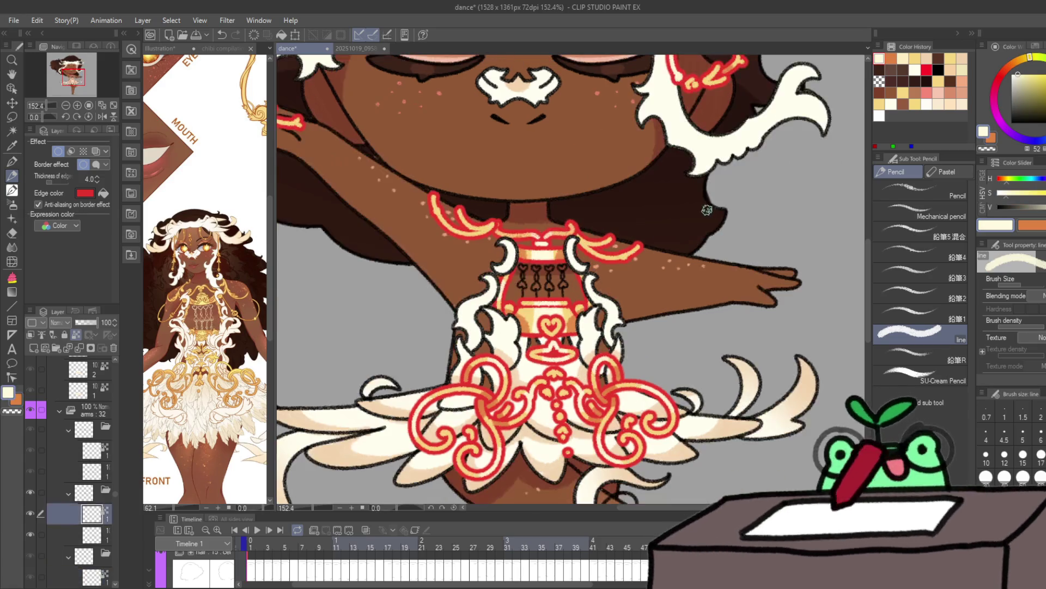
pyautogui.press('pageup')
pyautogui.keyDown('ctrl'); pyautogui.click(444, 229); pyautogui.keyUp('ctrl')
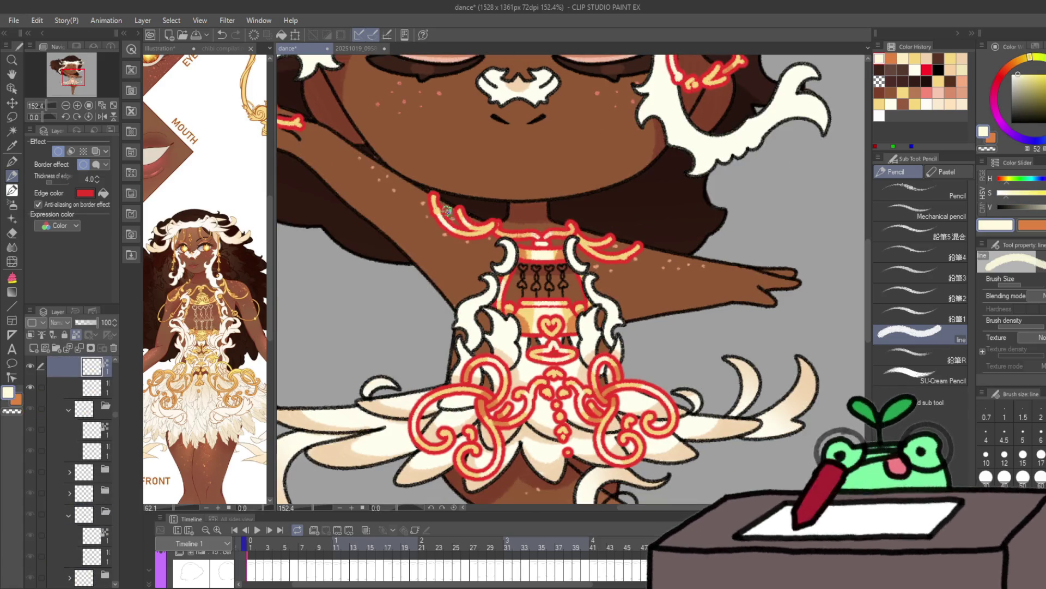
pyautogui.press('x')
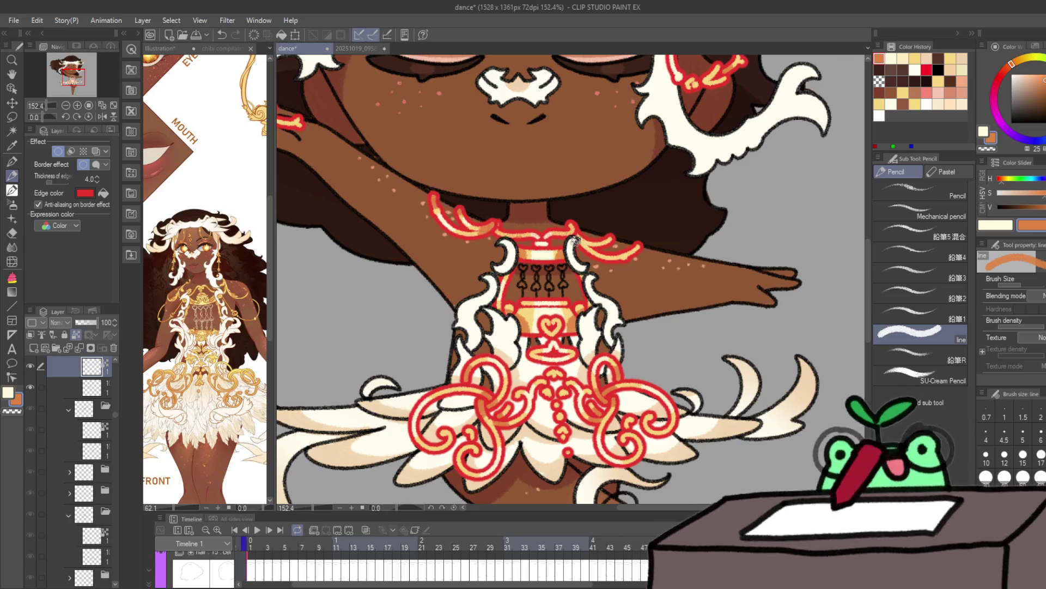
# Step: Retouch the neckline trim with an orange outline and cream dab on the next arms cel
pyautogui.keyDown('ctrl'); pyautogui.click(584, 243); pyautogui.keyUp('ctrl')
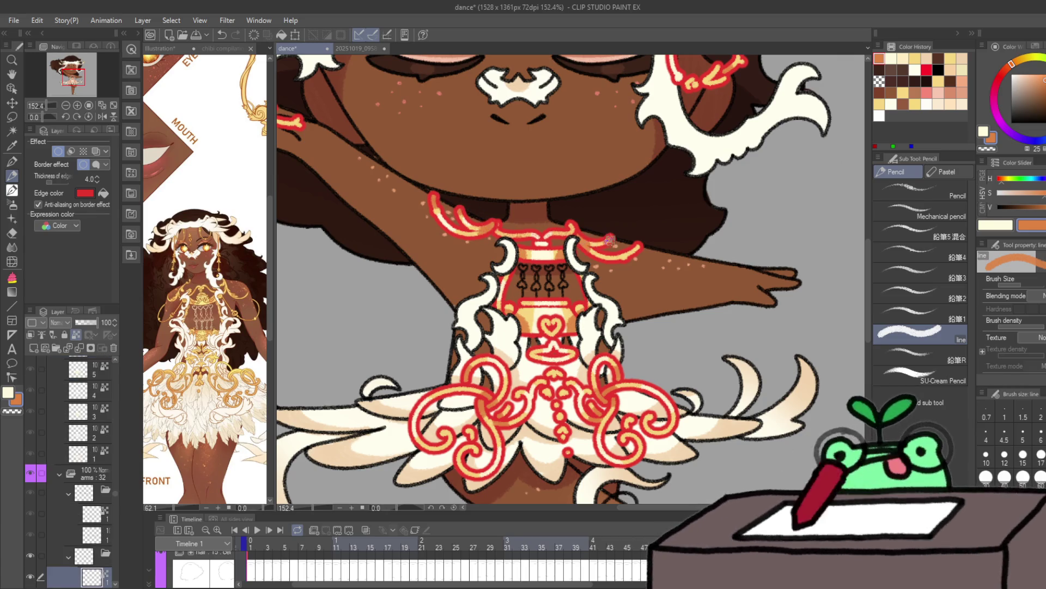
pyautogui.press('x')
pyautogui.press('x')
pyautogui.hotkey('alt', ']')
pyautogui.press('x')
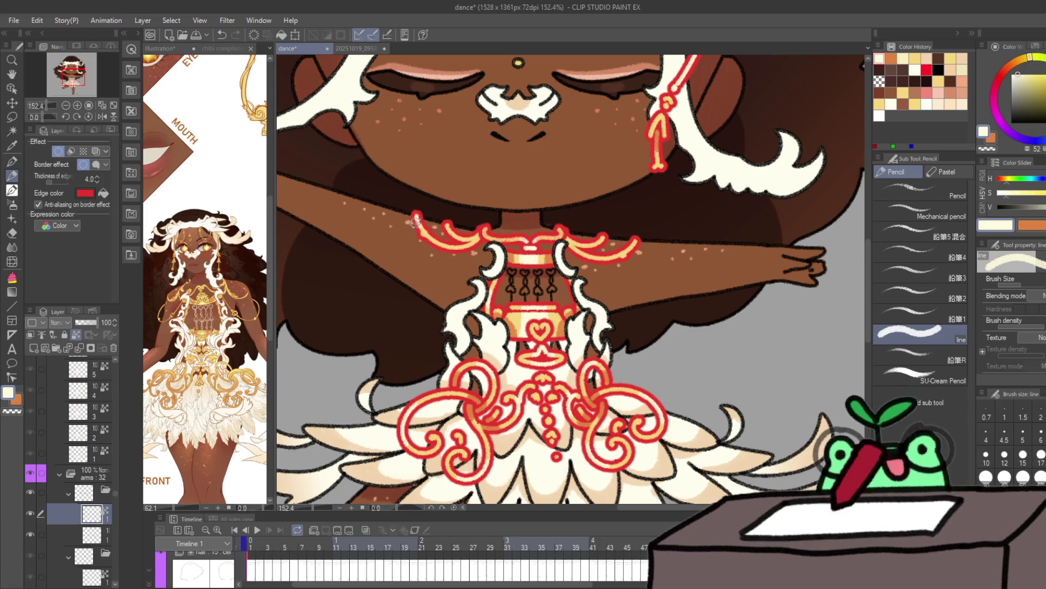
pyautogui.press('x')
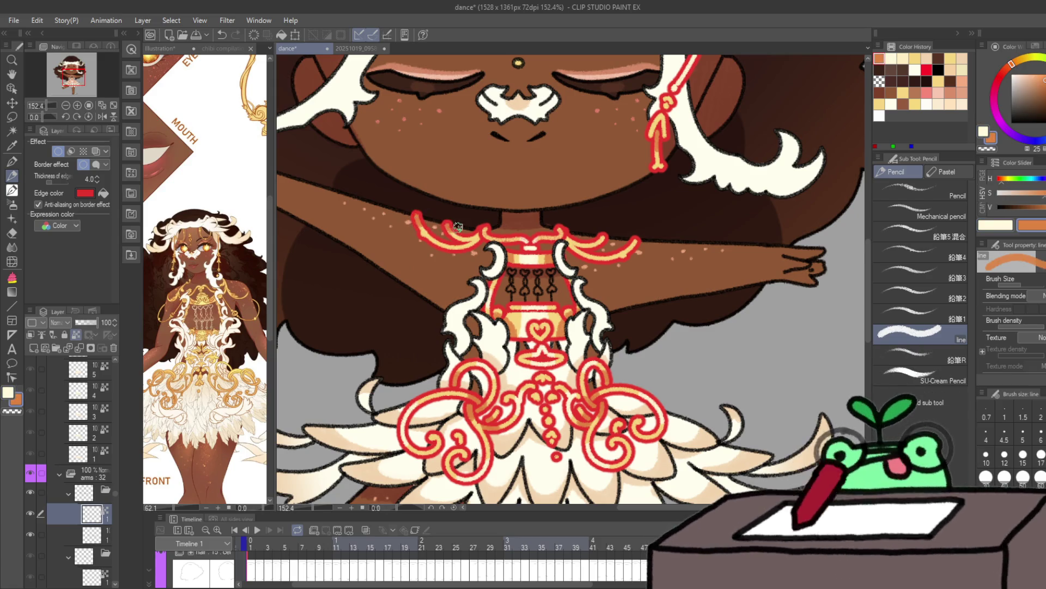
pyautogui.press('x')
pyautogui.press('x')
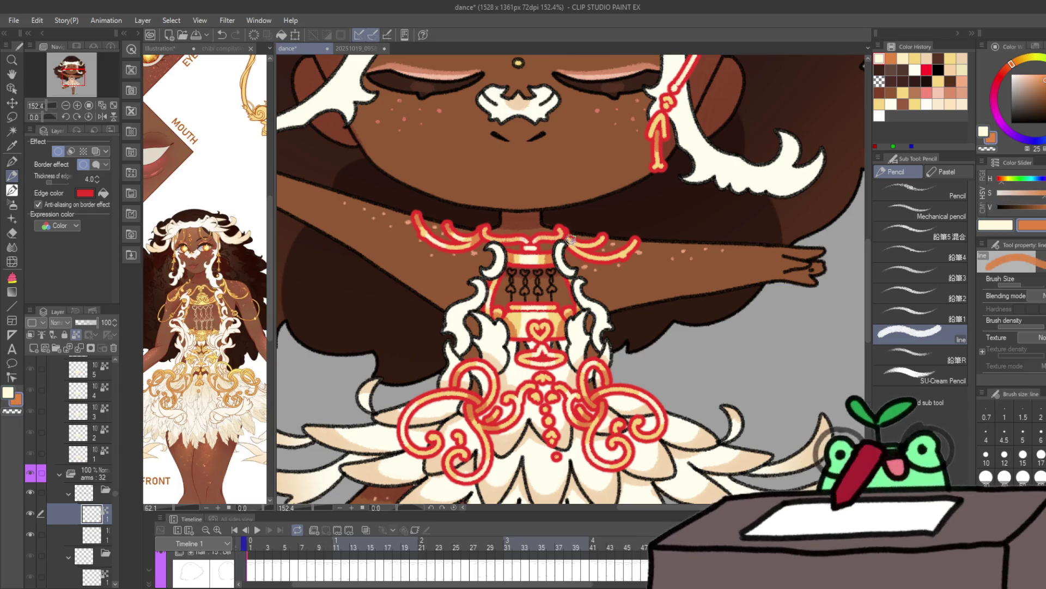
pyautogui.moveTo(573, 244); pyautogui.dragTo(608, 242)
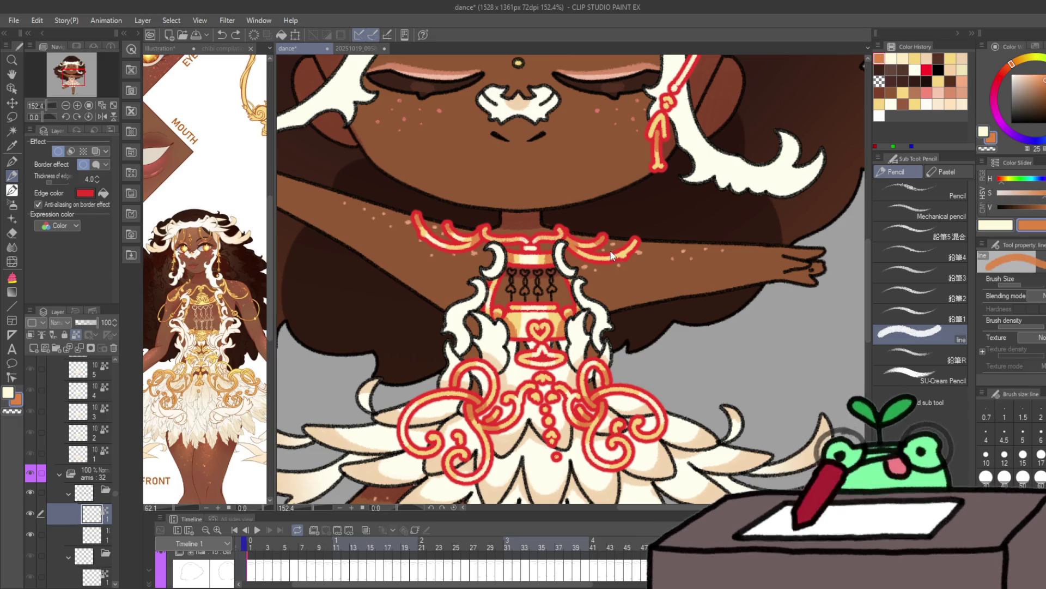
pyautogui.press('x')
pyautogui.click(599, 247)
pyautogui.press('x')
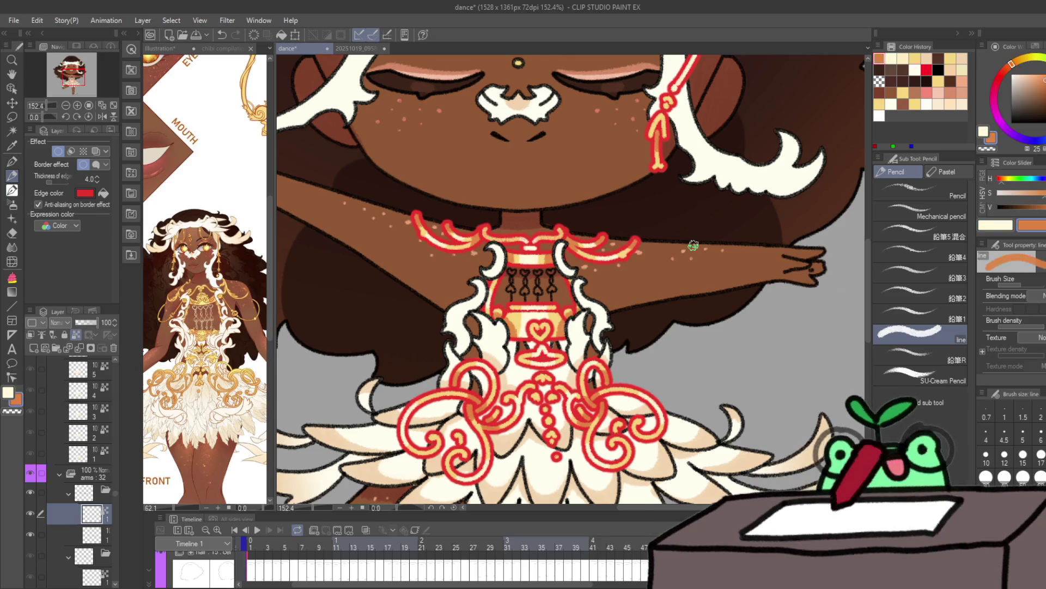
pyautogui.press('Right')
pyautogui.press('Right')
pyautogui.press('Right')
pyautogui.press('Right')
pyautogui.press('Right')
pyautogui.press('Right')
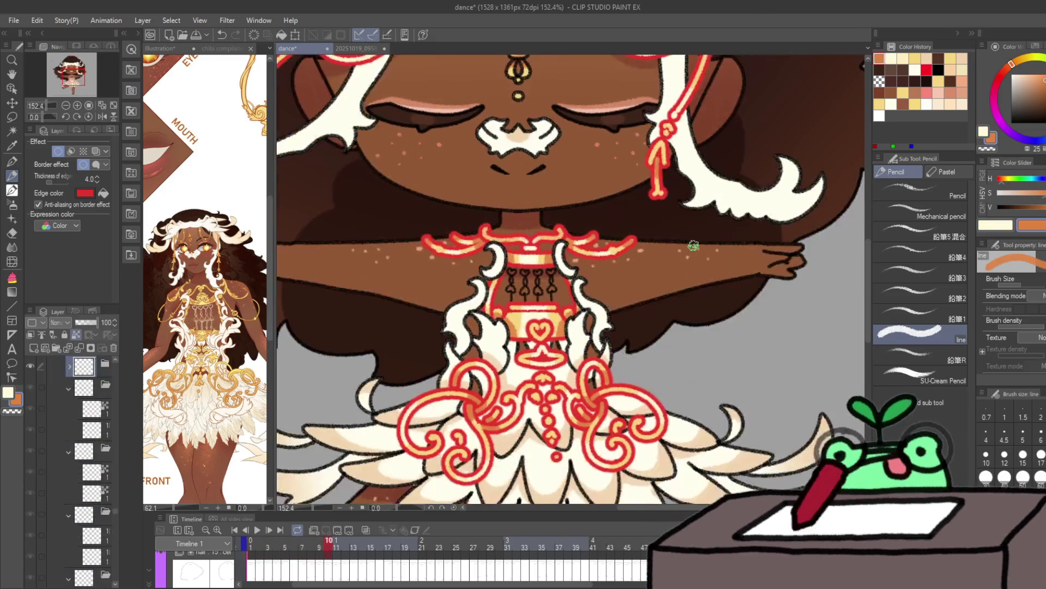
pyautogui.press('Right')
pyautogui.press('Right')
pyautogui.press('Right')
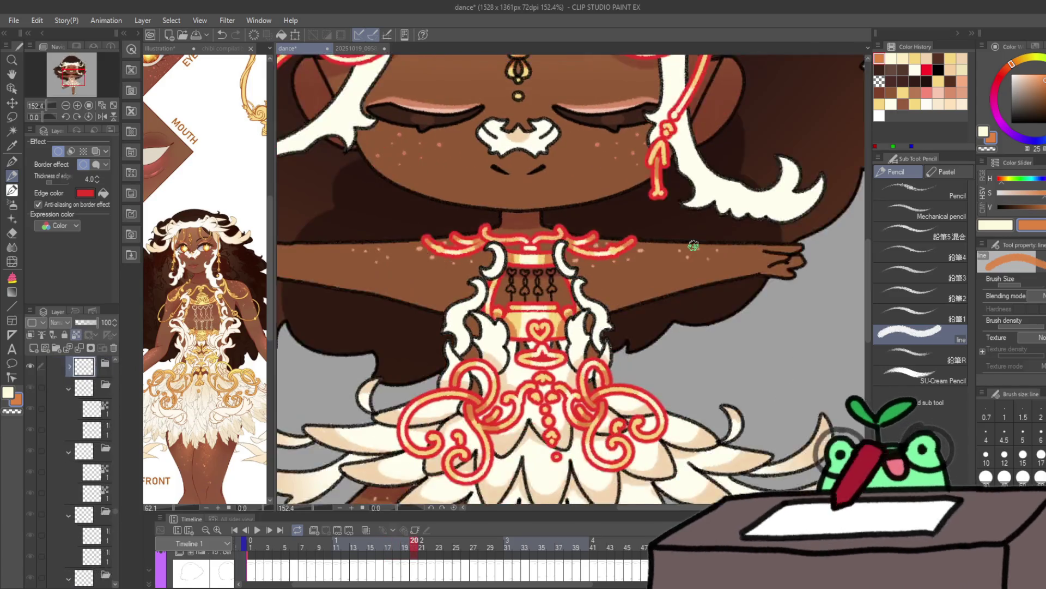
# Step: Zoom out to the whole dancer, play the loop, stop it and scrub back to frame 5
pyautogui.scroll(-5, 714, 309)
pyautogui.scroll(2, 782, 354)
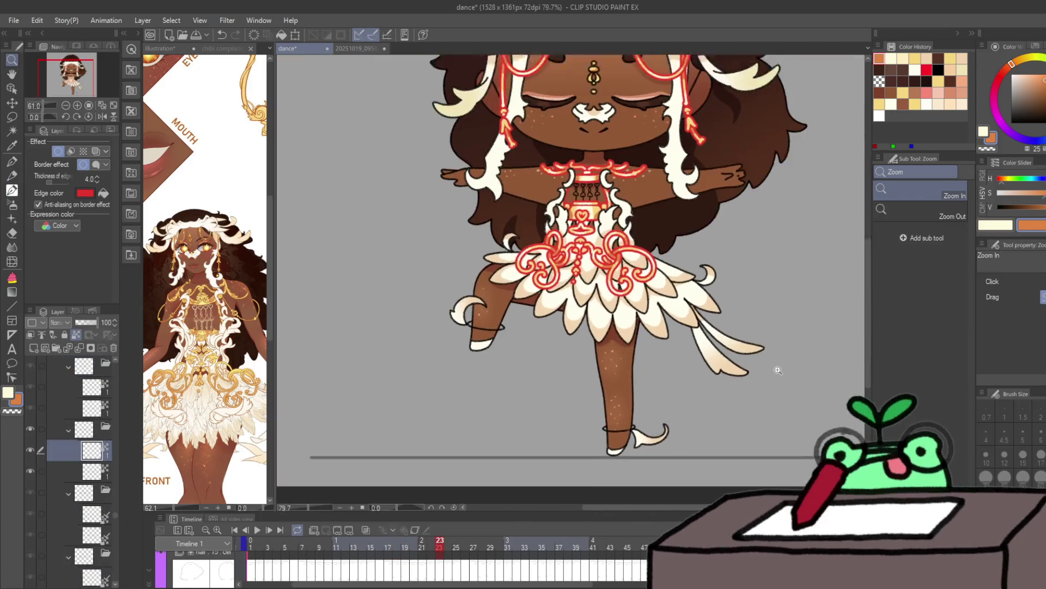
pyautogui.press('Right')
pyautogui.press('Right')
pyautogui.press('Right')
pyautogui.scroll(-3, 678, 314)
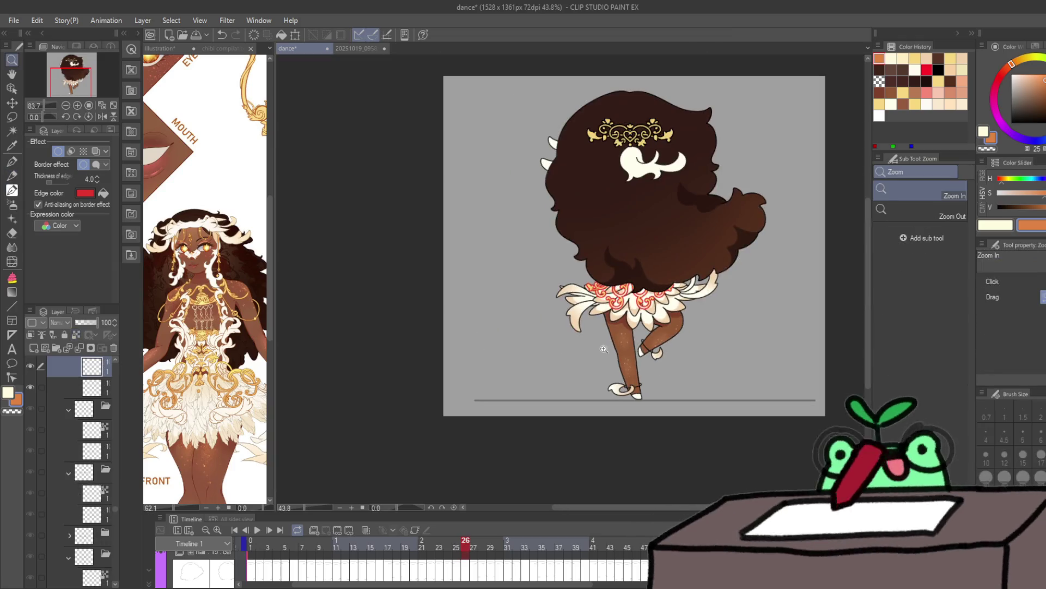
pyautogui.click(265, 531)
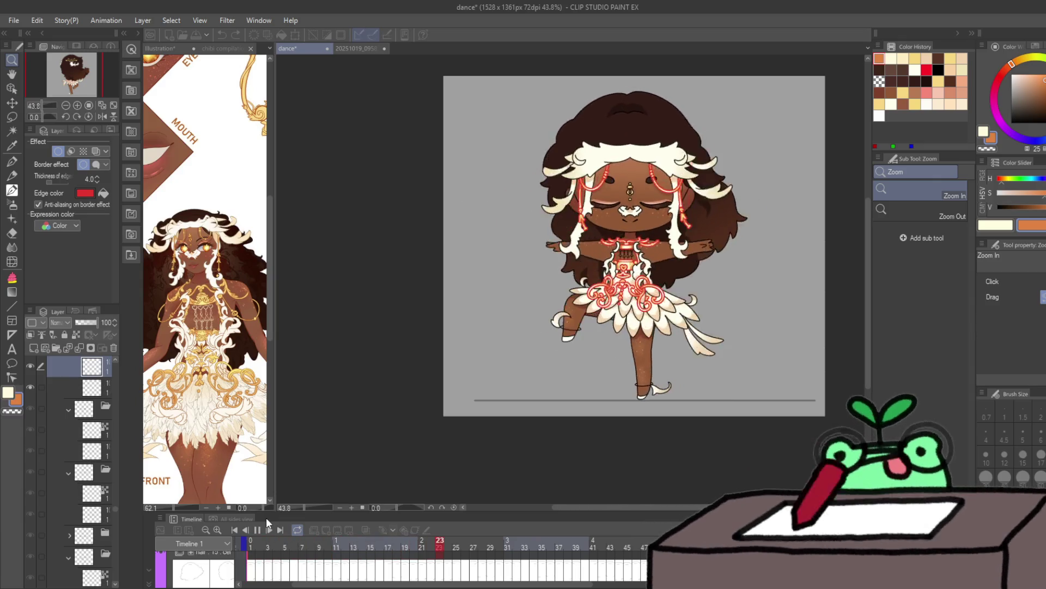
pyautogui.press('space')
pyautogui.moveTo(352, 547)
pyautogui.mouseDown()
pyautogui.moveTo(217, 540)
pyautogui.moveTo(324, 543)
pyautogui.mouseUp()
pyautogui.click(723, 140)
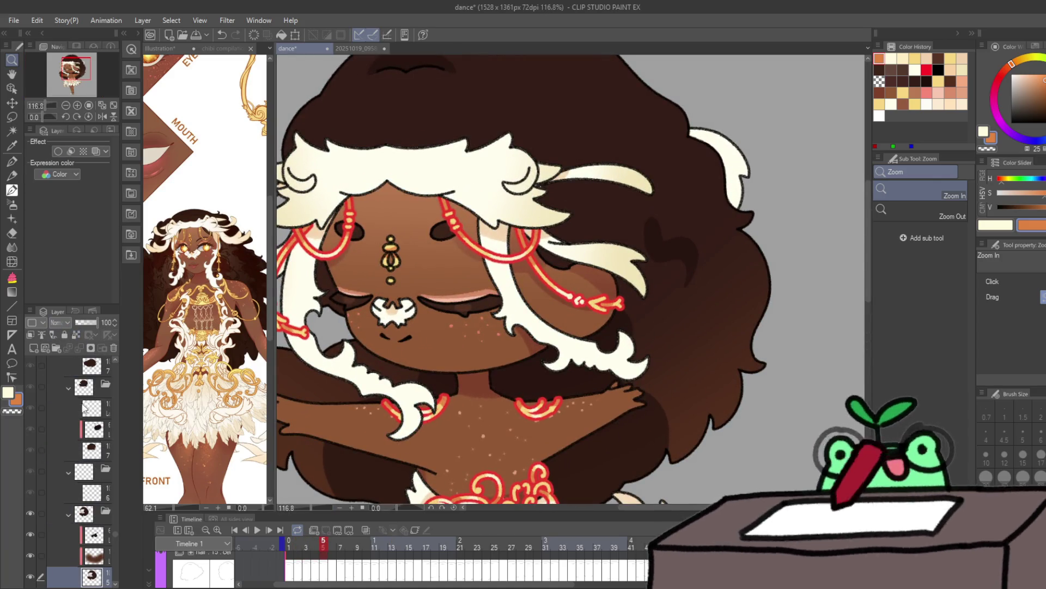
# Step: Airbrush a soft cream glow on the hair by the ear, clip it below, and erase the excess
pyautogui.click(94, 535)
pyautogui.click(12, 204)
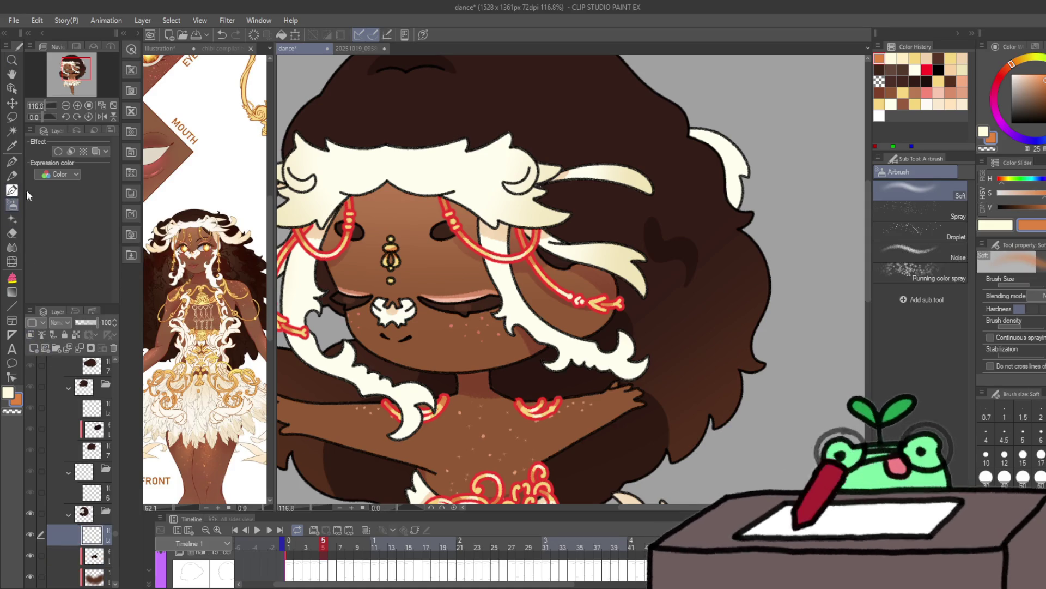
pyautogui.click(219, 299)
pyautogui.scroll(-5, 219, 299)
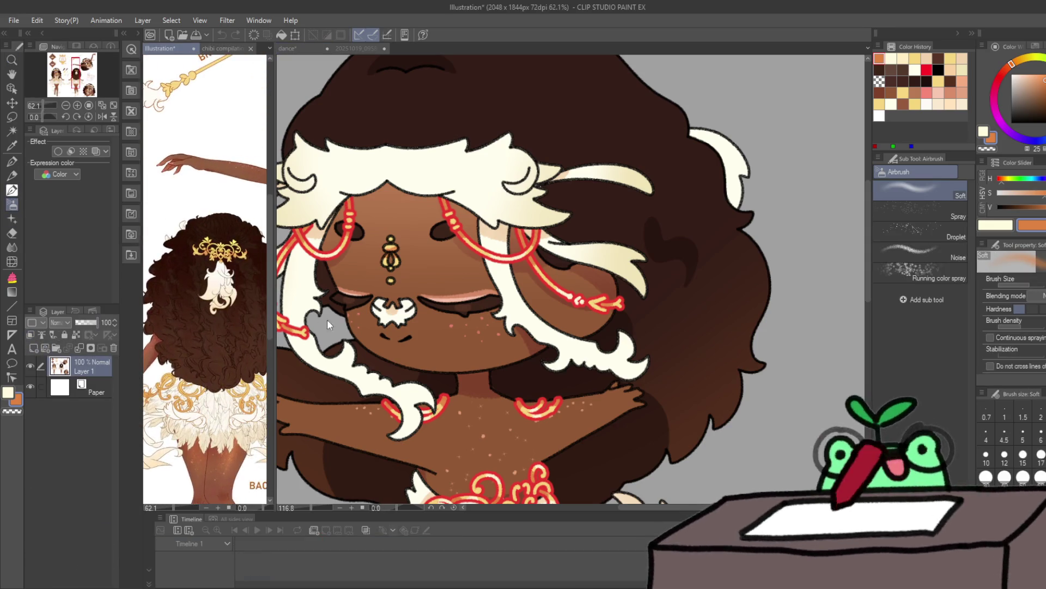
pyautogui.click(602, 366)
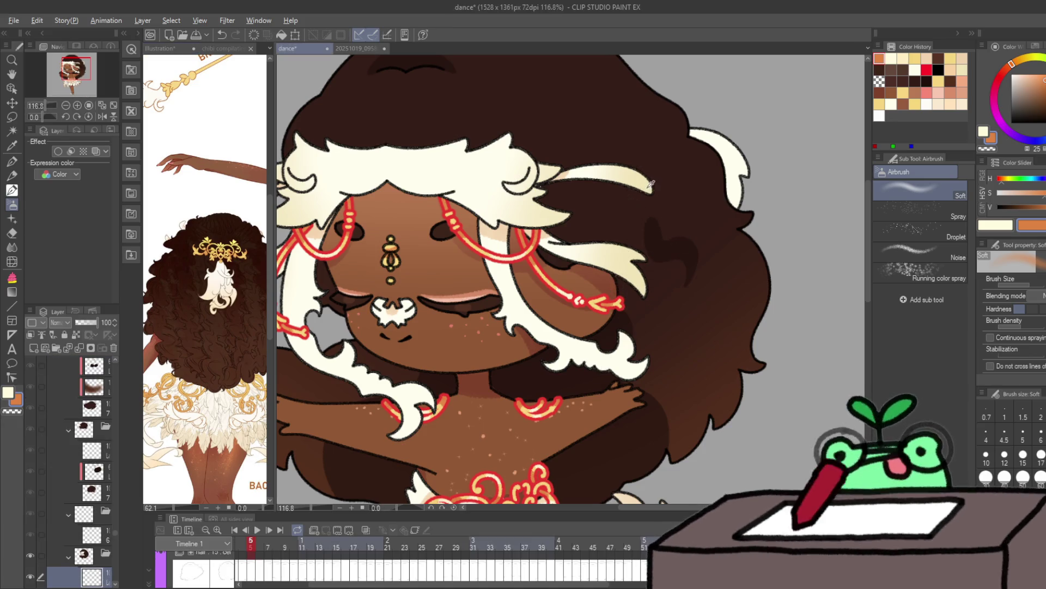
pyautogui.moveTo(745, 177)
pyautogui.mouseDown()
pyautogui.moveTo(763, 147)
pyautogui.moveTo(720, 142)
pyautogui.mouseUp()
pyautogui.click(32, 334)
pyautogui.press('e')
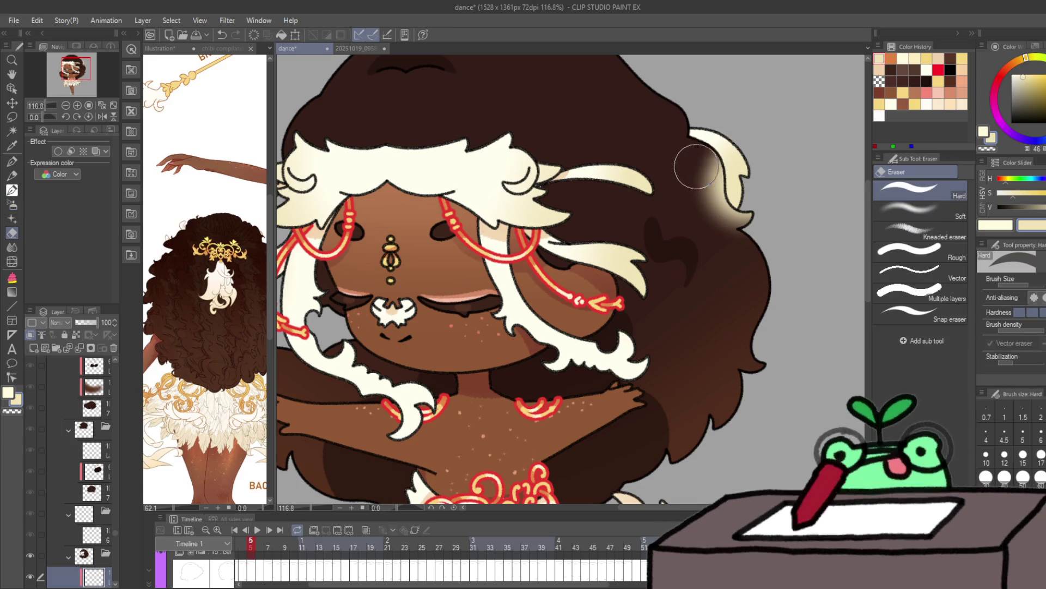
pyautogui.moveTo(699, 176)
pyautogui.mouseDown()
pyautogui.moveTo(713, 223)
pyautogui.moveTo(749, 238)
pyautogui.mouseUp()
pyautogui.press('Right')
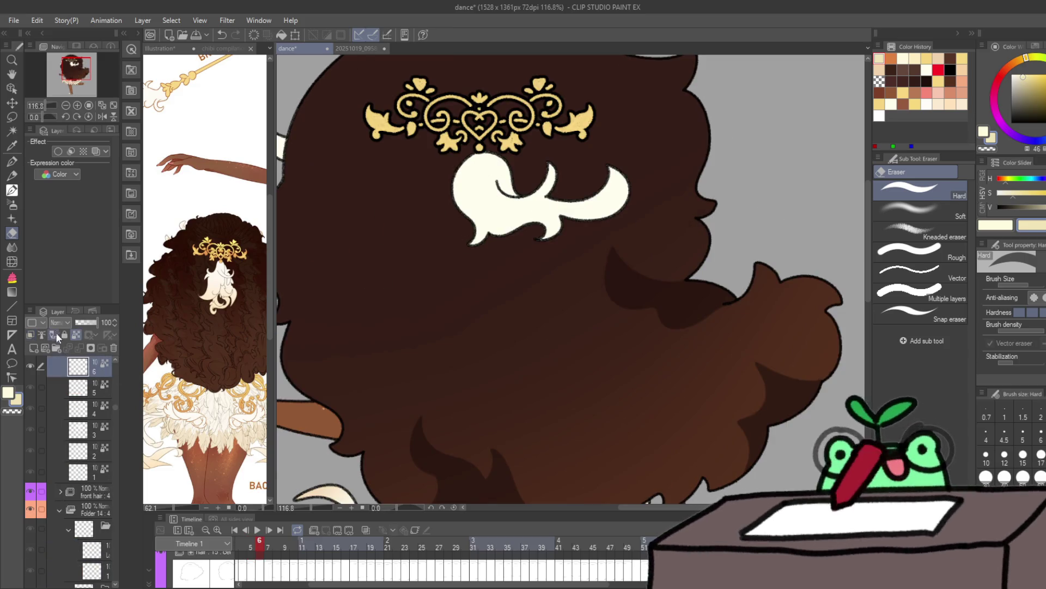
# Step: Blend soft cream between the two hair-ornament lobes and check the gold tiara layer
pyautogui.click(12, 204)
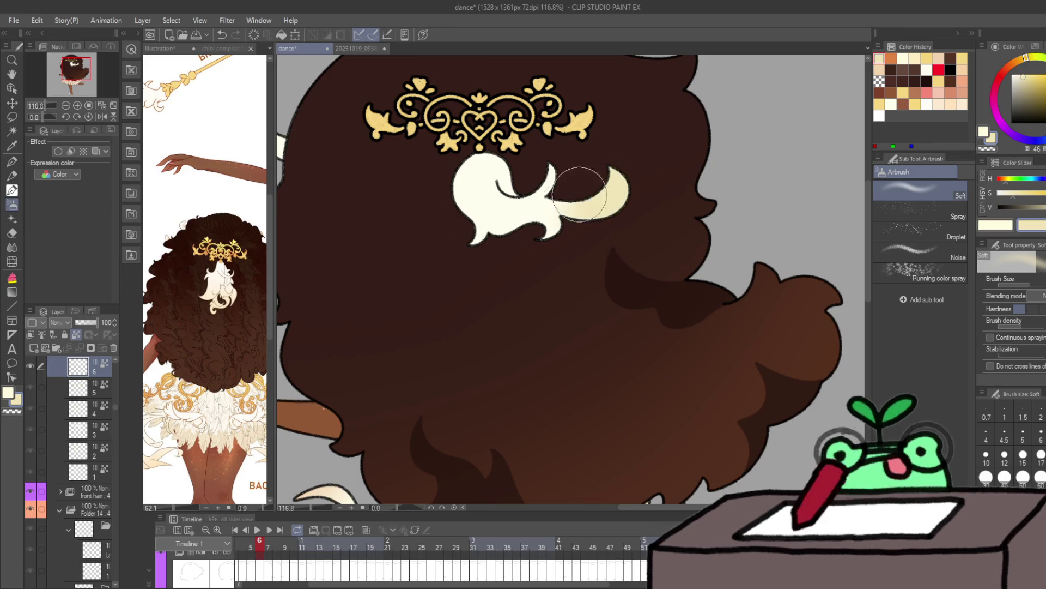
pyautogui.moveTo(579, 194)
pyautogui.mouseDown()
pyautogui.moveTo(588, 190)
pyautogui.moveTo(485, 251)
pyautogui.moveTo(640, 188)
pyautogui.mouseUp()
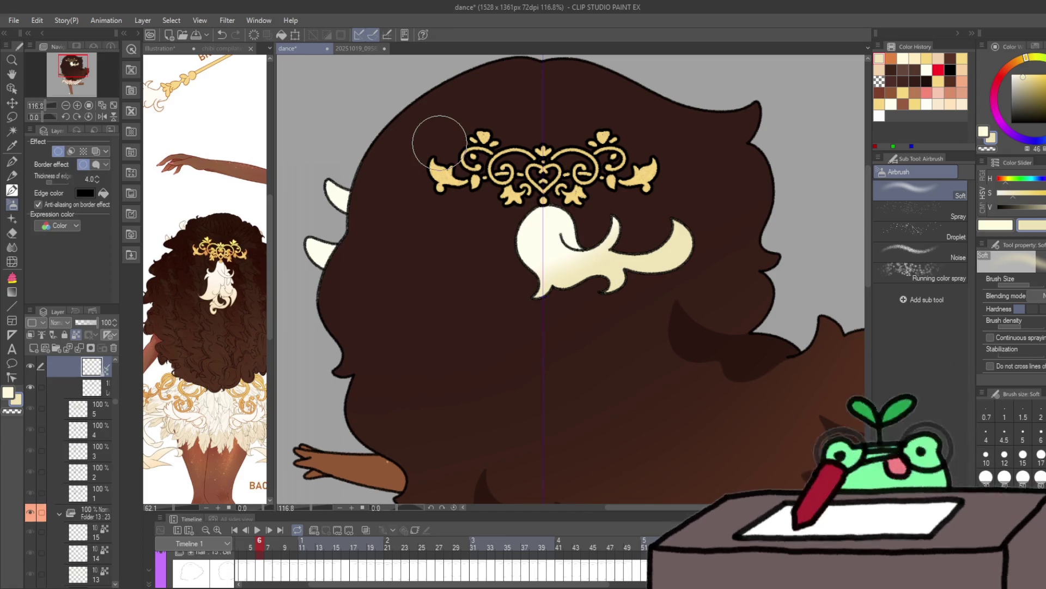
pyautogui.click(11, 175)
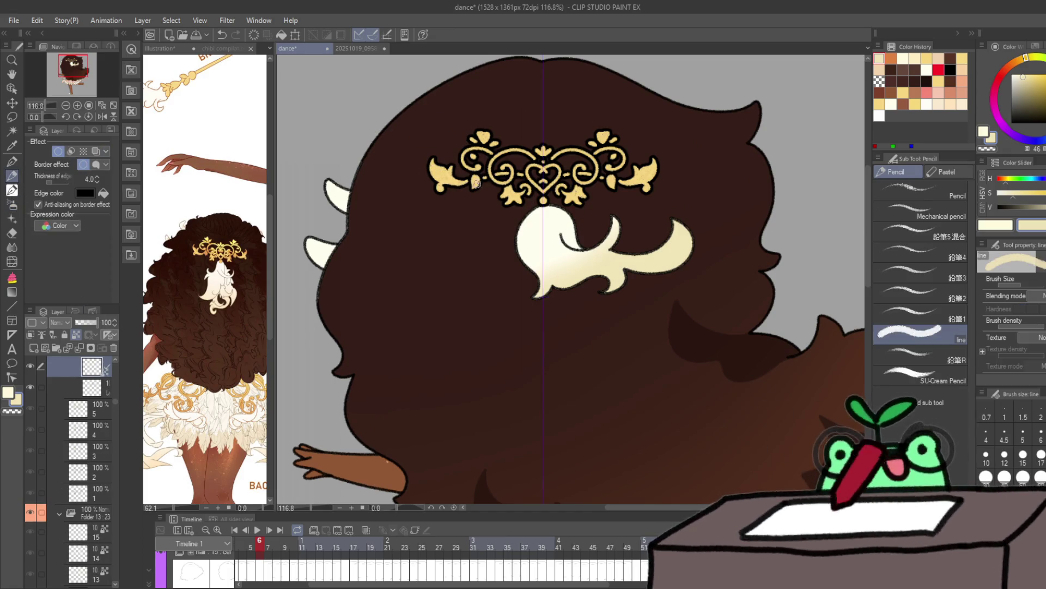
pyautogui.click(31, 365)
pyautogui.click(30, 364)
pyautogui.click(891, 58)
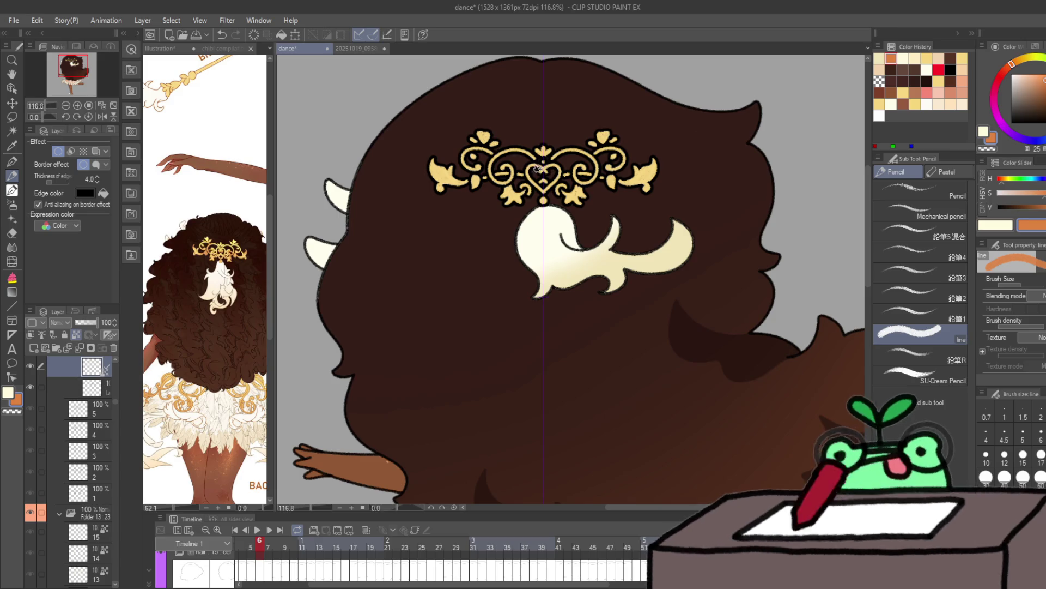
# Step: Touch up the tiara's outline, stars, flowers and leaves in orange, then its gold leaves in cream
pyautogui.moveTo(529, 155); pyautogui.dragTo(533, 157)
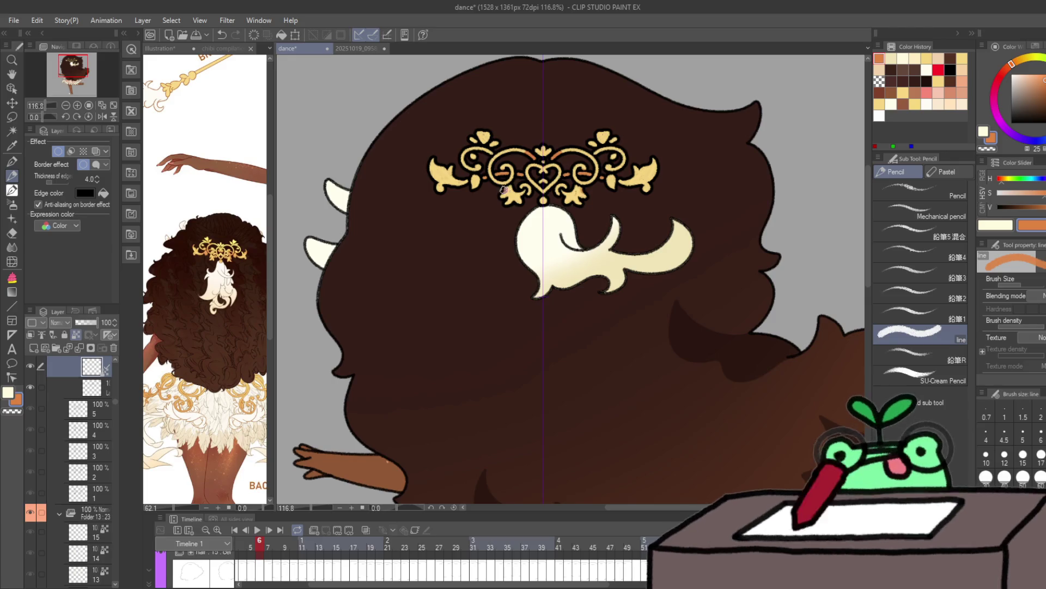
pyautogui.moveTo(504, 189); pyautogui.dragTo(517, 188)
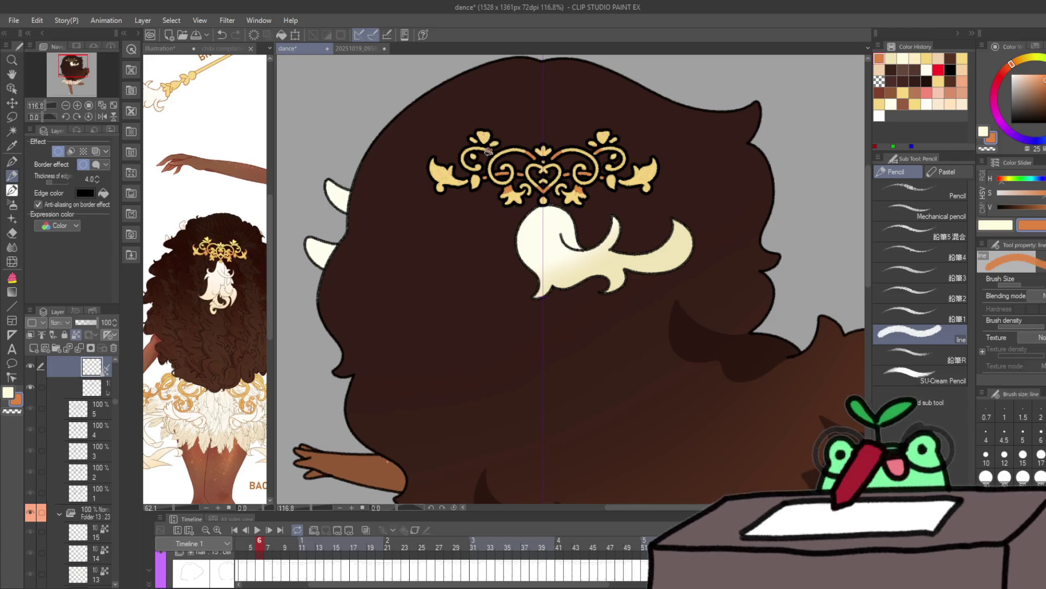
pyautogui.moveTo(481, 139); pyautogui.dragTo(486, 142)
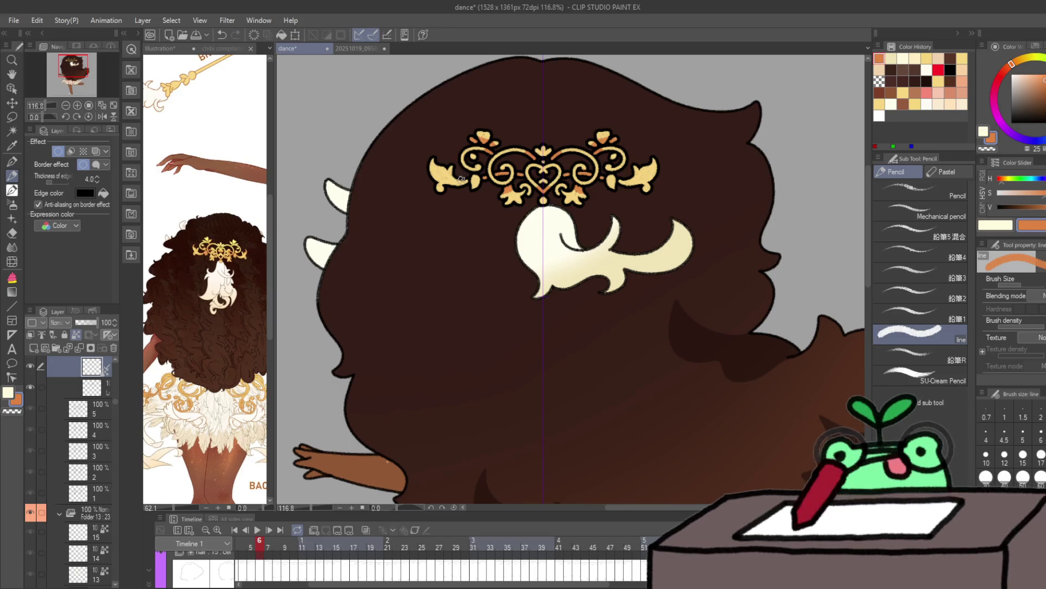
pyautogui.moveTo(462, 179); pyautogui.dragTo(456, 185)
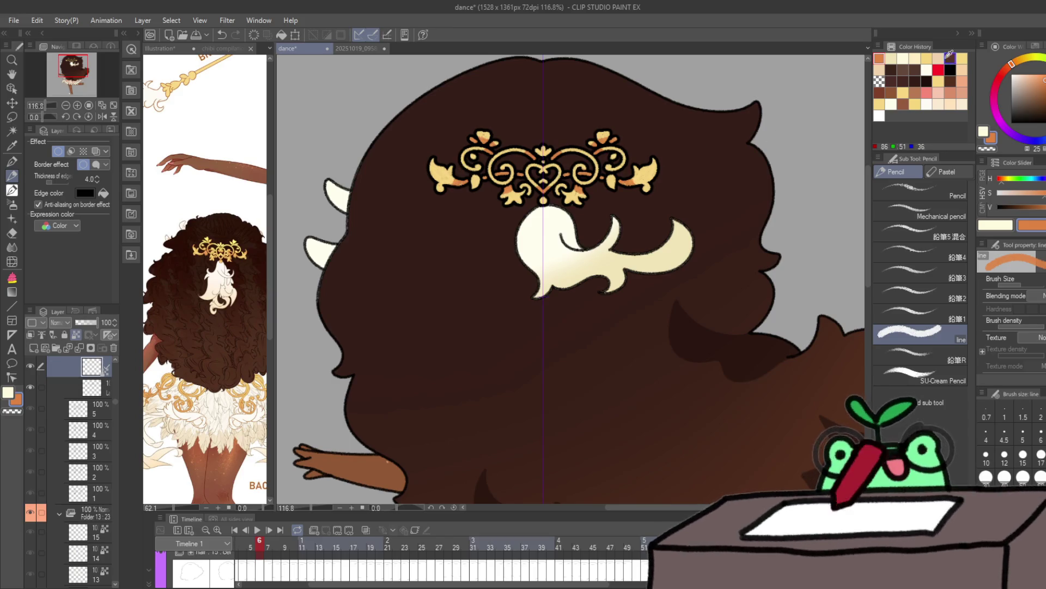
pyautogui.click(903, 59)
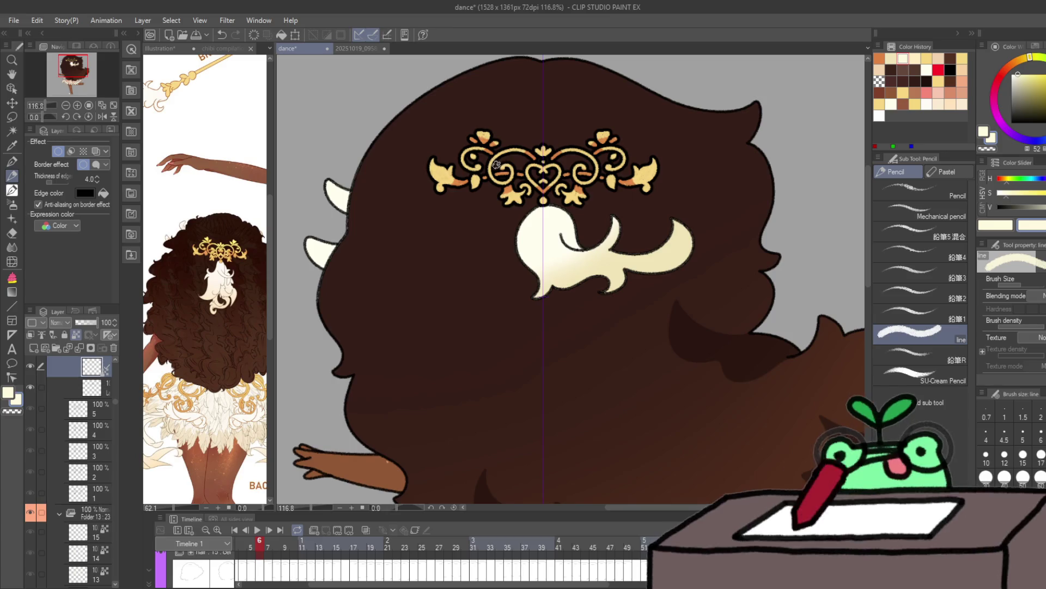
pyautogui.moveTo(497, 157); pyautogui.dragTo(509, 170)
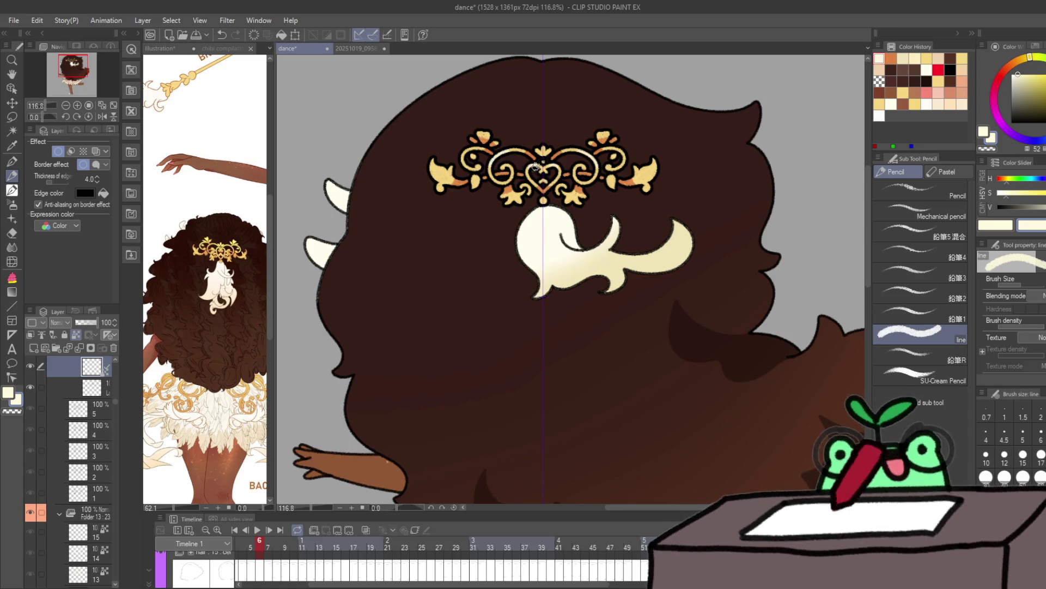
pyautogui.moveTo(437, 161); pyautogui.dragTo(437, 167)
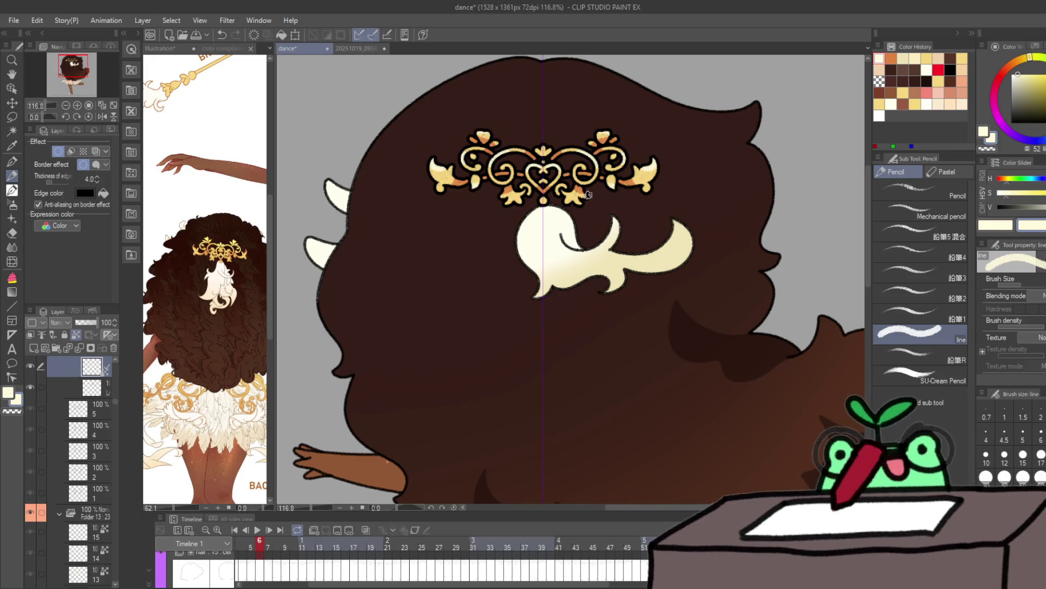
pyautogui.press('Right')
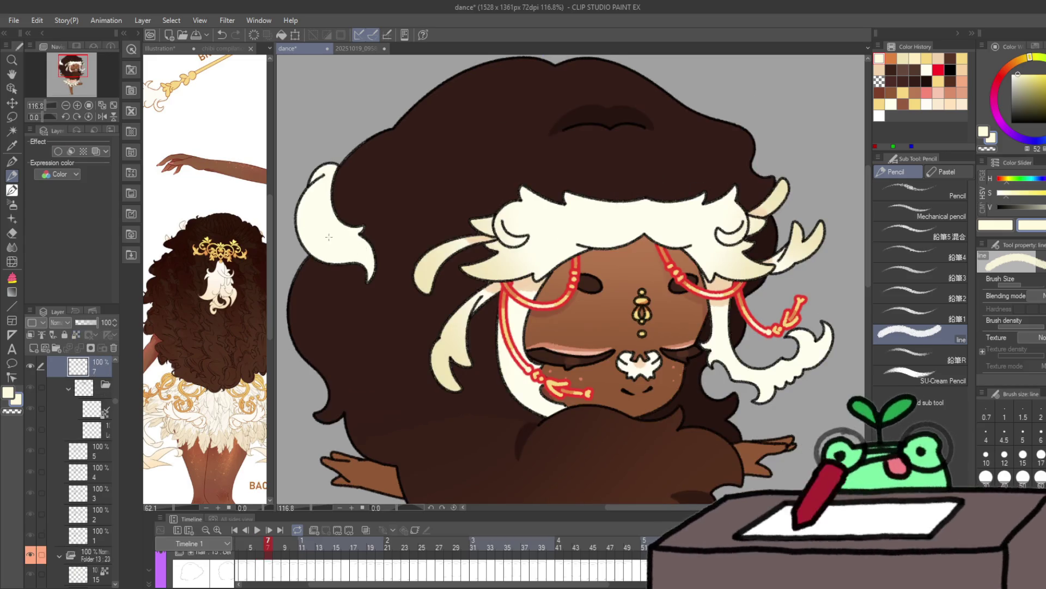
# Step: Try a soft airbrush stroke on the left hair, undo it, and step through the frames
pyautogui.press('b')
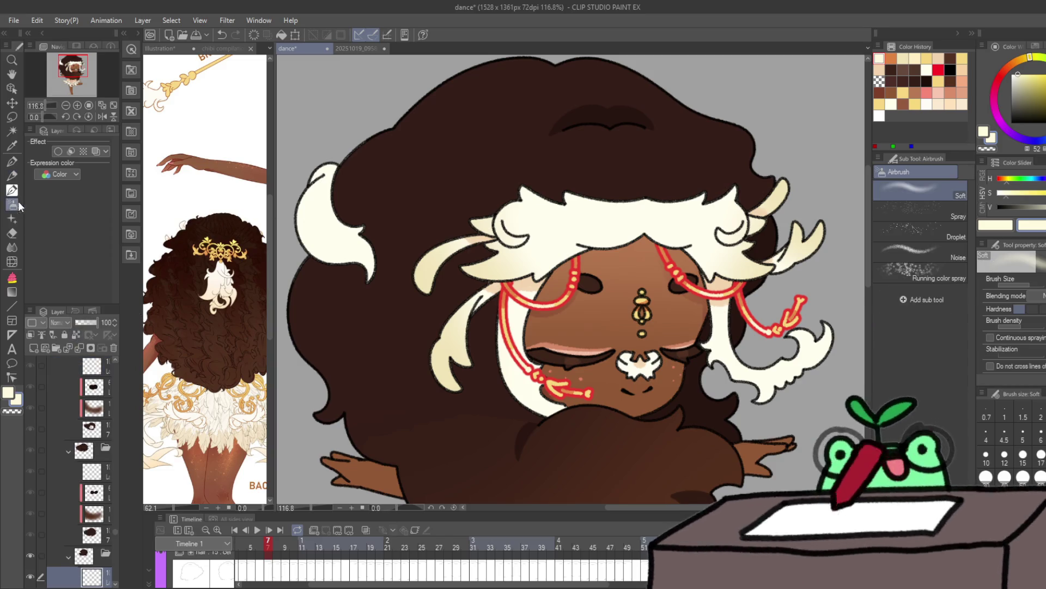
pyautogui.moveTo(316, 294)
pyautogui.mouseDown()
pyautogui.moveTo(349, 228)
pyautogui.moveTo(382, 251)
pyautogui.mouseUp()
pyautogui.hotkey('ctrl', 'z')
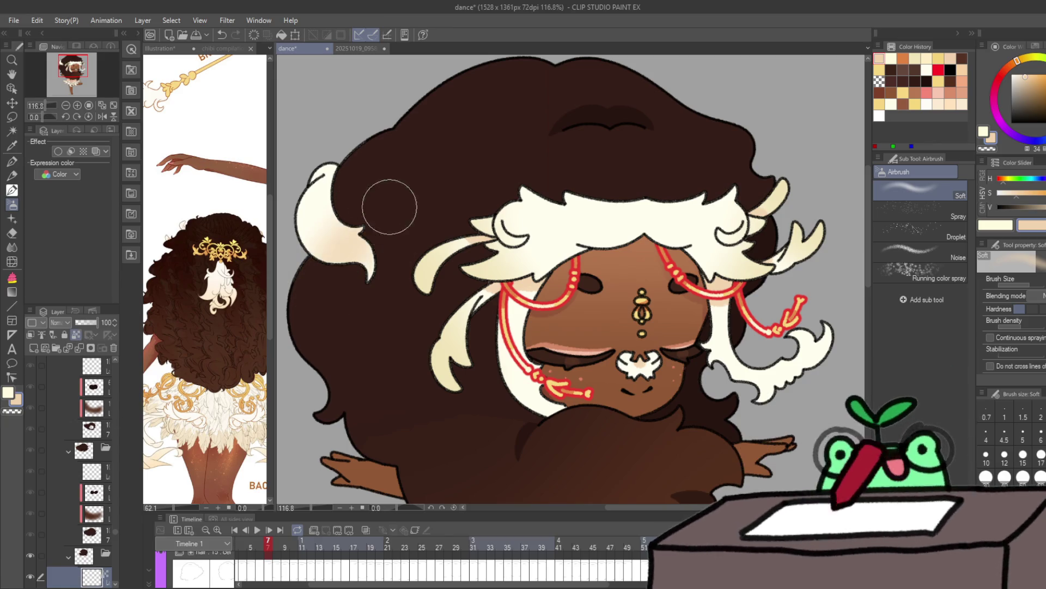
pyautogui.press('Right')
pyautogui.press('Right')
pyautogui.press('Right')
pyautogui.press('Right')
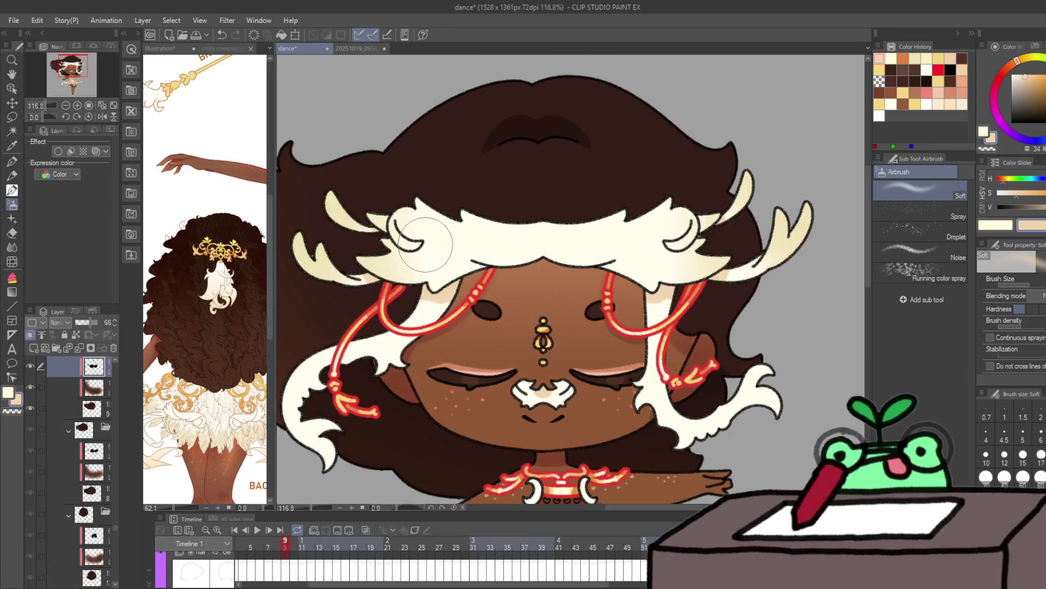
pyautogui.press('Right')
pyautogui.press('Right')
pyautogui.press('Right')
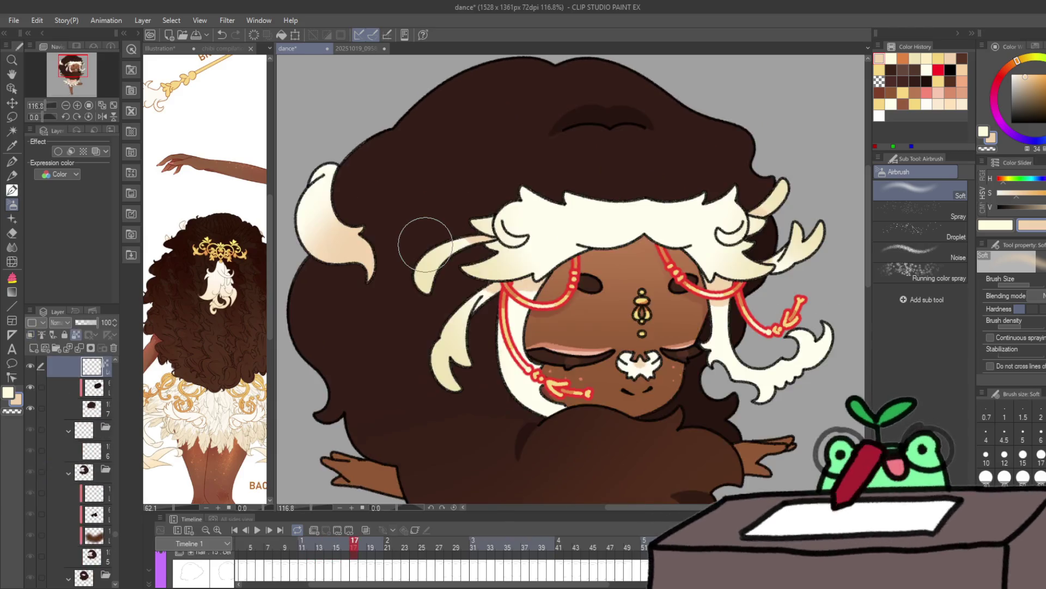
pyautogui.press('Right')
pyautogui.press('Right')
pyautogui.press('Right')
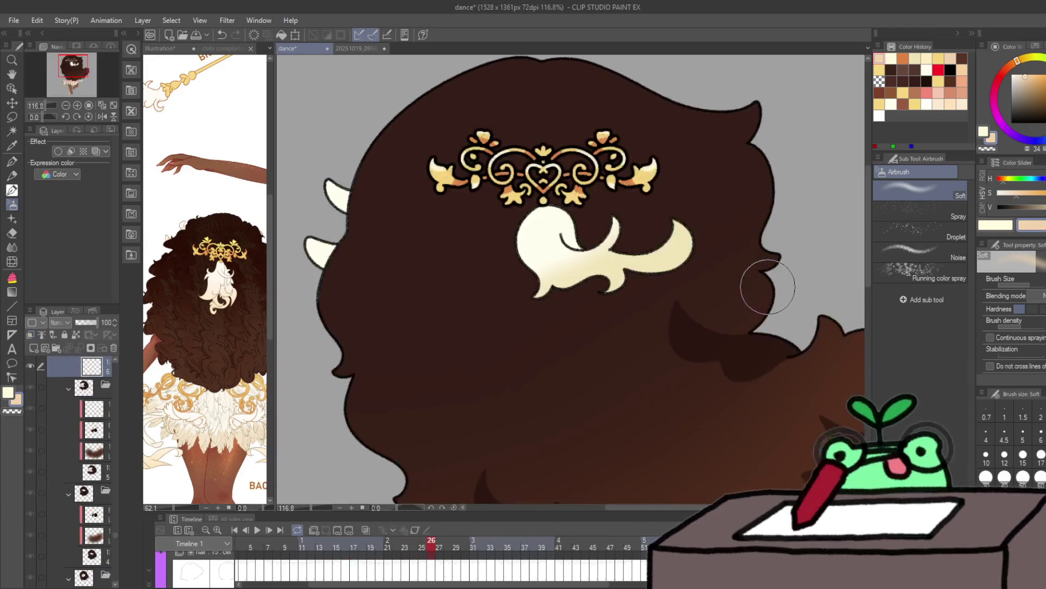
pyautogui.press('/')
pyautogui.keyDown('alt'); pyautogui.click(772, 265); pyautogui.keyUp('alt')
pyautogui.press('Right')
pyautogui.press('Left')
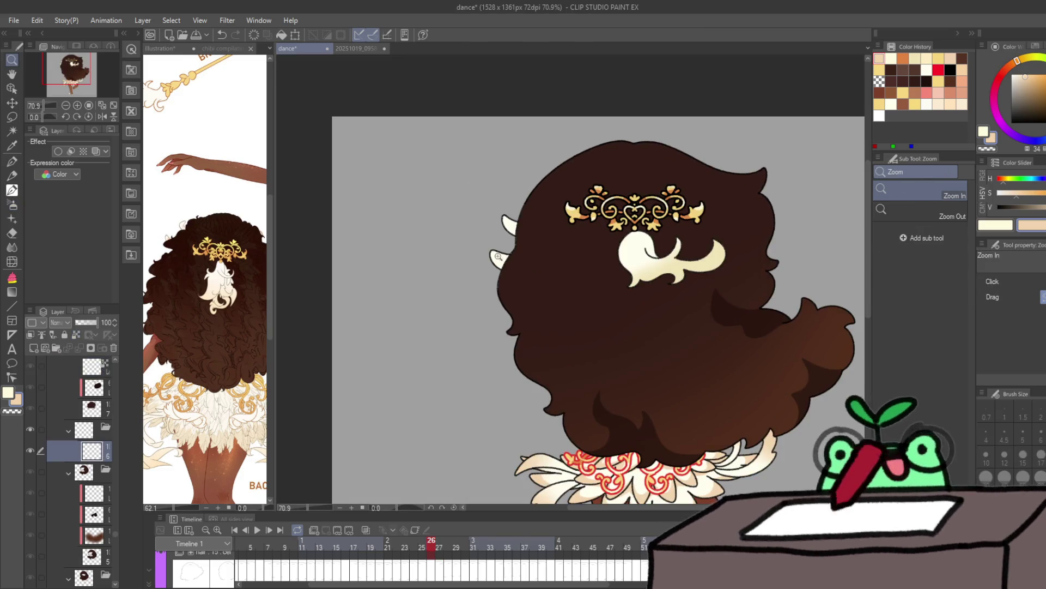
# Step: Play the animation, stop and scrub through it, then jump to frame 17 and scrub ahead
pyautogui.click(12, 203)
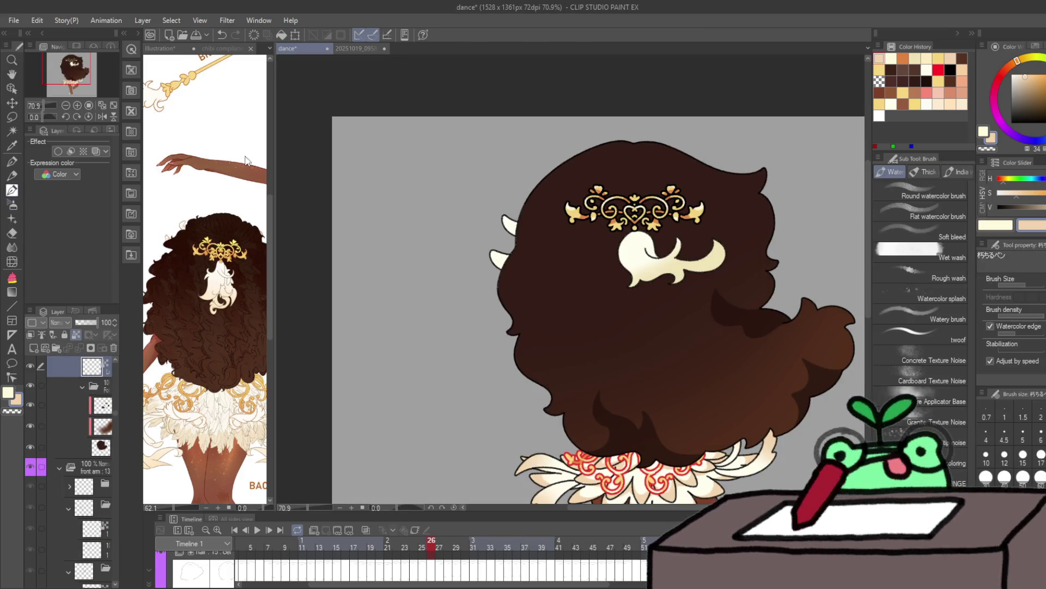
pyautogui.click(11, 203)
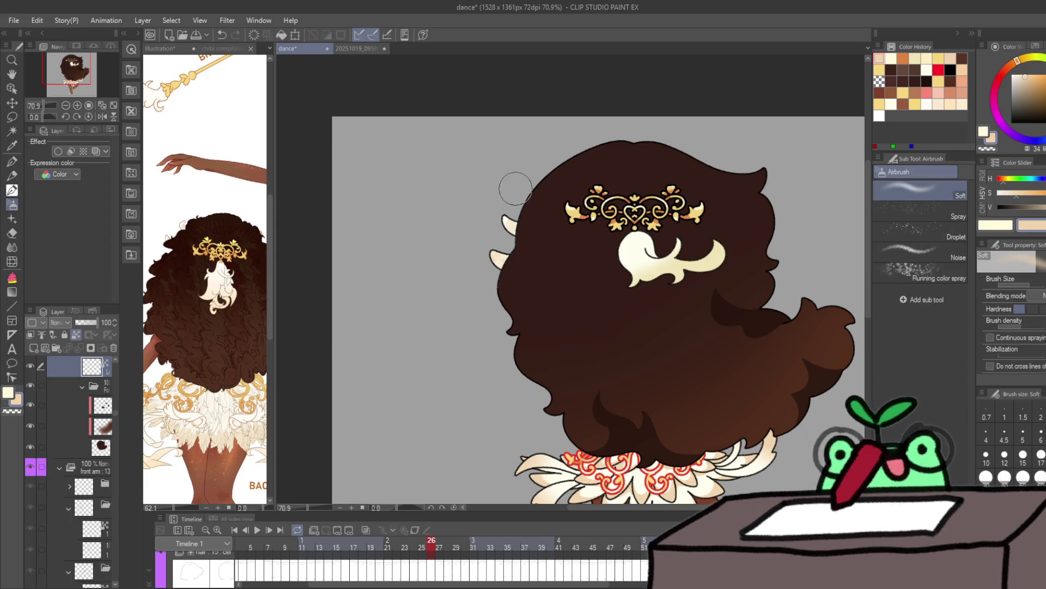
pyautogui.press('Return')
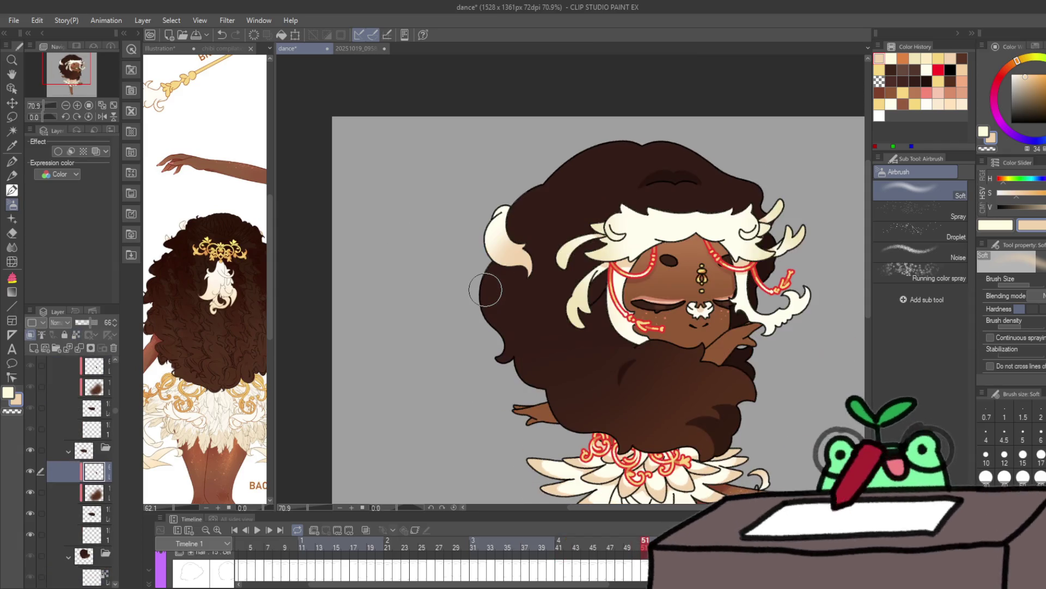
pyautogui.click(322, 545)
pyautogui.moveTo(327, 551); pyautogui.dragTo(631, 552)
pyautogui.click(263, 525)
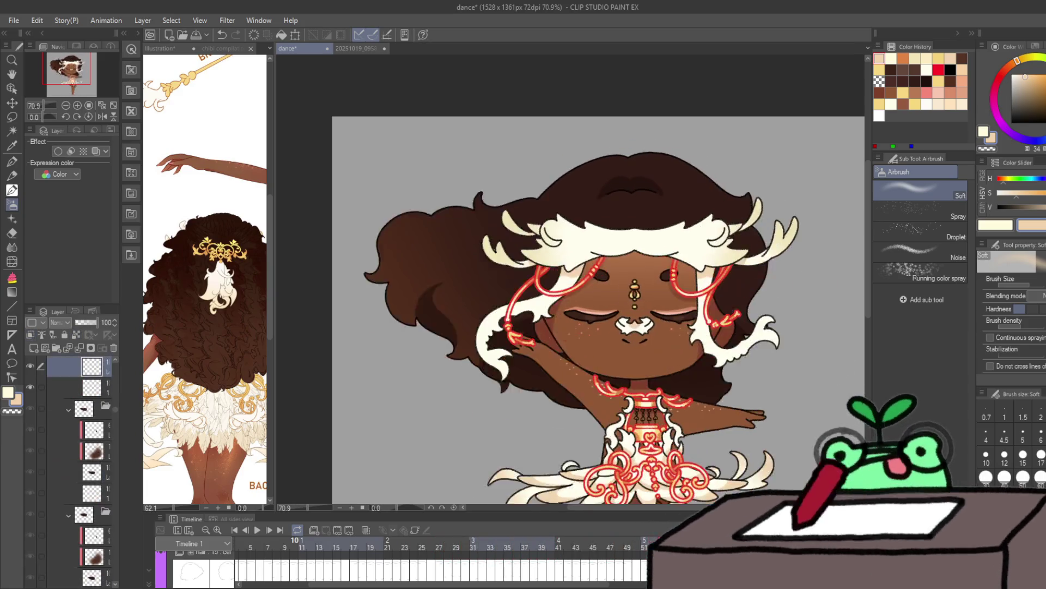
pyautogui.click(262, 524)
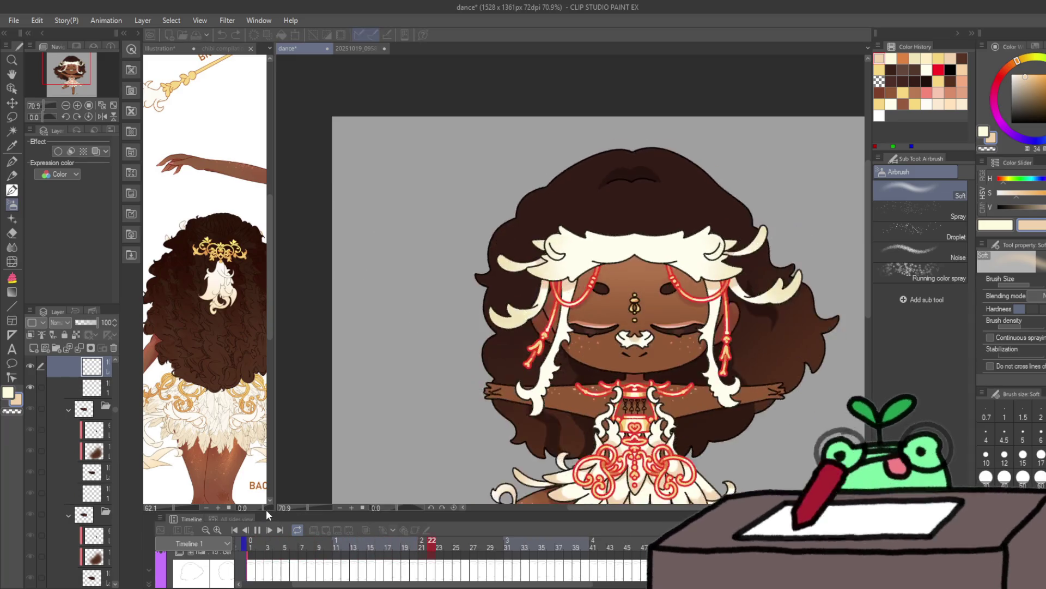
pyautogui.click(386, 553)
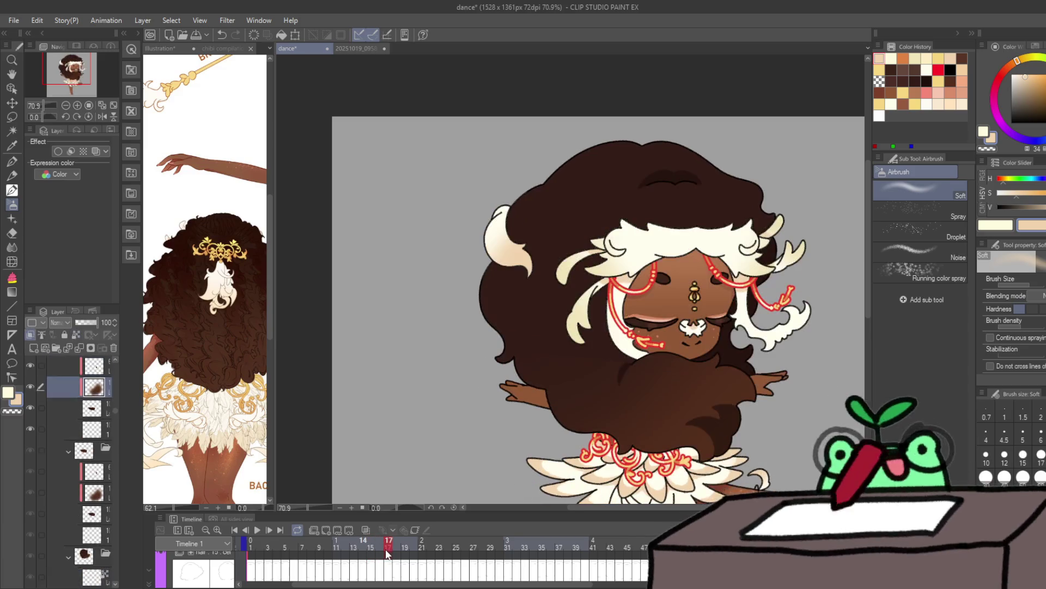
pyautogui.moveTo(392, 553)
pyautogui.mouseDown()
pyautogui.moveTo(459, 552)
pyautogui.moveTo(448, 552)
pyautogui.mouseUp()
# Step: Zoom in and dot salmon-peach freckles across the chest and shoulders on frames 24 and 25
pyautogui.press('/')
pyautogui.moveTo(539, 357); pyautogui.dragTo(555, 358)
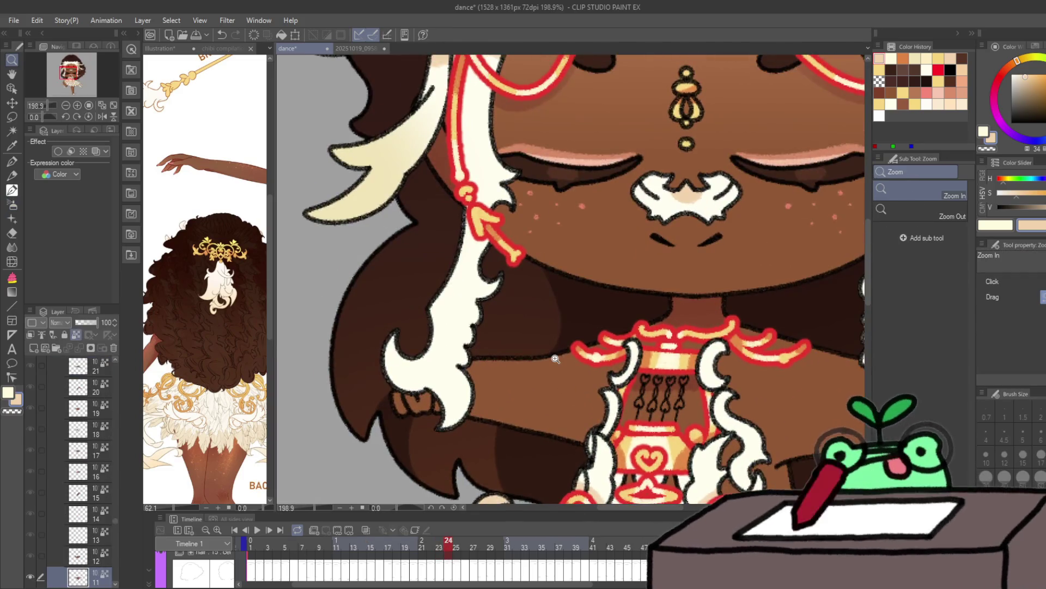
pyautogui.press('p')
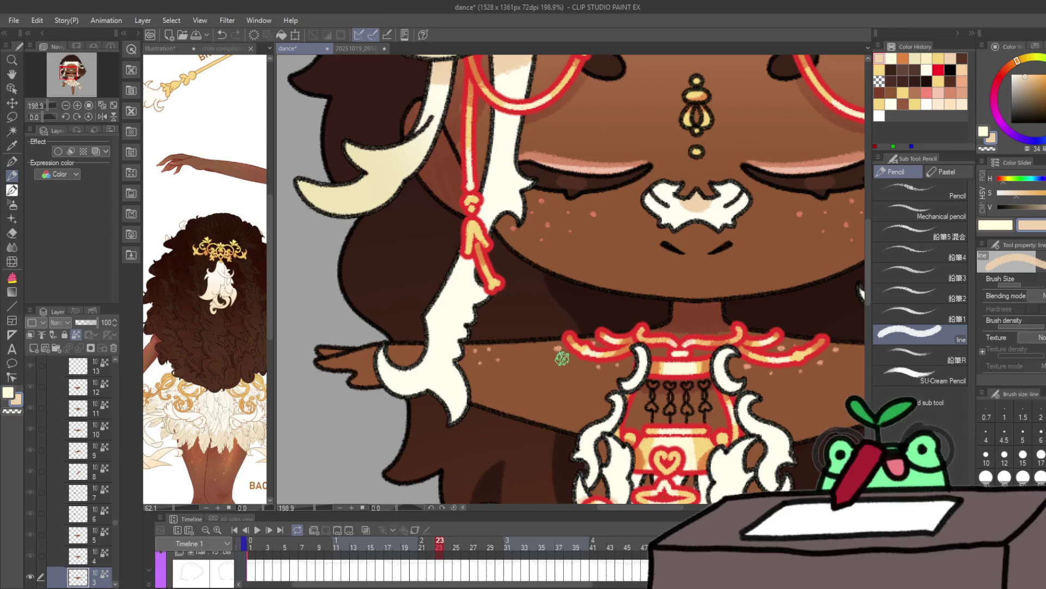
pyautogui.keyDown('alt'); pyautogui.click(552, 345); pyautogui.keyUp('alt')
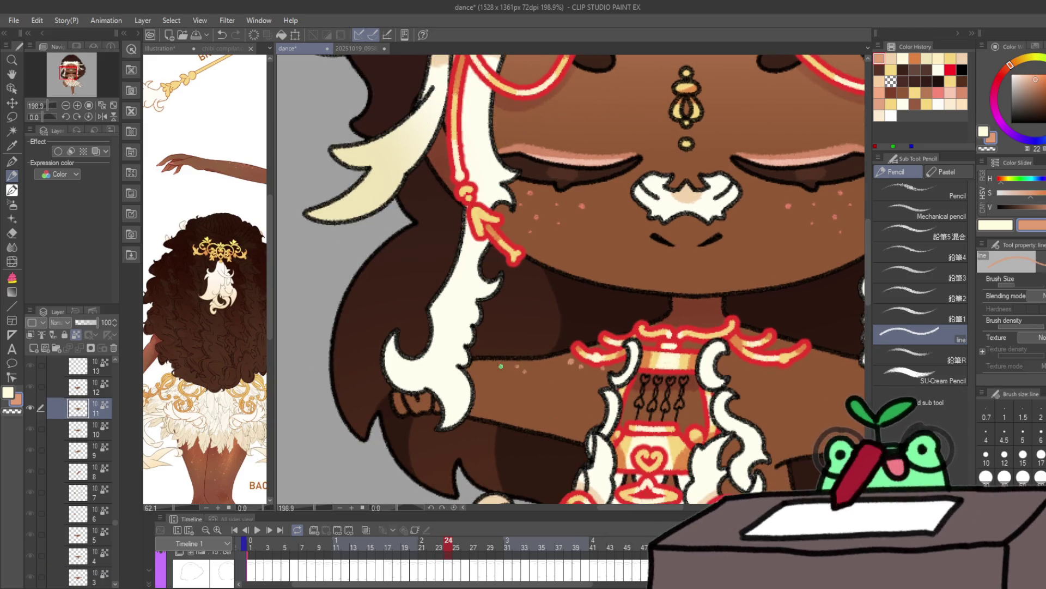
pyautogui.hscroll(5, 555, 372)
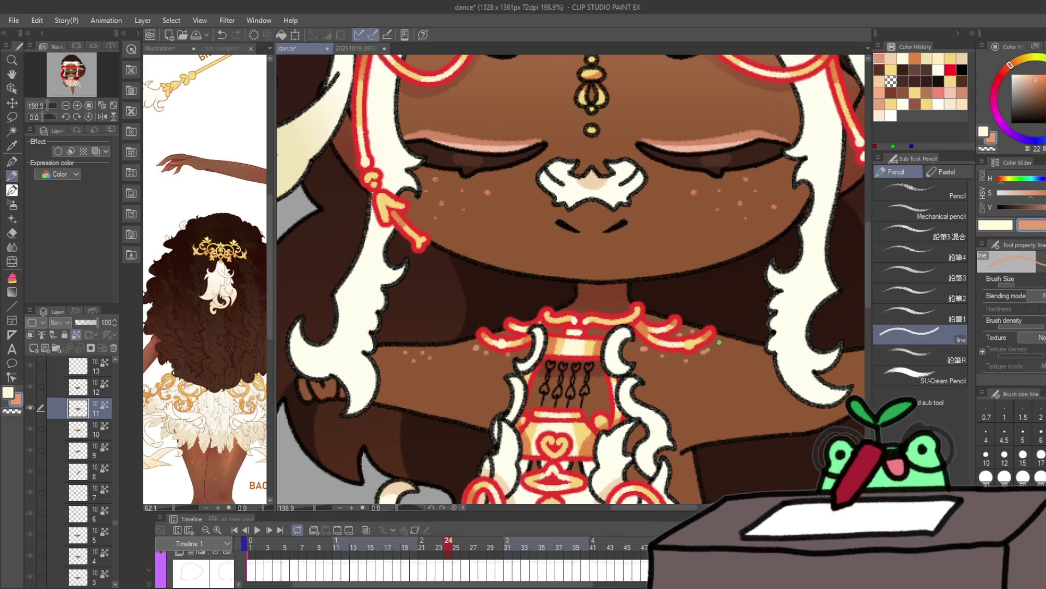
pyautogui.hotkey('ctrl', 'space')
pyautogui.moveTo(720, 342); pyautogui.dragTo(637, 392)
pyautogui.scroll(1, 637, 391)
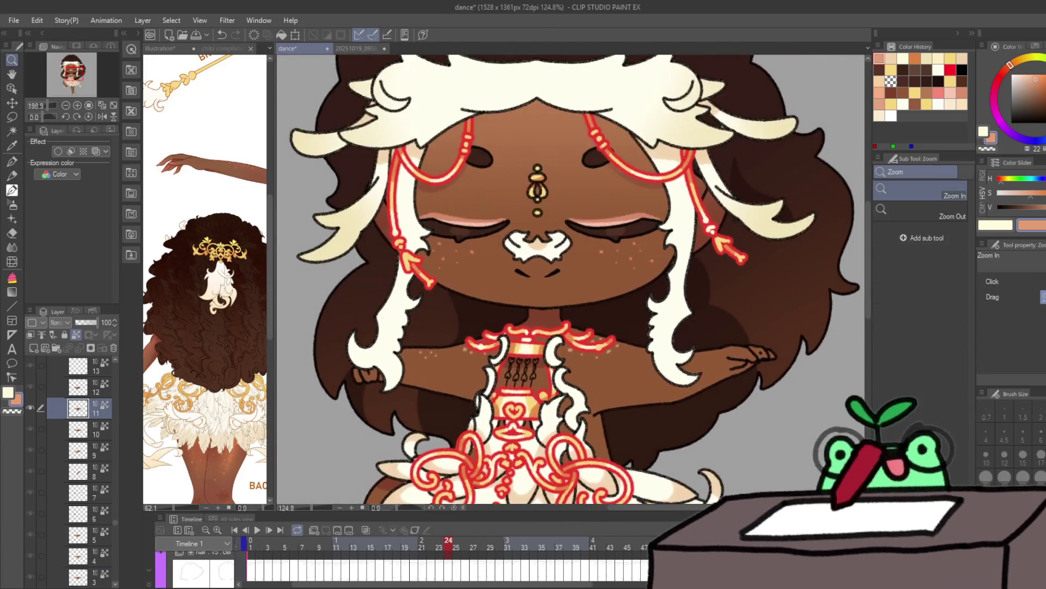
pyautogui.press('Right')
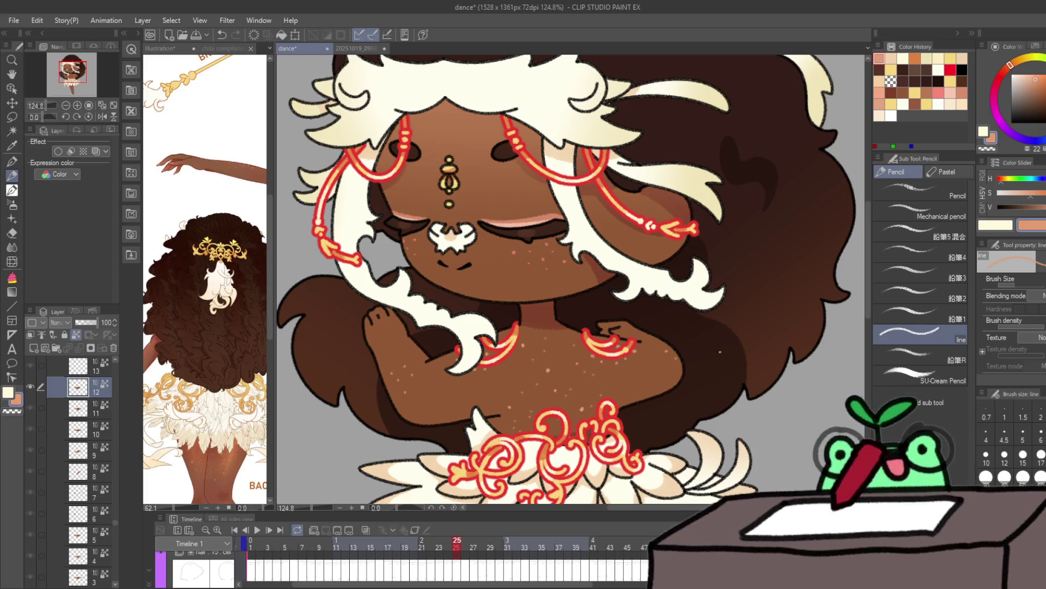
pyautogui.moveTo(720, 352); pyautogui.dragTo(680, 365)
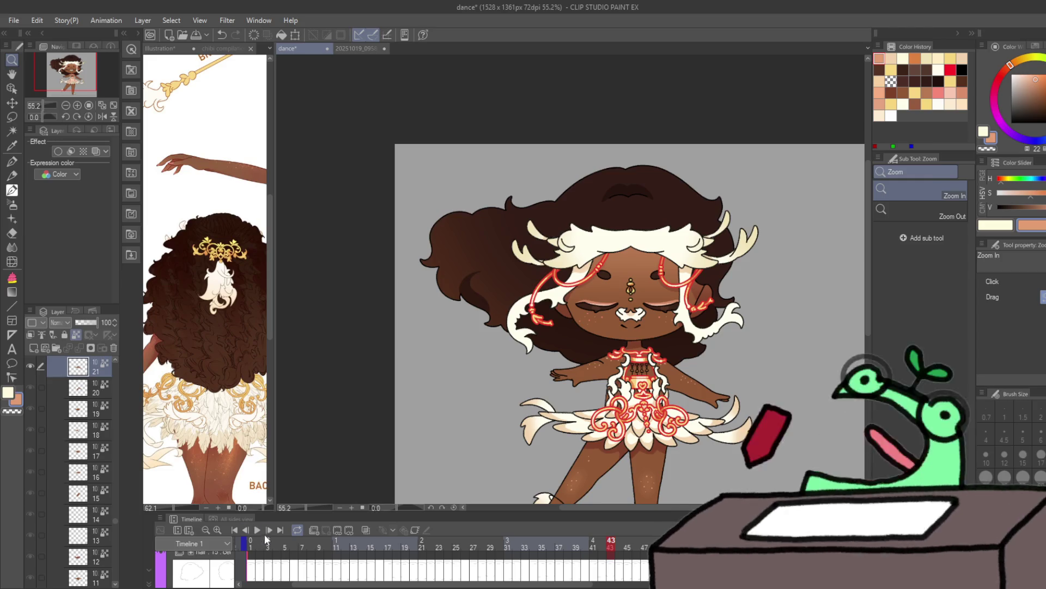
# Step: Play the dance, stop on frame 1, and zoom in on the face's forehead
pyautogui.press('space')
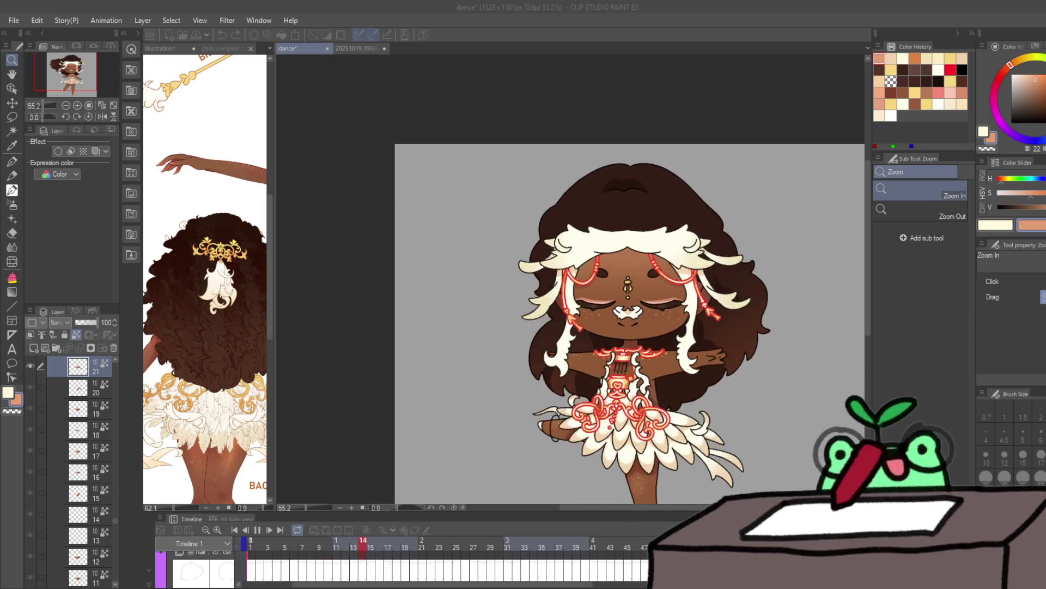
pyautogui.click(253, 575)
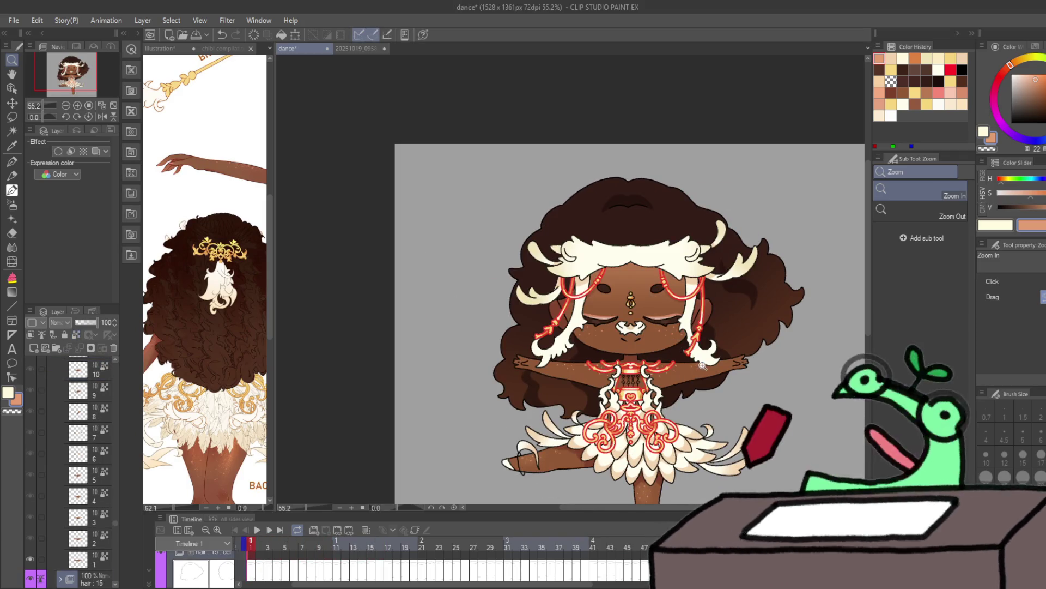
pyautogui.moveTo(651, 275); pyautogui.dragTo(588, 238)
pyautogui.scroll(10, 80, 498)
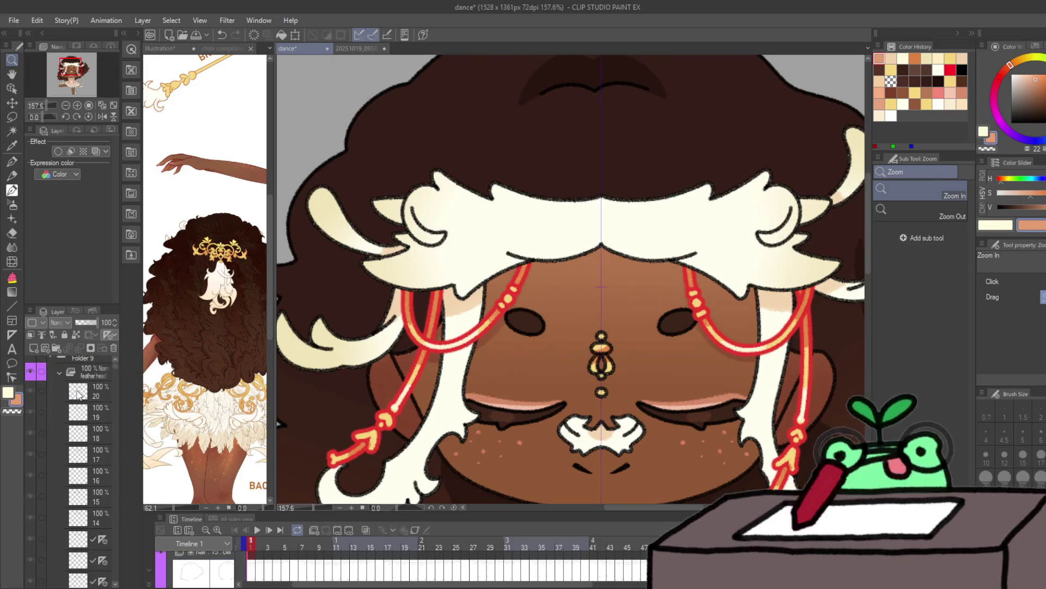
# Step: Select the frame layers, switch to the G-pen, and sample a reddish brown from the drawing
pyautogui.keyDown('shift'); pyautogui.click(79, 393); pyautogui.keyUp('shift')
pyautogui.scroll(3, 80, 491)
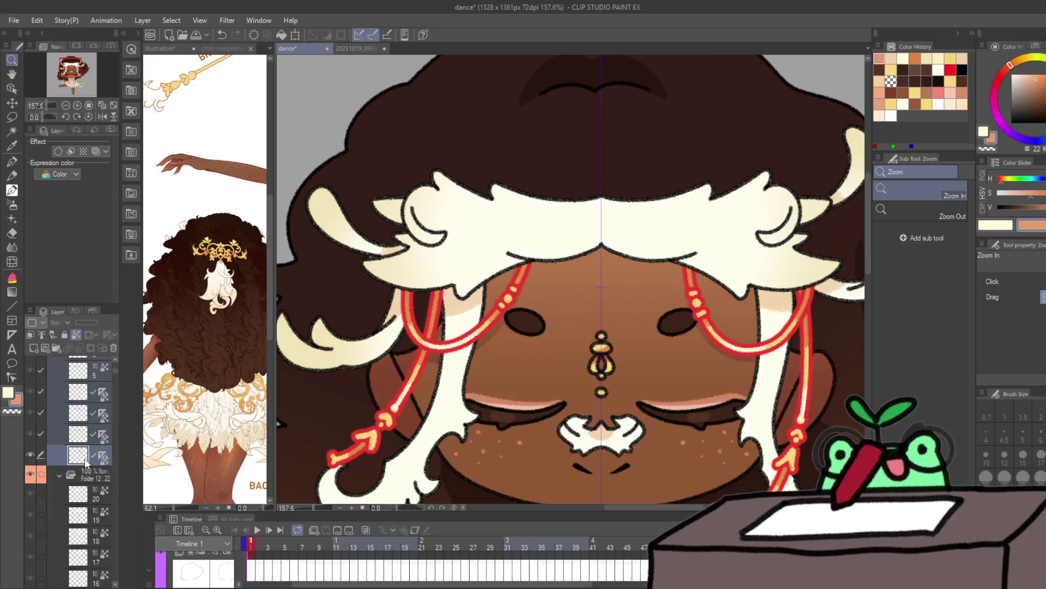
pyautogui.click(78, 455)
pyautogui.click(11, 162)
pyautogui.keyDown('alt'); pyautogui.click(403, 275); pyautogui.keyUp('alt')
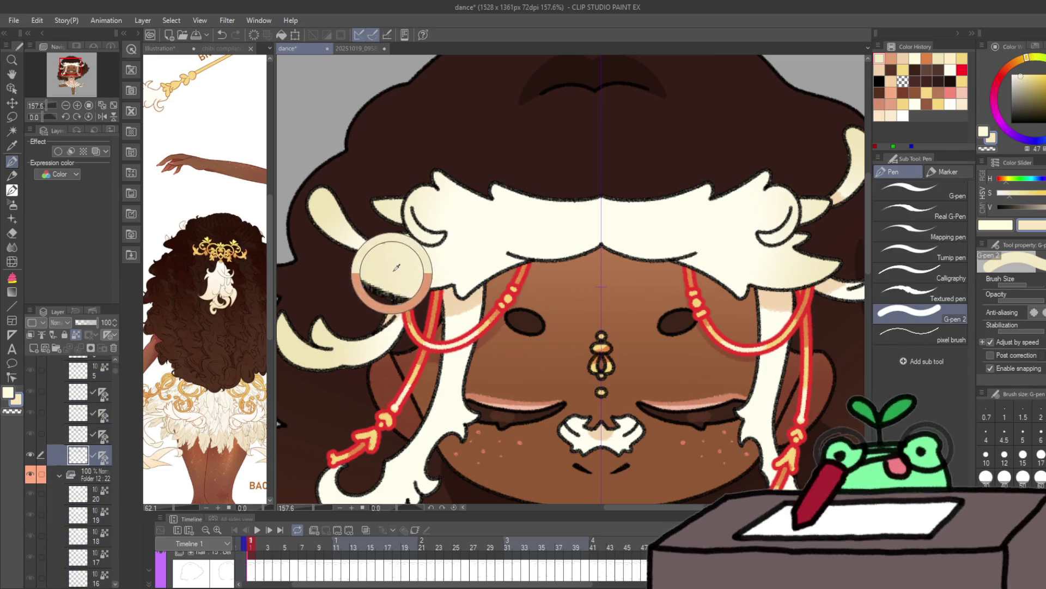
pyautogui.click(1031, 94)
pyautogui.click(1012, 65)
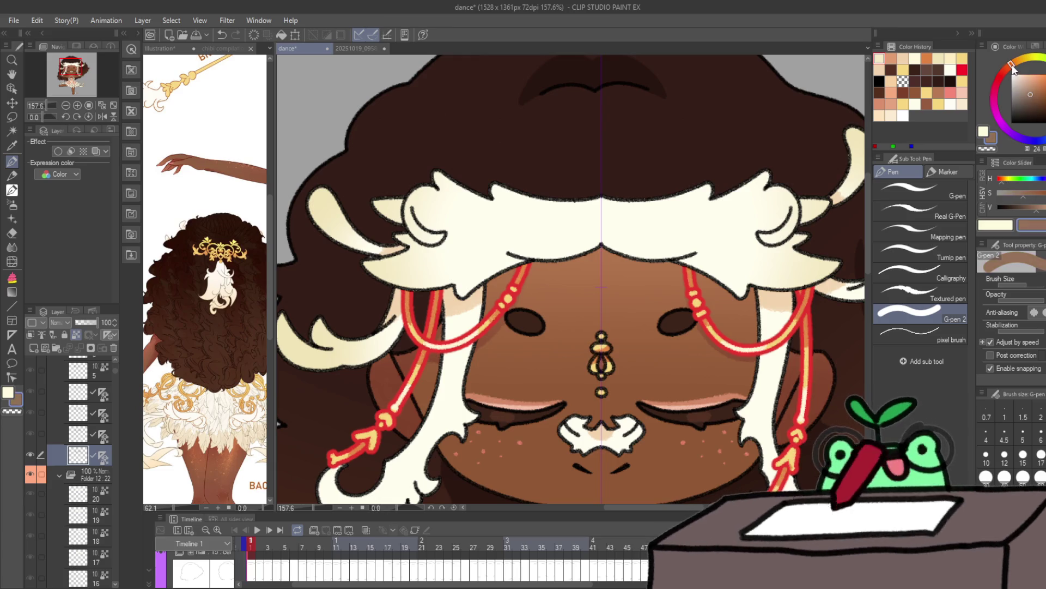
pyautogui.scroll(-5, 527, 256)
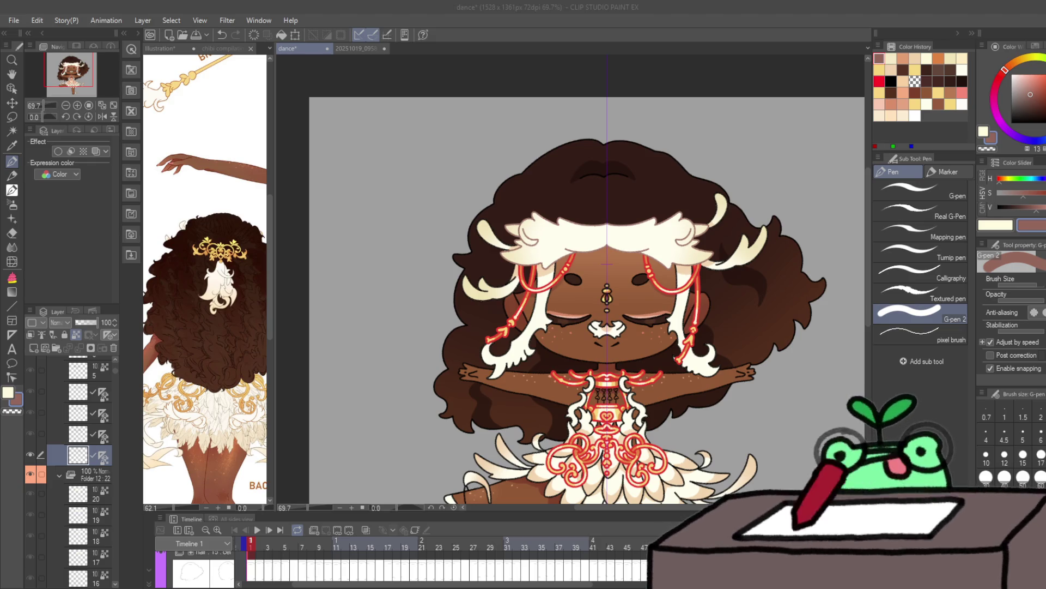
pyautogui.keyDown('alt'); pyautogui.click(577, 256); pyautogui.keyUp('alt')
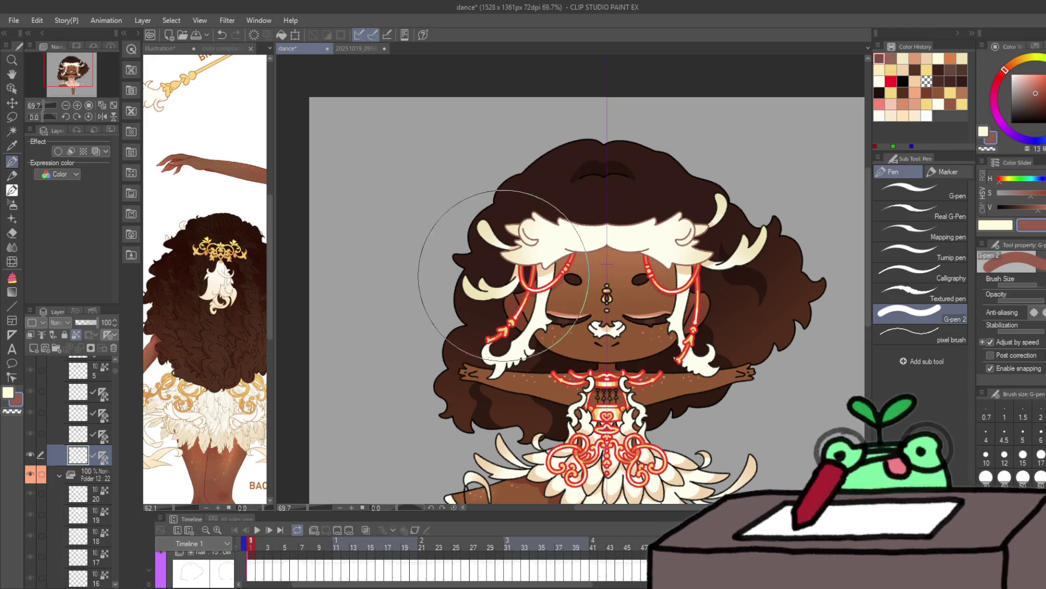
# Step: Step forward frame by frame from frame 1 up to frame 13 for review
pyautogui.press('.')
pyautogui.press('.')
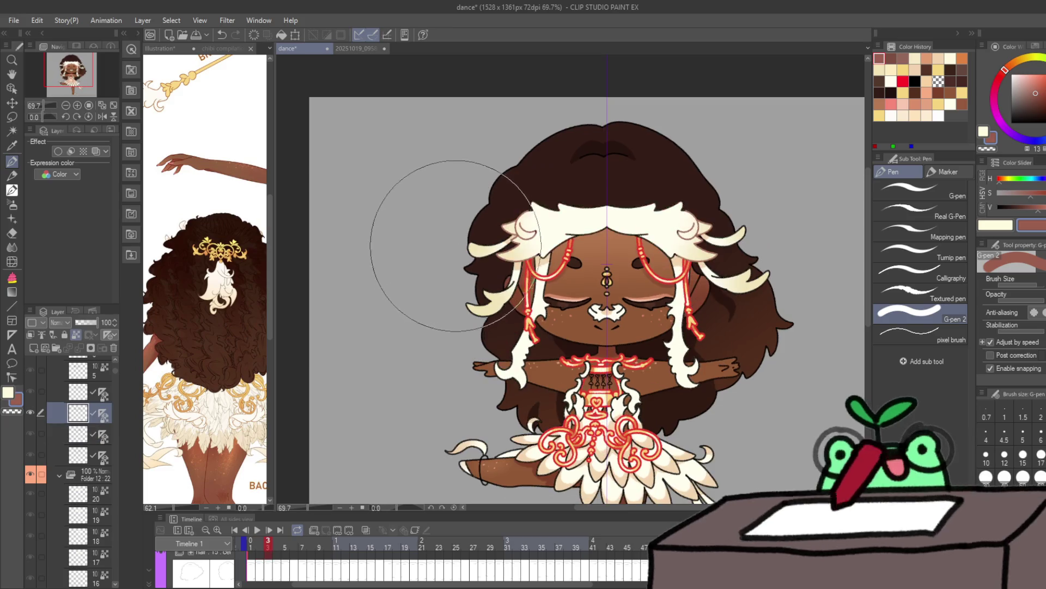
pyautogui.press('.')
pyautogui.press('.')
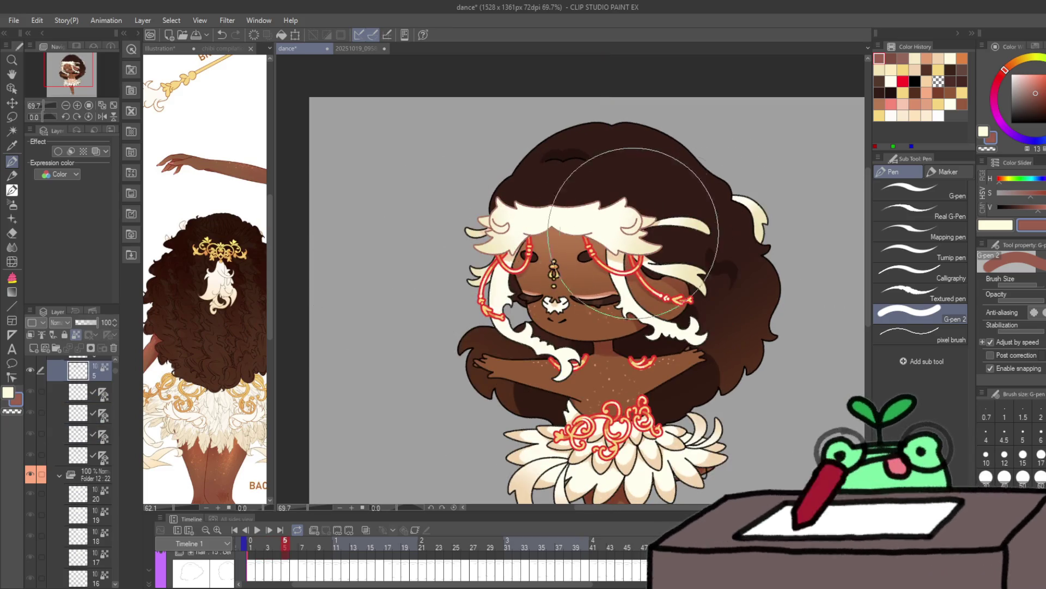
pyautogui.press('.')
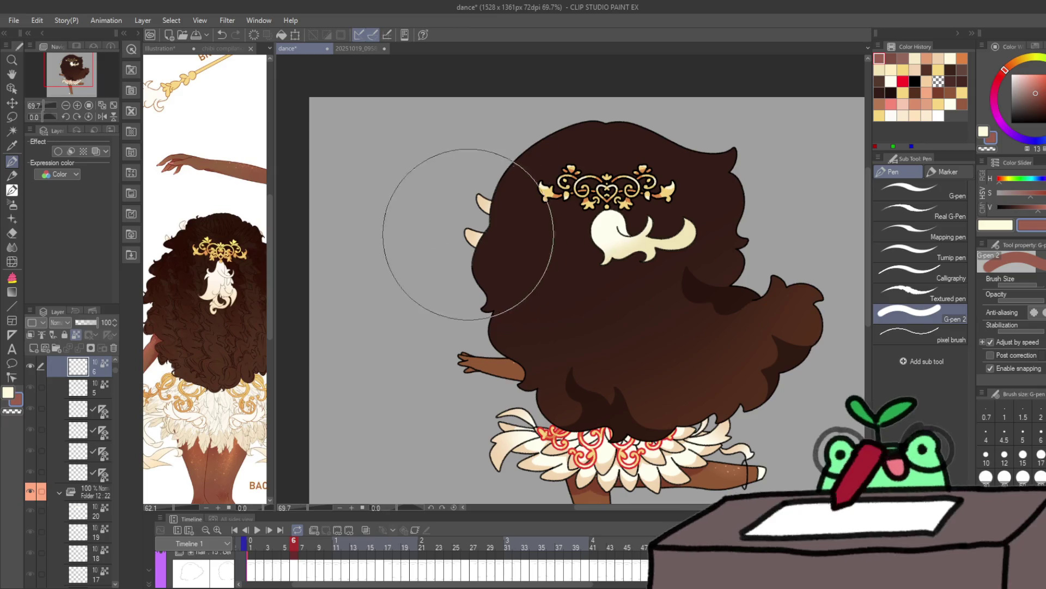
pyautogui.press('.')
pyautogui.press('.')
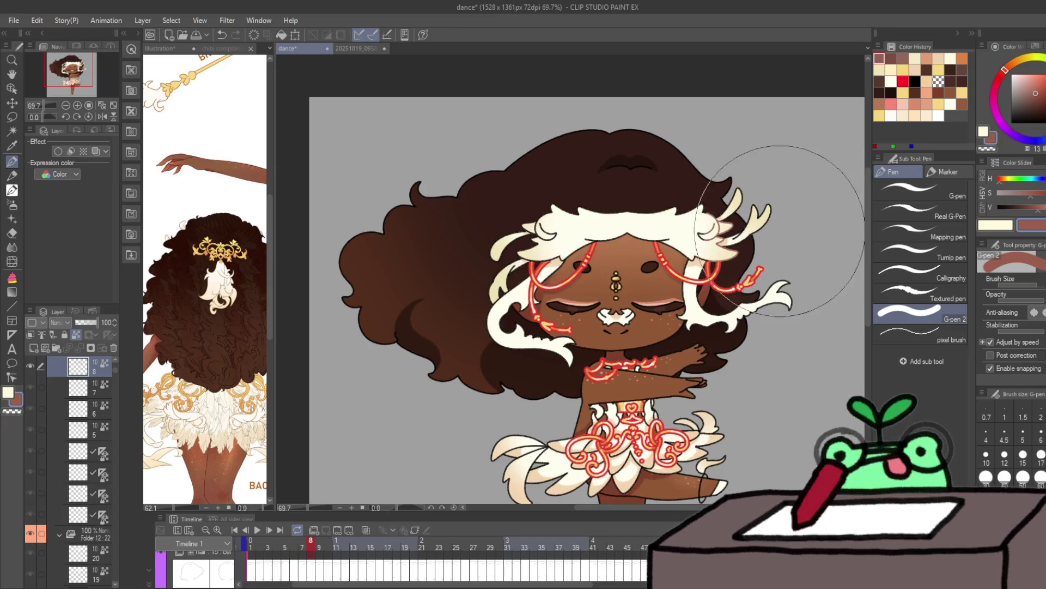
pyautogui.press('.')
pyautogui.press('.')
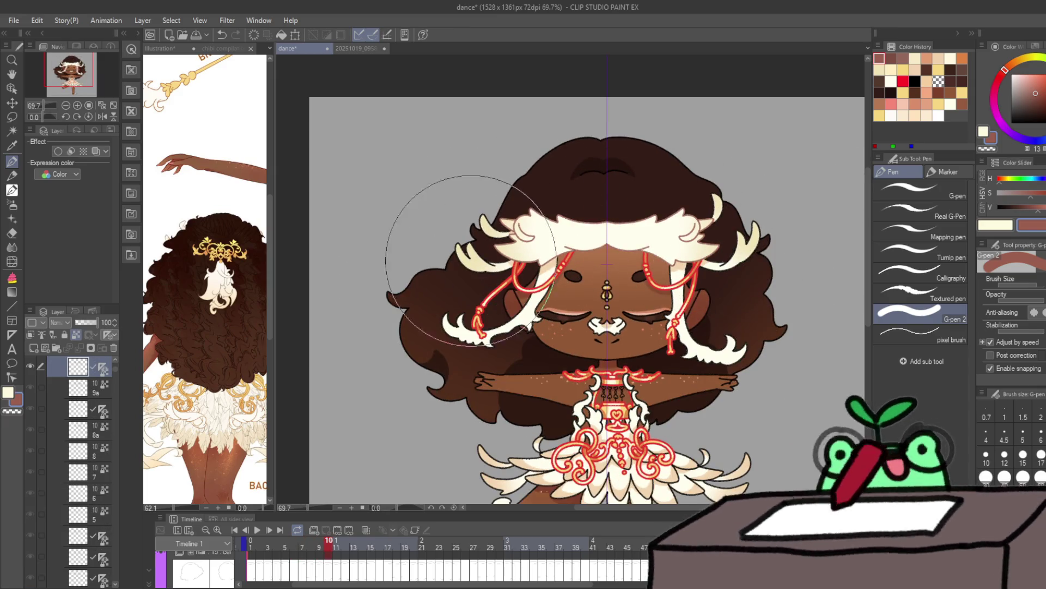
pyautogui.press('.')
pyautogui.press('.')
pyautogui.press('.')
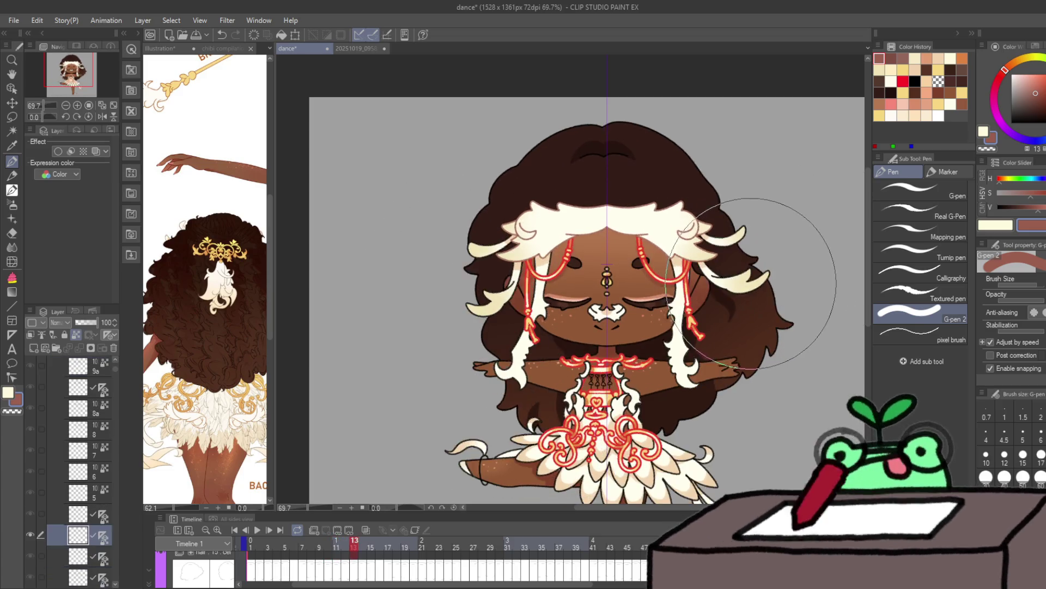
pyautogui.press('.')
pyautogui.press('.')
pyautogui.press('.')
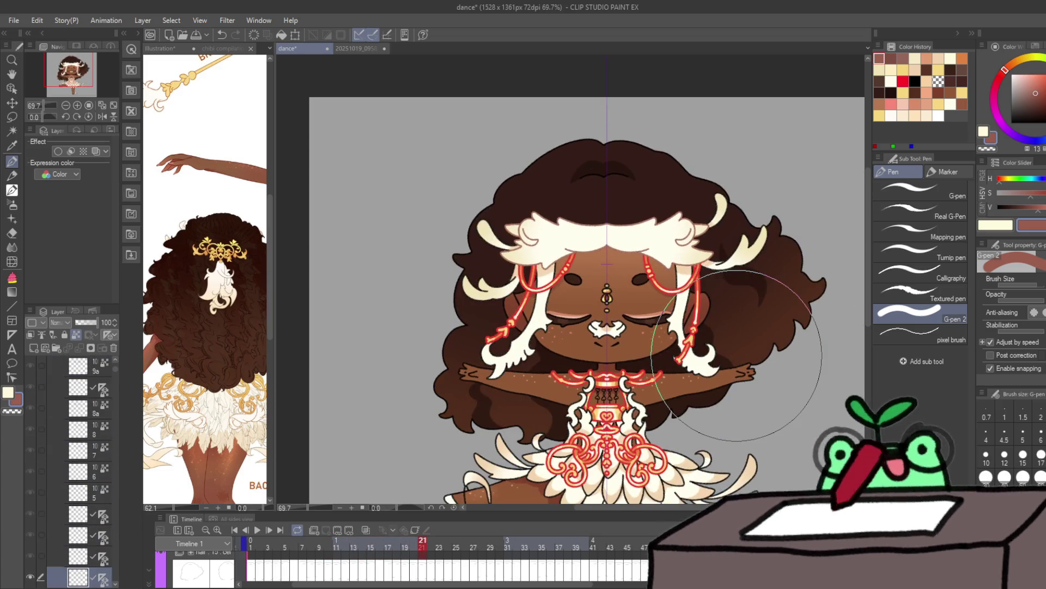
# Step: Collapse the feather head and Folder 12 folders and expand the feathers folder
pyautogui.scroll(10, 114, 400)
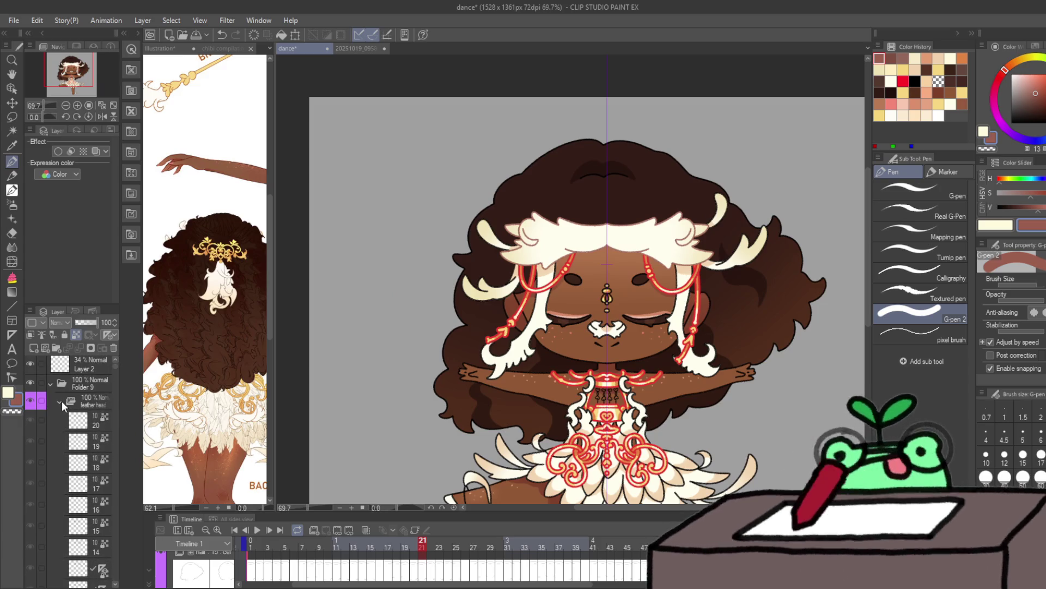
pyautogui.click(60, 403)
pyautogui.click(60, 419)
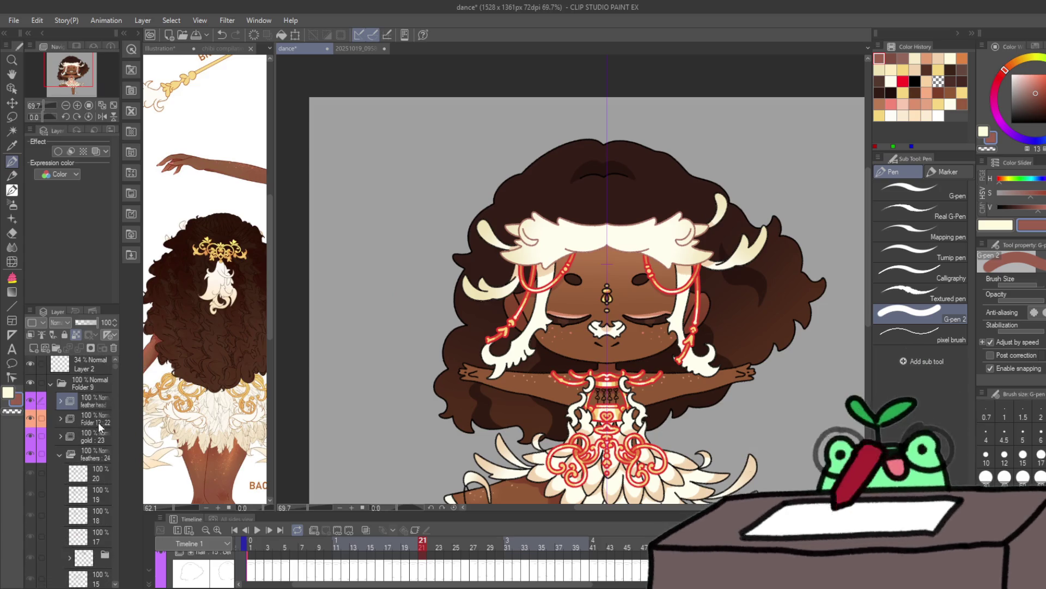
pyautogui.click(61, 456)
# Step: Select layers 8a through 2, then show layer 1's drawing at frame 21
pyautogui.click(74, 476)
pyautogui.scroll(-5, 86, 428)
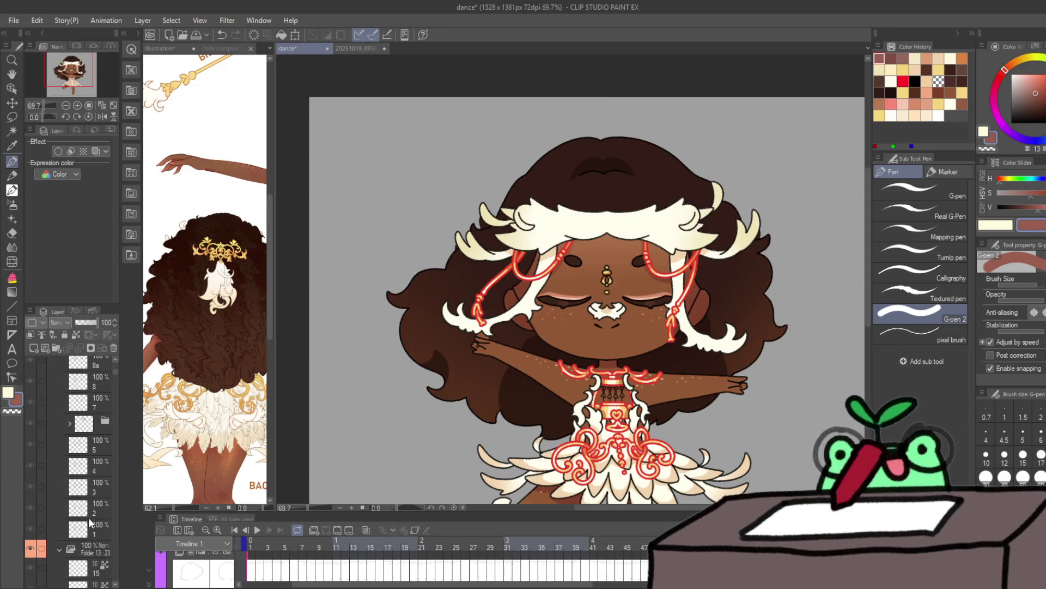
pyautogui.keyDown('shift'); pyautogui.click(89, 518); pyautogui.keyUp('shift')
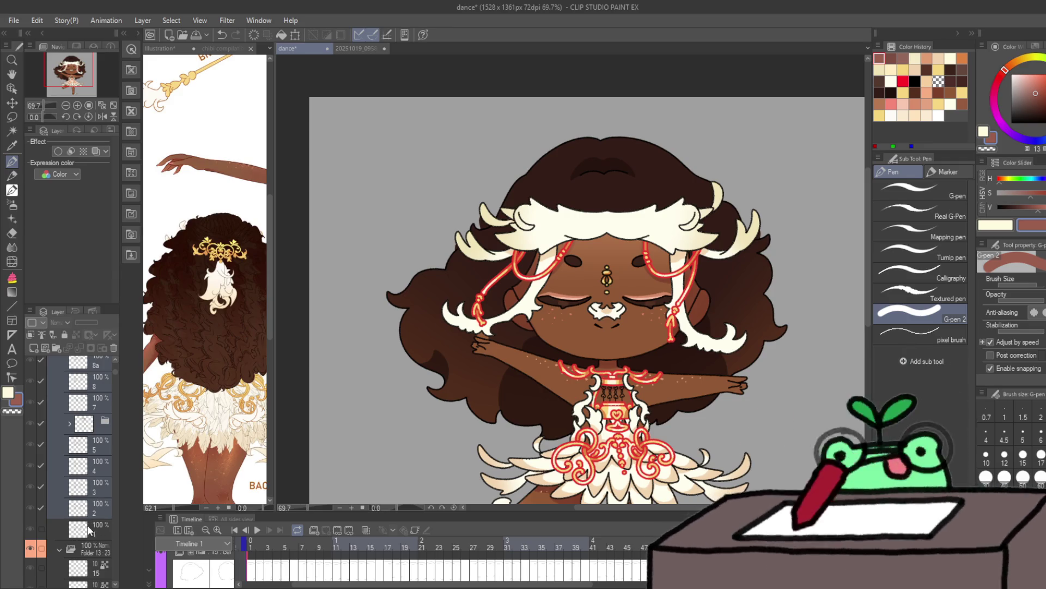
pyautogui.scroll(5, 90, 490)
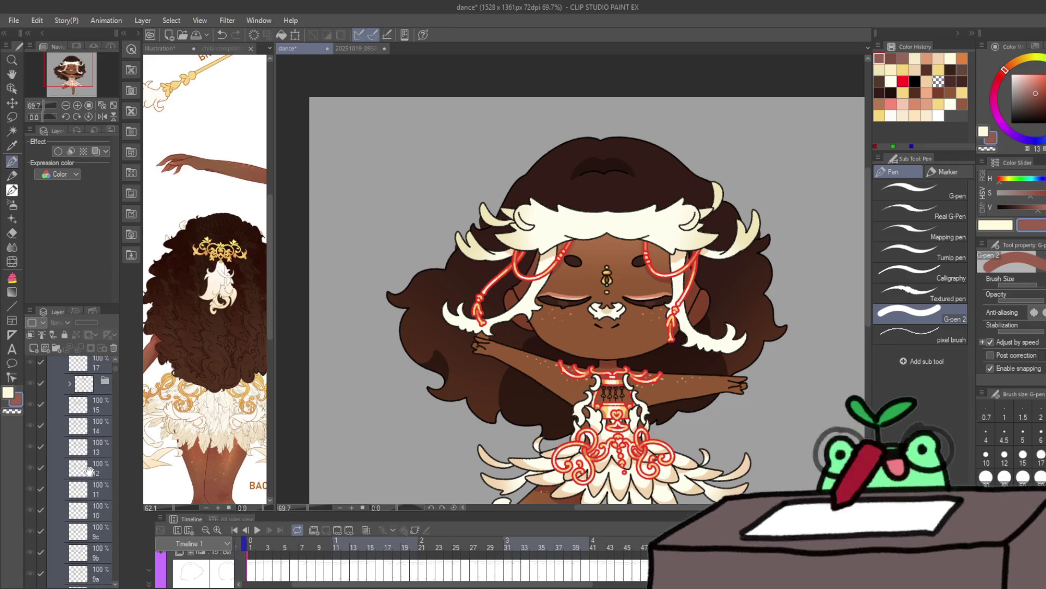
pyautogui.scroll(3, 87, 474)
pyautogui.scroll(-3, 84, 453)
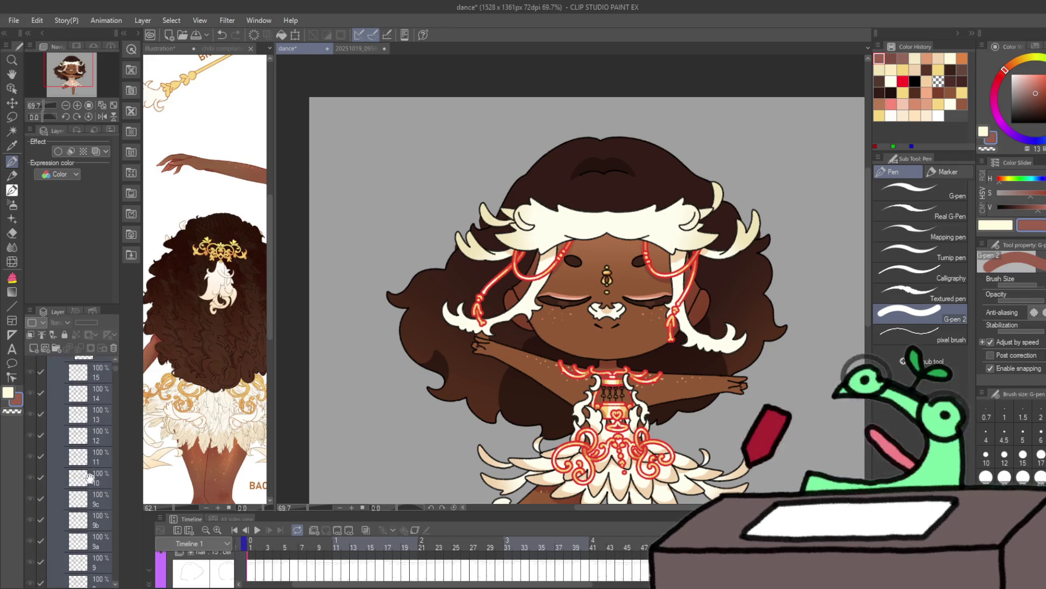
pyautogui.scroll(-8, 51, 423)
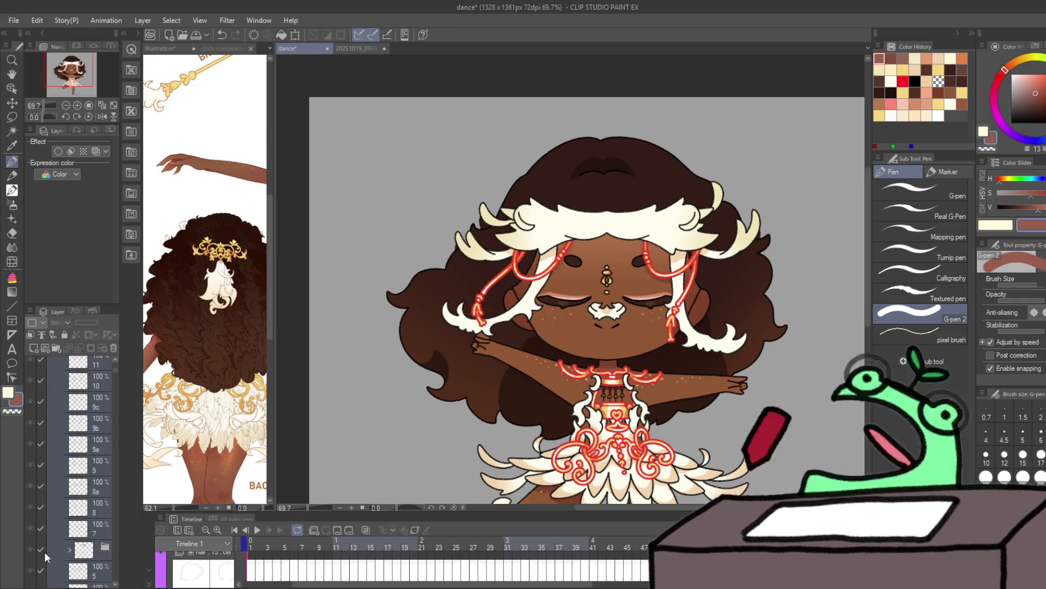
pyautogui.scroll(-4, 81, 486)
pyautogui.click(81, 479)
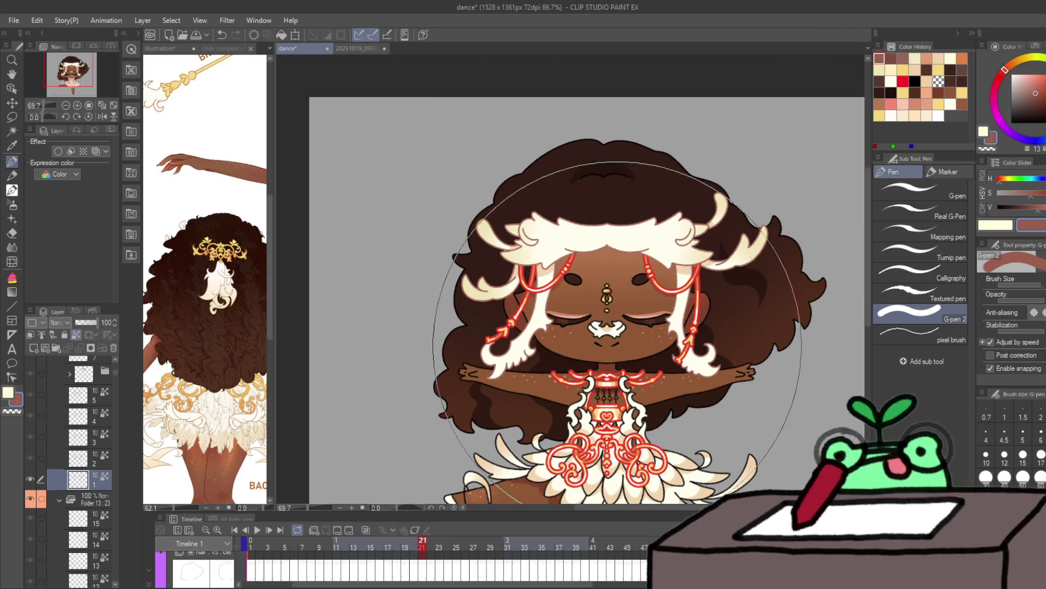
# Step: Flip back and forth through frames 22 to 27 to compare the poses
pyautogui.press('.')
pyautogui.press('.')
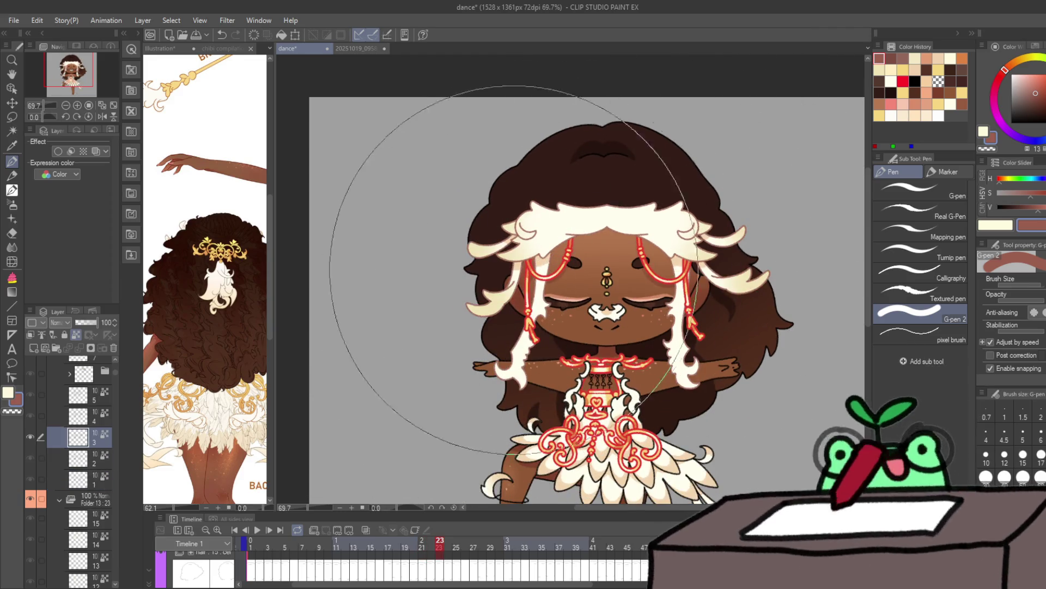
pyautogui.press('.')
pyautogui.press('.')
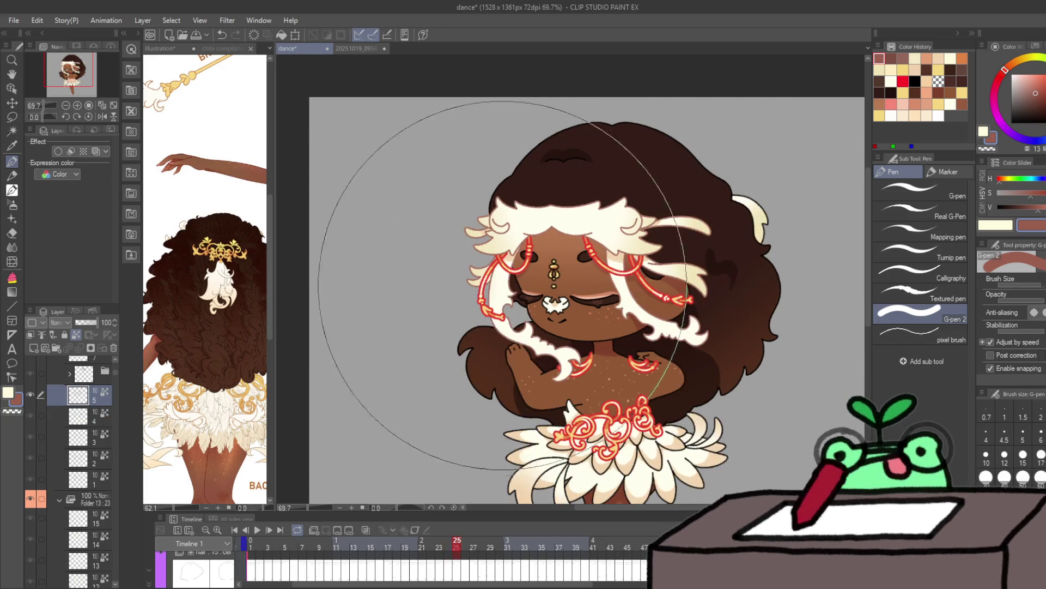
pyautogui.press(',')
pyautogui.press(',')
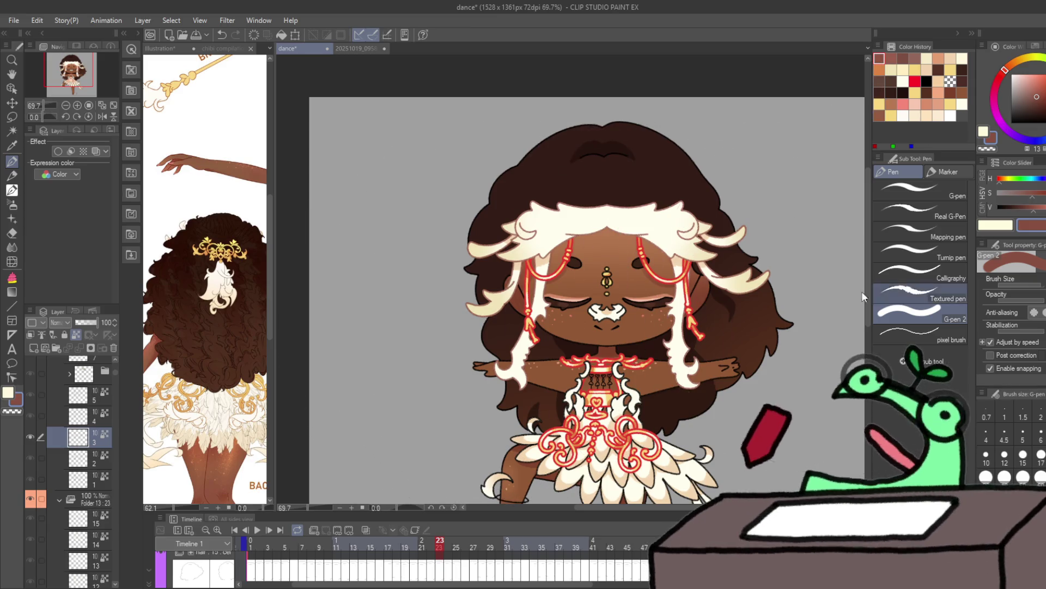
pyautogui.press(',')
pyautogui.press(',')
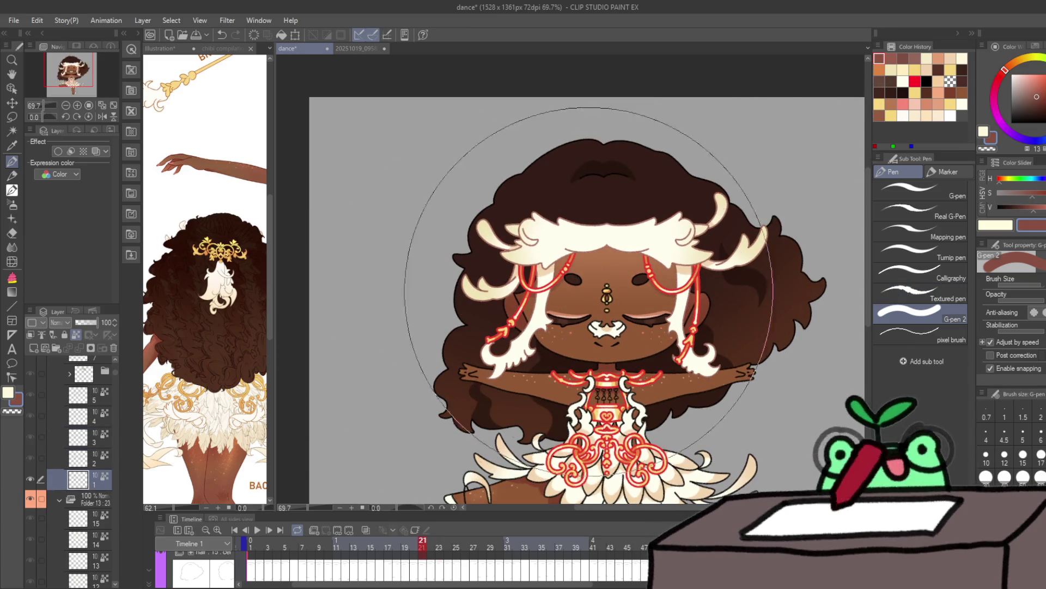
pyautogui.press('.')
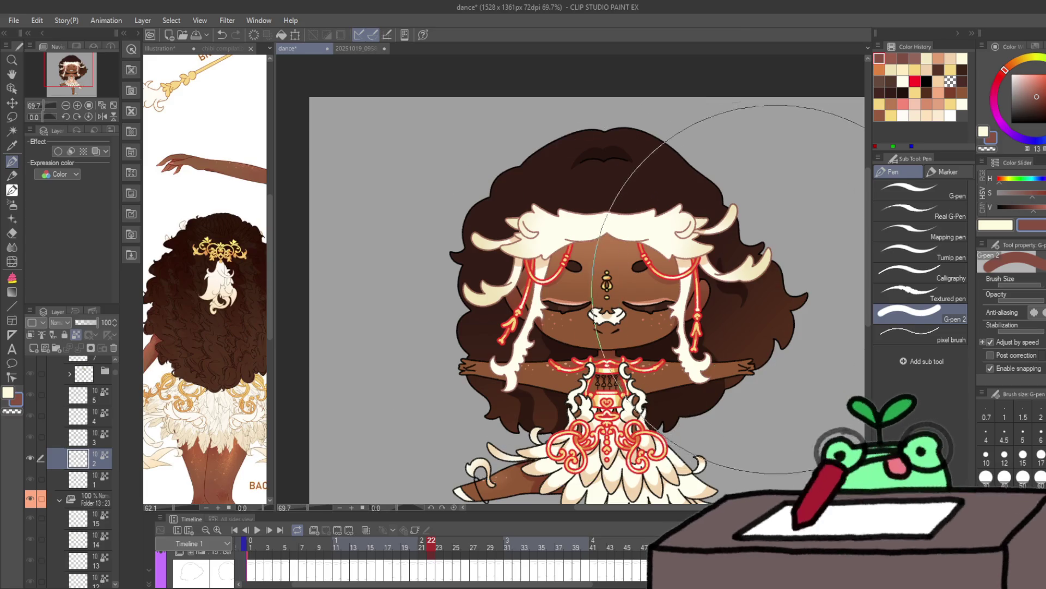
pyautogui.press('.')
pyautogui.press('.')
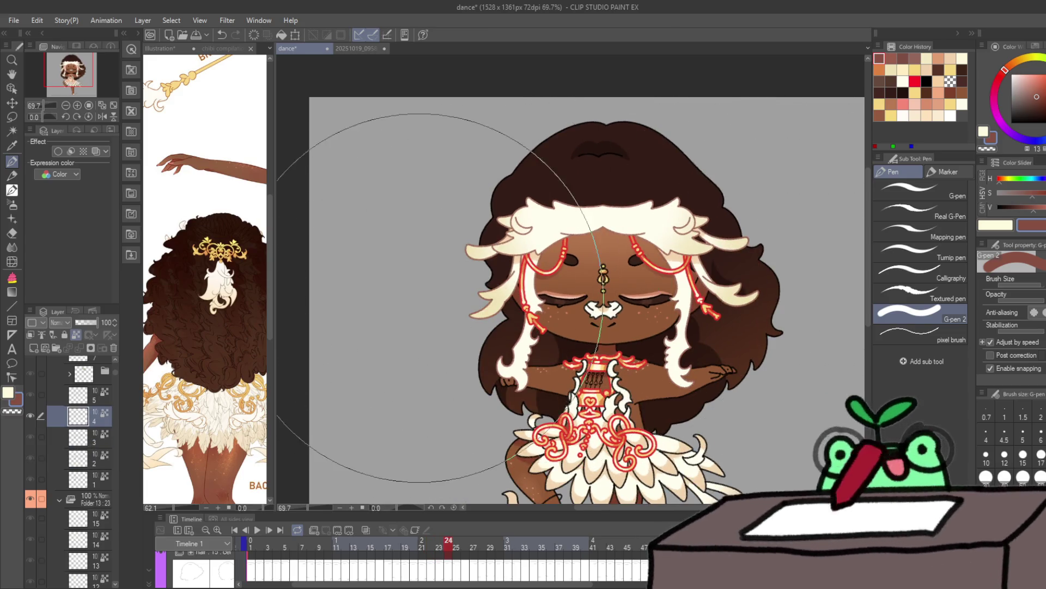
pyautogui.press('.')
pyautogui.press('.')
pyautogui.press(',')
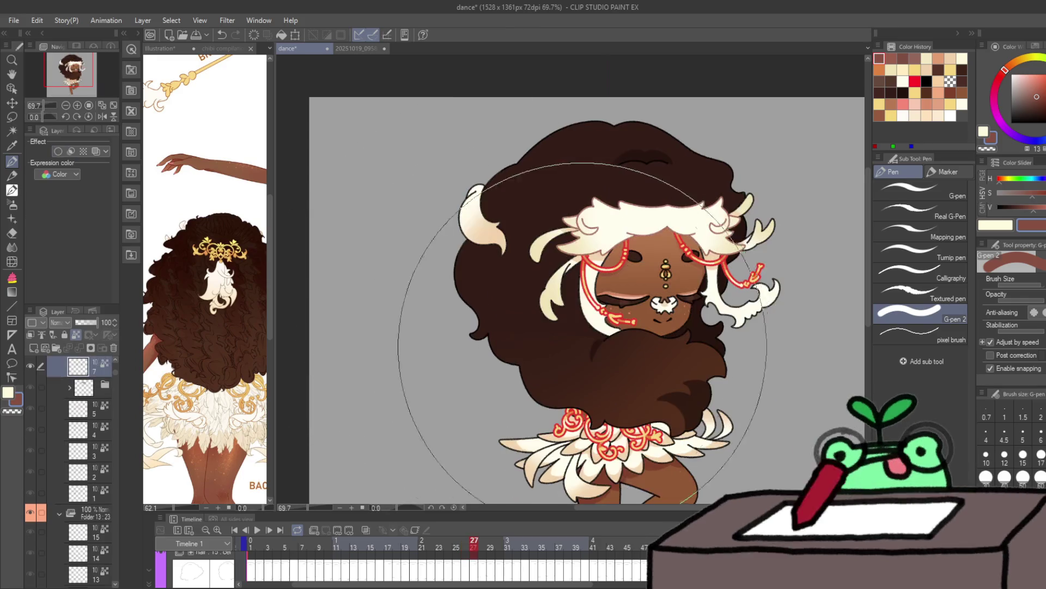
pyautogui.press('.')
pyautogui.press('.')
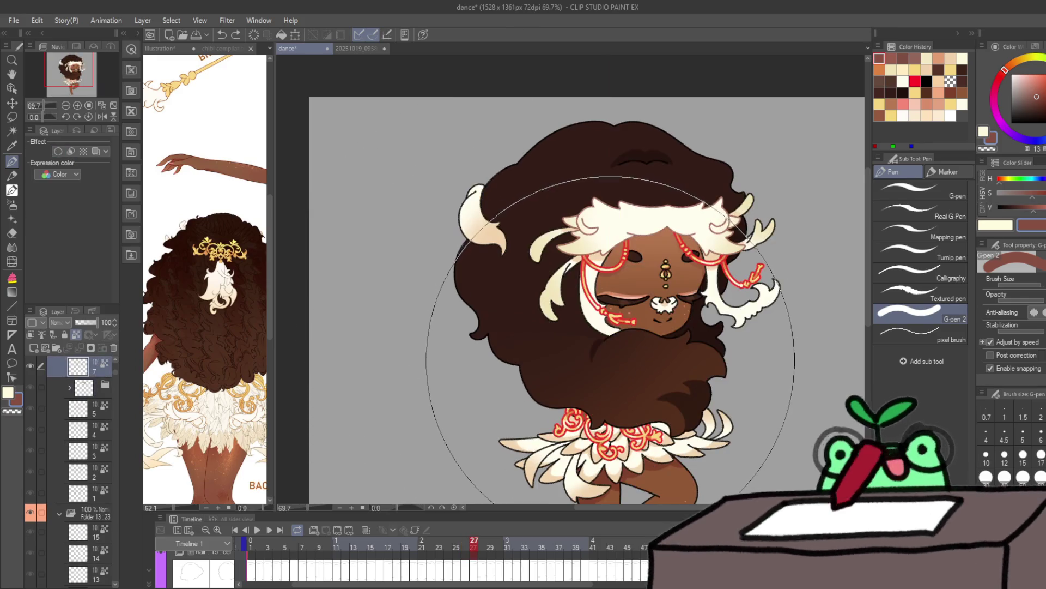
# Step: Step ahead to frame 35 and pick cream from Color History
pyautogui.press('.')
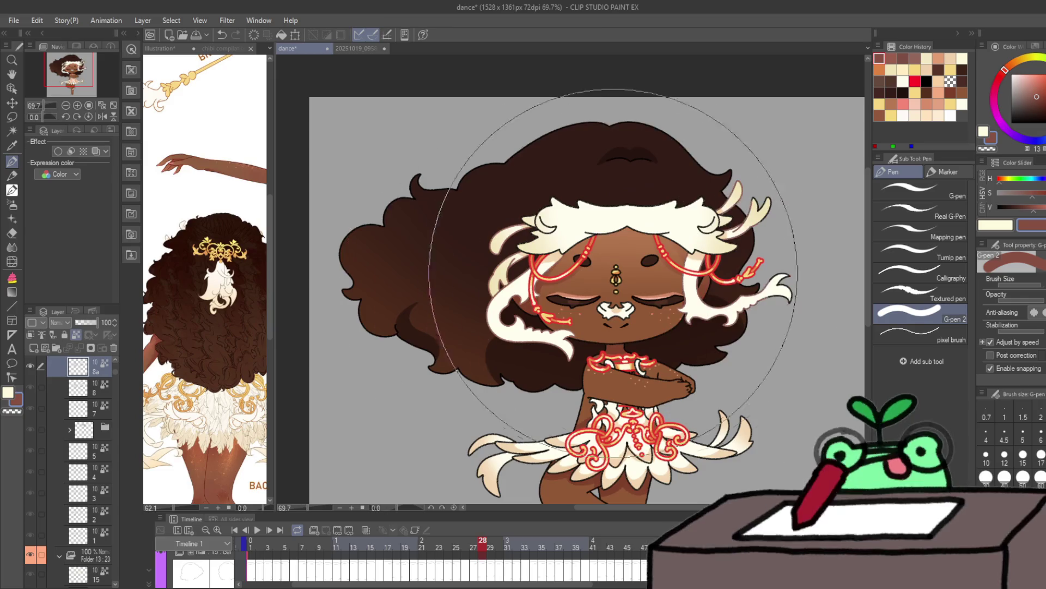
pyautogui.press('.')
pyautogui.press('.')
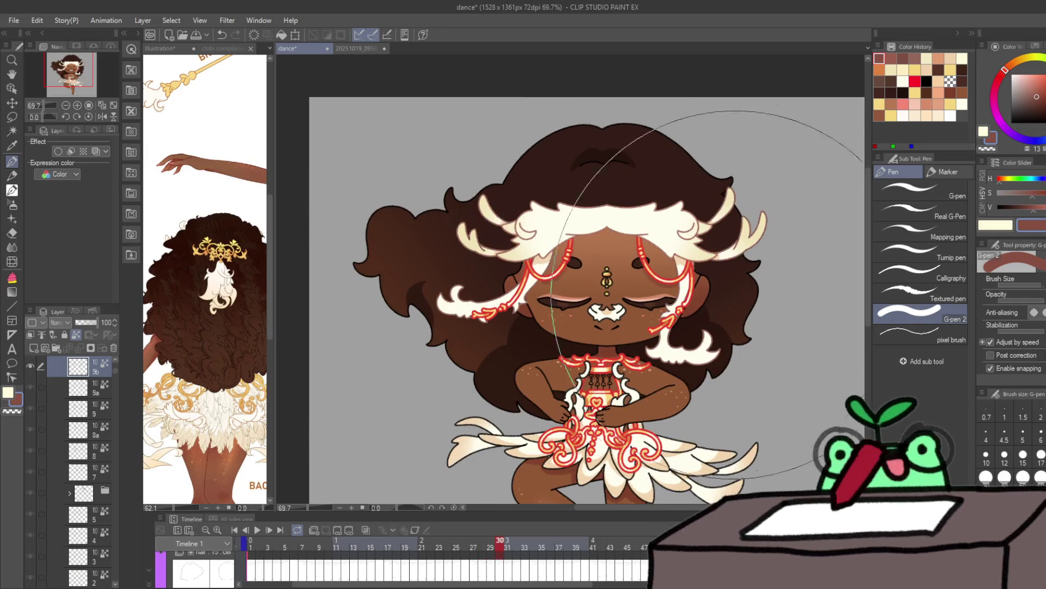
pyautogui.press('.')
pyautogui.press('.')
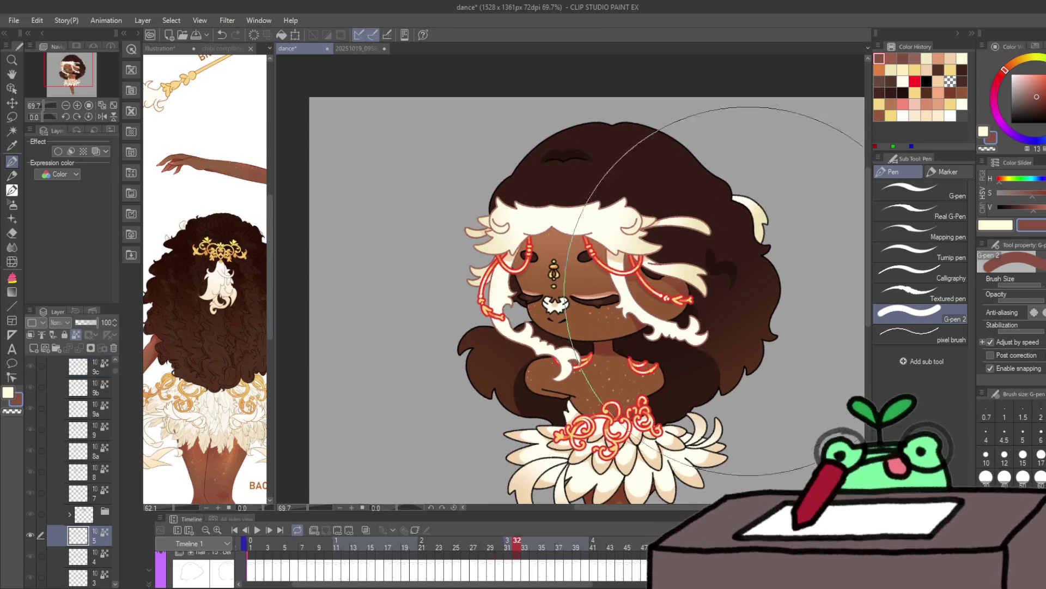
pyautogui.press('.')
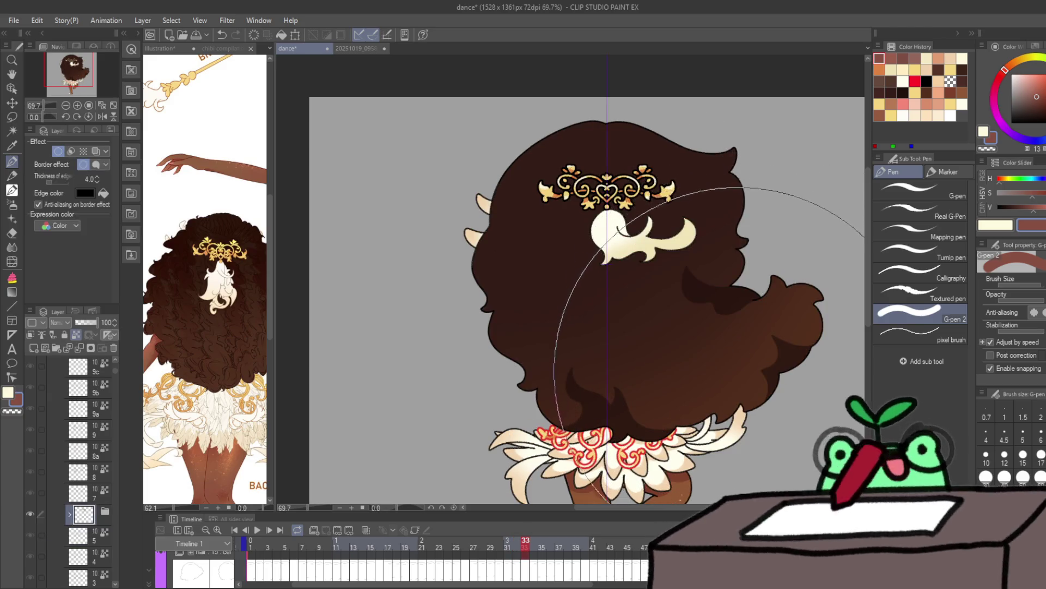
pyautogui.press('.')
pyautogui.press('.')
pyautogui.press('.')
pyautogui.press(',')
pyautogui.press('.')
pyautogui.press(',')
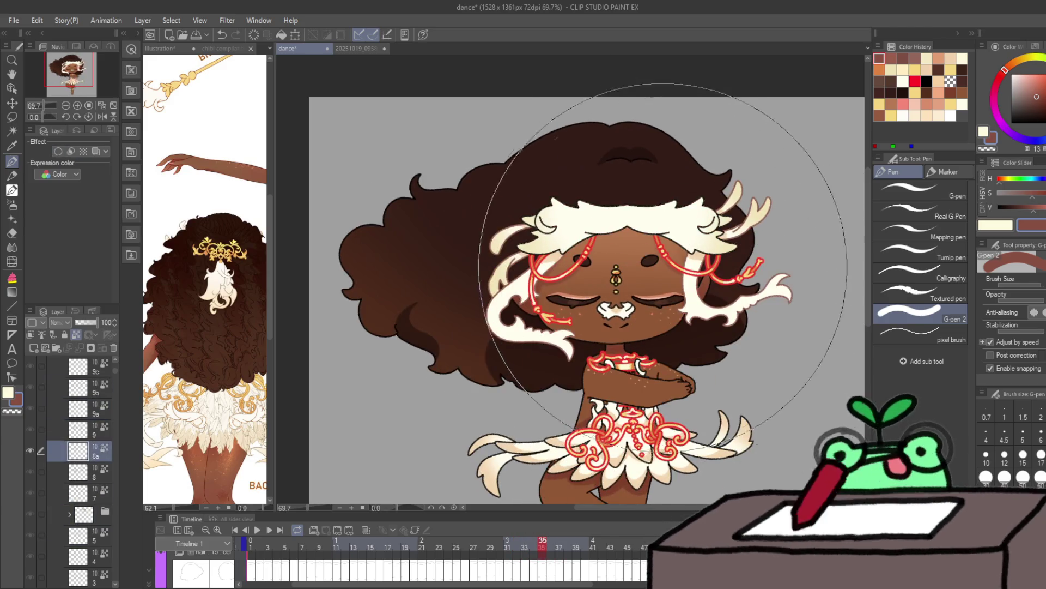
pyautogui.press(',')
pyautogui.press('.')
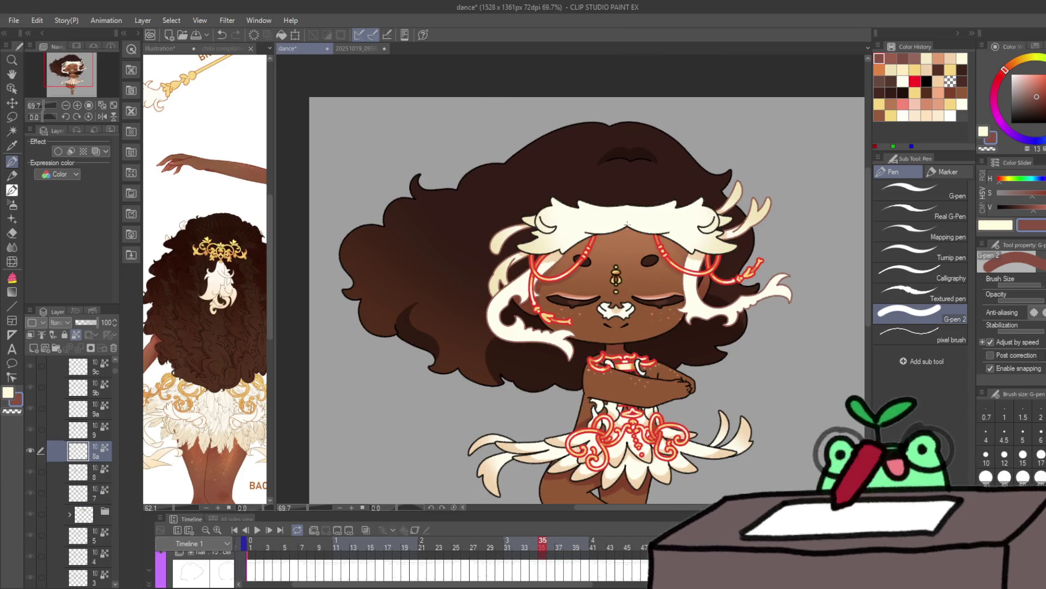
pyautogui.click(891, 69)
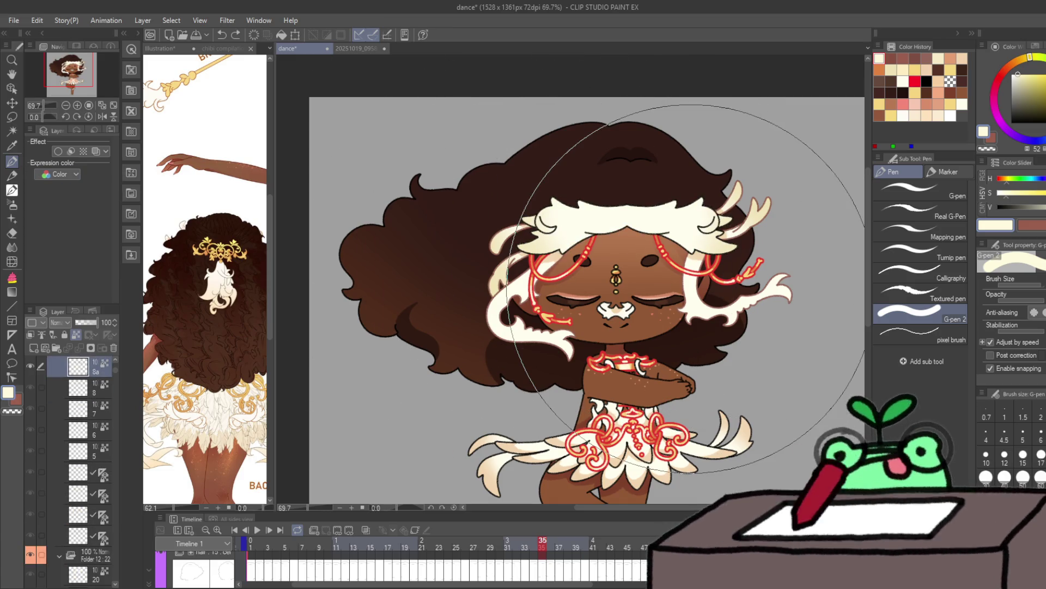
# Step: Pick the muted red-brown swatch from Color History as the drawing colour
pyautogui.click(899, 60)
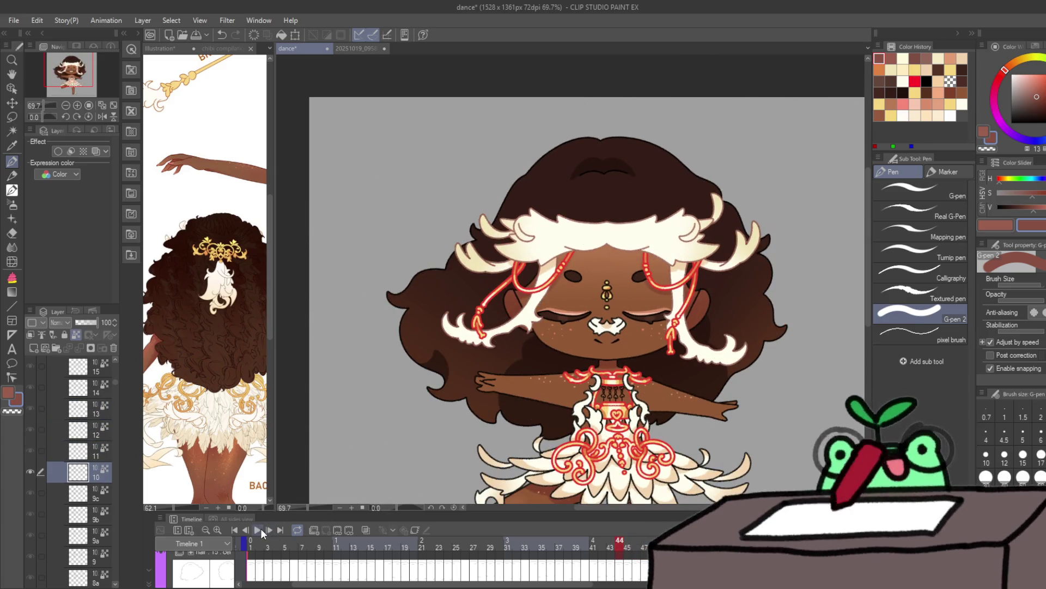
# Step: Play and stop the dance, scrub frames 7–9, then step from frame 3 to frame 5
pyautogui.click(261, 528)
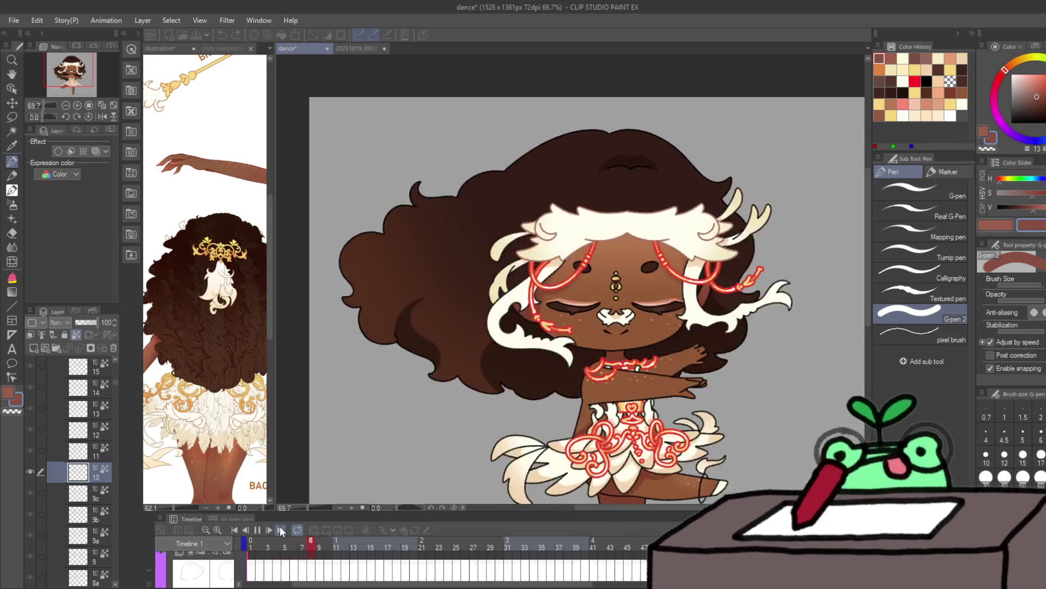
pyautogui.click(311, 545)
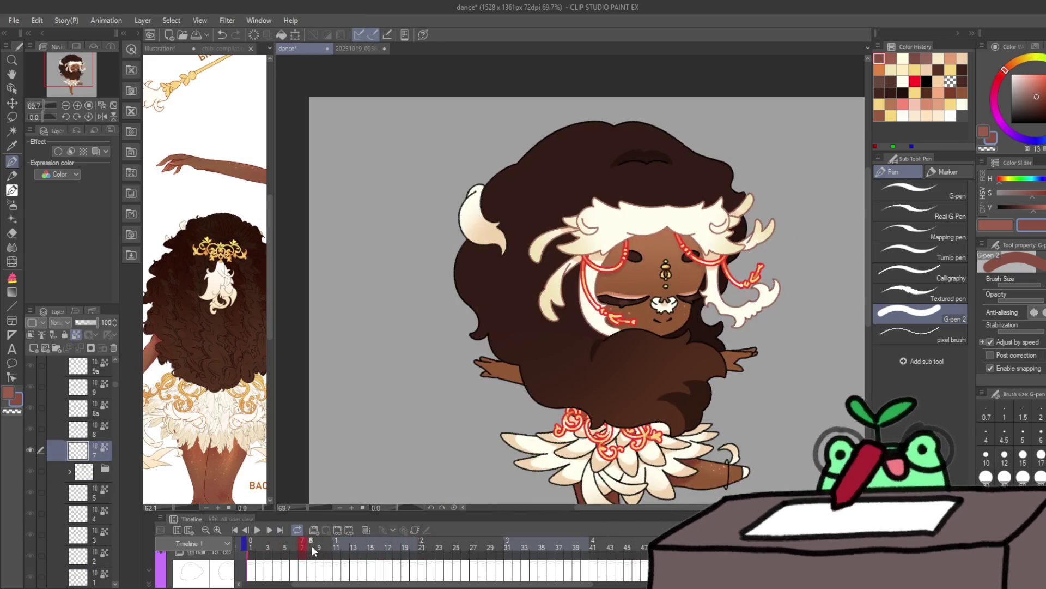
pyautogui.moveTo(312, 545)
pyautogui.mouseDown()
pyautogui.moveTo(300, 543)
pyautogui.moveTo(354, 544)
pyautogui.mouseUp()
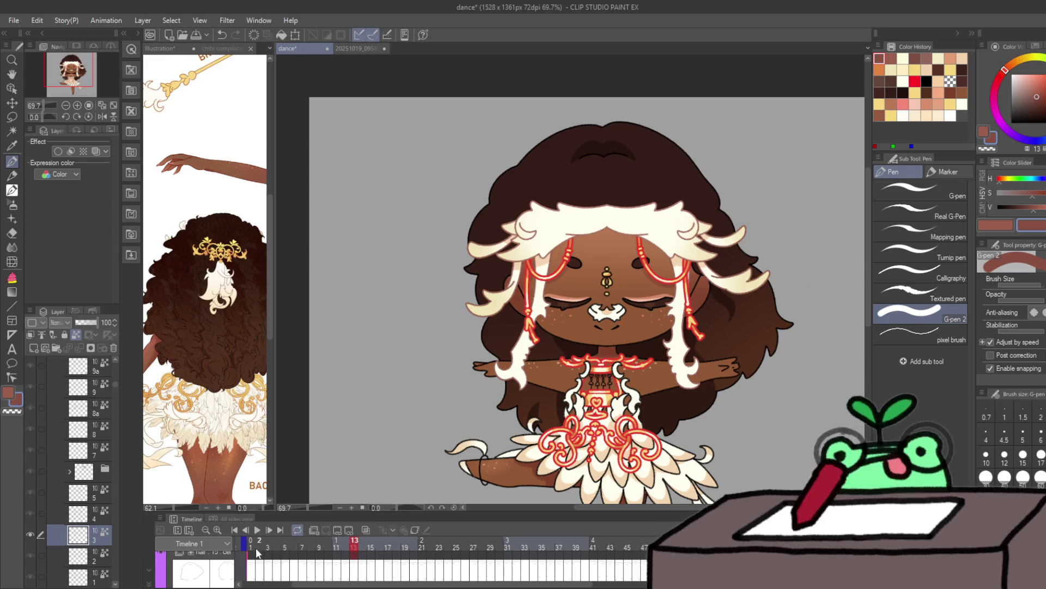
pyautogui.click(268, 546)
pyautogui.press('space')
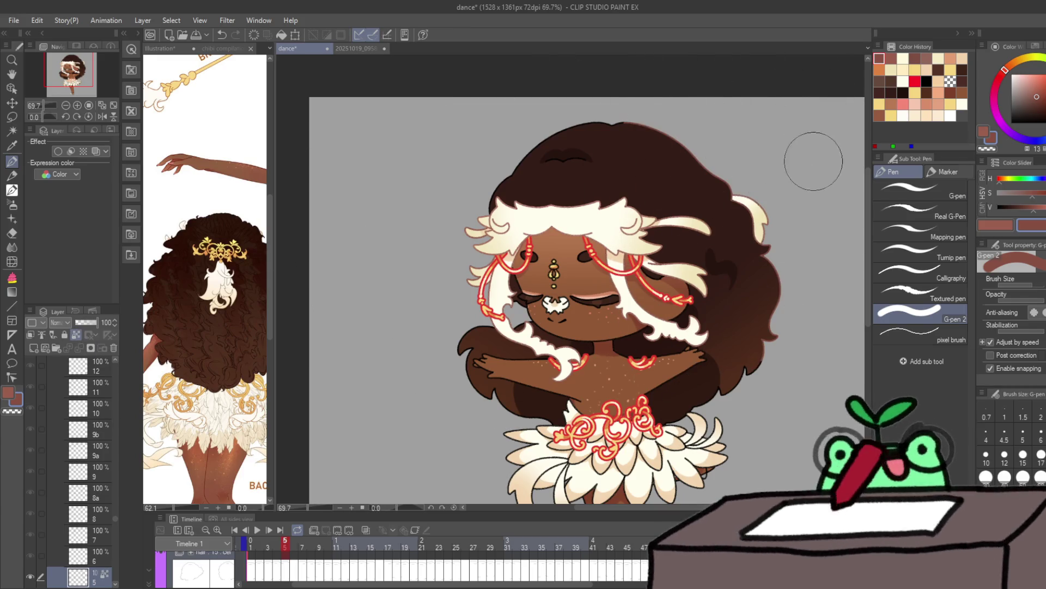
# Step: Eyedrop the dark brown hair colour while zooming in, then move to frame 6's back view
pyautogui.press('/')
pyautogui.moveTo(811, 159)
pyautogui.mouseDown()
pyautogui.moveTo(825, 170)
pyautogui.moveTo(803, 182)
pyautogui.moveTo(782, 236)
pyautogui.mouseUp()
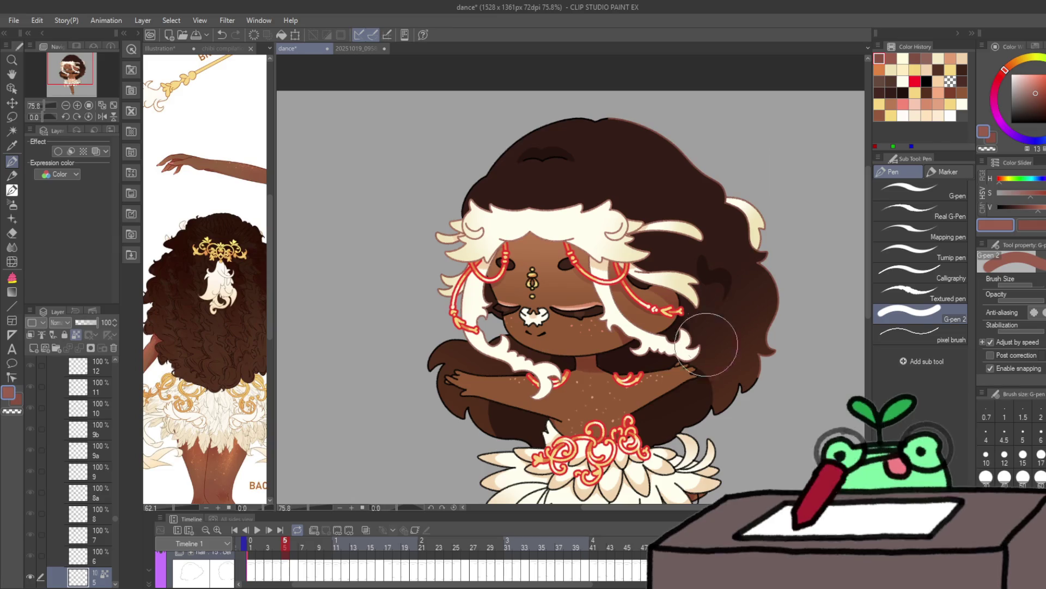
pyautogui.keyDown('alt'); pyautogui.click(782, 308); pyautogui.keyUp('alt')
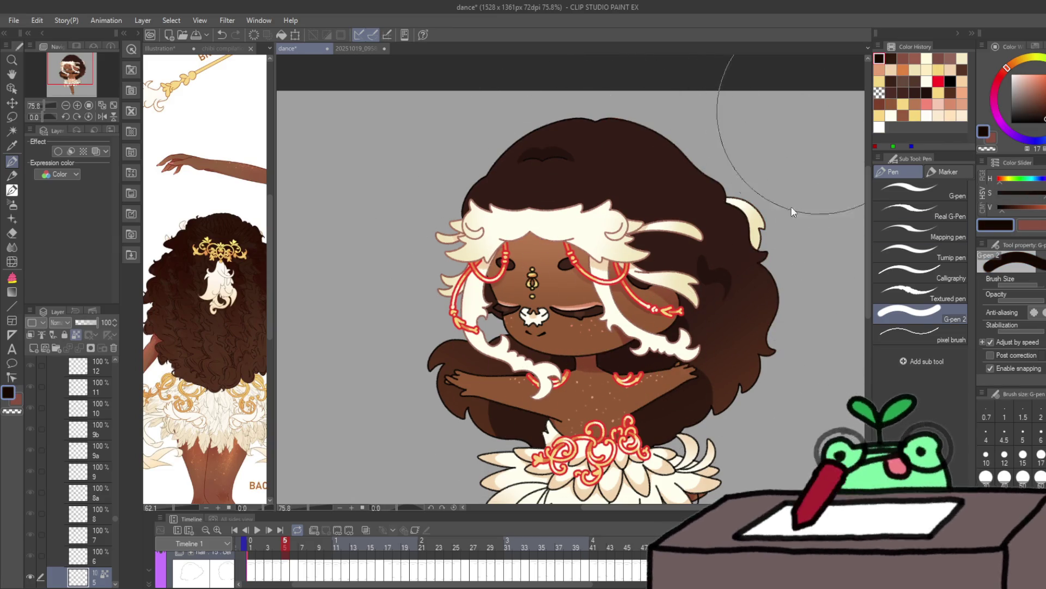
pyautogui.moveTo(781, 207); pyautogui.dragTo(811, 201)
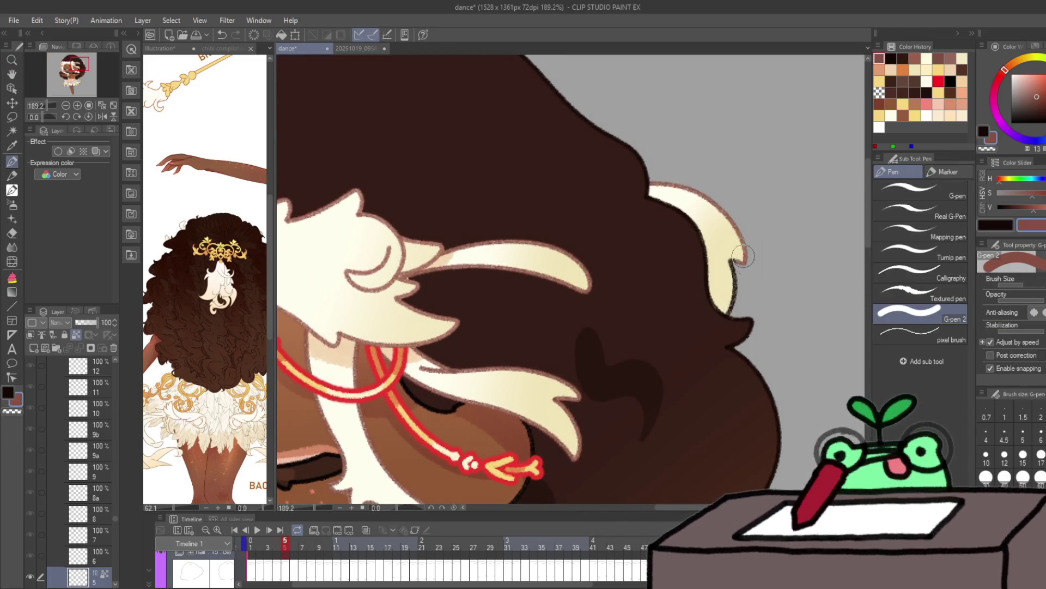
pyautogui.scroll(-5, 734, 304)
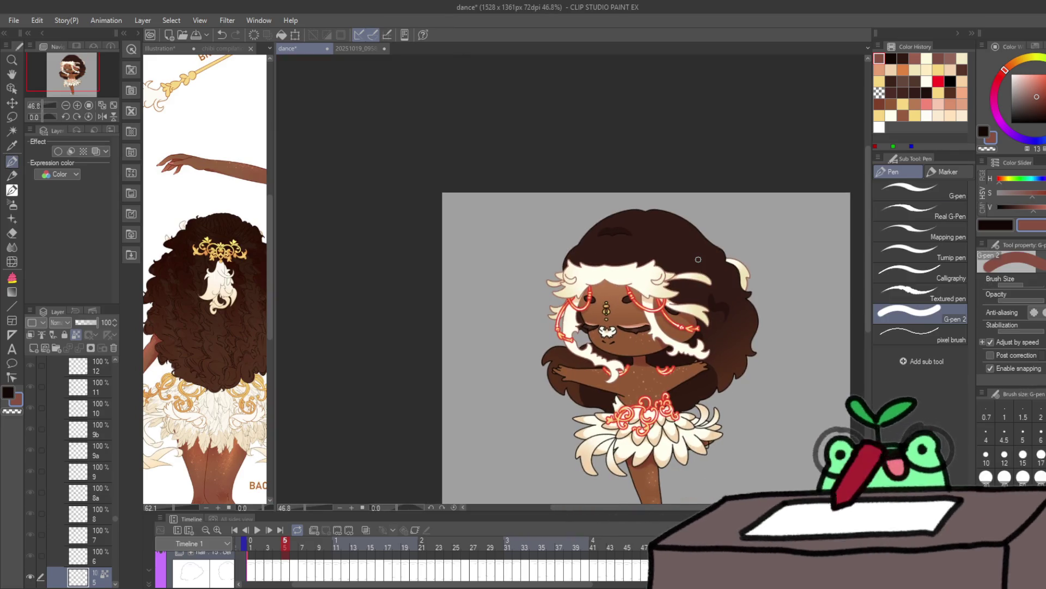
pyautogui.press('Right')
pyautogui.scroll(2, 656, 304)
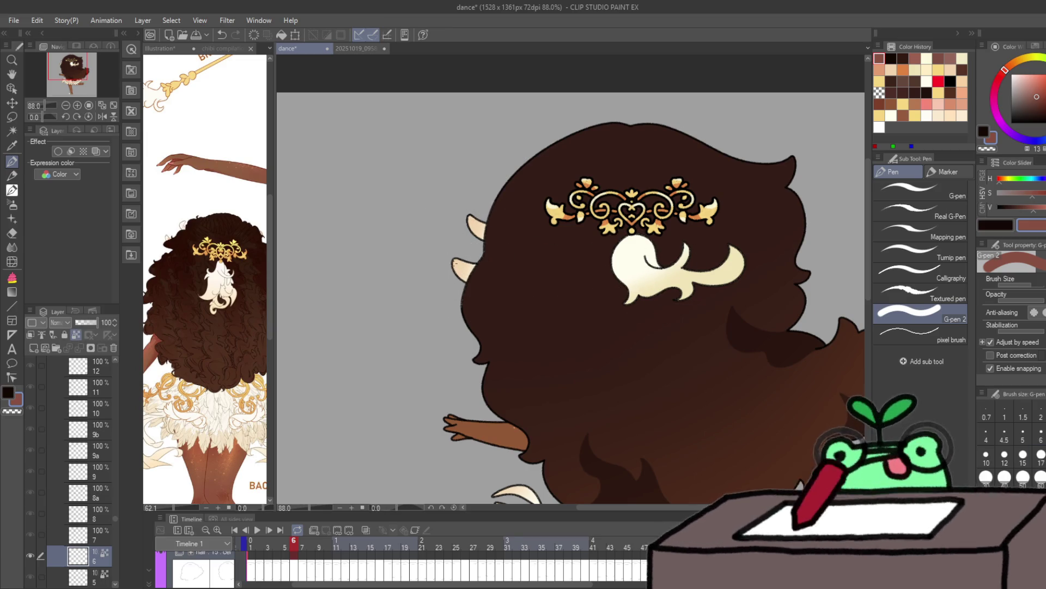
# Step: Select the layer above Folder 14 and set up the reddish outline colour and brush size
pyautogui.keyDown('ctrl'); pyautogui.click(456, 262); pyautogui.keyUp('ctrl')
pyautogui.moveTo(510, 180)
pyautogui.mouseDown()
pyautogui.moveTo(458, 267)
pyautogui.moveTo(491, 222)
pyautogui.mouseUp()
pyautogui.hotkey('ctrl', 'z')
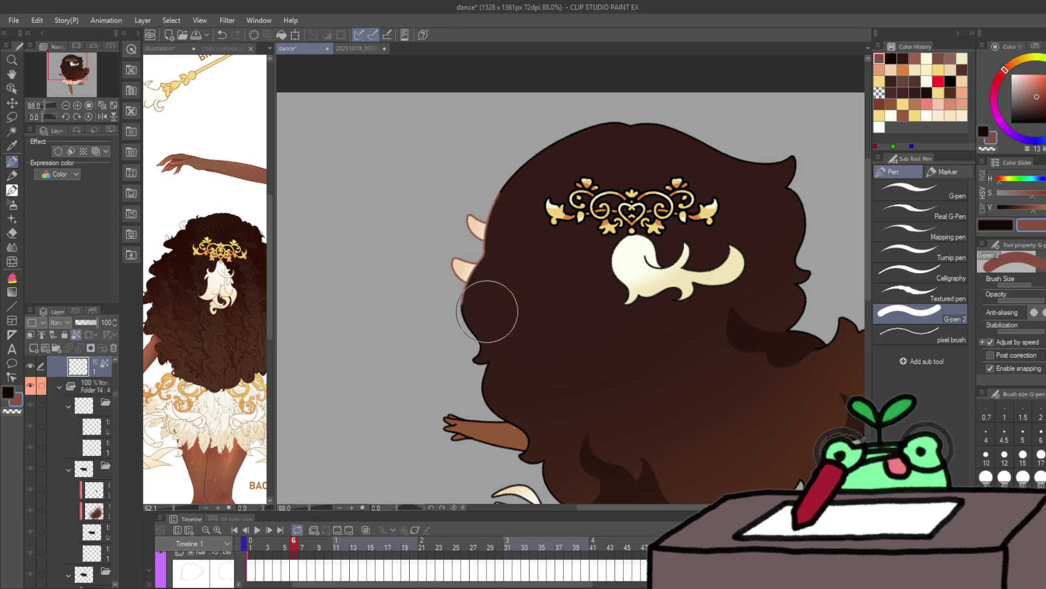
pyautogui.press('x')
pyautogui.press(']')
pyautogui.press(']')
pyautogui.press(']')
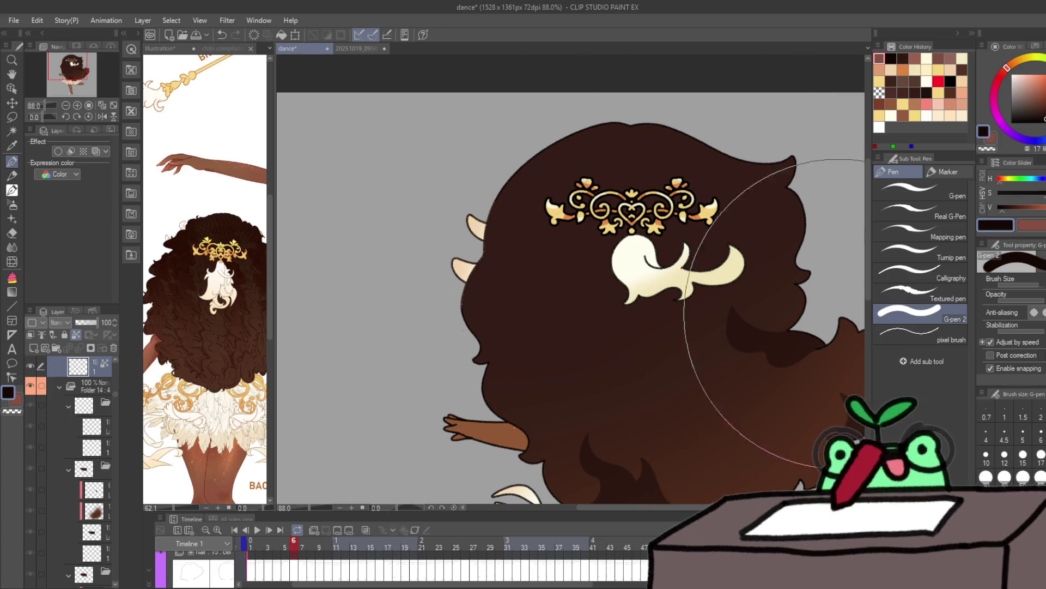
pyautogui.press('x')
pyautogui.press('[')
pyautogui.press('[')
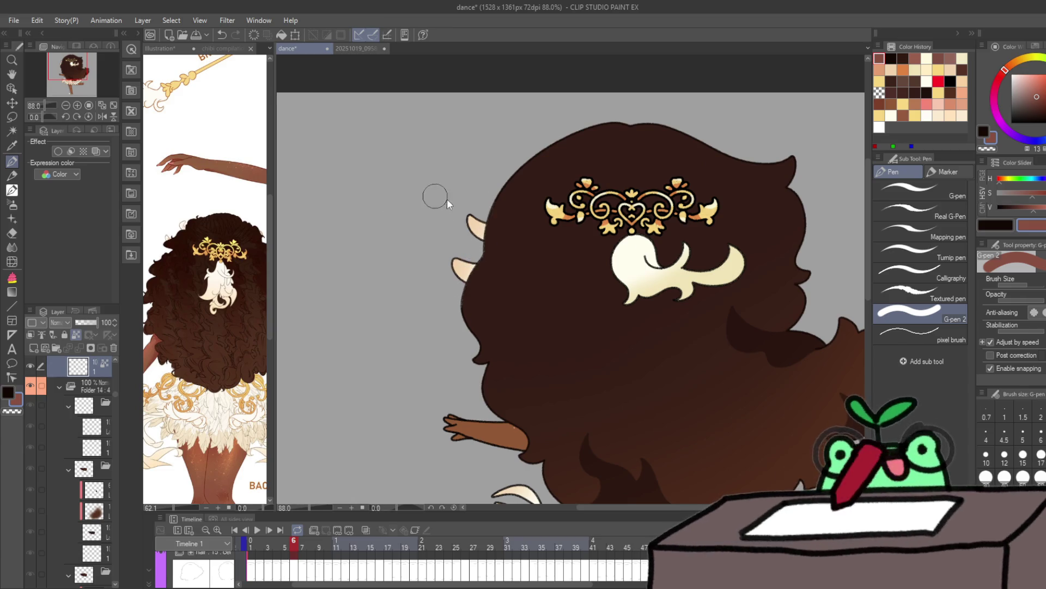
# Step: Outline the lower and upper horns in reddish line, then zoom out and advance to frame 7
pyautogui.scroll(5, 447, 201)
pyautogui.moveTo(474, 274)
pyautogui.mouseDown()
pyautogui.moveTo(432, 299)
pyautogui.moveTo(461, 251)
pyautogui.mouseUp()
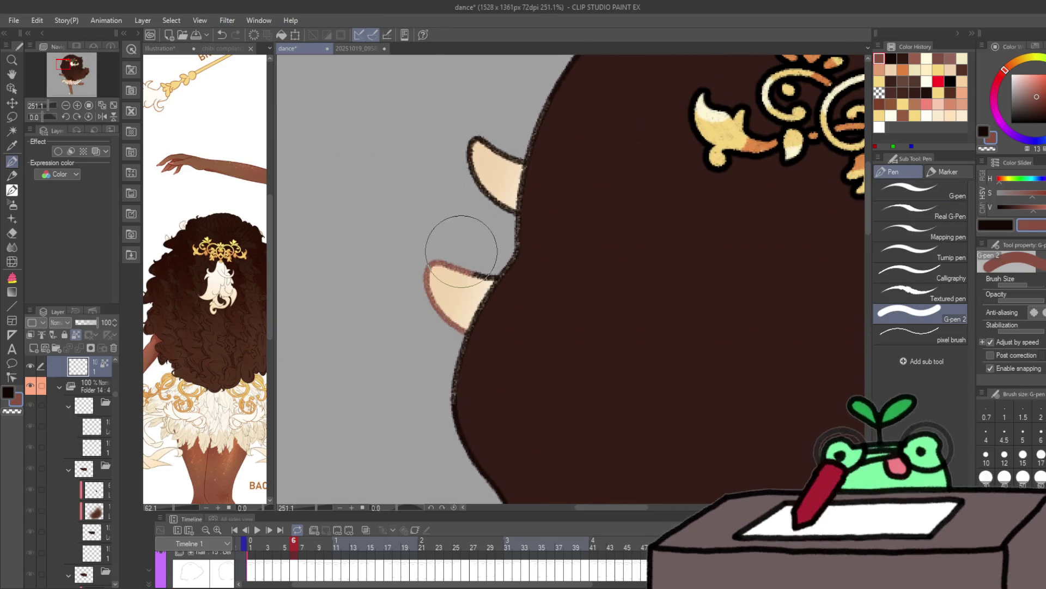
pyautogui.moveTo(479, 204); pyautogui.dragTo(490, 126)
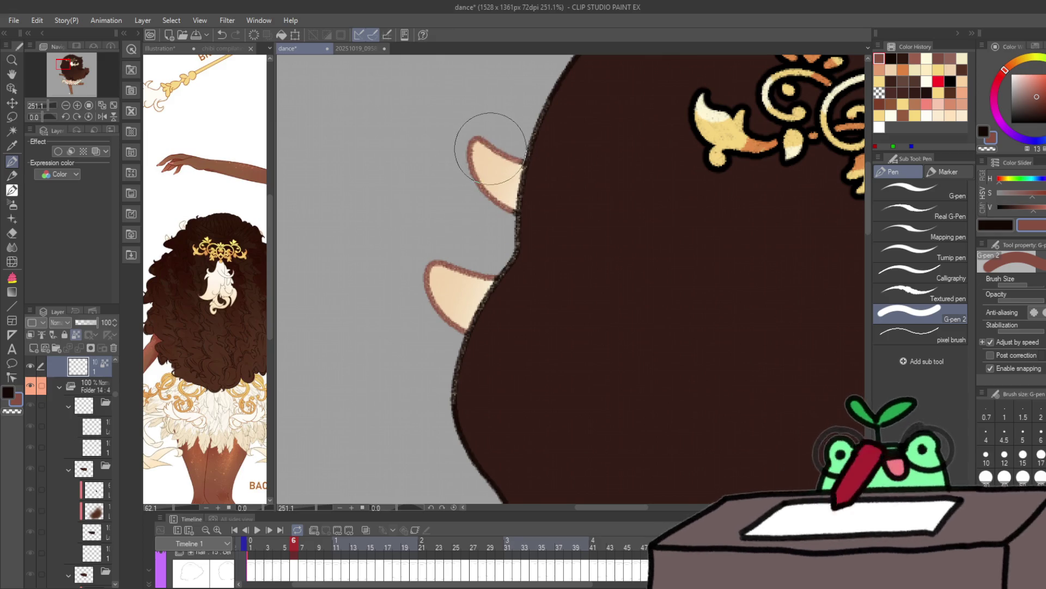
pyautogui.scroll(-5, 652, 191)
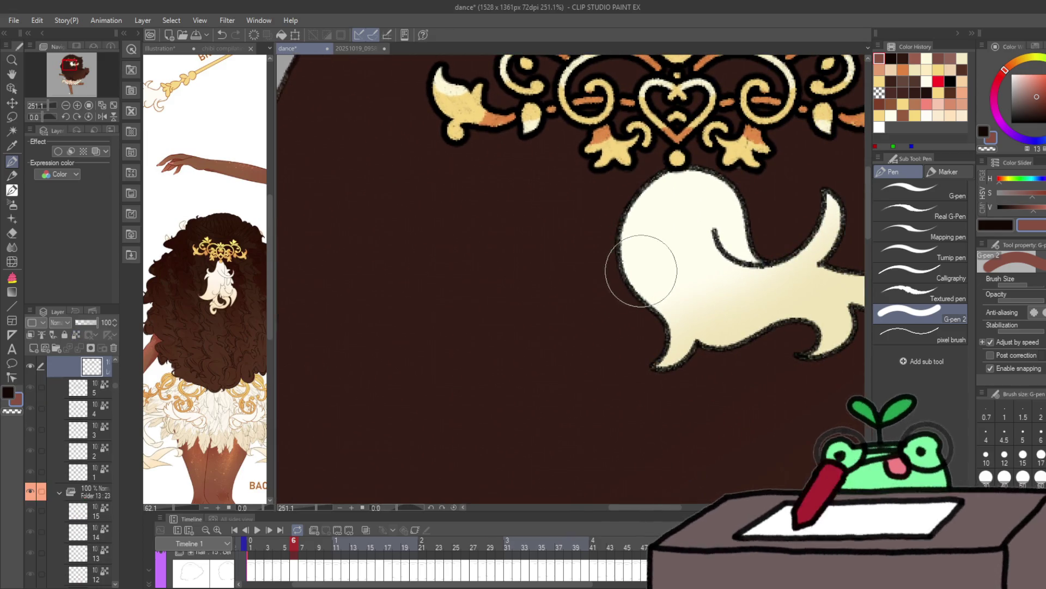
pyautogui.press('/')
pyautogui.scroll(-1, 605, 278)
pyautogui.press('p')
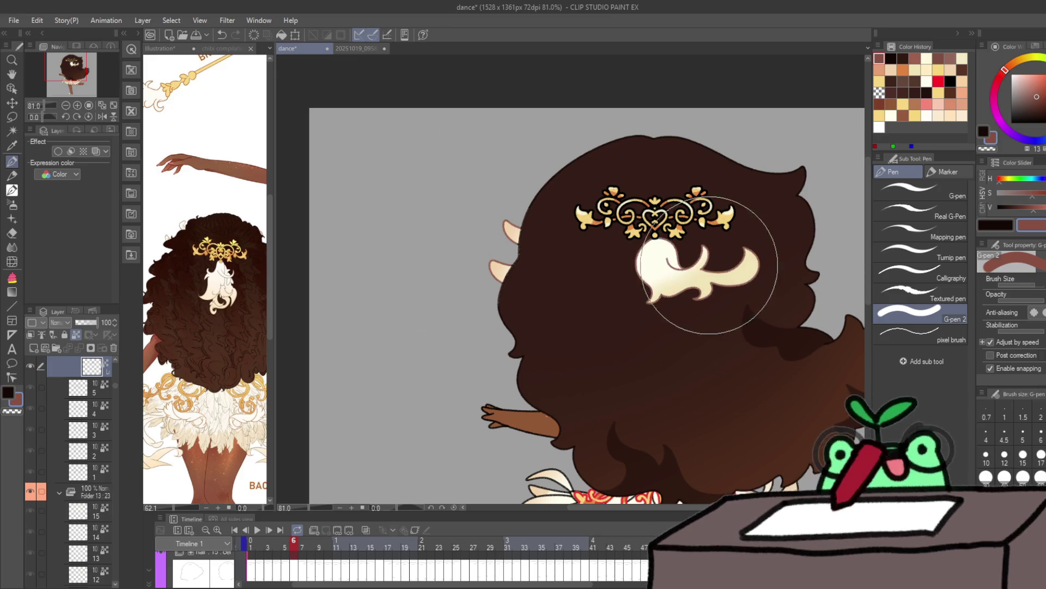
pyautogui.press('.')
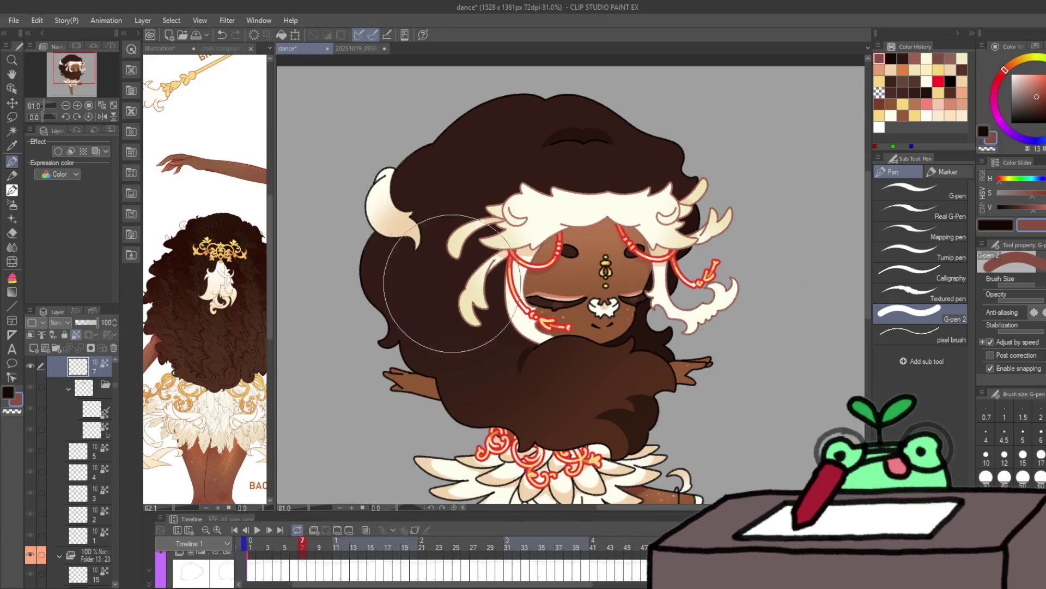
# Step: Paint dark brown over the left hair on layer 7 of the hair folder
pyautogui.keyDown('ctrl'); pyautogui.keyDown('shift'); pyautogui.click(407, 258); pyautogui.keyUp('shift'); pyautogui.keyUp('ctrl')
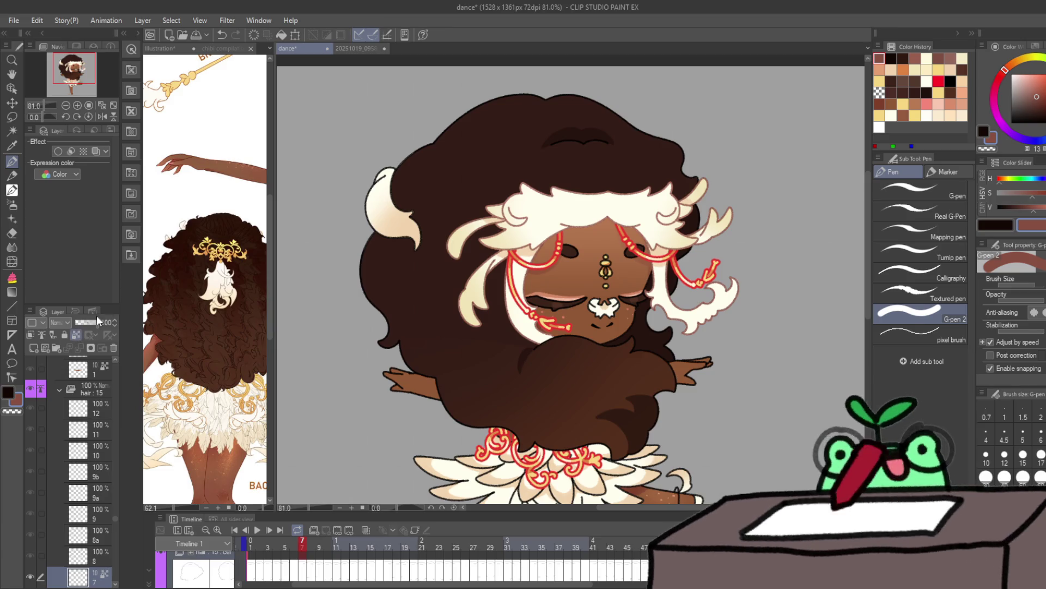
pyautogui.press('x')
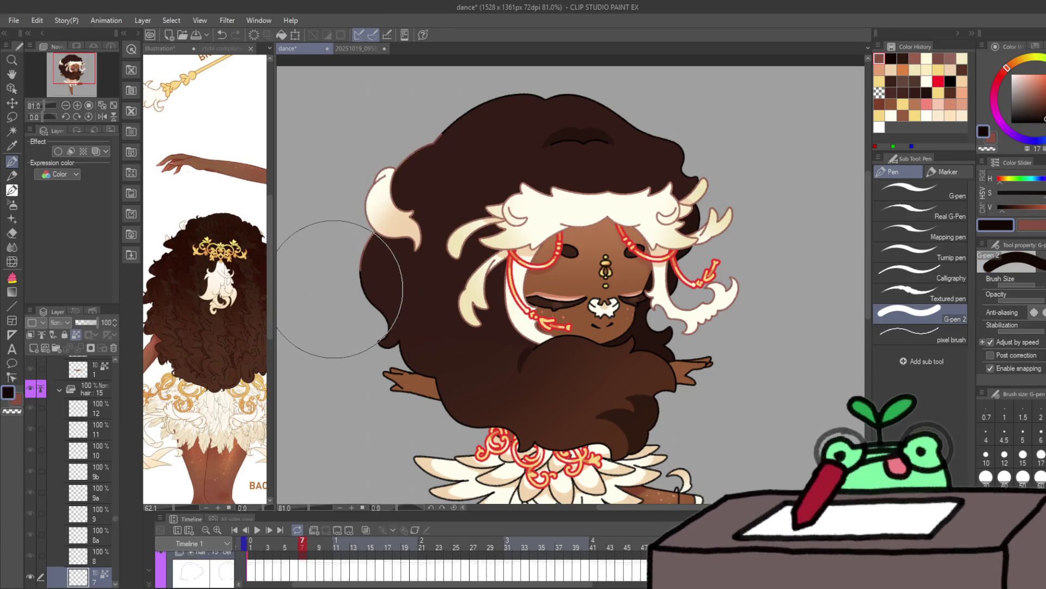
pyautogui.moveTo(334, 289)
pyautogui.mouseDown()
pyautogui.moveTo(346, 327)
pyautogui.moveTo(578, 425)
pyautogui.moveTo(670, 263)
pyautogui.mouseUp()
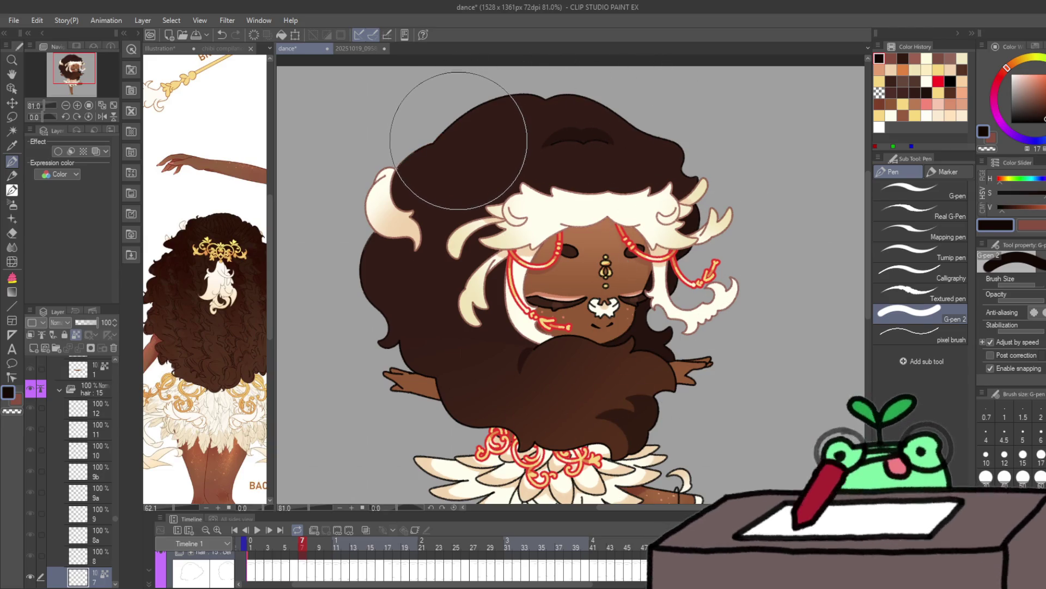
# Step: Step through frames 8, 13, 21 and 27, then bring up frame 21's front pose
pyautogui.hotkey('ctrl', 'Right')
pyautogui.hotkey('ctrl', 'Right')
pyautogui.hotkey('ctrl', 'Right')
pyautogui.hotkey('ctrl', 'Right')
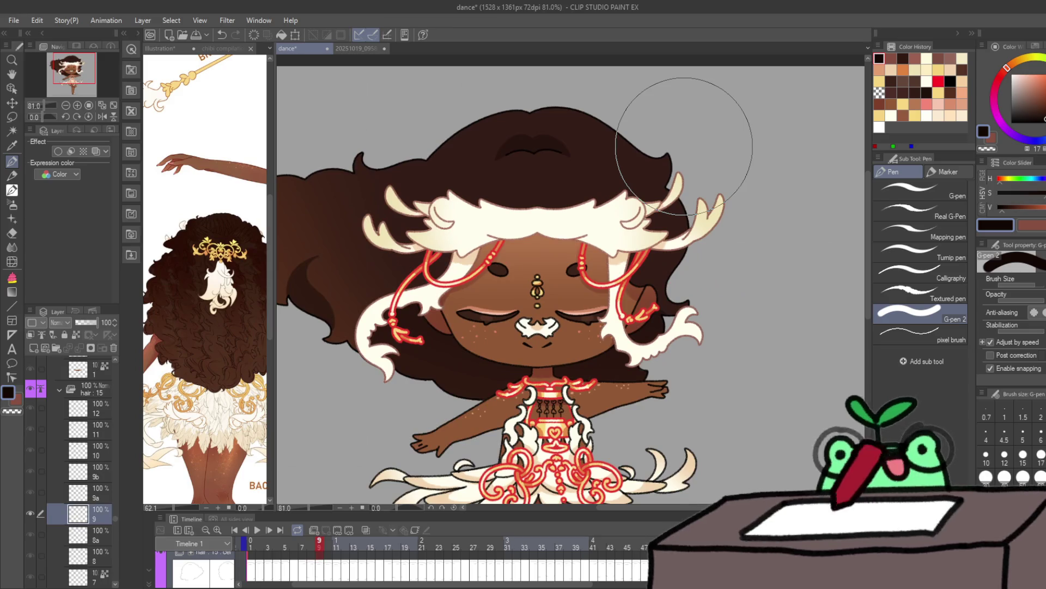
pyautogui.hotkey('ctrl', 'Right')
pyautogui.hotkey('ctrl', 'Right')
pyautogui.hotkey('ctrl', 'Right')
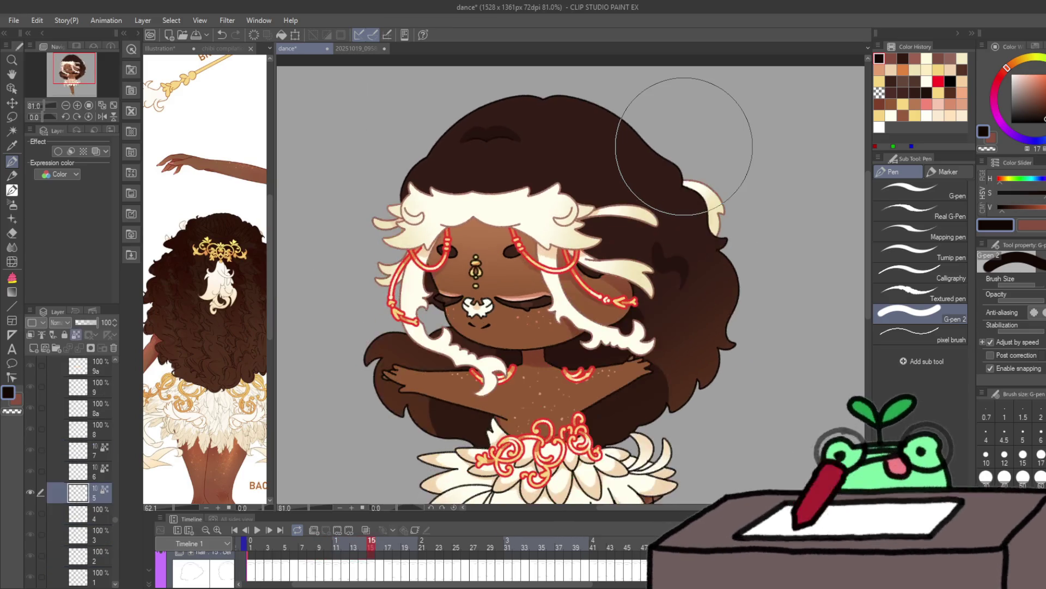
pyautogui.hotkey('ctrl', 'Right')
pyautogui.hotkey('ctrl', 'Right')
pyautogui.hotkey('ctrl', 'Right')
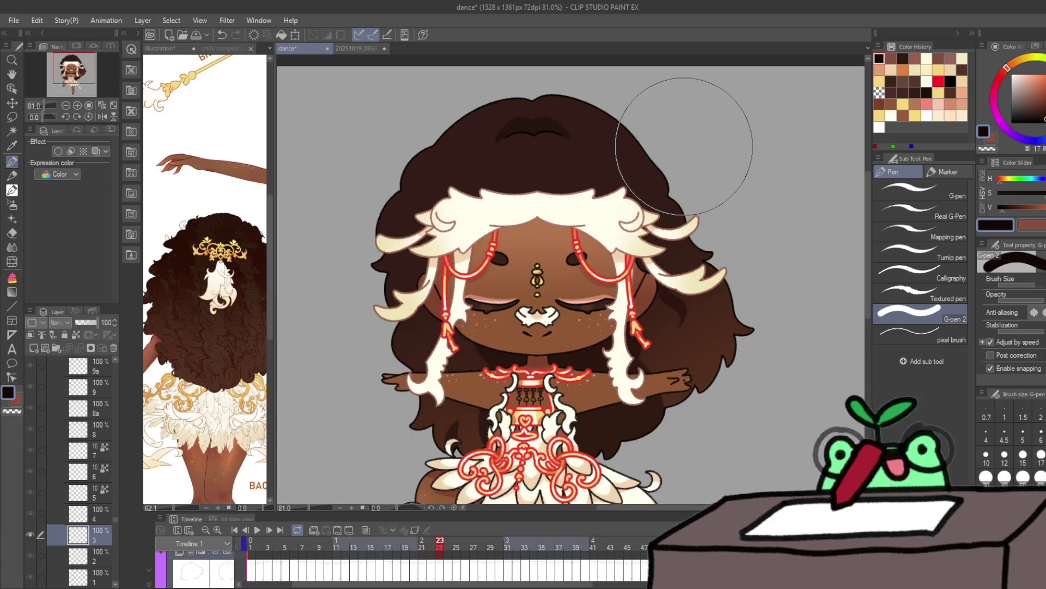
pyautogui.hotkey('ctrl', 'Right')
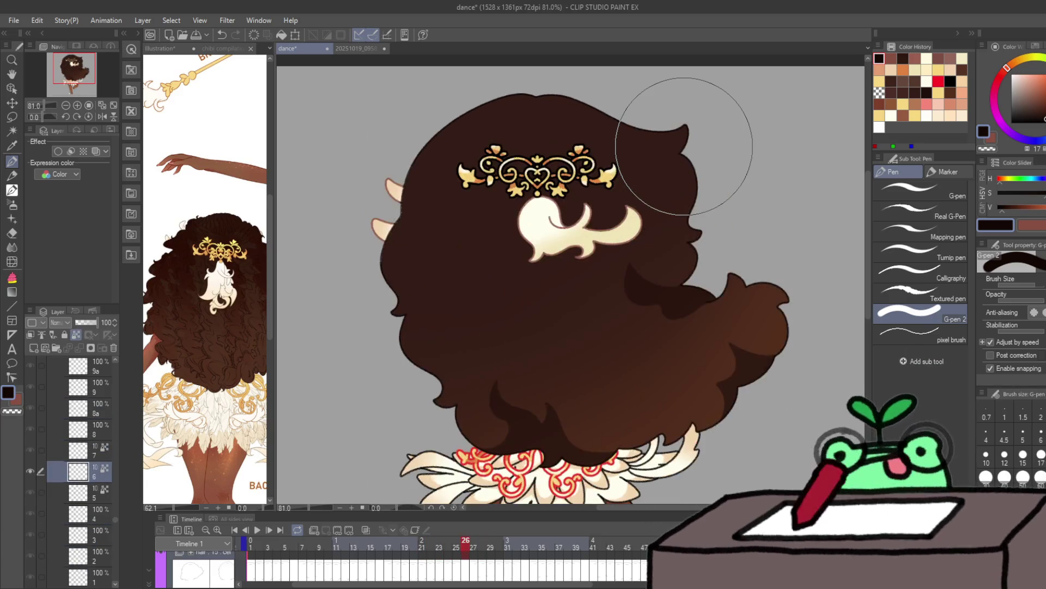
pyautogui.hotkey('ctrl', 'Left')
pyautogui.hotkey('ctrl', 'Right')
pyautogui.hotkey('ctrl', 'Left')
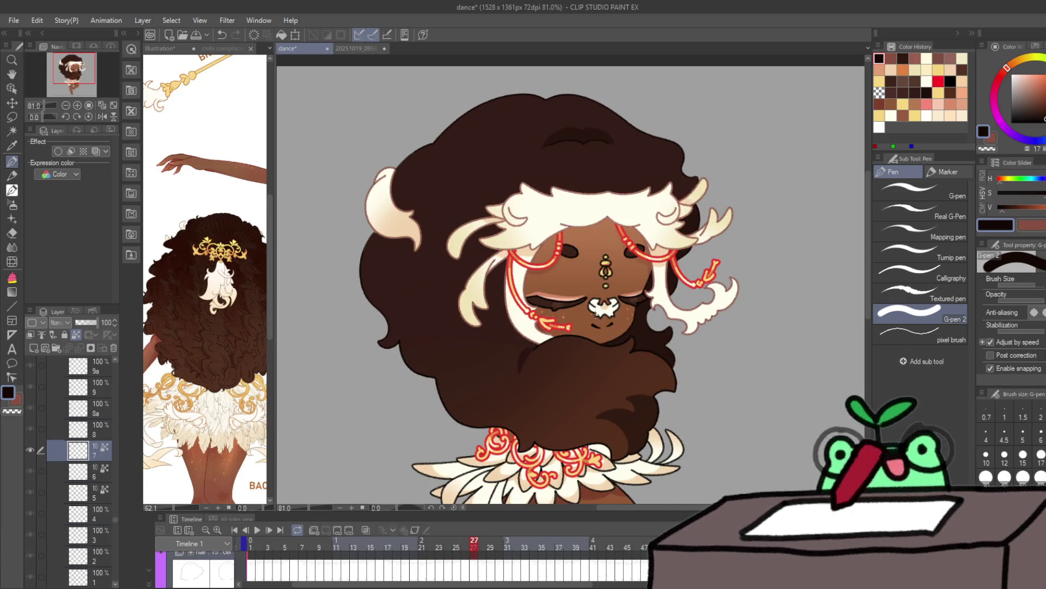
pyautogui.scroll(10, 91, 501)
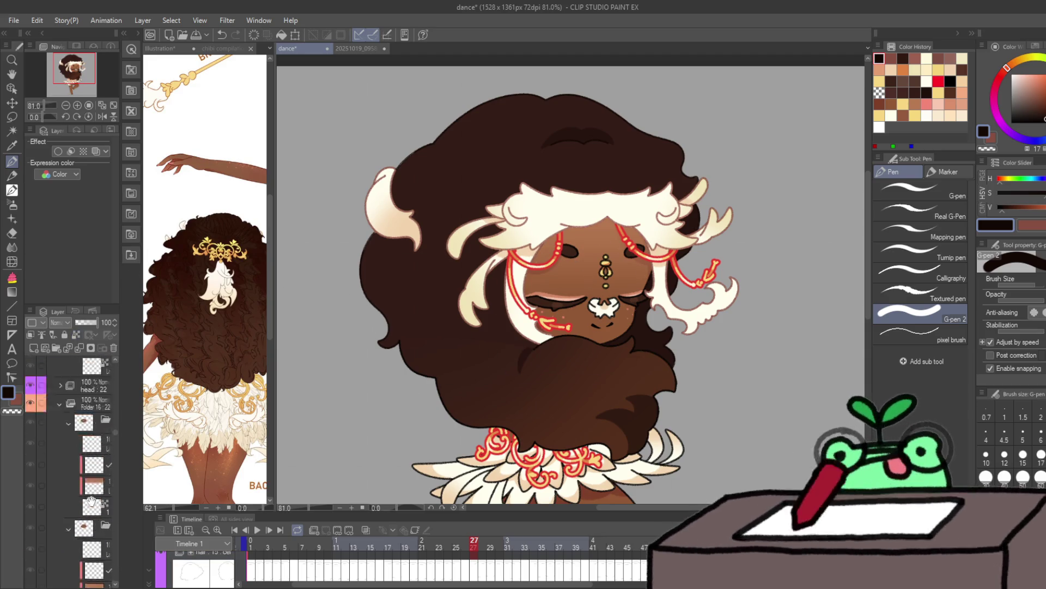
pyautogui.scroll(4, 91, 501)
pyautogui.click(93, 453)
# Step: Select the face touch-up layer, try and undo a red test stroke, and zoom onto the face
pyautogui.click(93, 410)
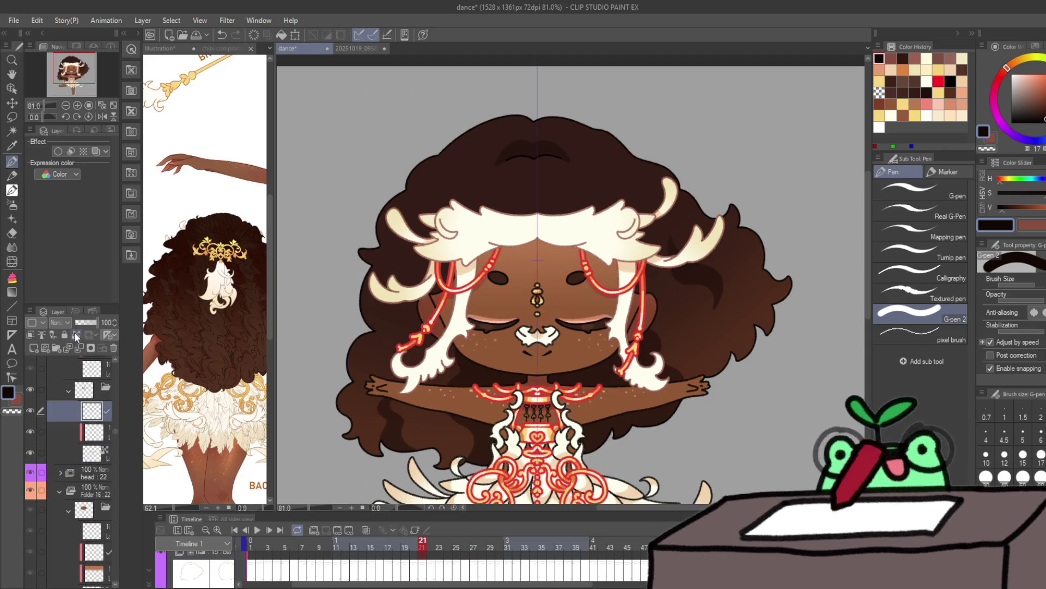
pyautogui.press('x')
pyautogui.moveTo(533, 349); pyautogui.dragTo(513, 332)
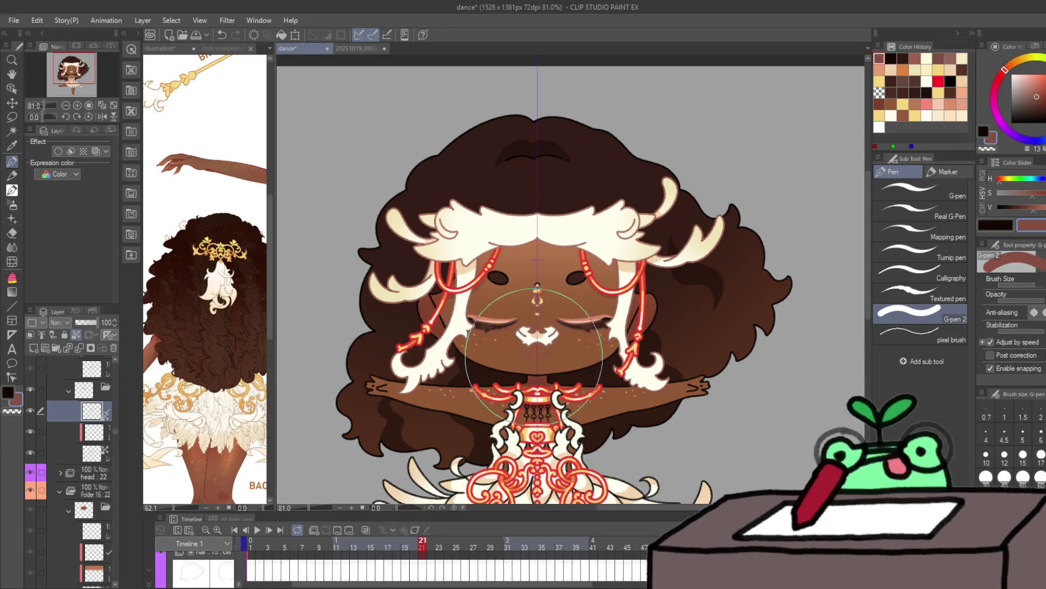
pyautogui.hotkey('ctrl', 'z')
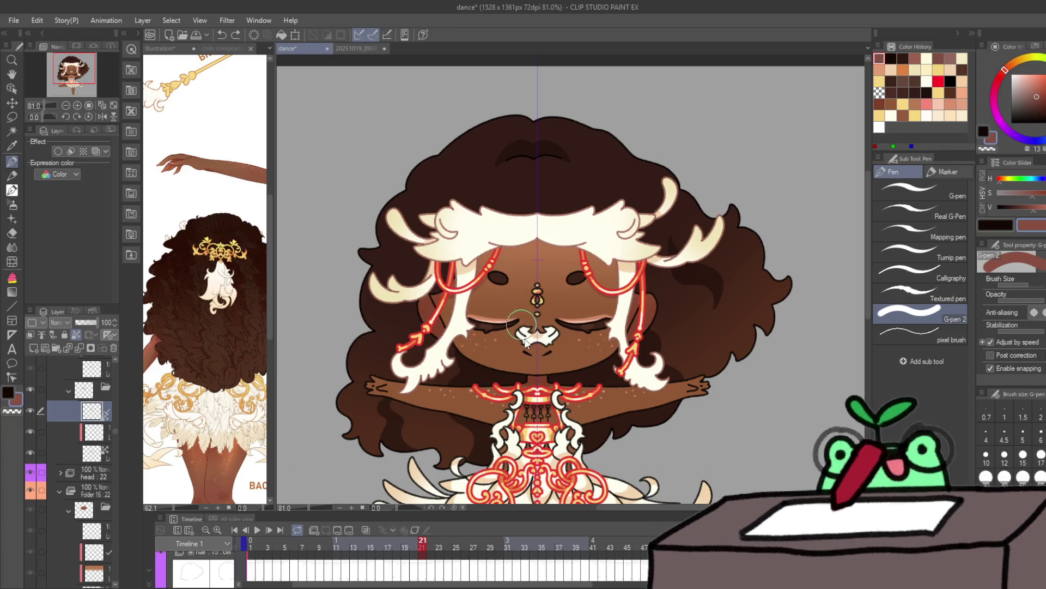
pyautogui.hotkey('ctrl', 'space')
pyautogui.moveTo(529, 338)
pyautogui.mouseDown()
pyautogui.moveTo(501, 339)
pyautogui.moveTo(599, 340)
pyautogui.moveTo(590, 338)
pyautogui.mouseUp()
# Step: Paint white over the muzzle's dark outline on frames 22, 23 and 24
pyautogui.press('Right')
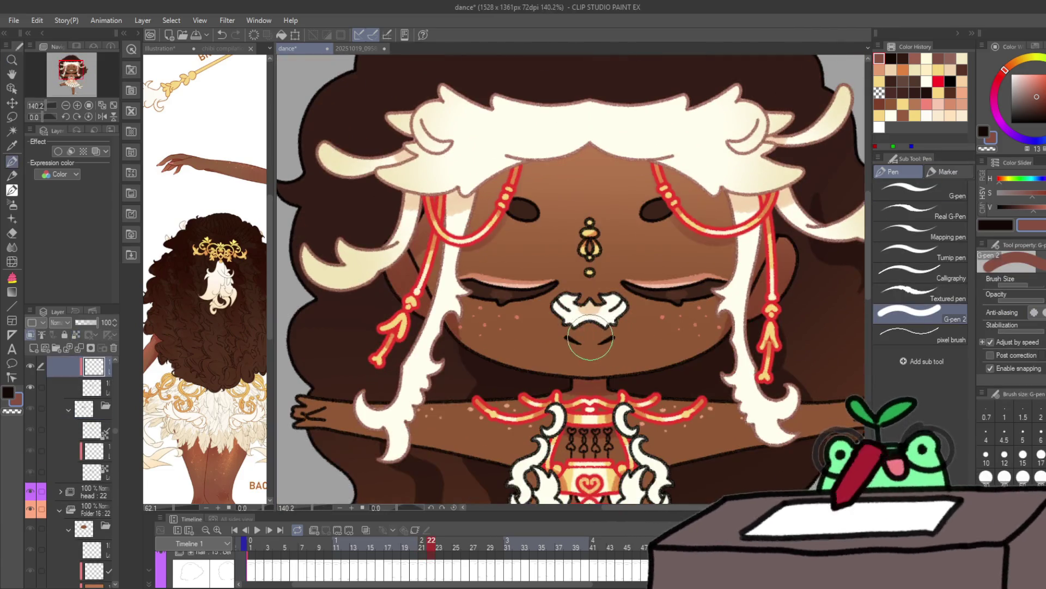
pyautogui.scroll(2, 93, 393)
pyautogui.click(92, 389)
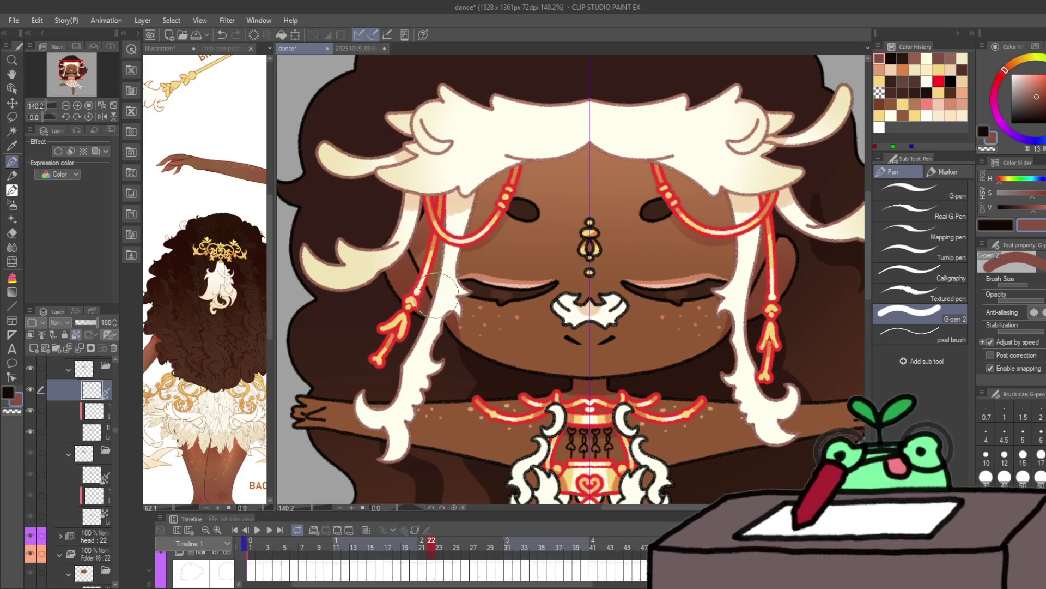
pyautogui.moveTo(575, 310); pyautogui.dragTo(580, 310)
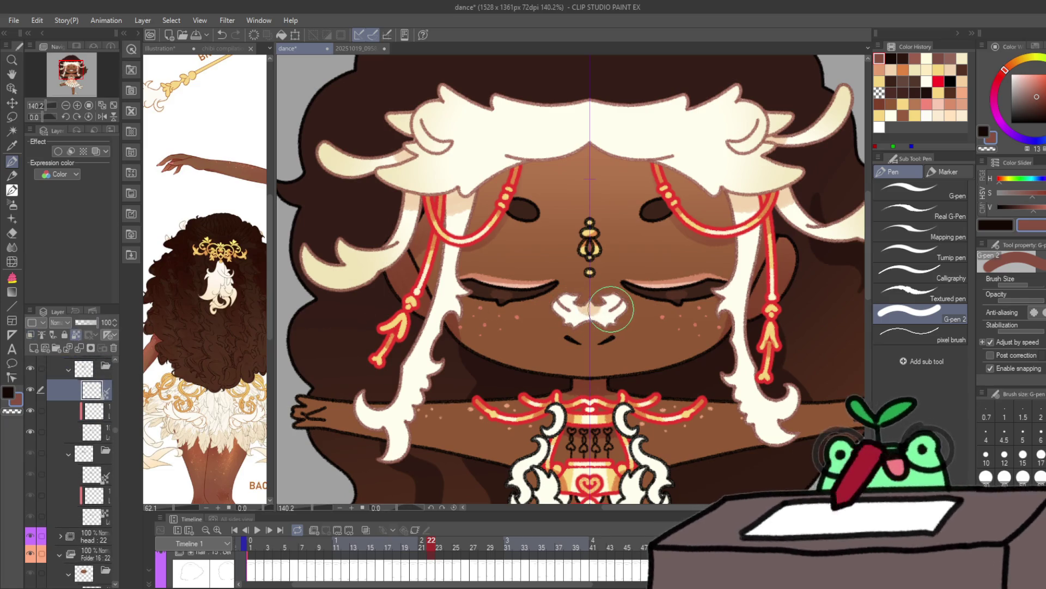
pyautogui.press('Right')
pyautogui.hotkey('ctrl', 'z')
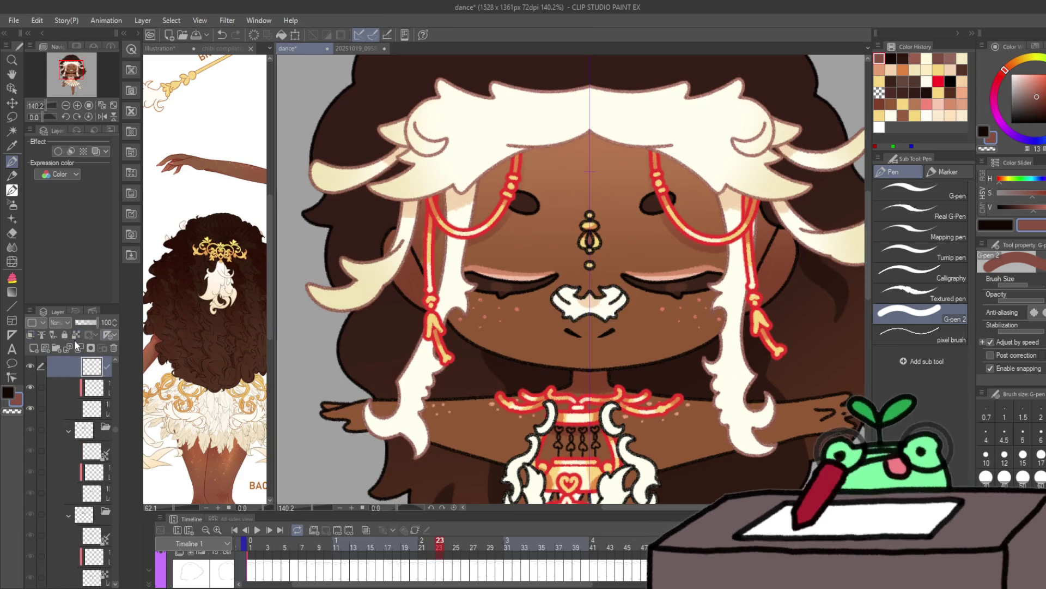
pyautogui.moveTo(576, 302); pyautogui.dragTo(579, 303)
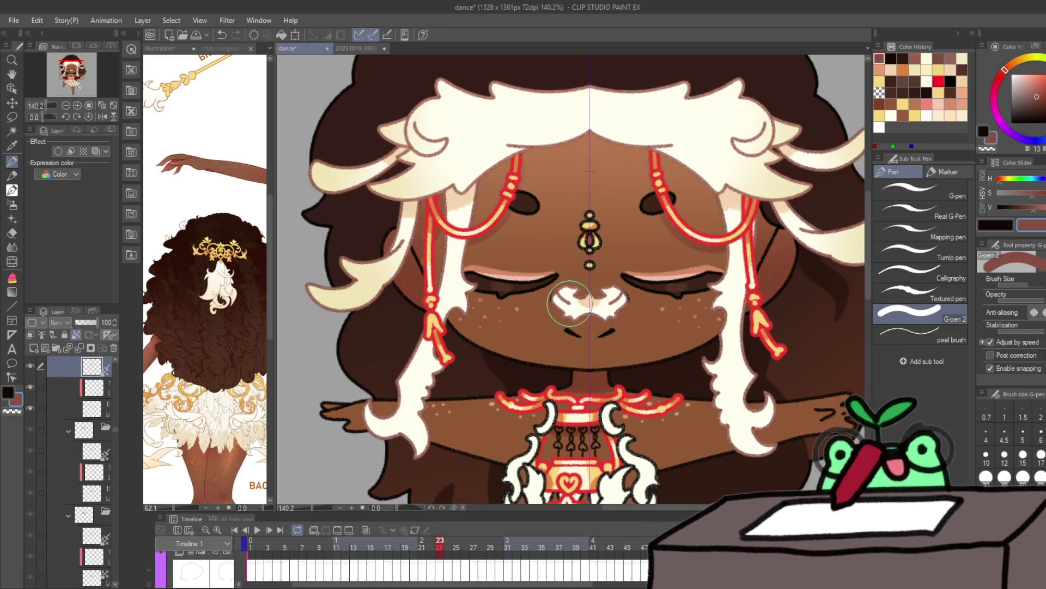
pyautogui.press('Right')
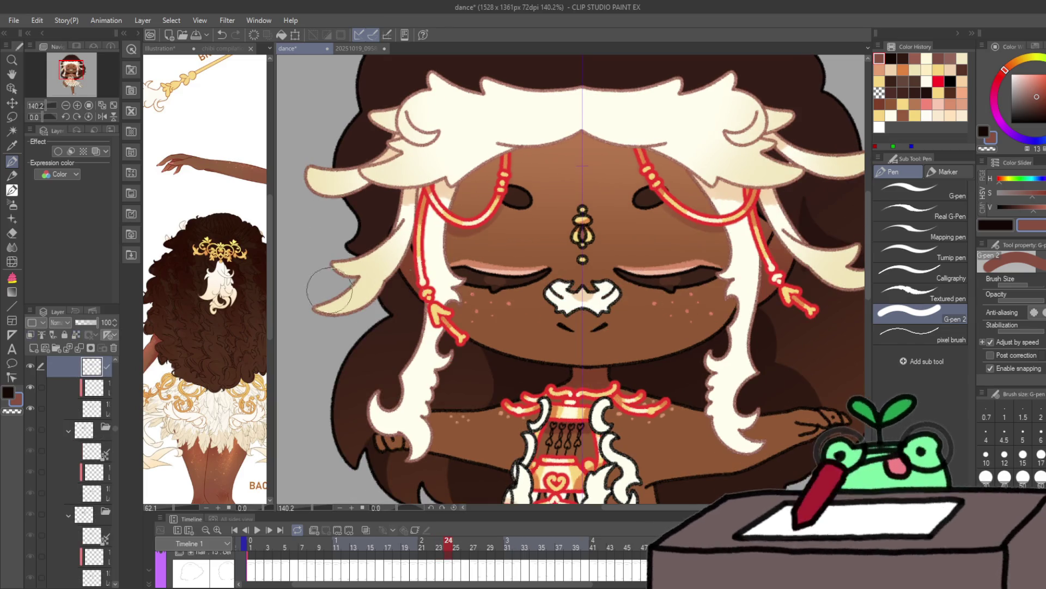
pyautogui.moveTo(554, 287); pyautogui.dragTo(563, 296)
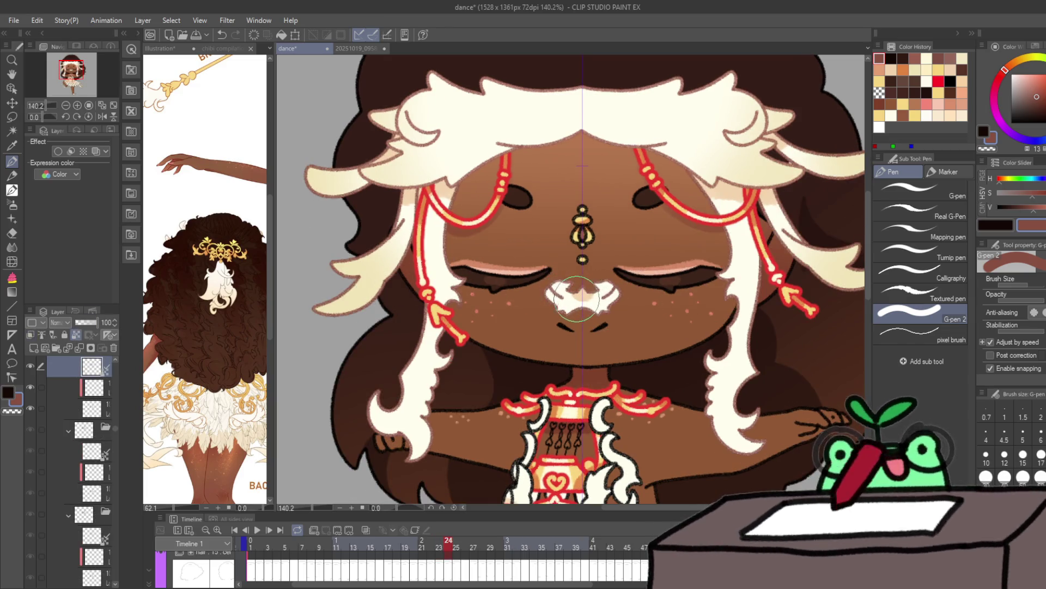
# Step: Add a new layer on frame 25 and clear the nose outline on frames 27 and 28
pyautogui.press('Right')
pyautogui.hotkey('ctrl', 'shift', 'n')
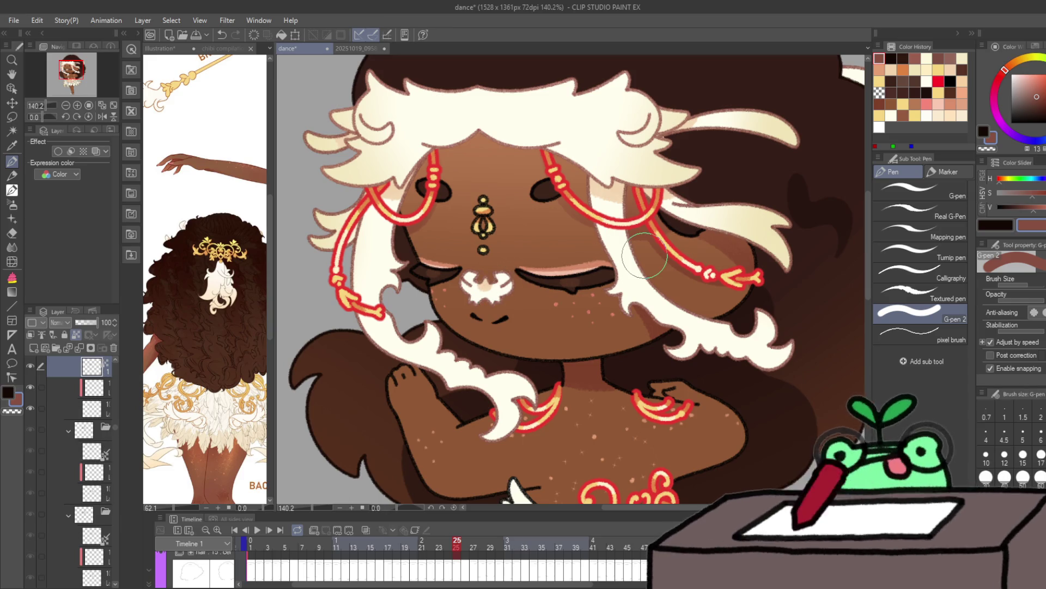
pyautogui.press('Right')
pyautogui.press('Right')
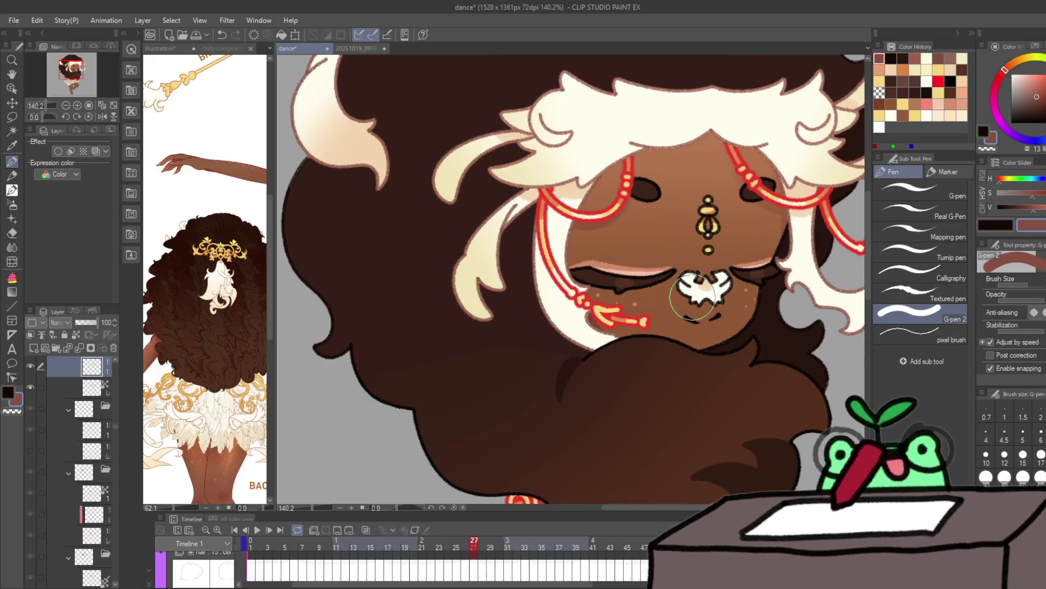
pyautogui.click(76, 334)
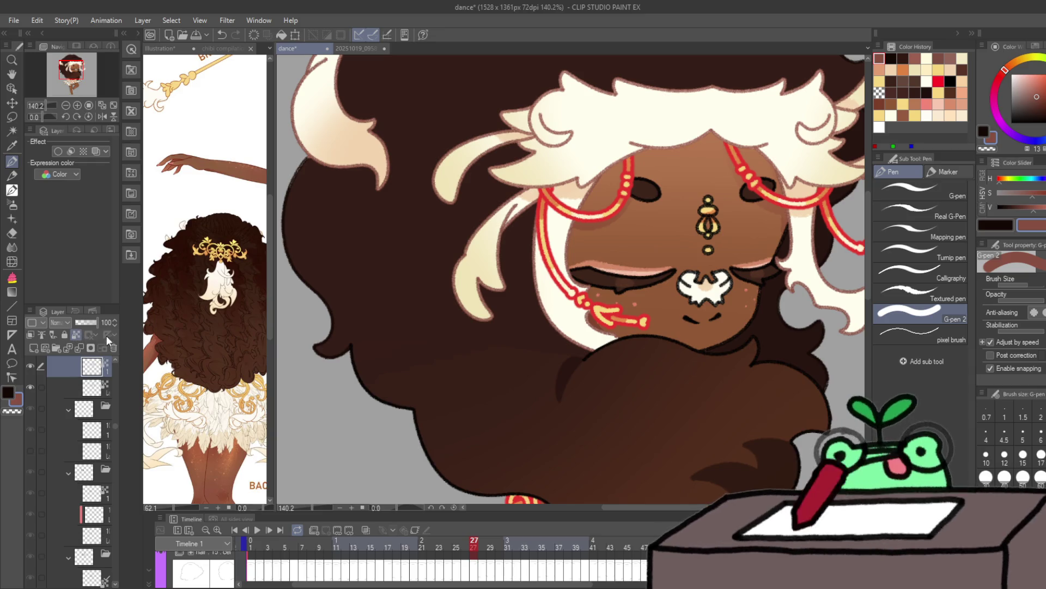
pyautogui.scroll(2, 77, 435)
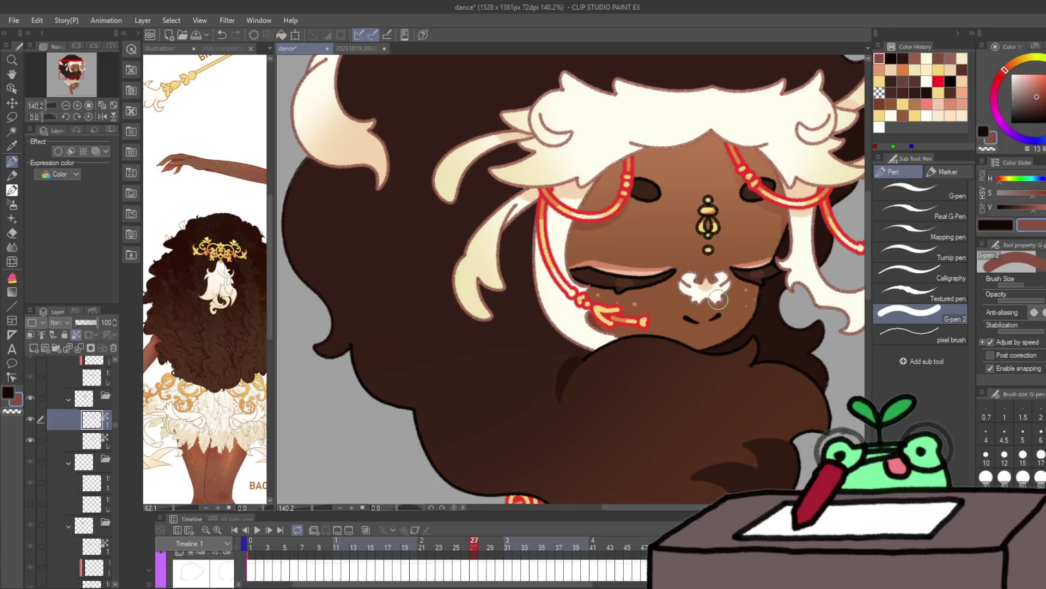
pyautogui.press('Right')
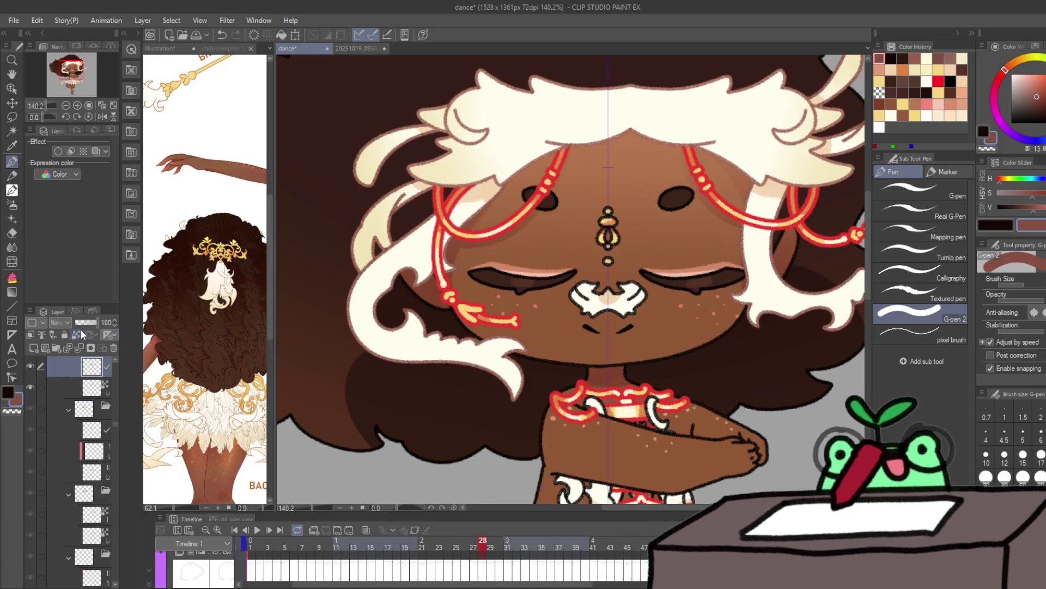
pyautogui.hotkey('ctrl', 'z')
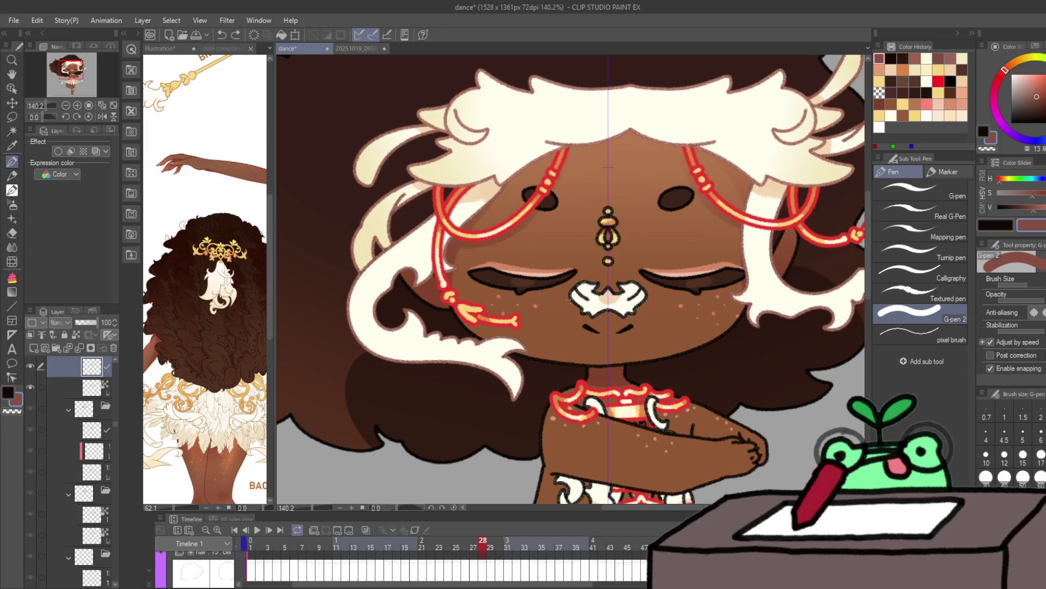
pyautogui.hotkey('ctrl', 'z')
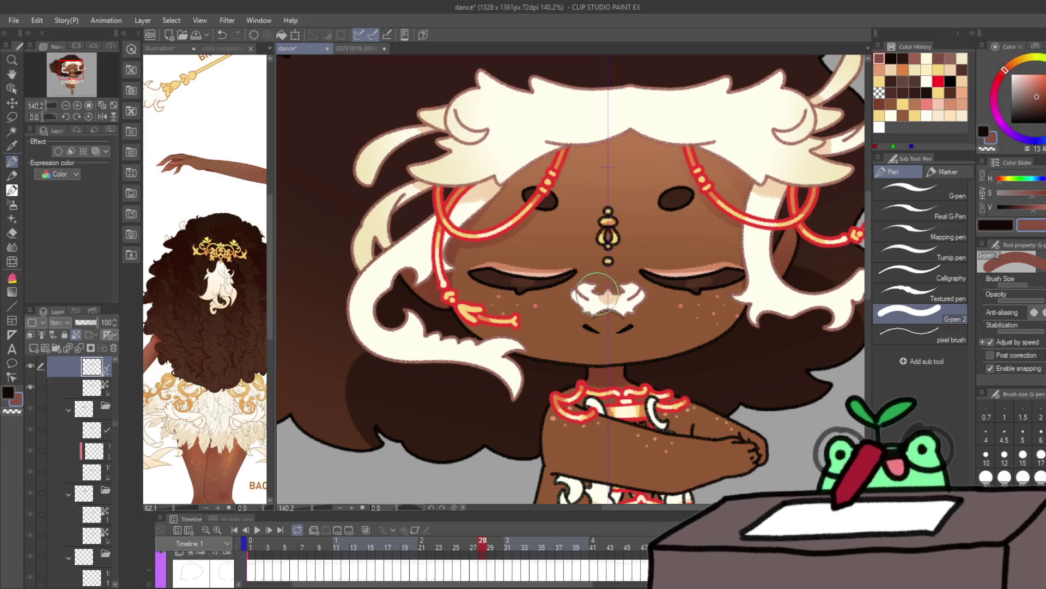
pyautogui.press('Right')
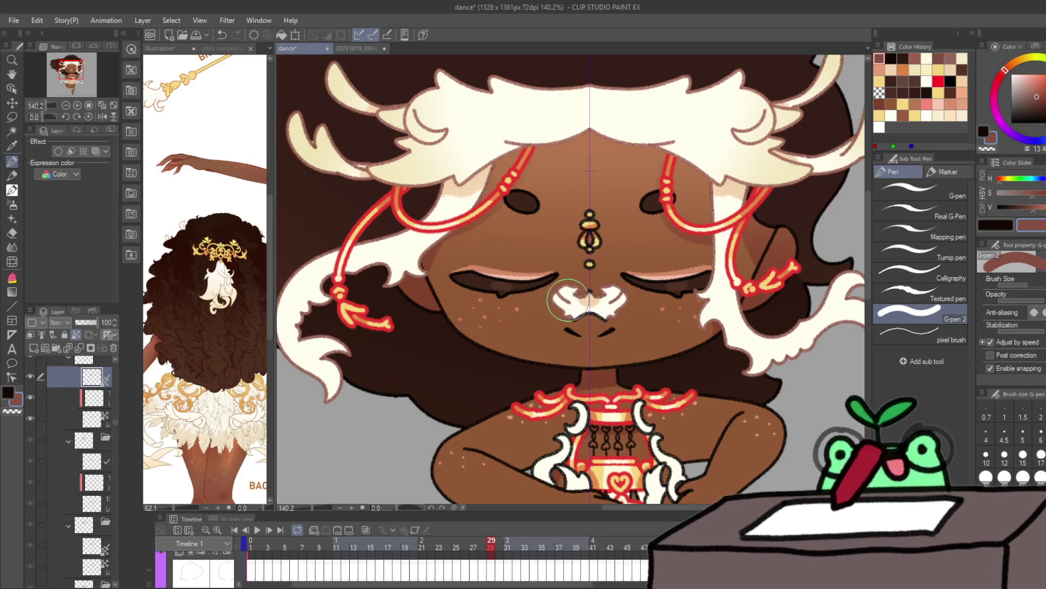
# Step: Step ahead to frame 44 and remove the thick nose outline on the layer above
pyautogui.press('Right')
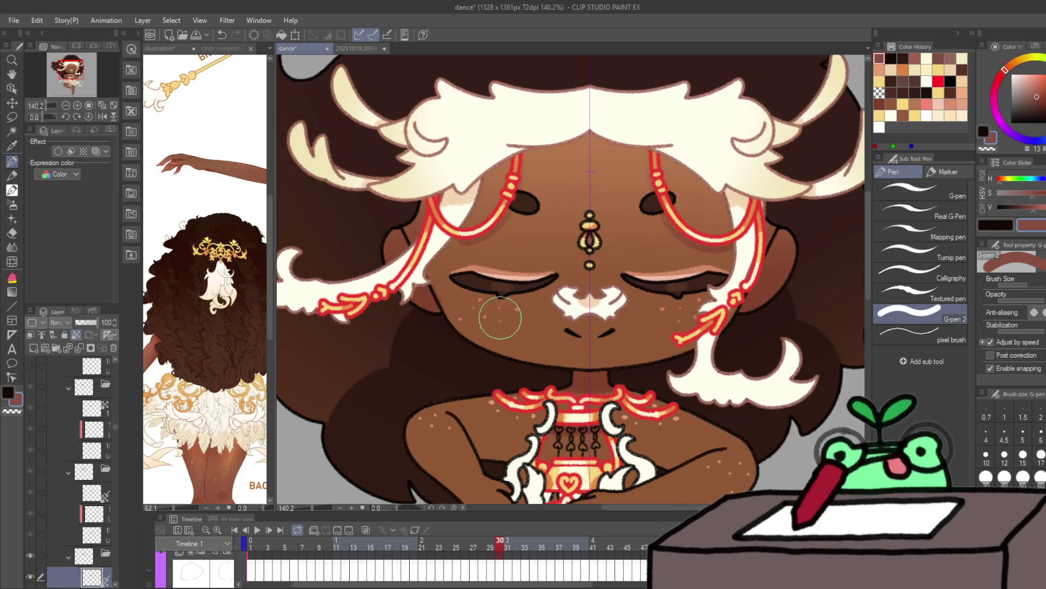
pyautogui.press('Right')
pyautogui.press('Right')
pyautogui.press('Right')
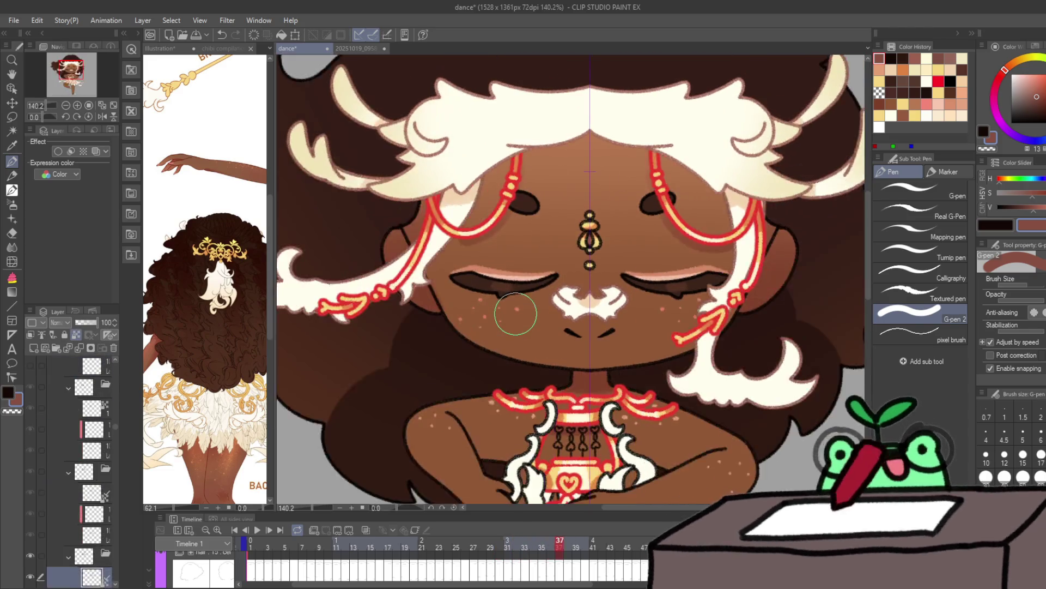
pyautogui.press('Right')
pyautogui.press('Right')
pyautogui.press('Right')
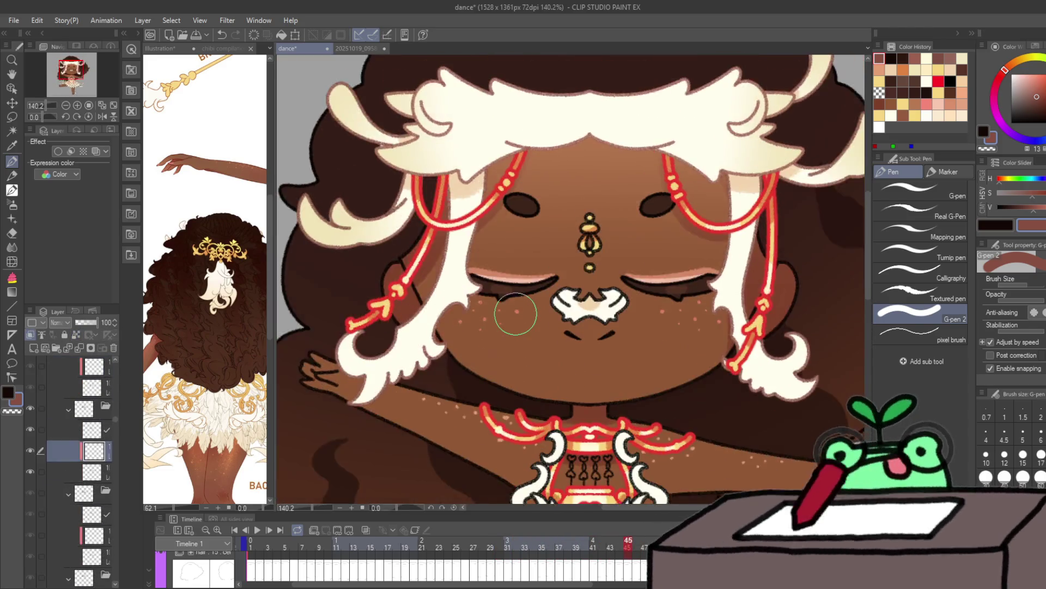
pyautogui.press('Left')
pyautogui.hotkey('alt', ']')
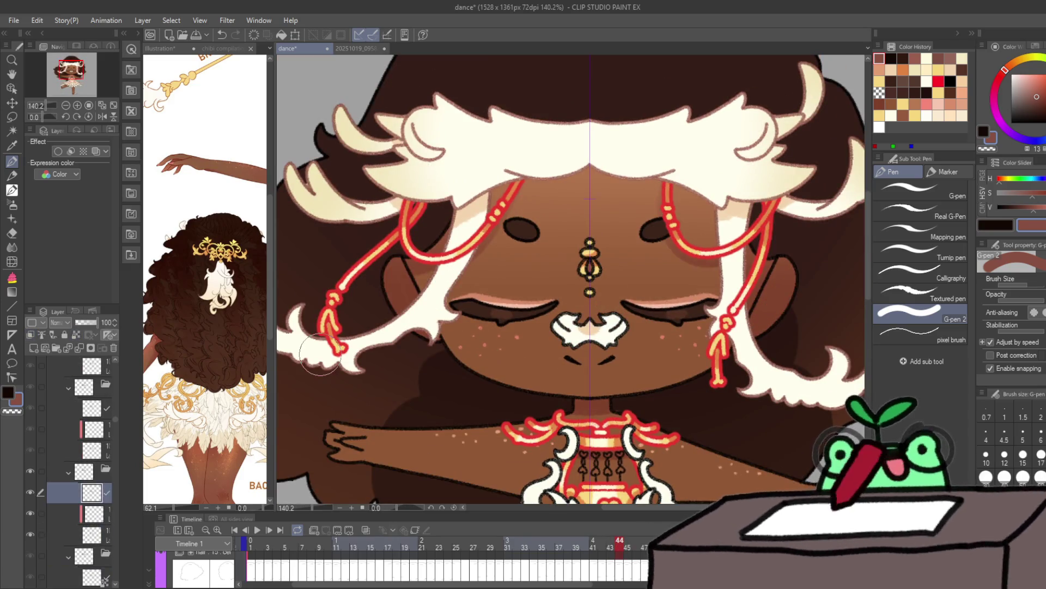
pyautogui.hotkey('ctrl', 'z')
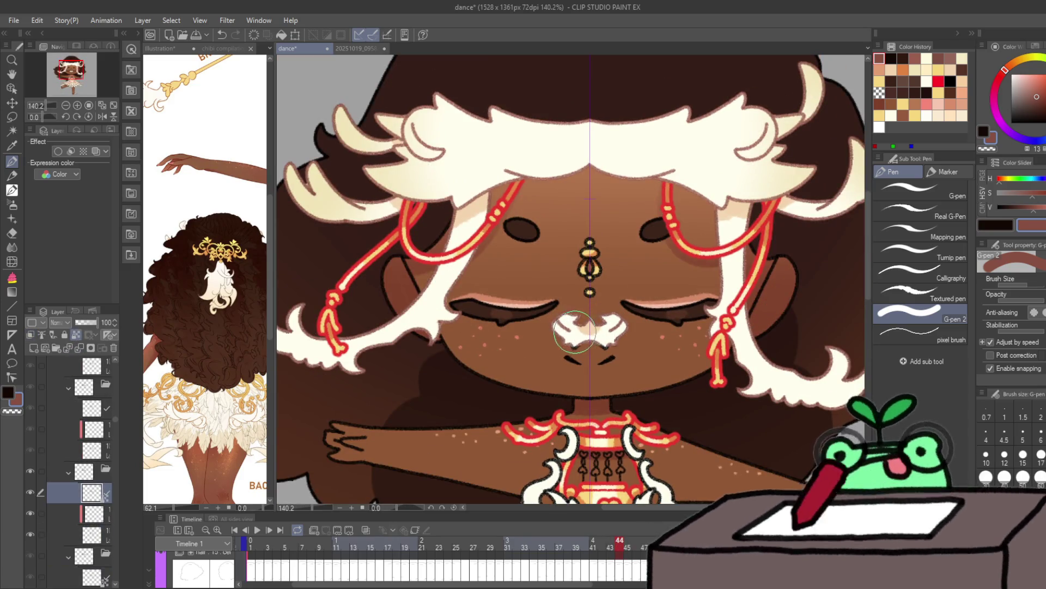
pyautogui.press('Right')
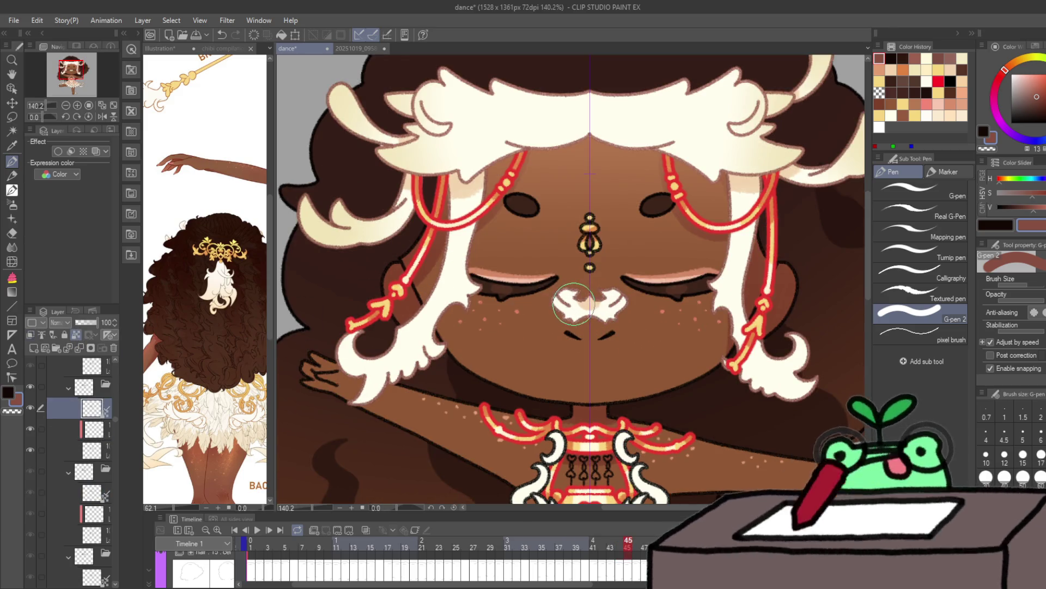
# Step: Try brown strokes over the white nose on frames 46 and 48, undo them, and add a layer
pyautogui.press('Right')
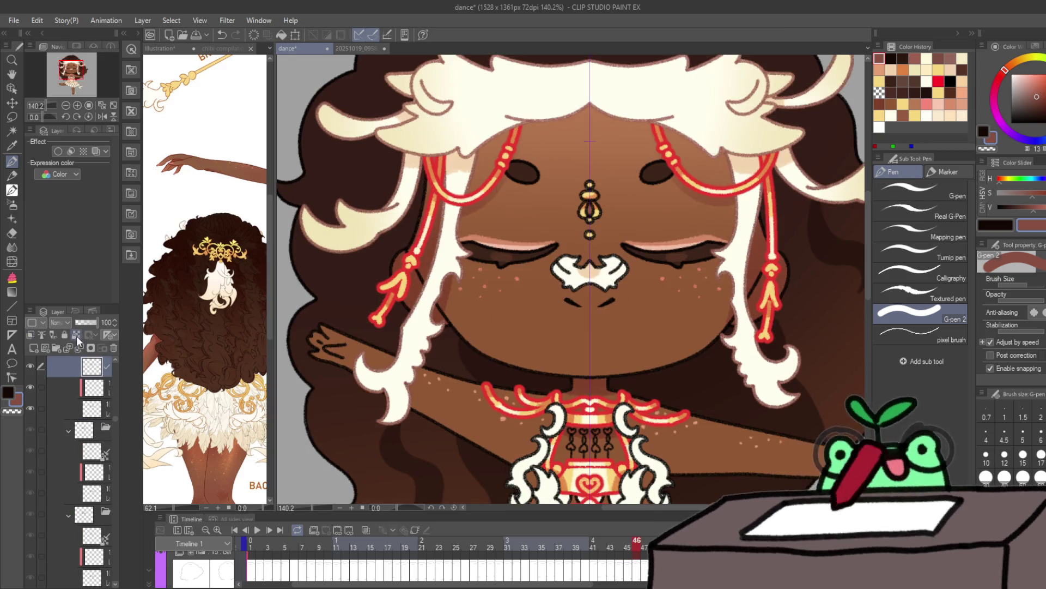
pyautogui.click(566, 272)
pyautogui.hotkey('ctrl', 'z')
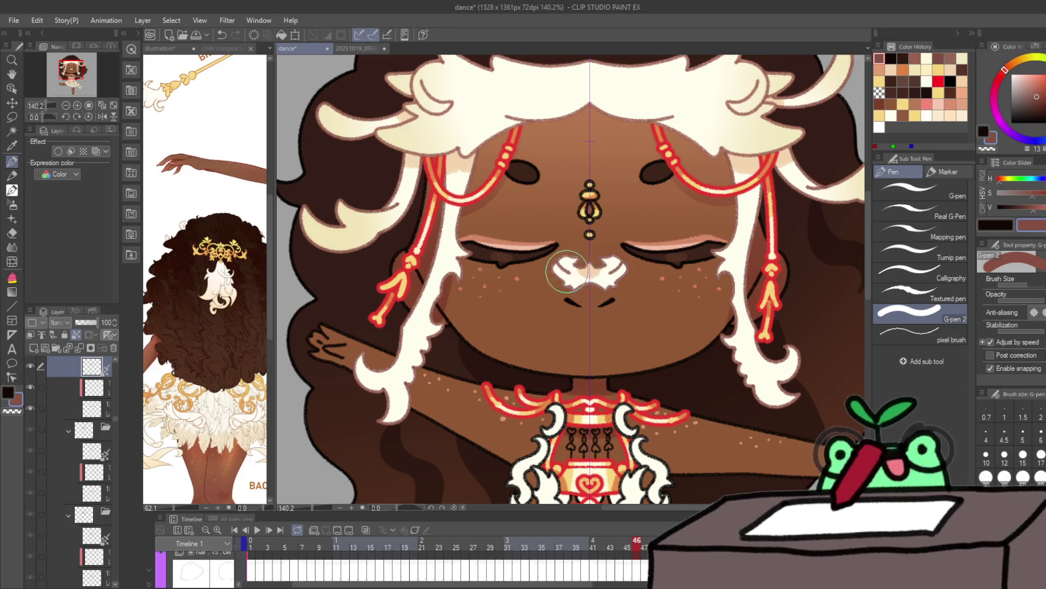
pyautogui.press('Right')
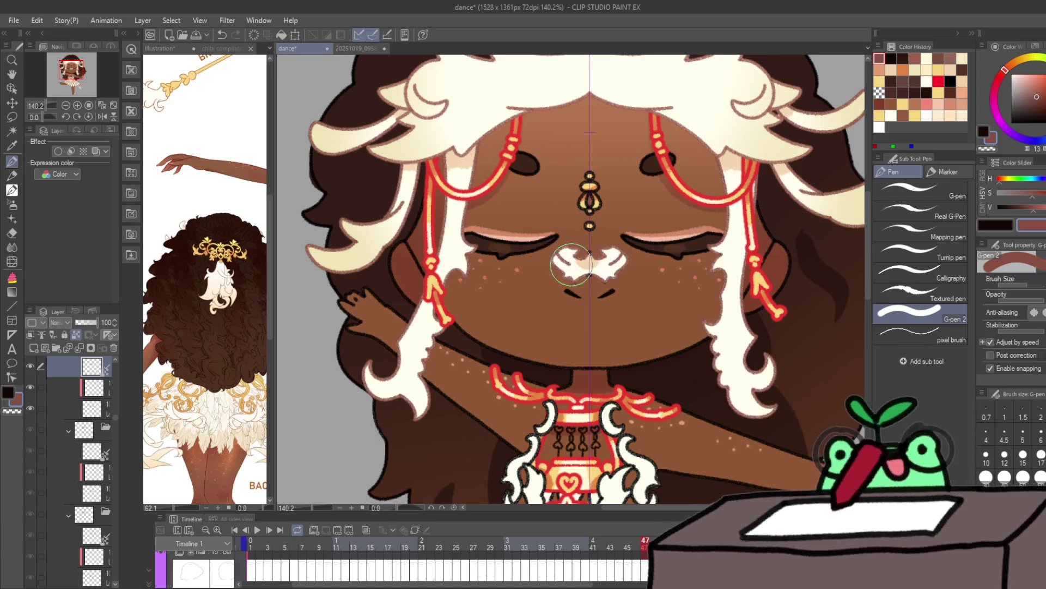
pyautogui.press('Right')
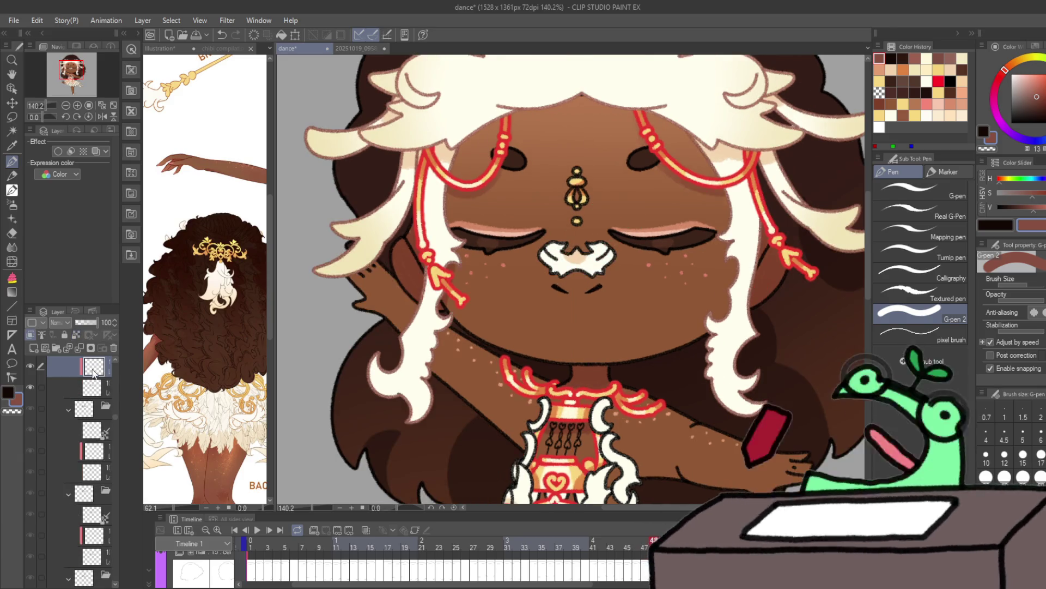
pyautogui.hotkey('ctrl', 'shift', 'n')
pyautogui.moveTo(578, 256); pyautogui.dragTo(557, 261)
pyautogui.hotkey('ctrl', 'z')
pyautogui.hotkey('ctrl', 'z')
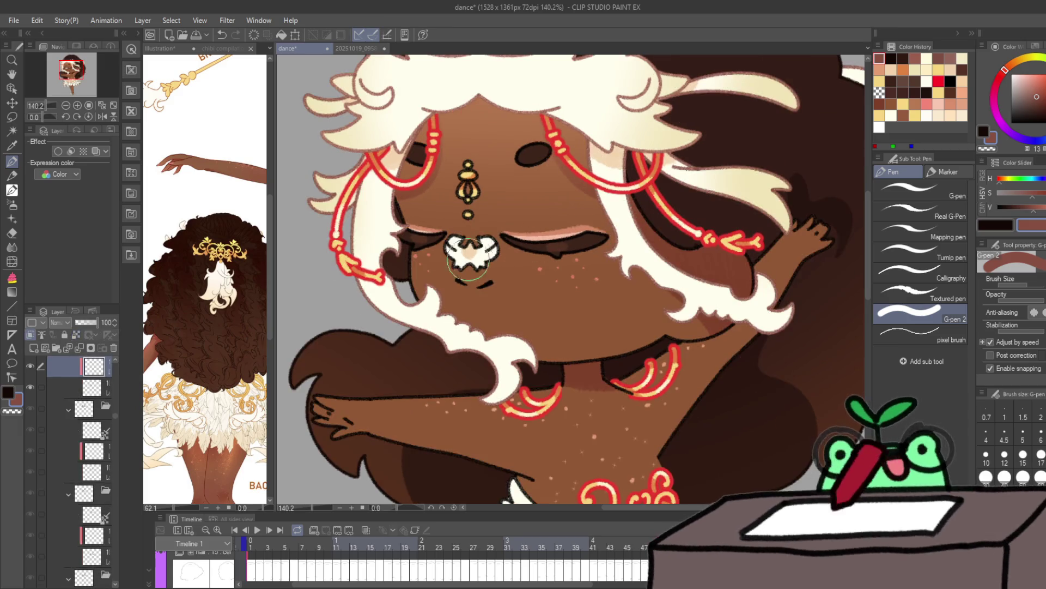
# Step: Add new empty layers for the nose touch-up on further frames
pyautogui.click(90, 348)
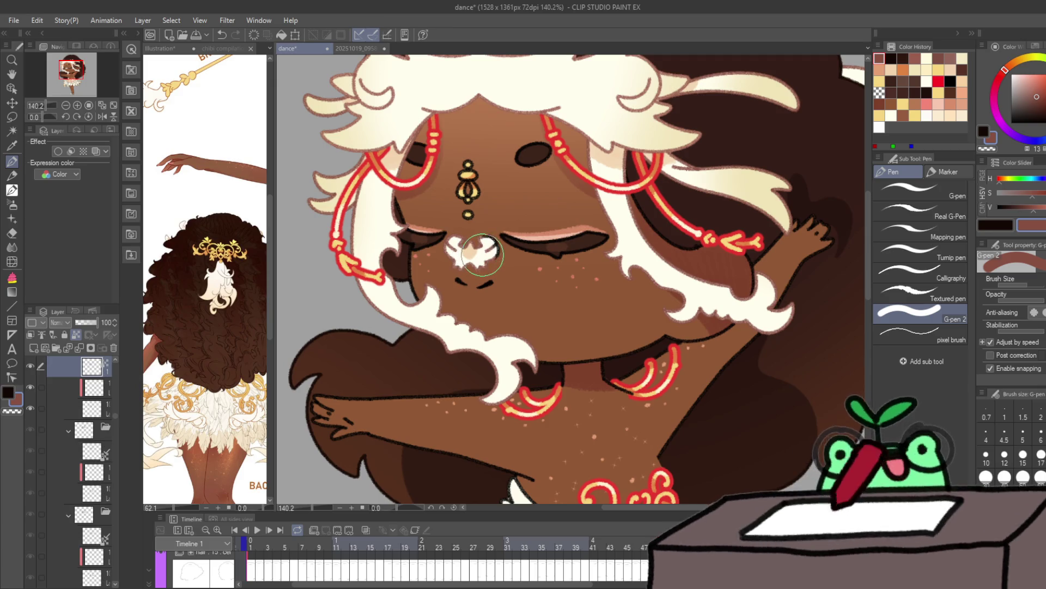
pyautogui.hotkey('ctrl', 'z')
pyautogui.hotkey('ctrl', 'z')
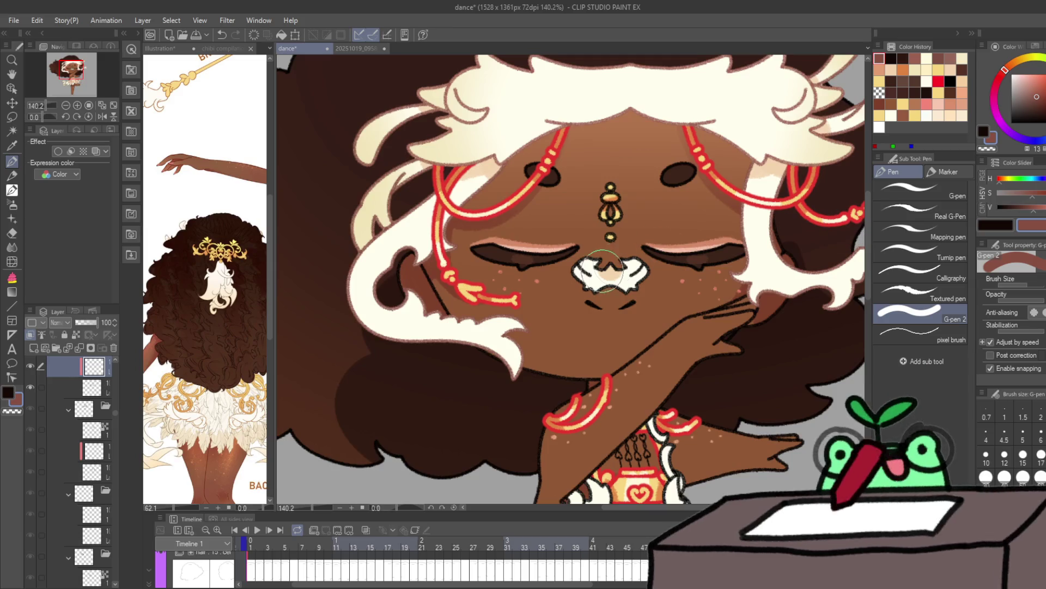
pyautogui.click(77, 347)
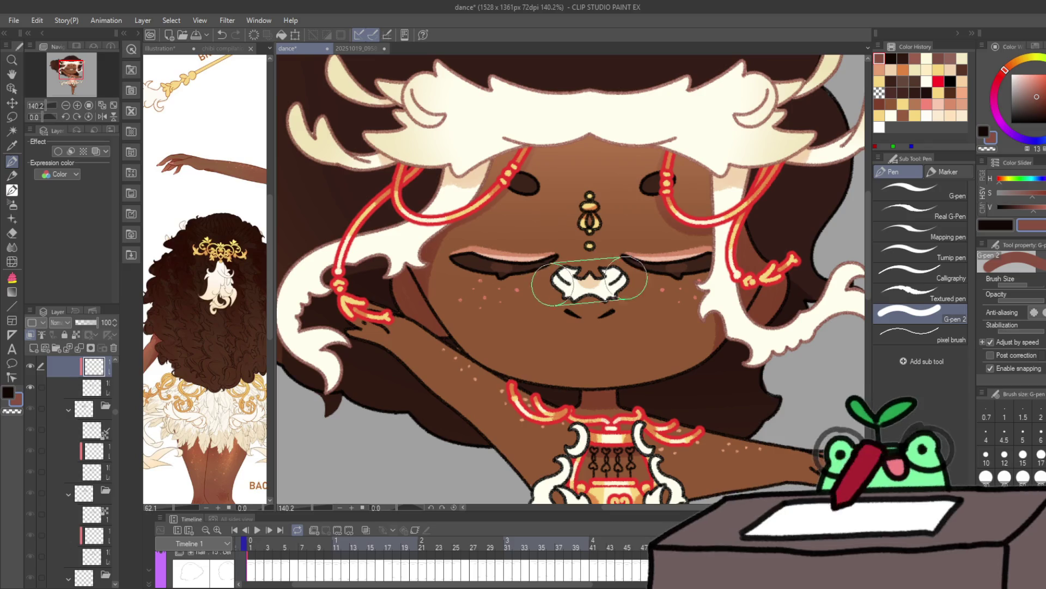
pyautogui.click(80, 344)
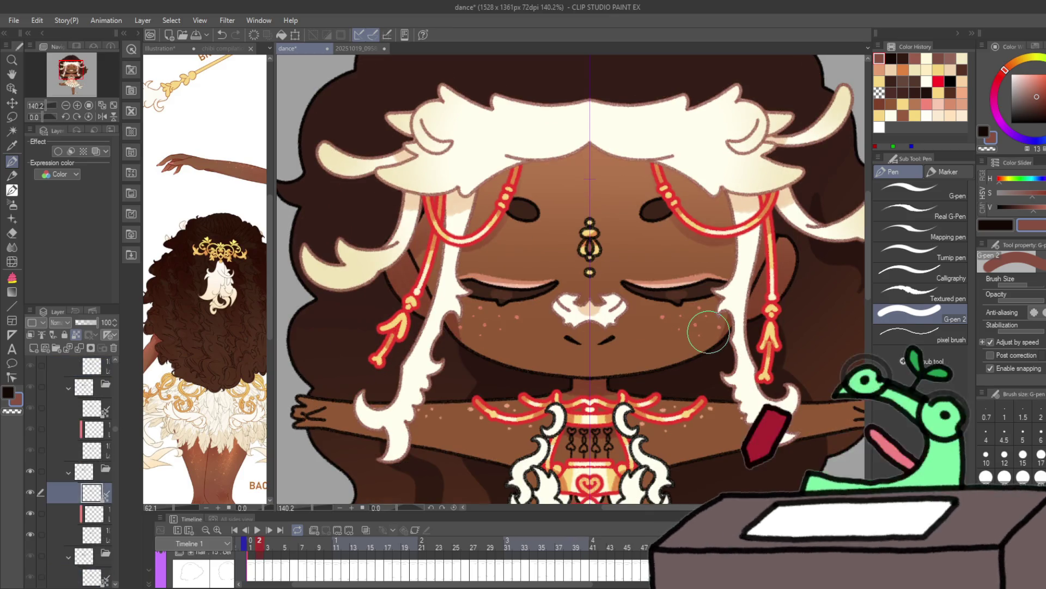
# Step: Play the dance, stop on frame 8 to select the layer above, and add a new layer on frame 9
pyautogui.click(263, 529)
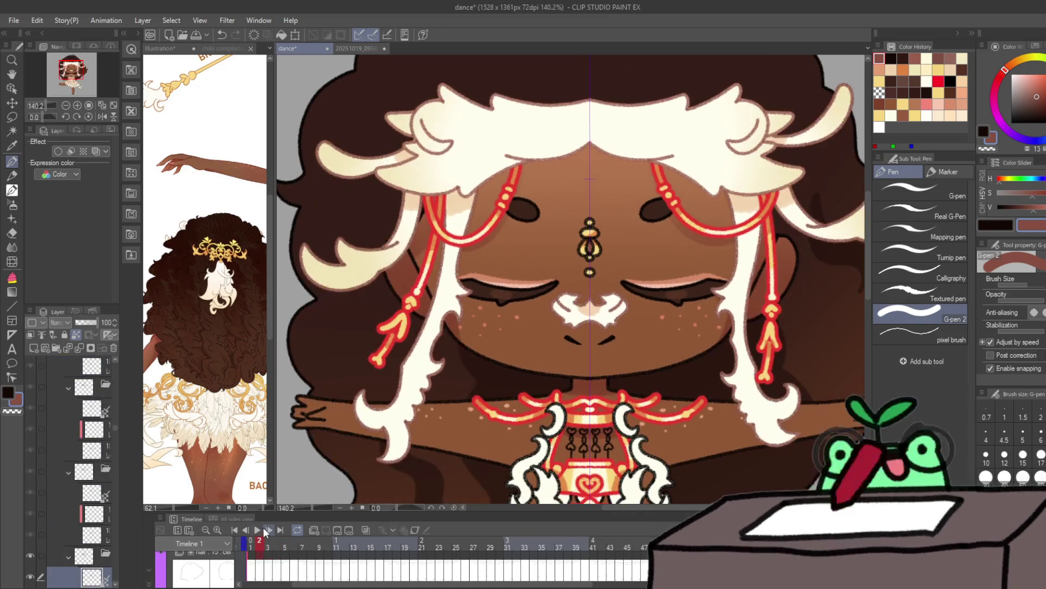
pyautogui.click(257, 530)
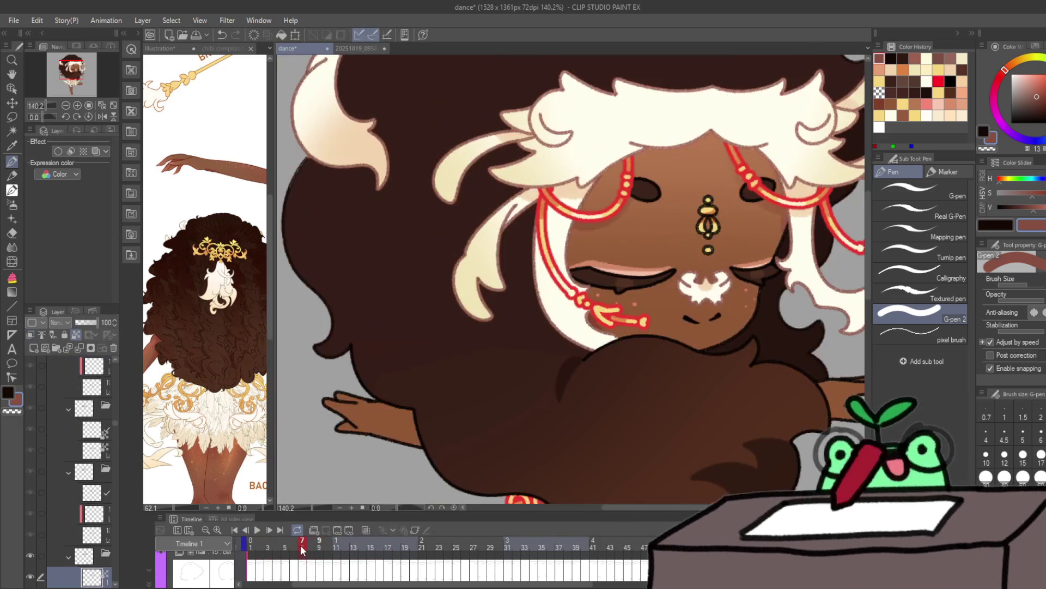
pyautogui.click(310, 544)
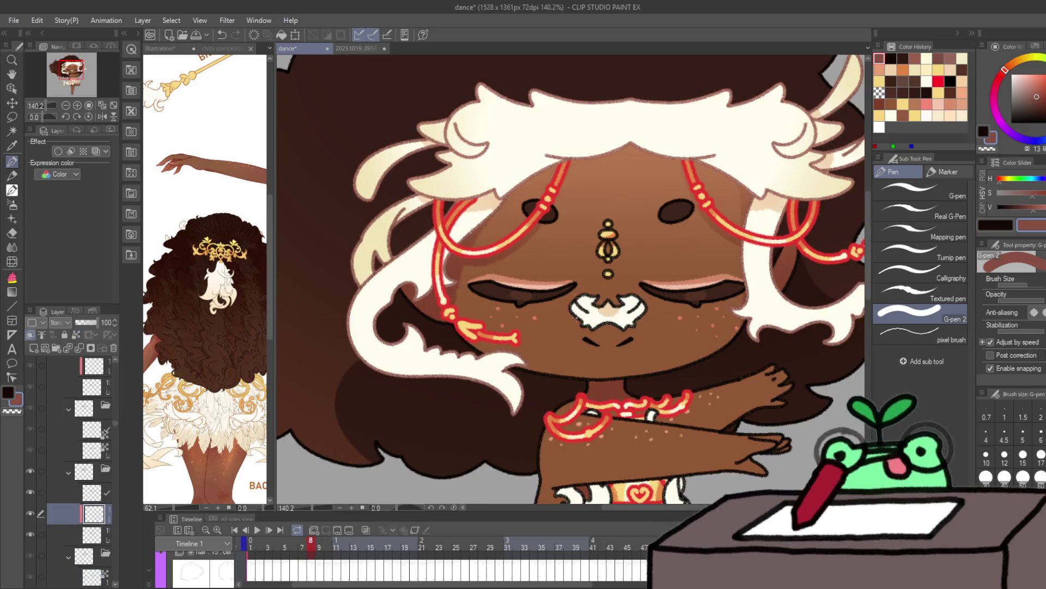
pyautogui.hotkey('alt', ']')
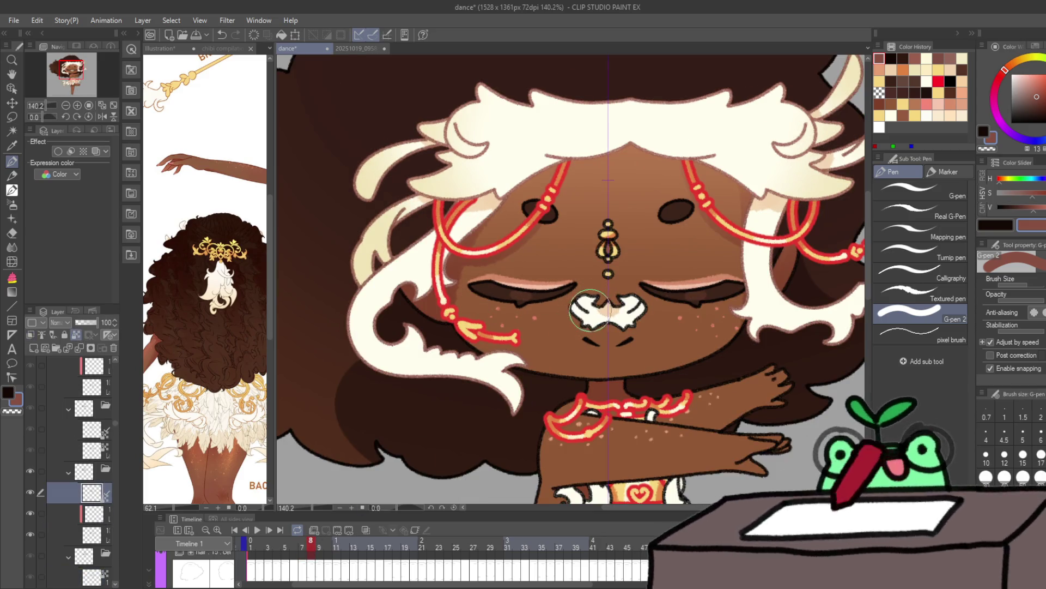
pyautogui.press('.')
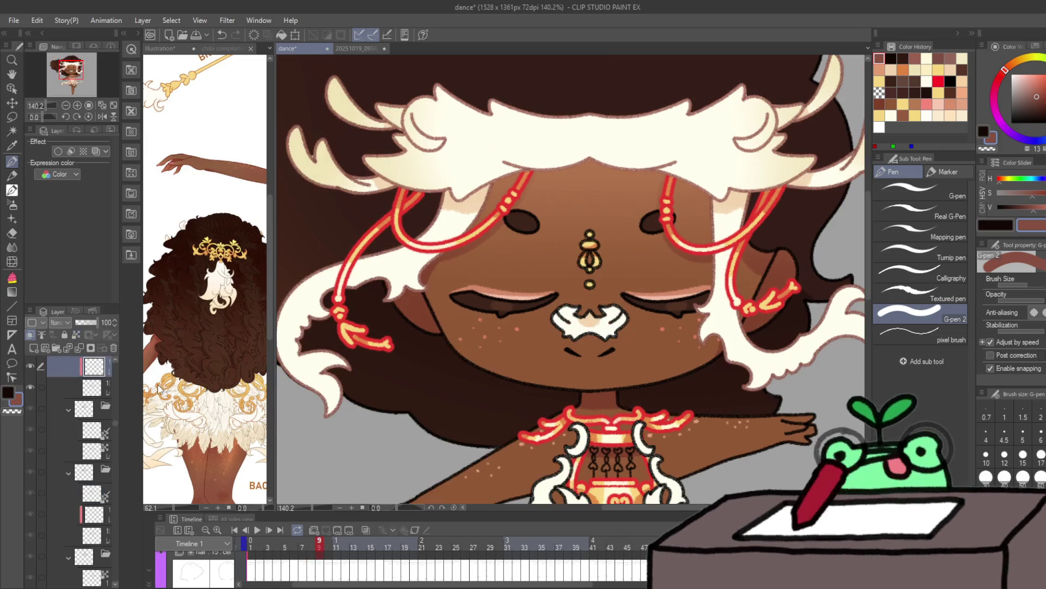
pyautogui.click(33, 347)
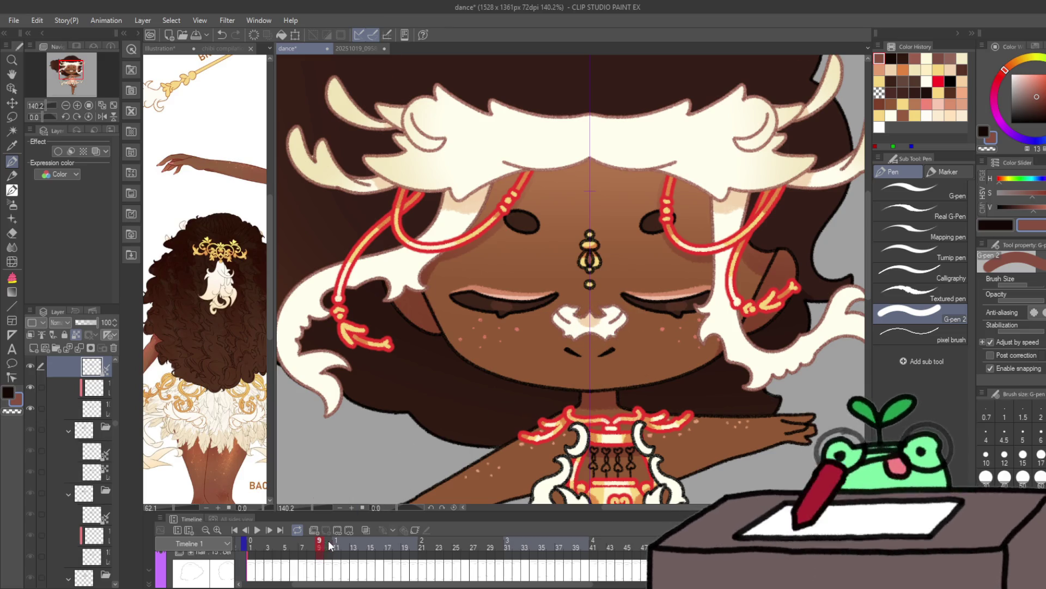
# Step: Scrub frames 9 to 19 and replay the dance loop, stopping on frame 1
pyautogui.moveTo(329, 544)
pyautogui.mouseDown()
pyautogui.moveTo(619, 537)
pyautogui.moveTo(637, 514)
pyautogui.mouseUp()
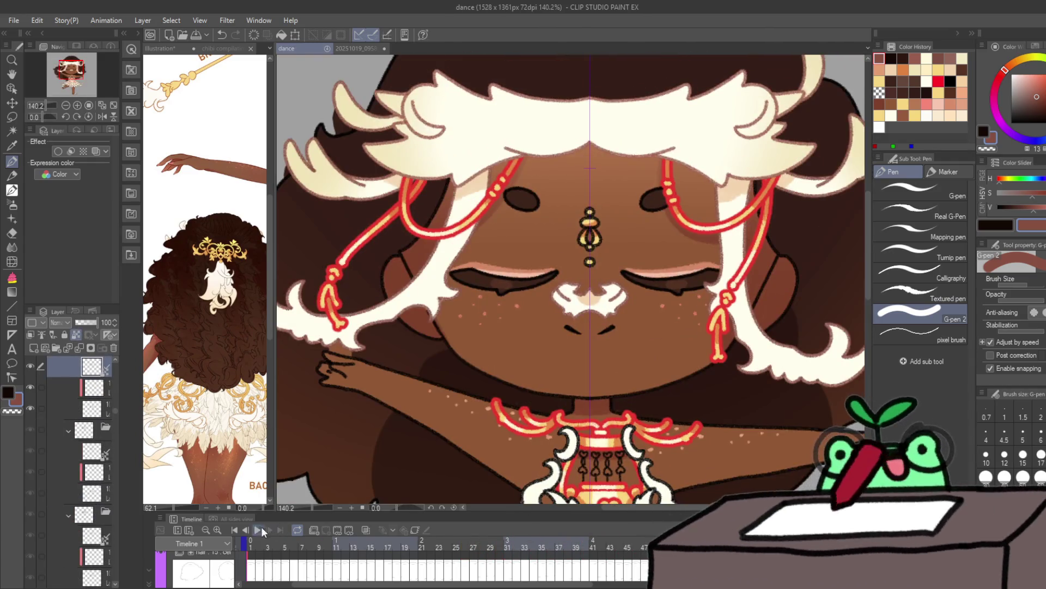
pyautogui.click(259, 529)
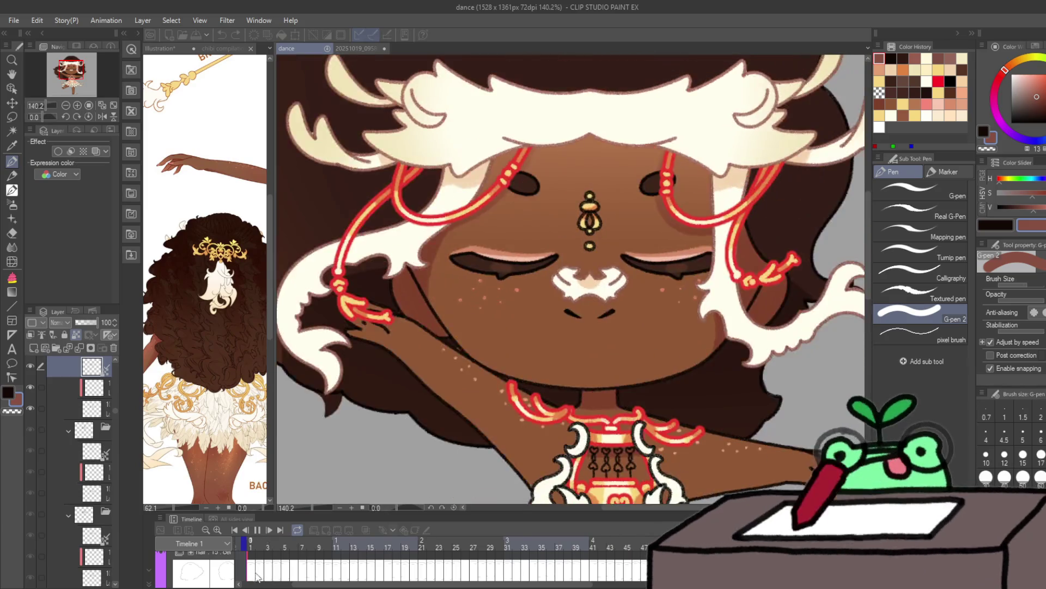
pyautogui.click(257, 530)
pyautogui.scroll(-5, 550, 403)
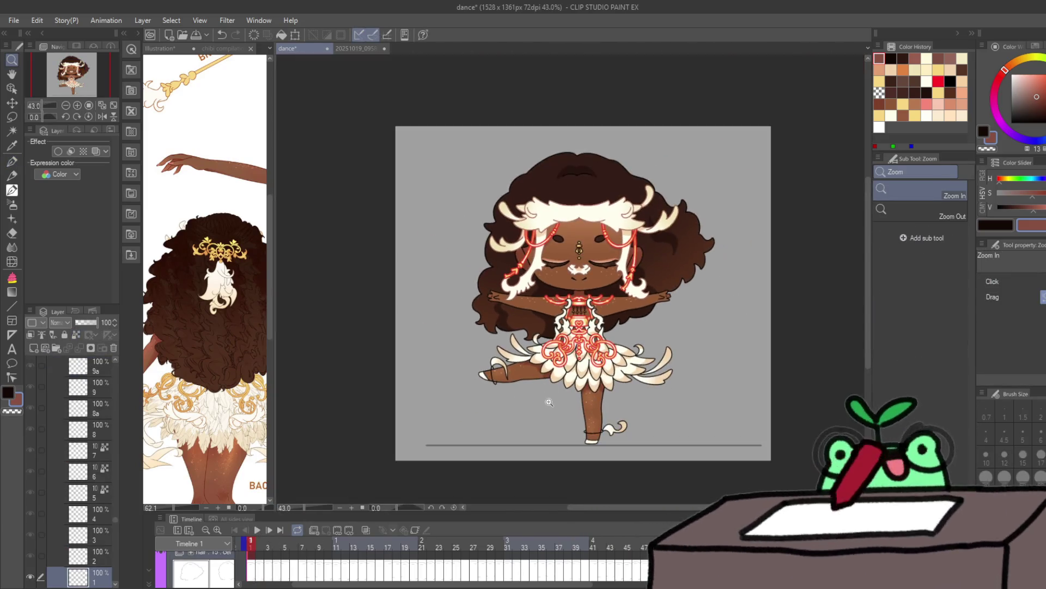
pyautogui.scroll(5, 565, 405)
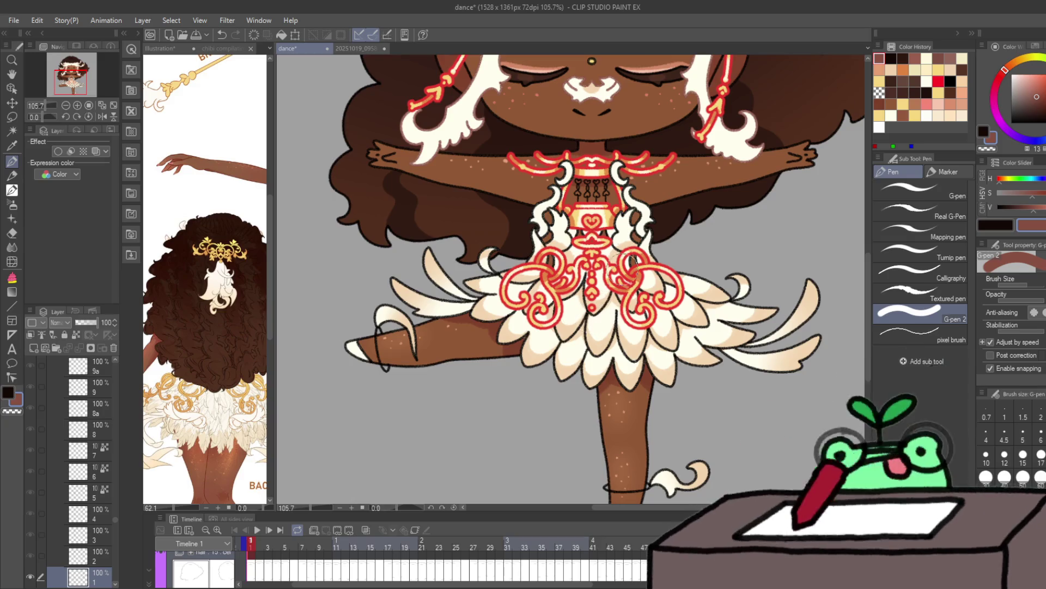
# Step: Step through frames 1 to 5, selecting the lower cel layer on each frame
pyautogui.click(81, 430)
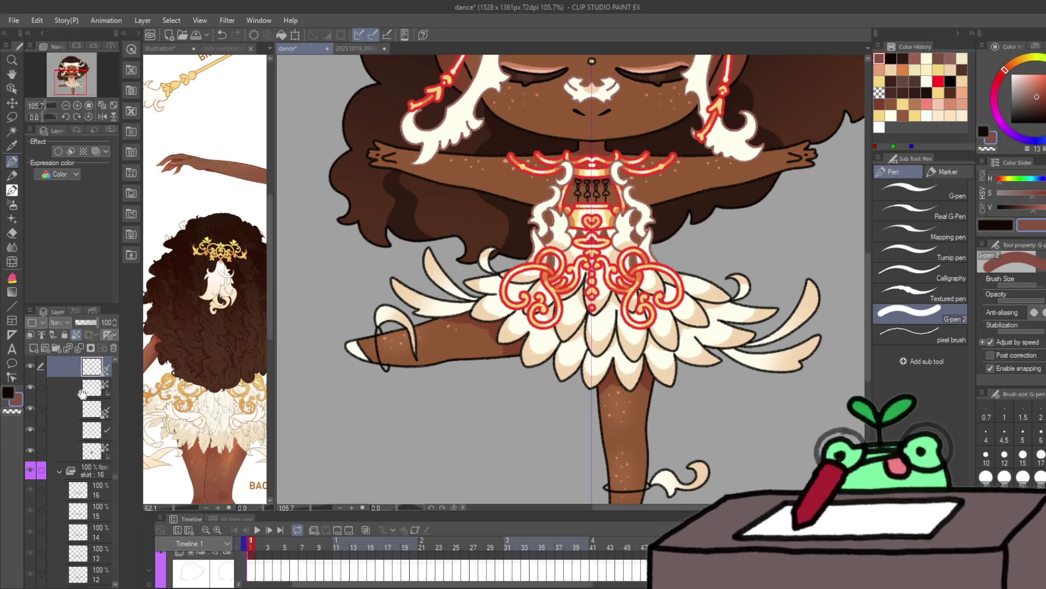
pyautogui.press('Right')
pyautogui.scroll(-3, 85, 480)
pyautogui.click(76, 423)
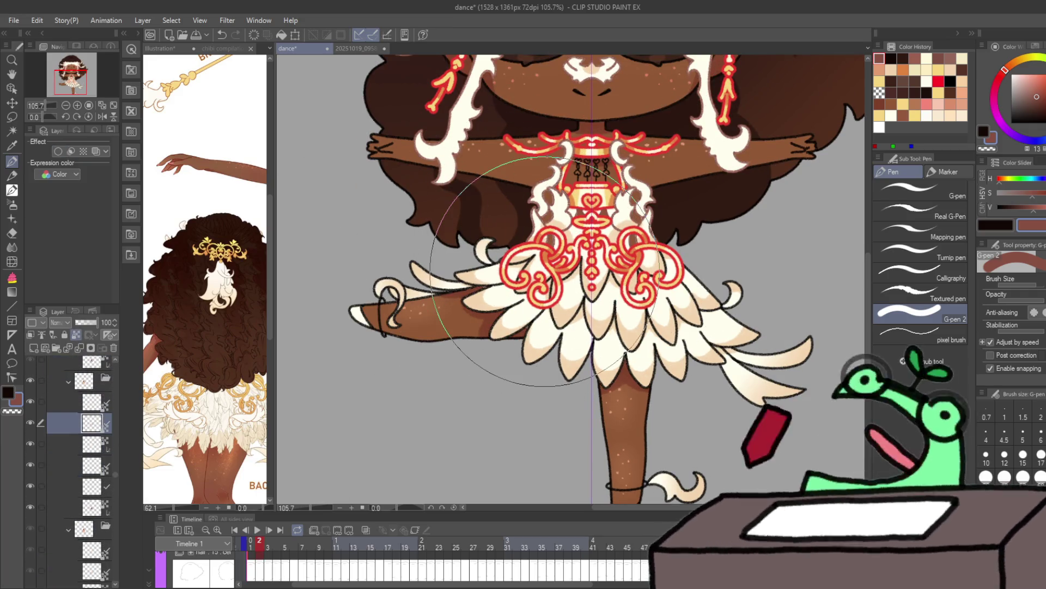
pyautogui.press('Right')
pyautogui.scroll(2, 88, 414)
pyautogui.click(77, 397)
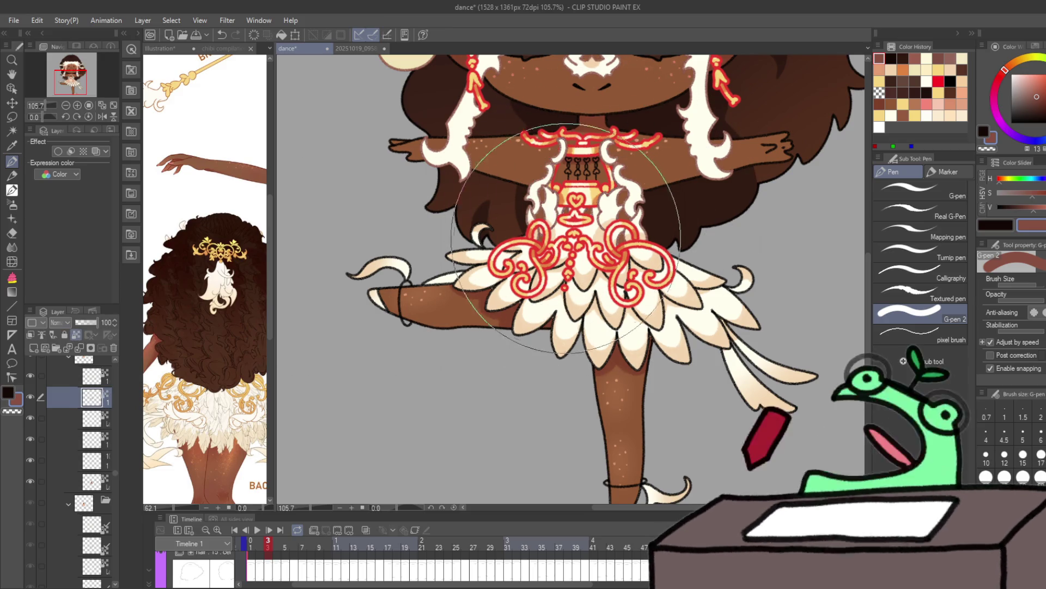
pyautogui.press('Right')
pyautogui.hotkey('alt', '[')
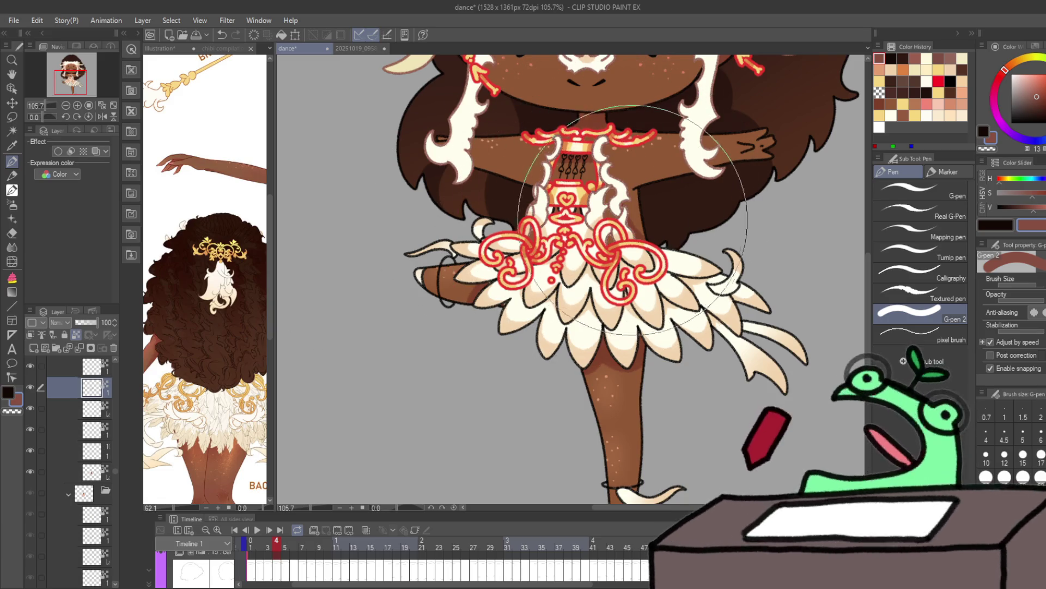
pyautogui.press('Right')
pyautogui.hotkey('alt', '[')
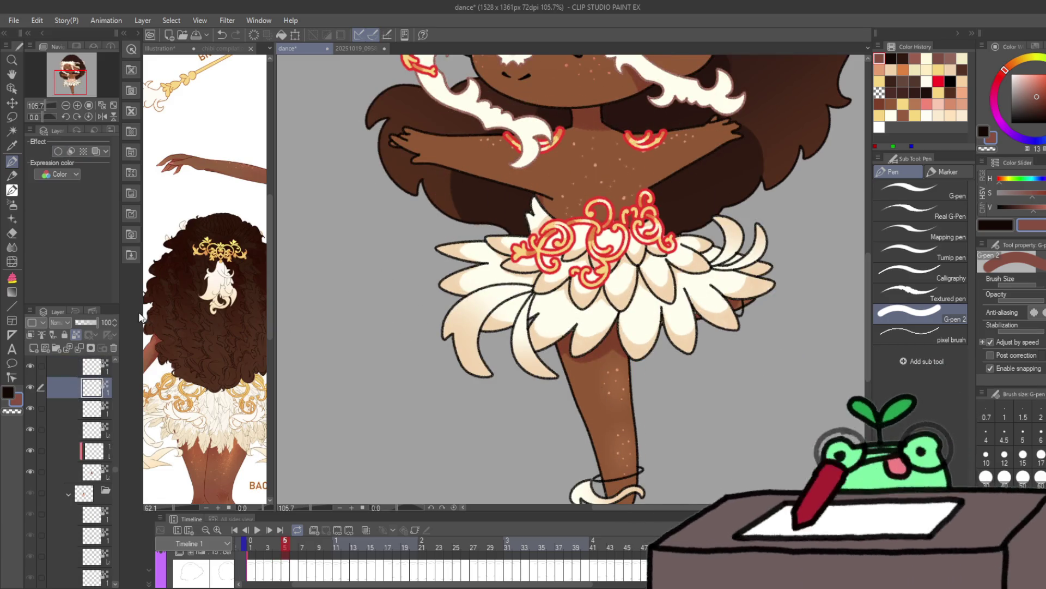
# Step: Continue through frames 6 to 10, moving to the cel layer below on each frame
pyautogui.press('Right')
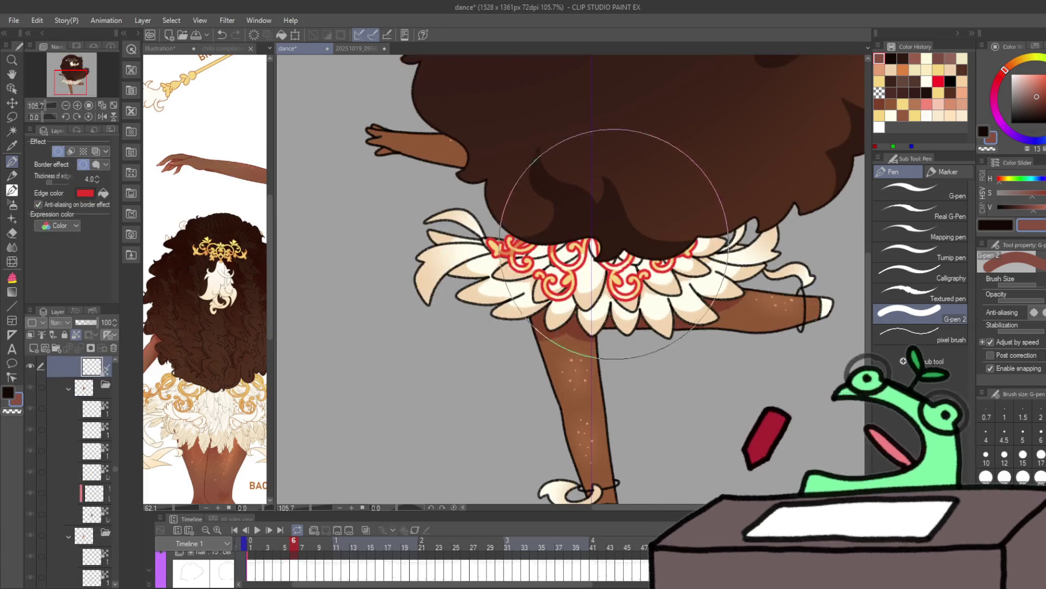
pyautogui.press('Right')
pyautogui.press('Right')
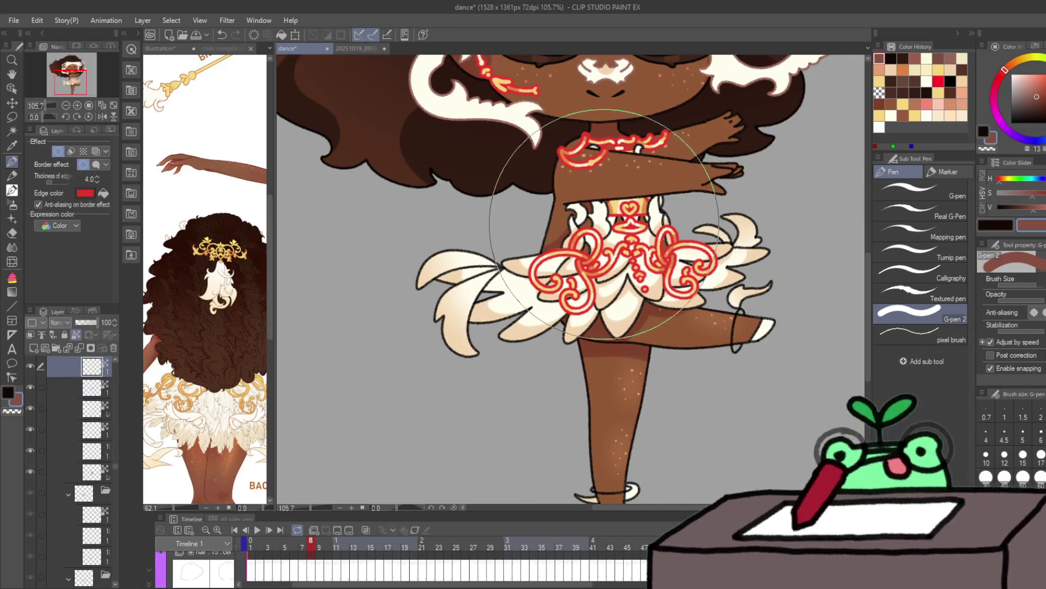
pyautogui.hotkey('alt', '[')
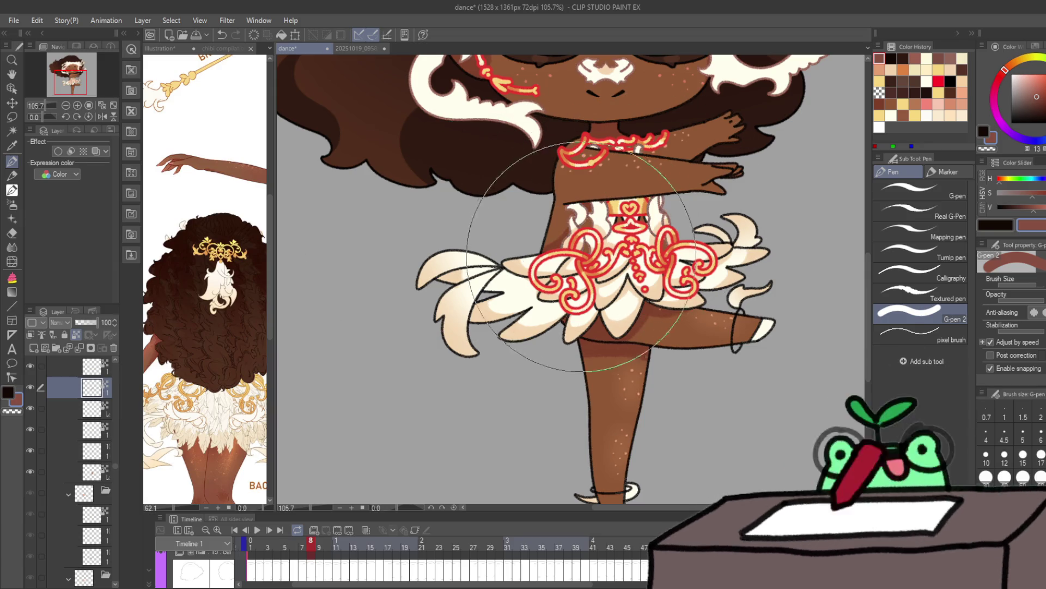
pyautogui.press('Right')
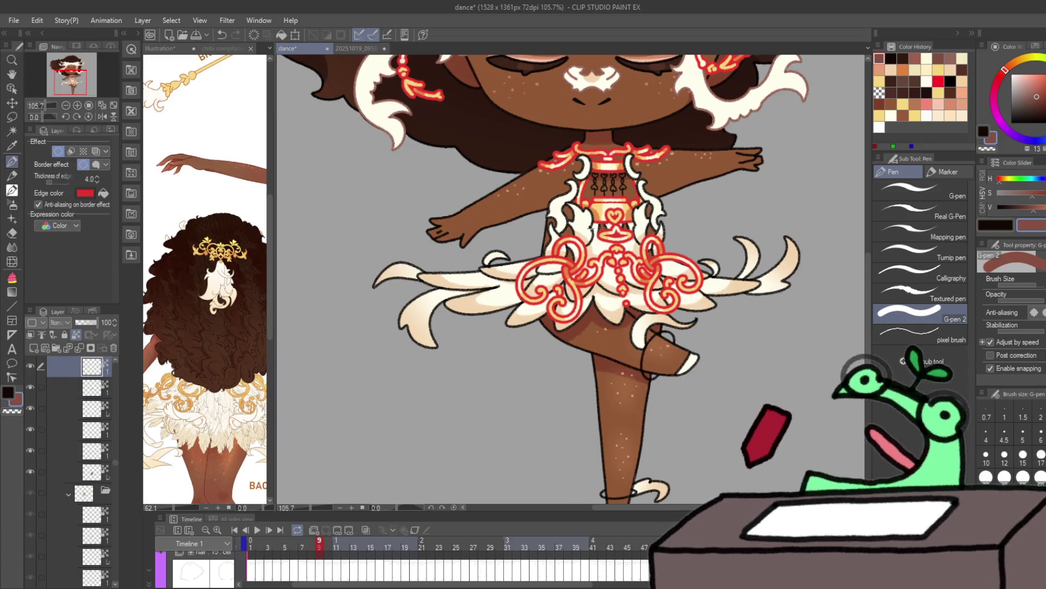
pyautogui.hotkey('alt', '[')
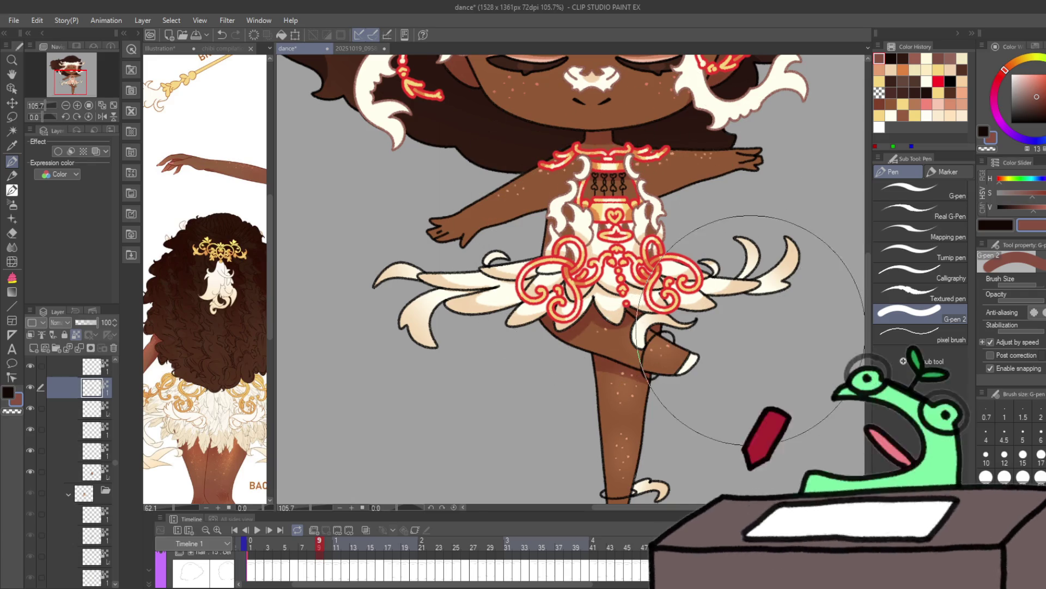
pyautogui.moveTo(751, 330); pyautogui.dragTo(703, 379)
pyautogui.press('Right')
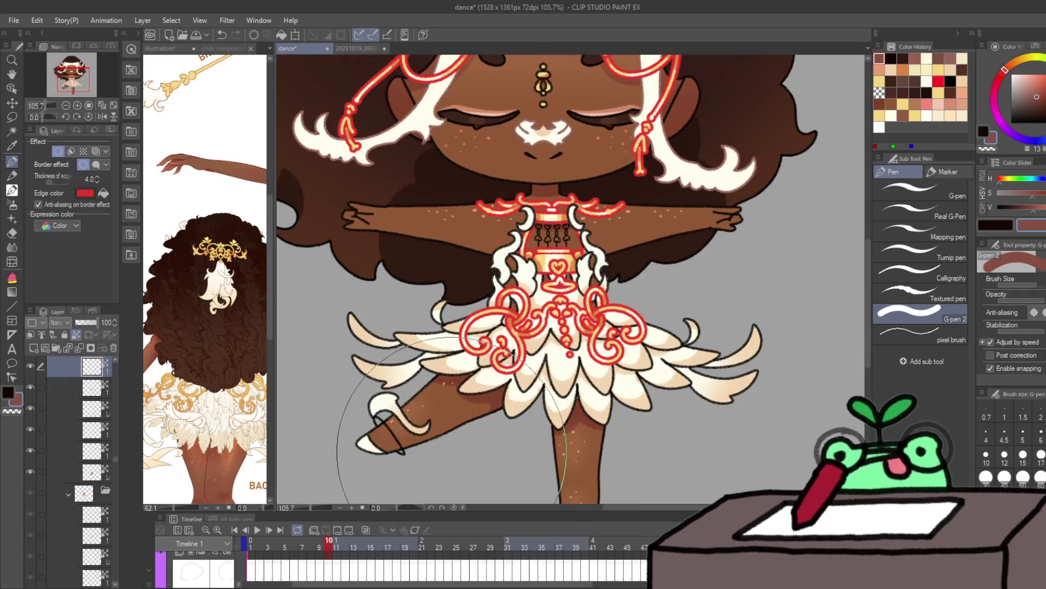
pyautogui.hotkey('alt', '[')
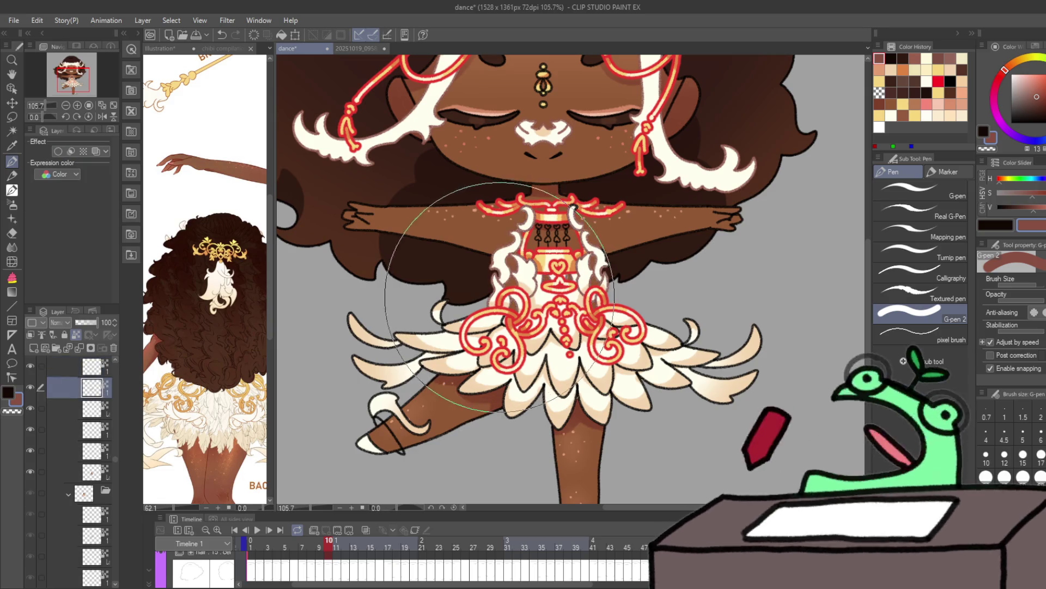
# Step: Jump ahead to frame 18 and flip between frames 17 and 18 to compare
pyautogui.press('Right')
pyautogui.press('Right')
pyautogui.press('Right')
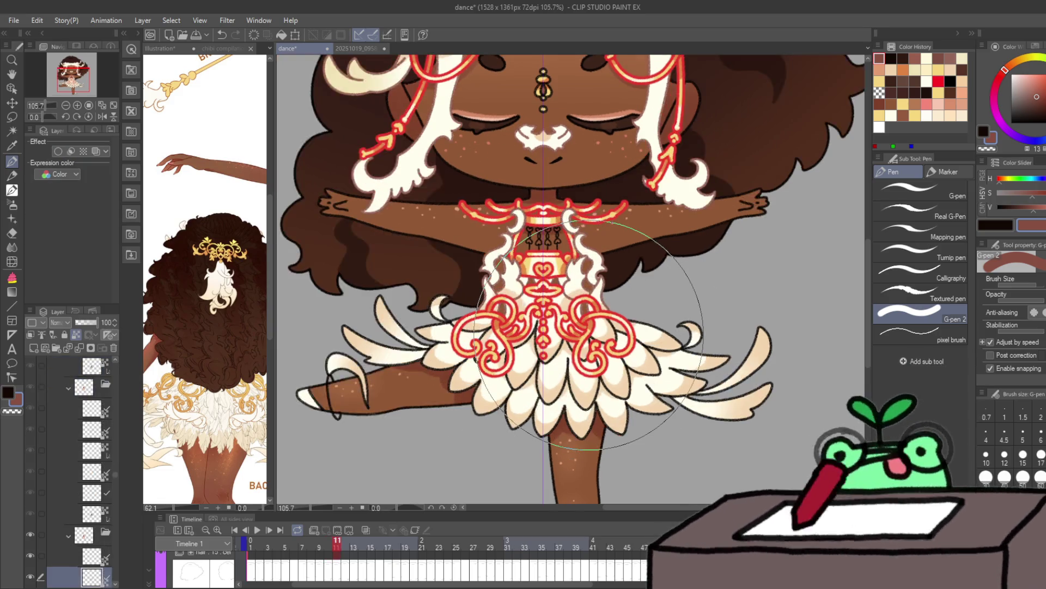
pyautogui.press('Right')
pyautogui.press('Right')
pyautogui.press('Right')
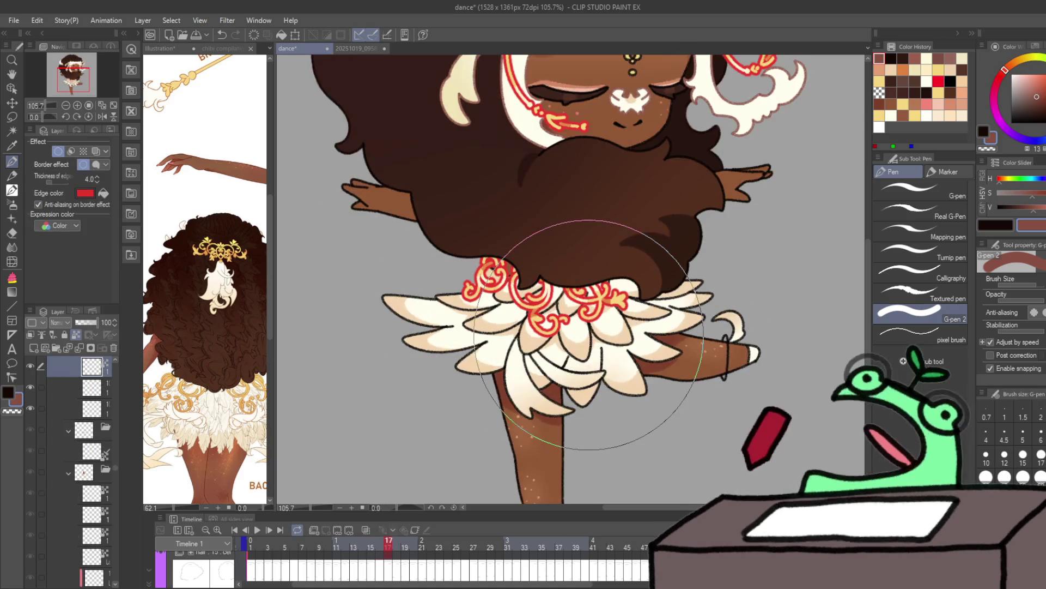
pyautogui.press('Left')
pyautogui.press('Right')
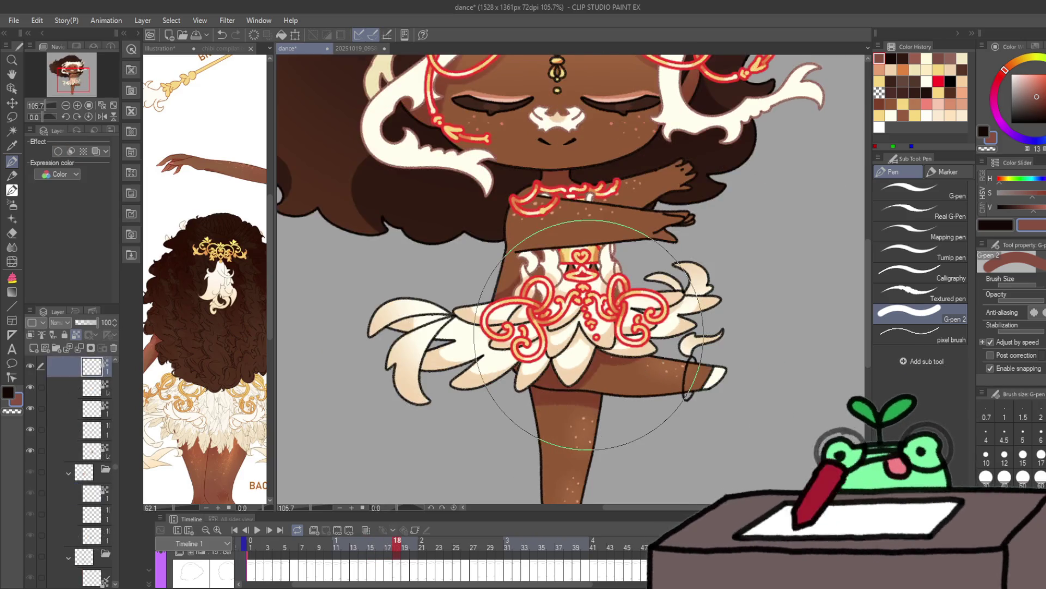
pyautogui.press('Left')
# Step: Select, then deselect, the red ornament layer's pixels and step forward to frame 27
pyautogui.keyDown('ctrl'); pyautogui.click(91, 497); pyautogui.keyUp('ctrl')
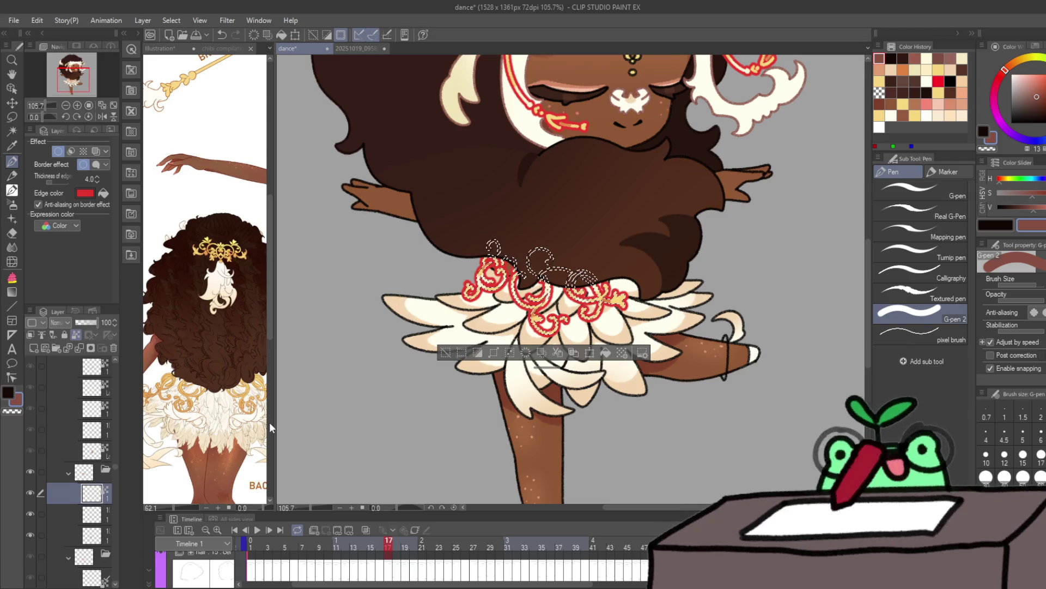
pyautogui.hotkey('ctrl', 'd')
pyautogui.press('Right')
pyautogui.press('Right')
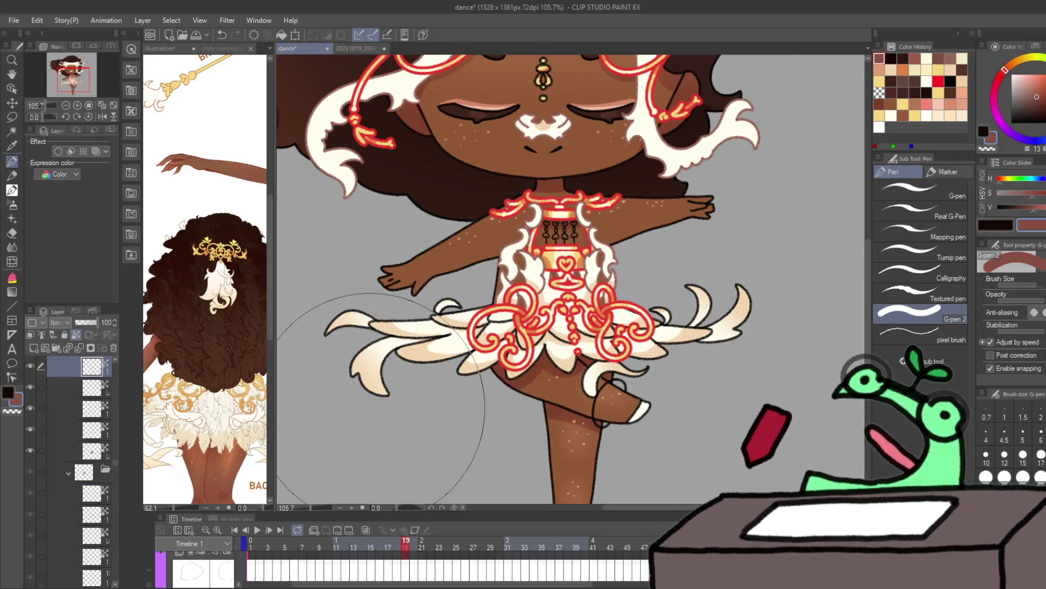
pyautogui.press('Right')
pyautogui.press('Right')
pyautogui.press('Right')
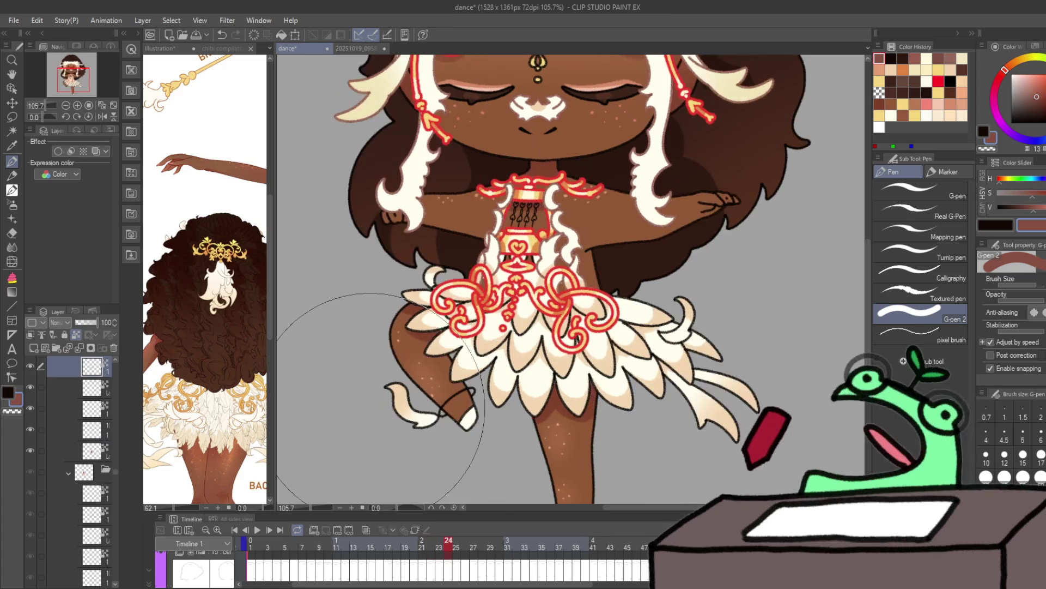
pyautogui.press('Right')
pyautogui.press('Right')
pyautogui.press('Right')
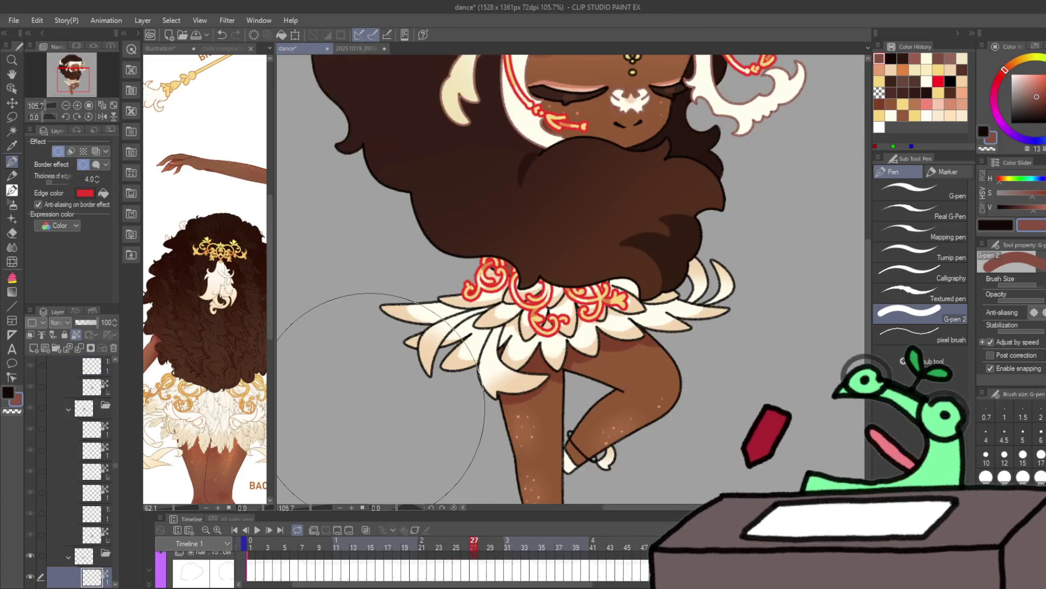
# Step: Advance through frames 28–30, then play the animation and stop on frame 1
pyautogui.press('Right')
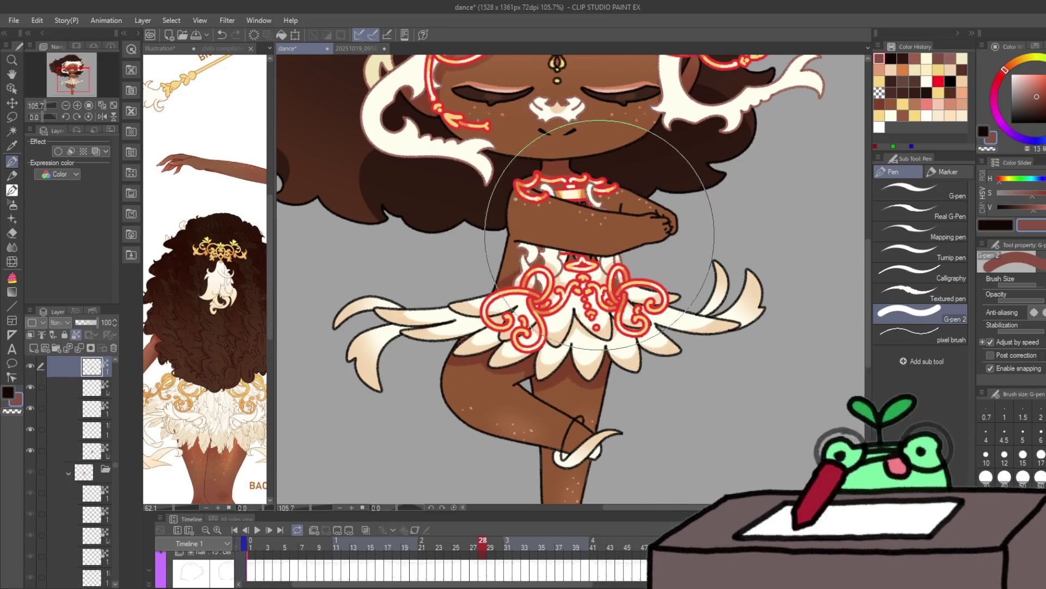
pyautogui.press('Right')
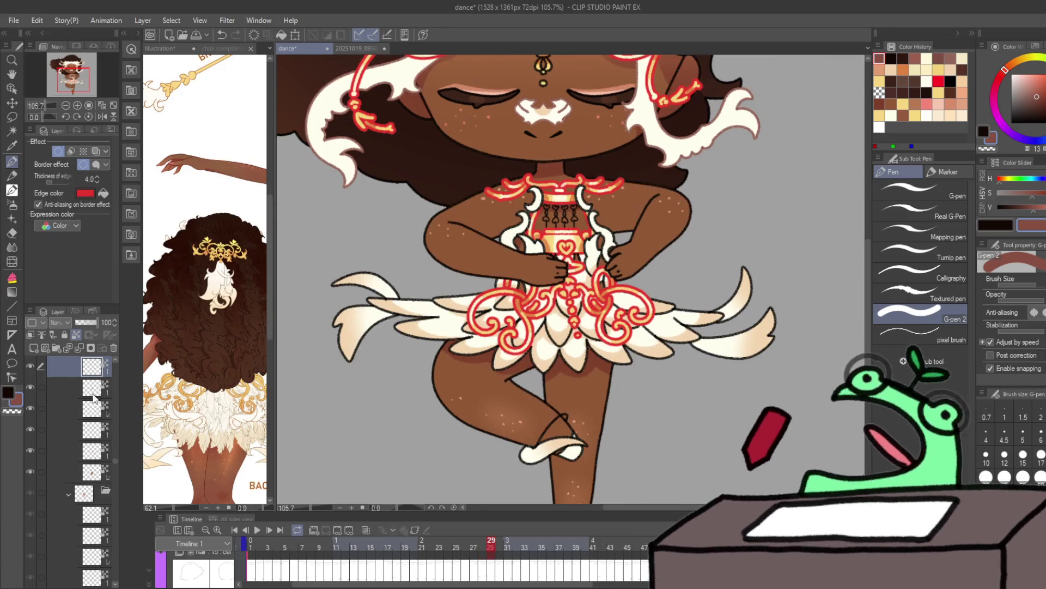
pyautogui.hotkey('alt', '[')
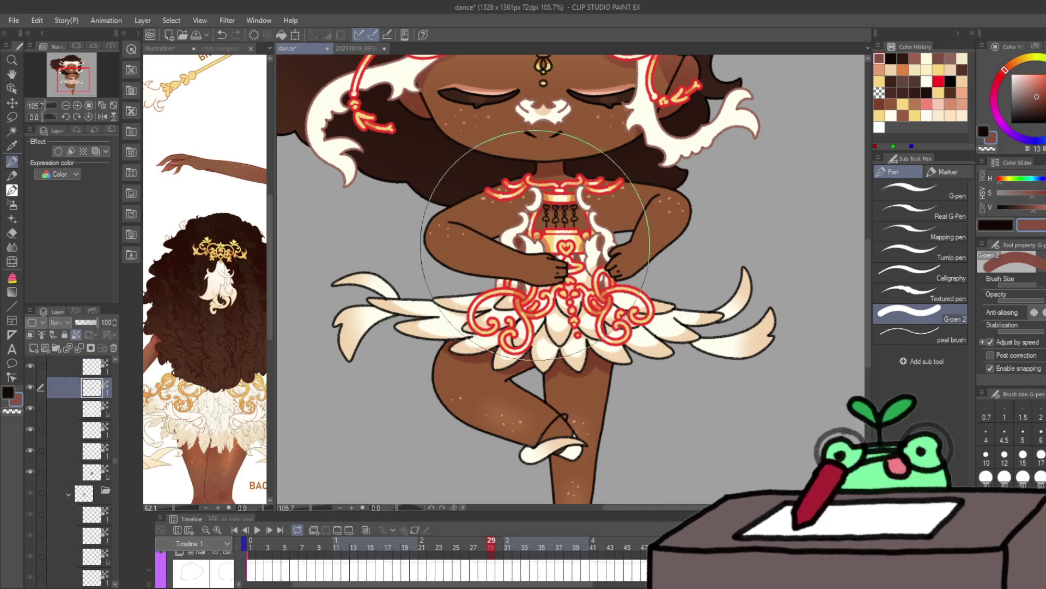
pyautogui.press('Right')
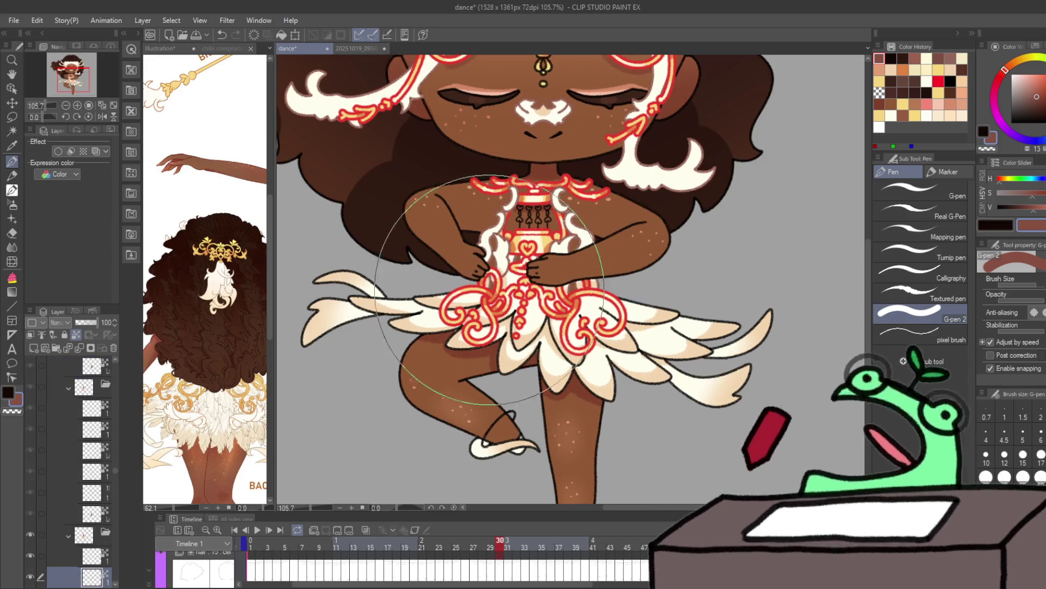
pyautogui.press('Return')
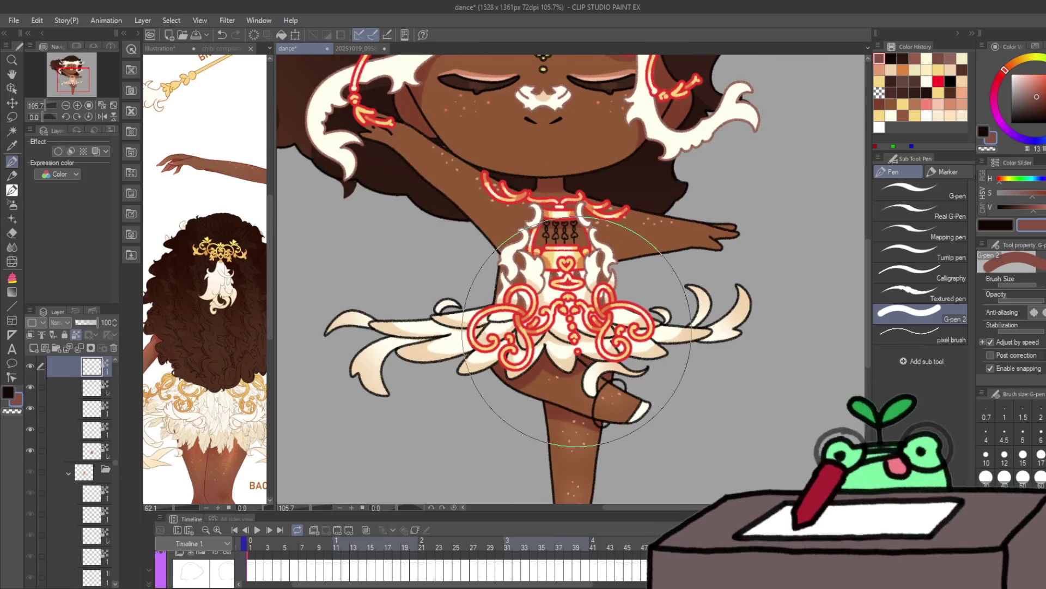
pyautogui.press('space')
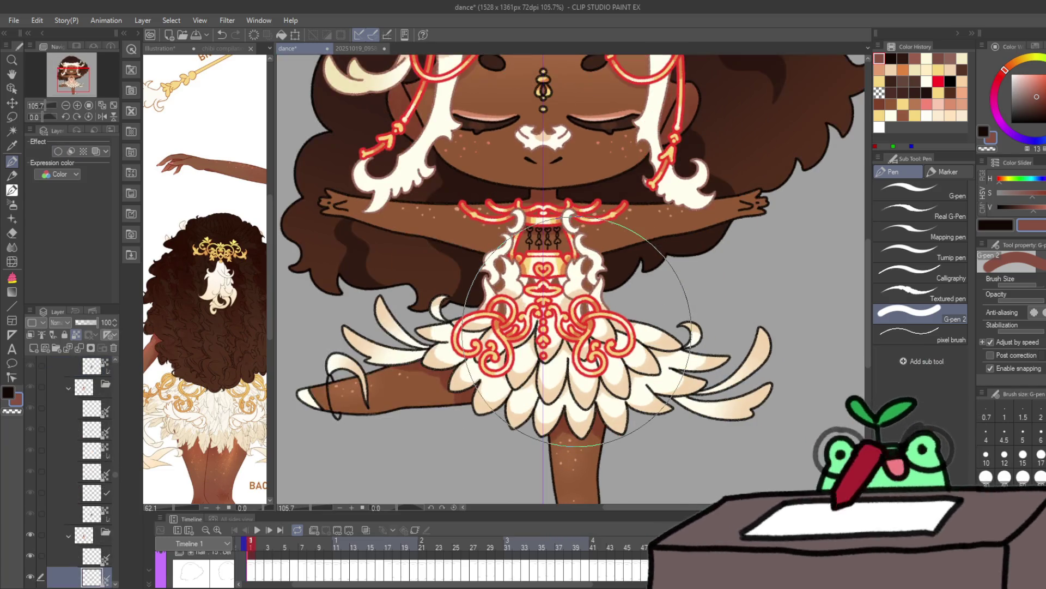
# Step: Select skirt layers 16, 15 and 14 and zoom the canvas out to 73.3%
pyautogui.scroll(-5, 82, 561)
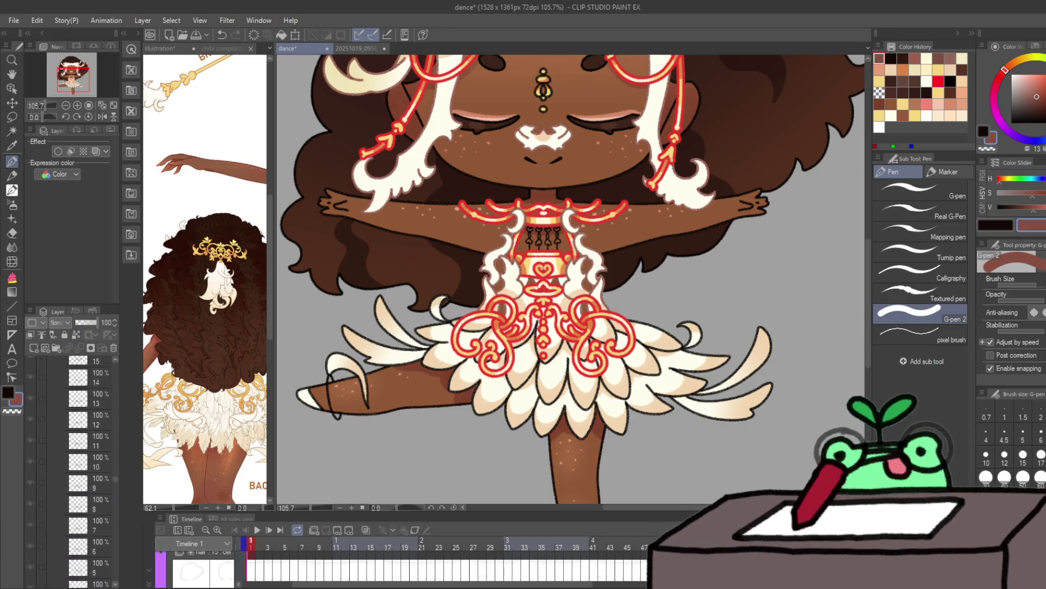
pyautogui.keyDown('shift'); pyautogui.click(96, 534); pyautogui.keyUp('shift')
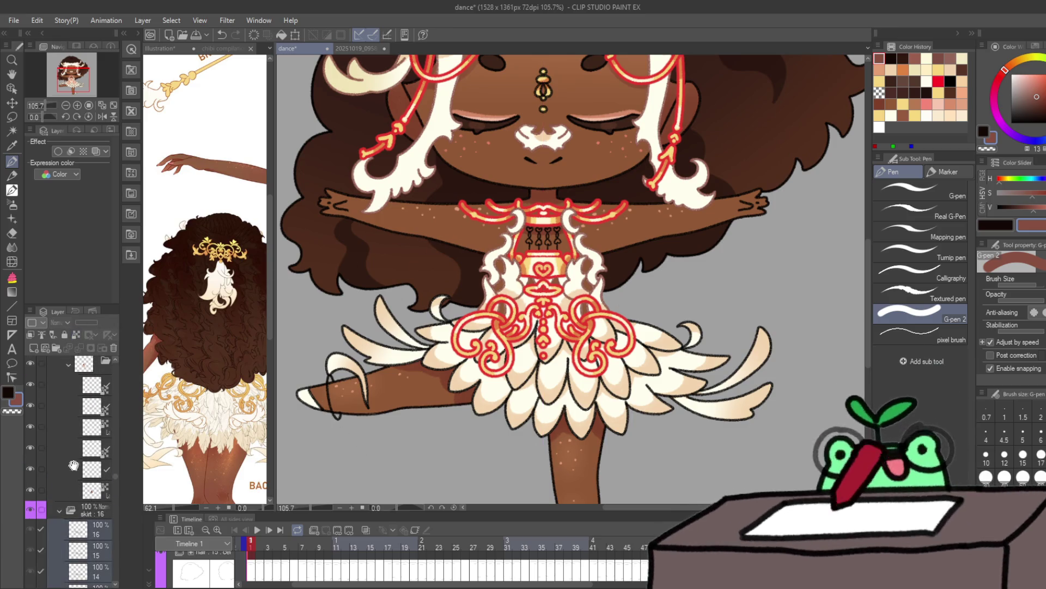
pyautogui.scroll(-5, 82, 490)
pyautogui.click(93, 538)
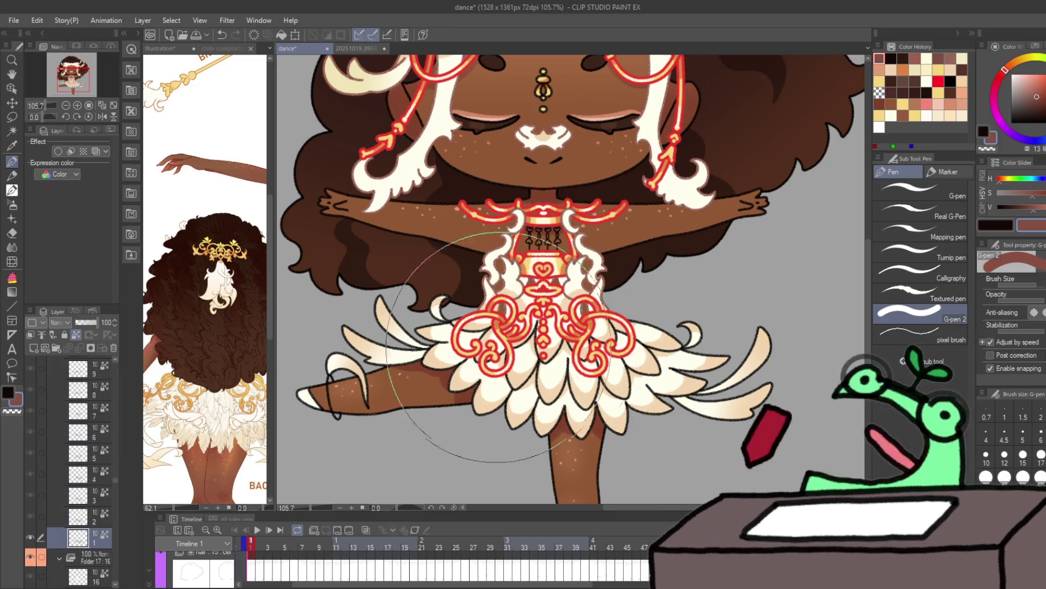
pyautogui.hotkey('ctrl', 'space')
pyautogui.moveTo(596, 345); pyautogui.dragTo(545, 347)
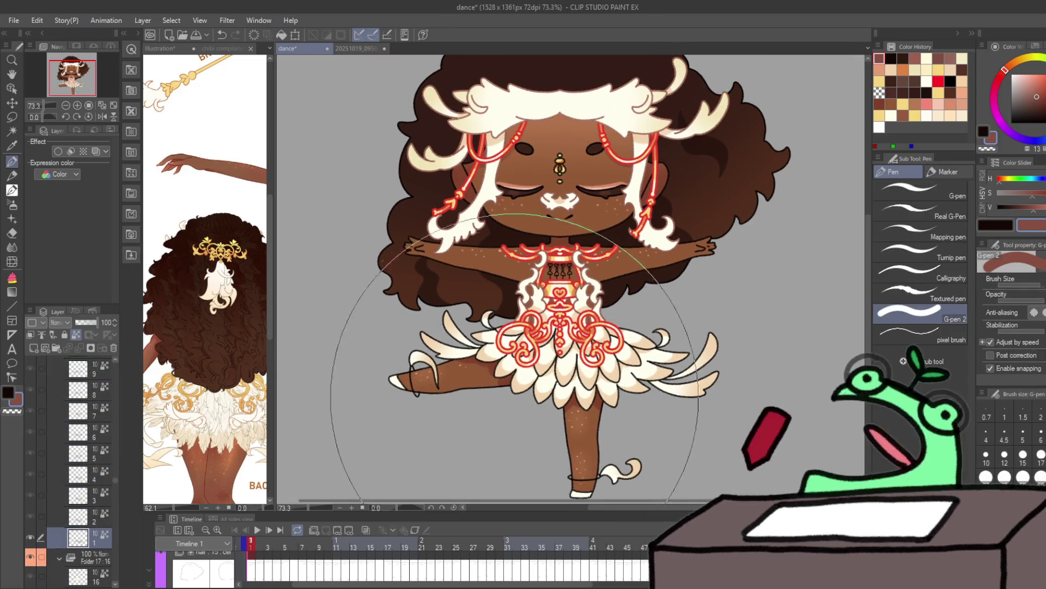
# Step: Step through frames 2 to 12 to review each dance pose
pyautogui.hotkey('ctrl', 'Right')
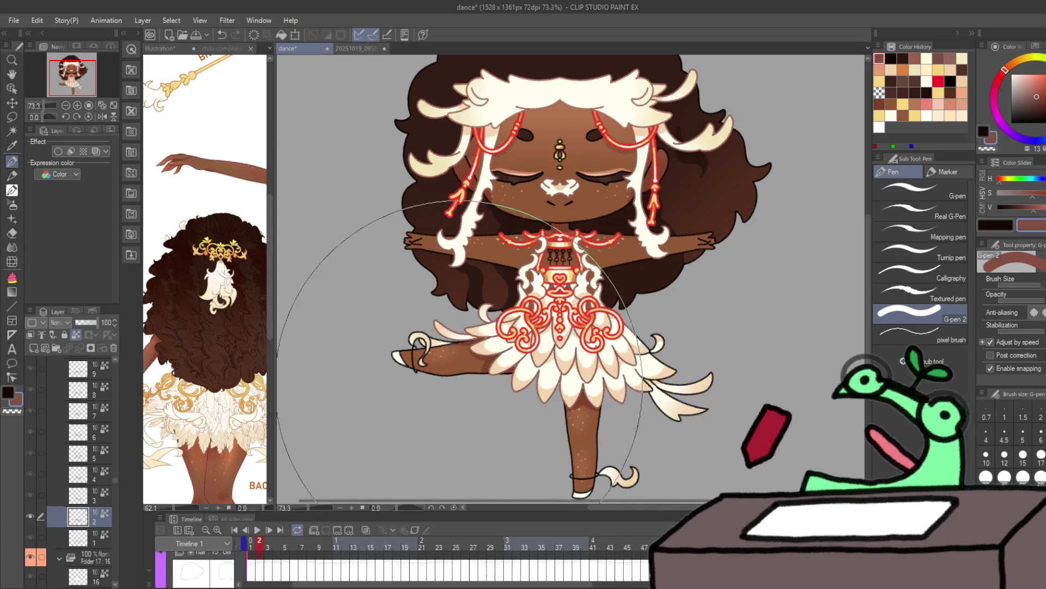
pyautogui.hotkey('ctrl', 'Right')
pyautogui.hotkey('ctrl', 'Right')
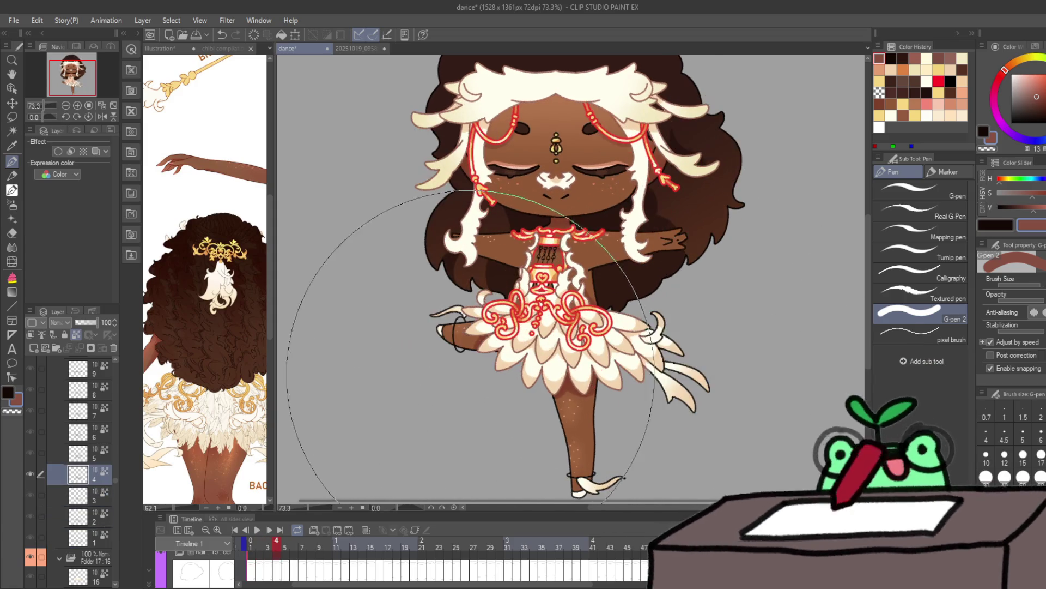
pyautogui.hotkey('ctrl', 'Right')
pyautogui.hotkey('ctrl', 'Right')
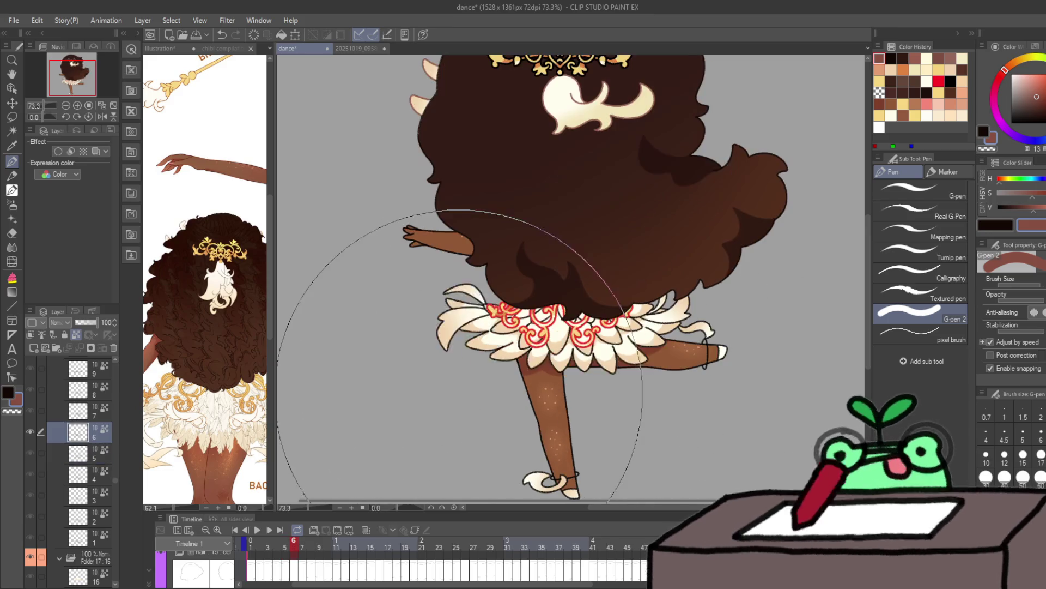
pyautogui.hotkey('ctrl', 'Right')
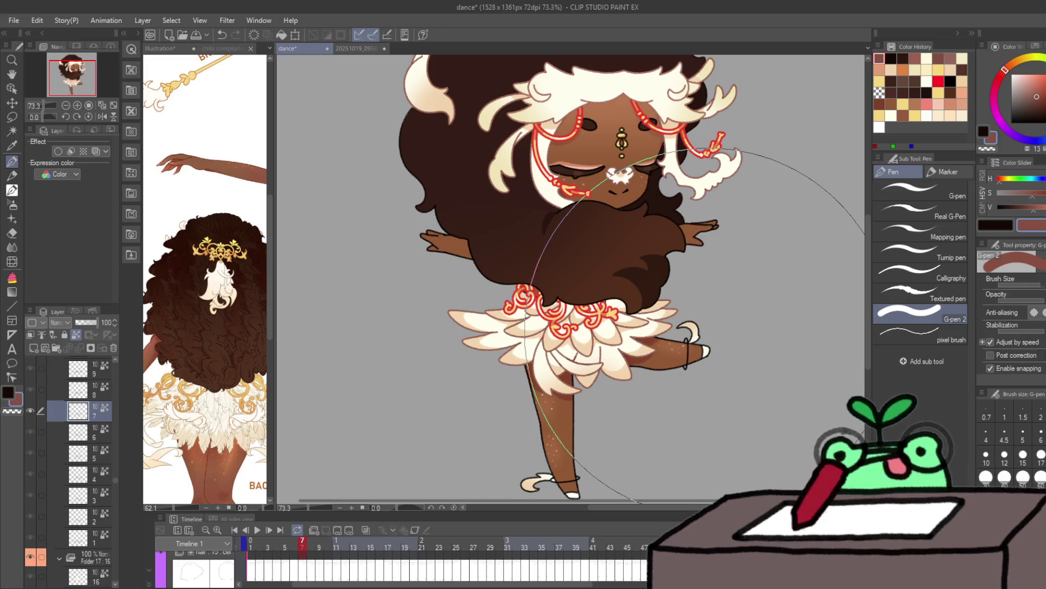
pyautogui.hotkey('ctrl', 'Right')
pyautogui.hotkey('ctrl', 'Right')
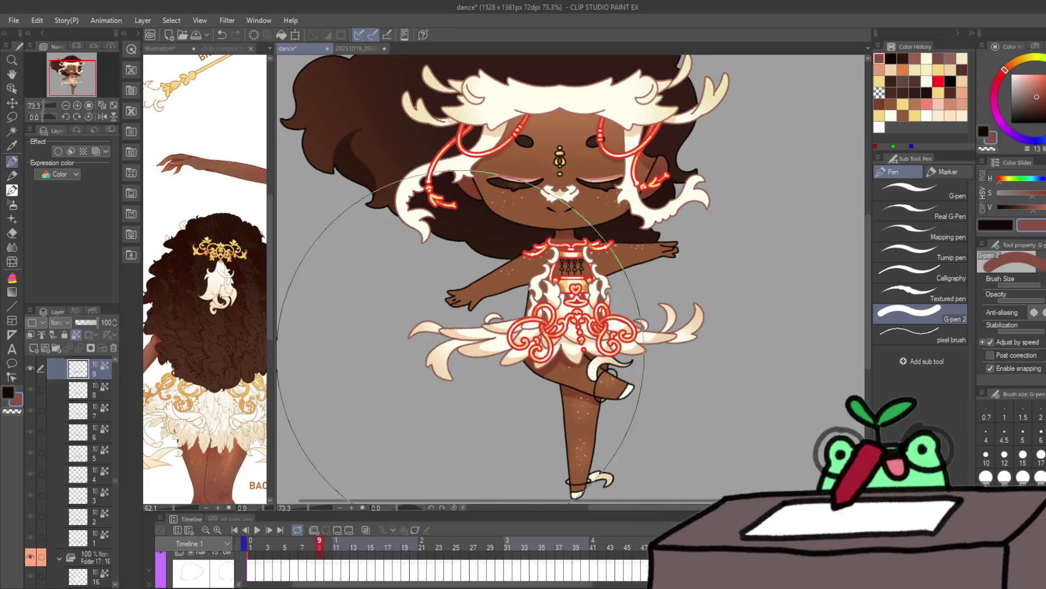
pyautogui.hotkey('ctrl', 'Right')
pyautogui.hotkey('ctrl', 'Right')
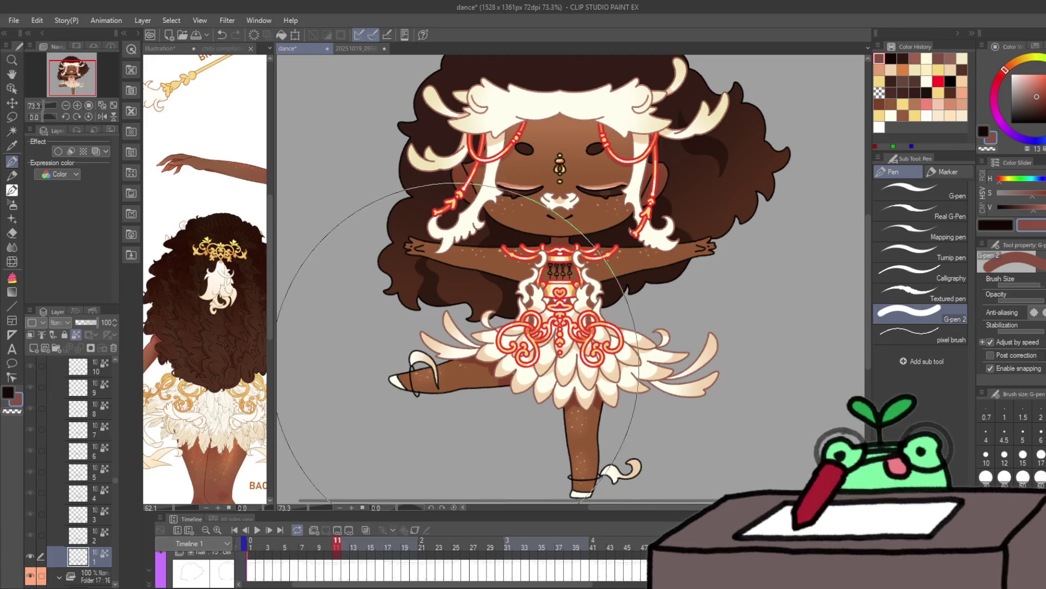
pyautogui.hotkey('ctrl', 'Right')
# Step: Continue through frames 18 to 40, then play the dance animation
pyautogui.hotkey('ctrl', 'Right')
pyautogui.hotkey('ctrl', 'Right')
pyautogui.hotkey('ctrl', 'Right')
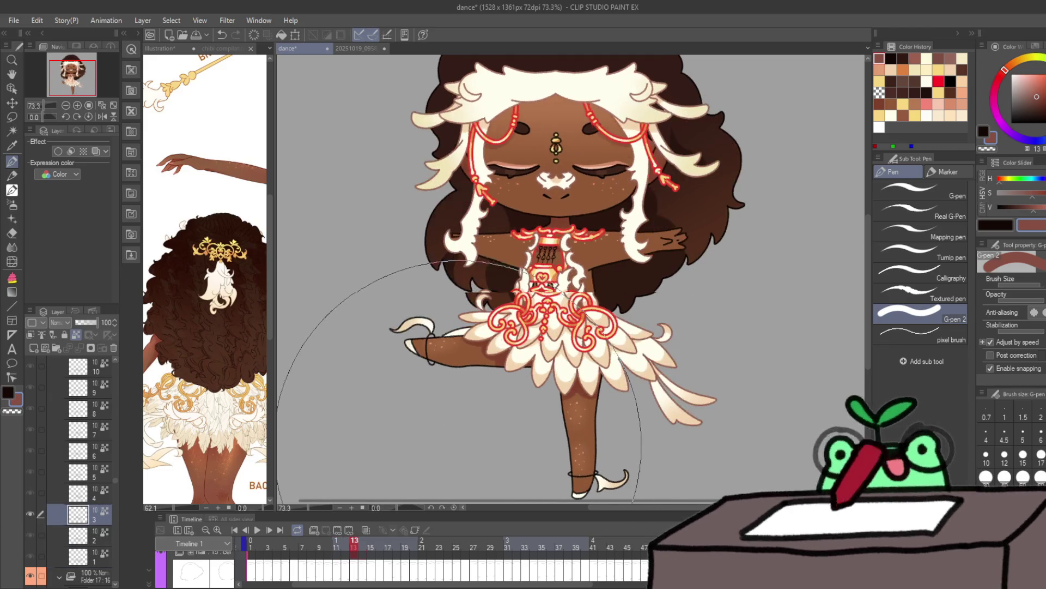
pyautogui.hotkey('ctrl', 'Right')
pyautogui.hotkey('ctrl', 'Right')
pyautogui.hotkey('ctrl', 'Right')
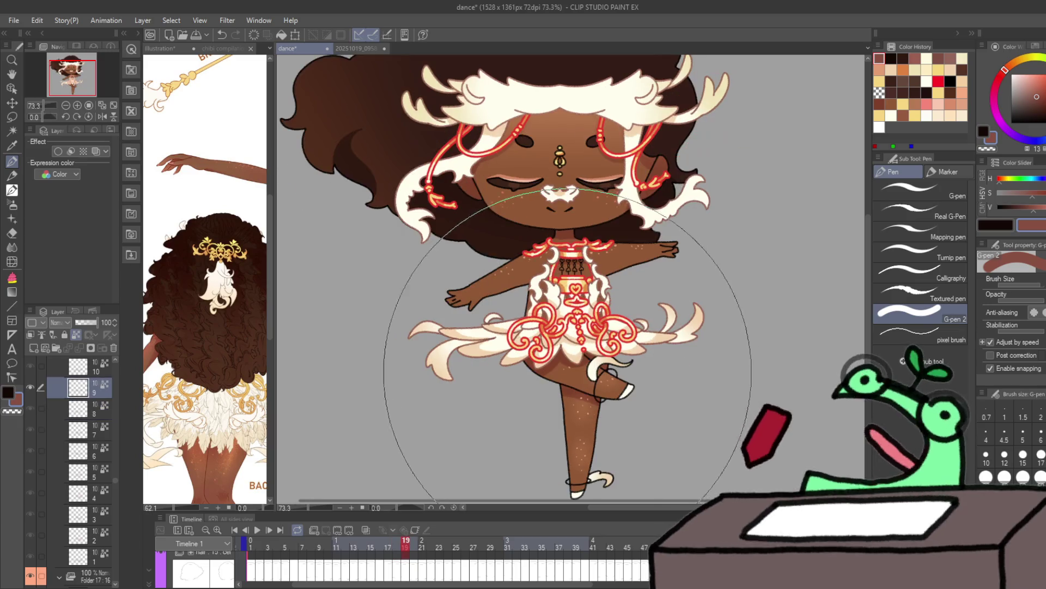
pyautogui.hotkey('ctrl', 'Right')
pyautogui.hotkey('ctrl', 'Right')
pyautogui.hotkey('ctrl', 'Right')
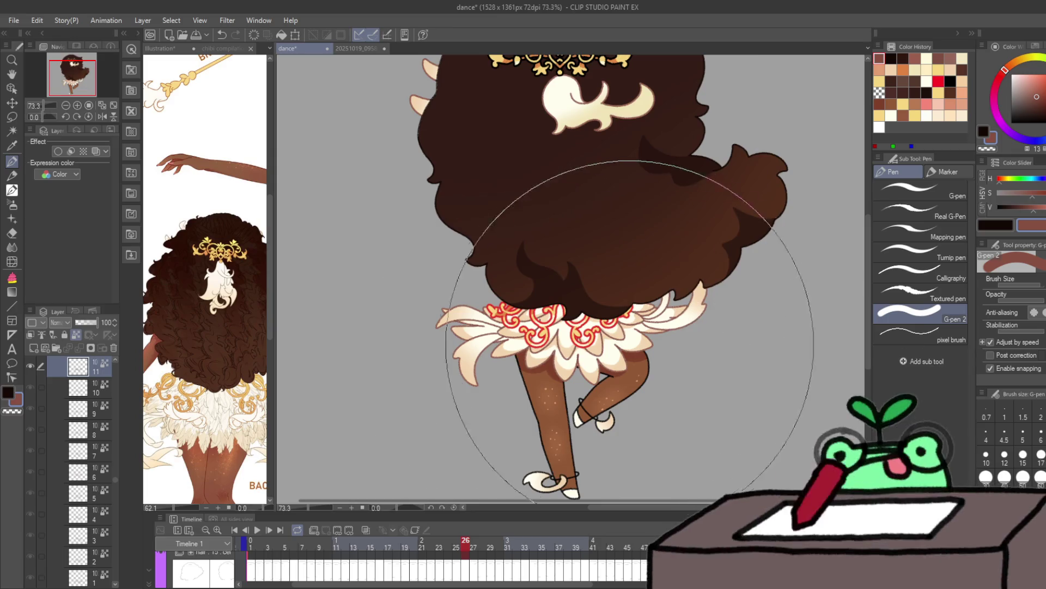
pyautogui.hotkey('ctrl', 'Right')
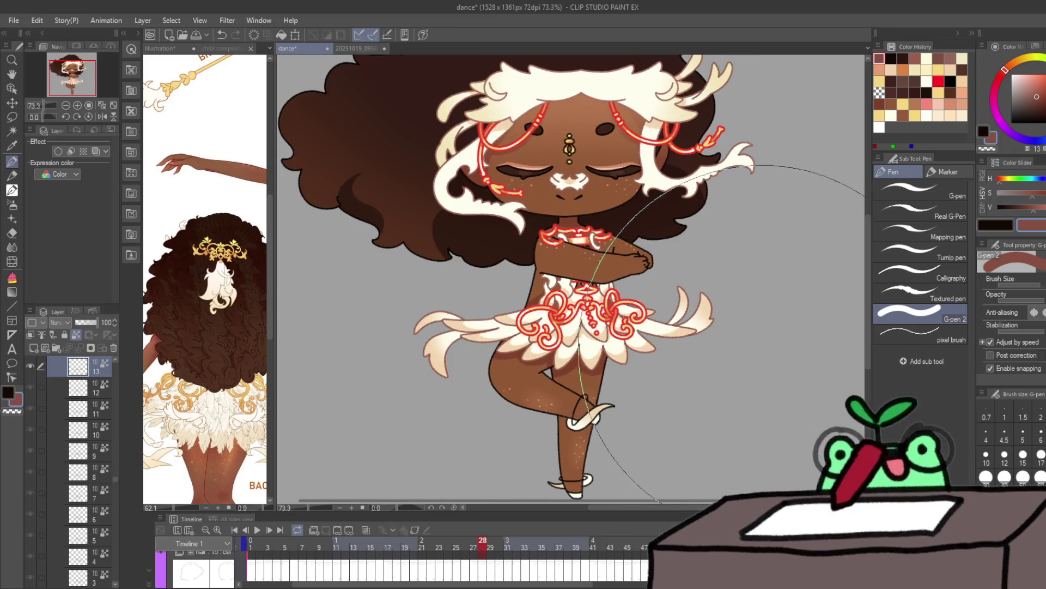
pyautogui.hotkey('ctrl', 'Right')
pyautogui.hotkey('ctrl', 'Right')
pyautogui.hotkey('ctrl', 'Right')
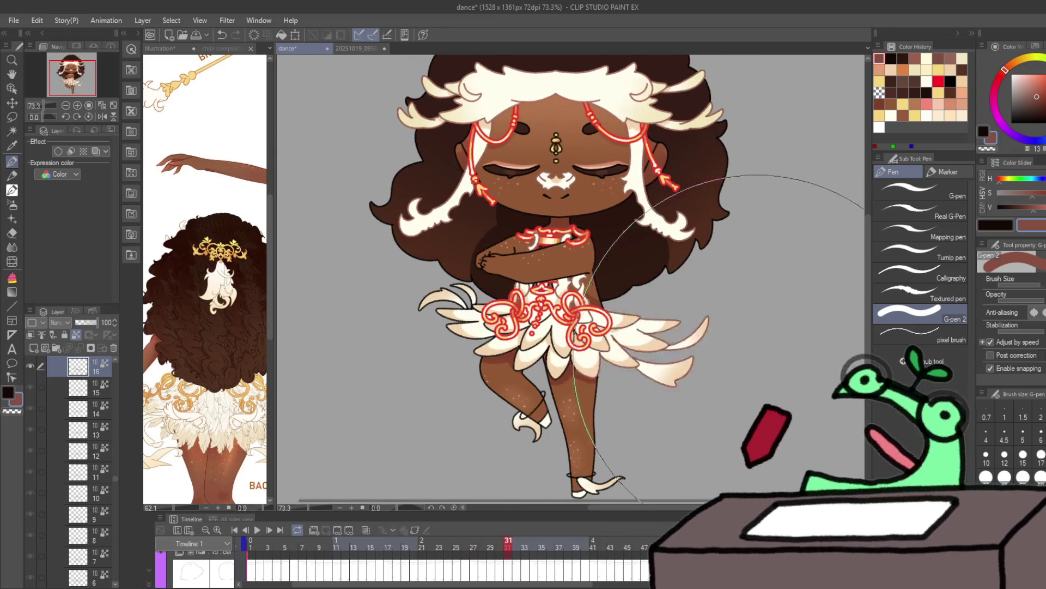
pyautogui.hotkey('ctrl', 'Right')
pyautogui.hotkey('ctrl', 'Right')
pyautogui.hotkey('ctrl', 'Right')
pyautogui.hotkey('ctrl', 'Right')
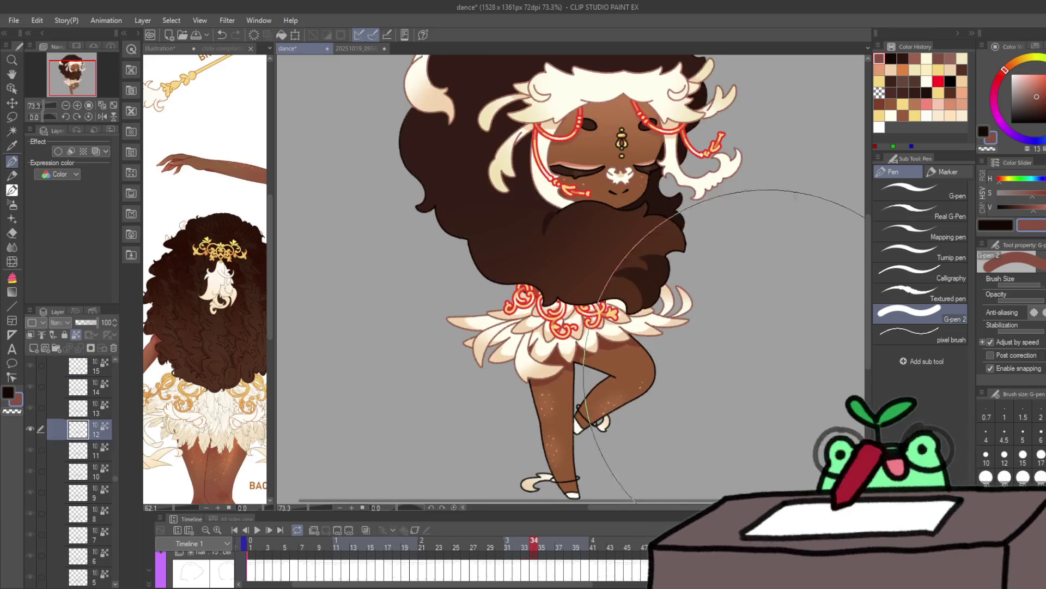
pyautogui.hotkey('ctrl', 'Right')
pyautogui.hotkey('ctrl', 'Right')
pyautogui.hotkey('ctrl', 'Right')
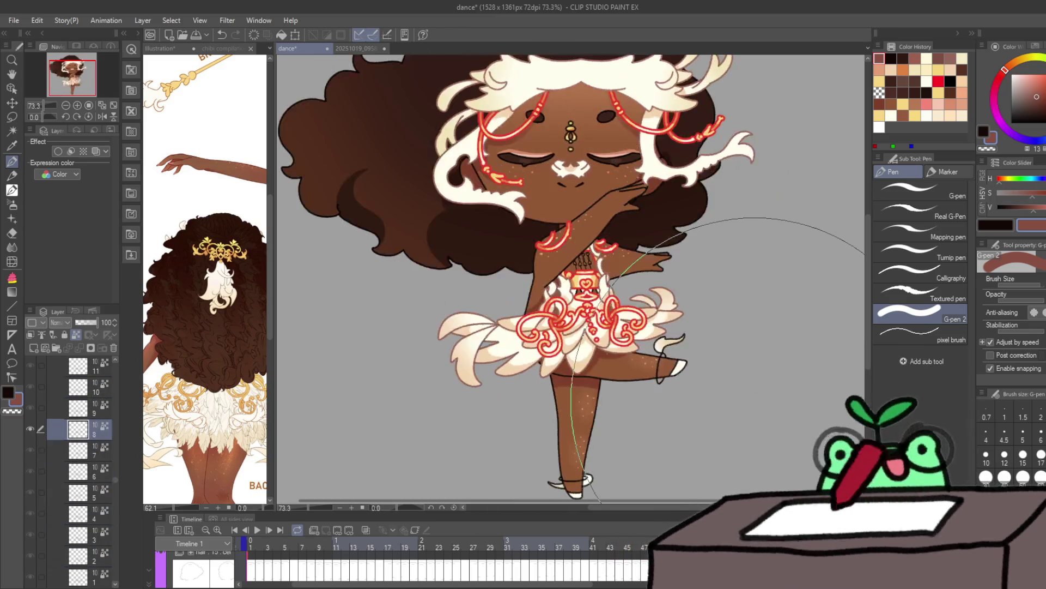
pyautogui.click(258, 530)
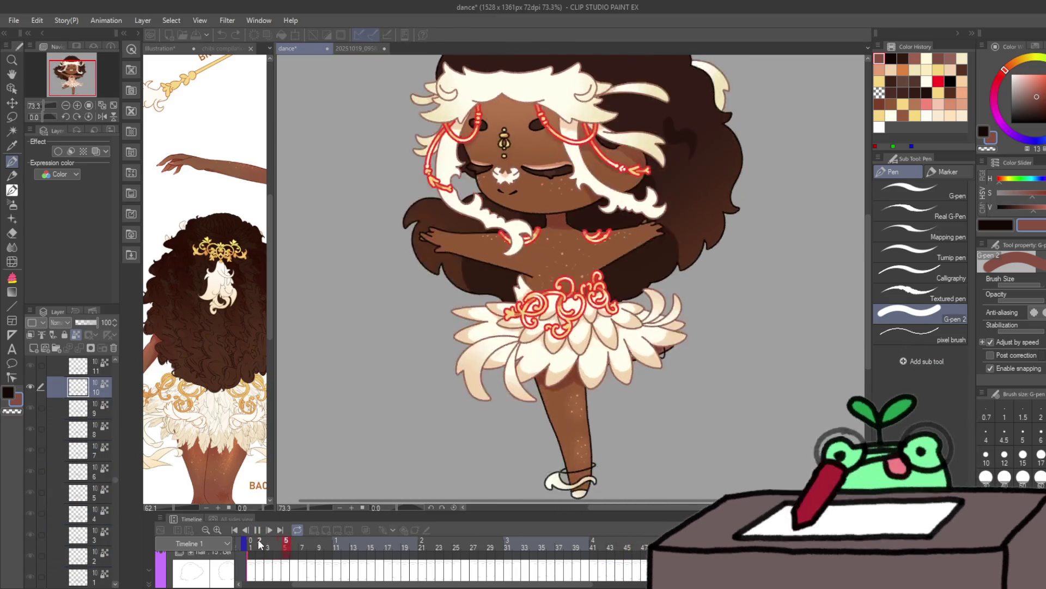
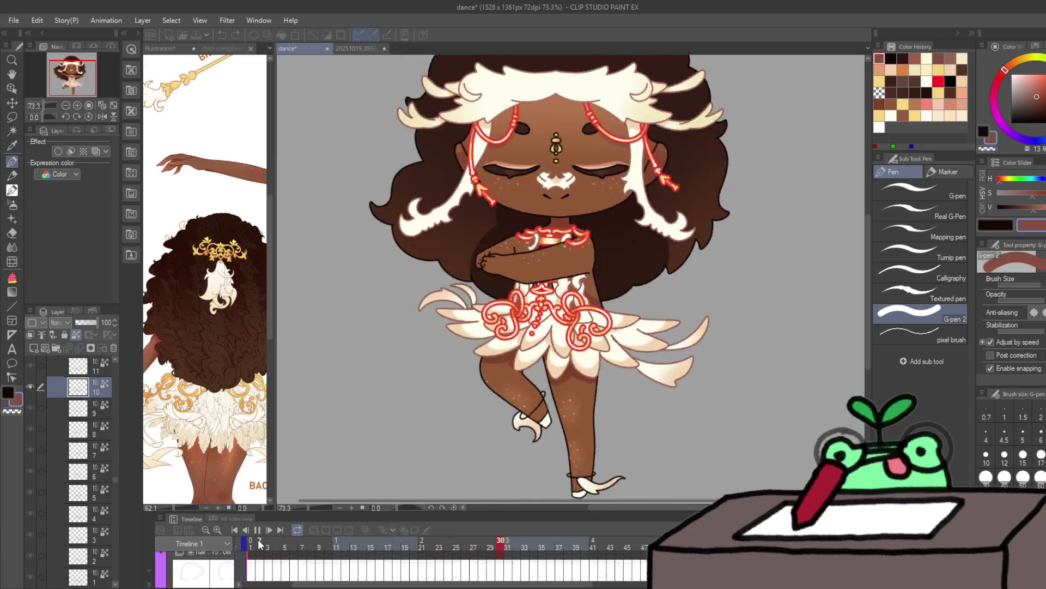
# Step: Stop playback on frame 1 and scroll the reference down to the dancer's gold-anklet feet
pyautogui.click(257, 571)
pyautogui.click(250, 570)
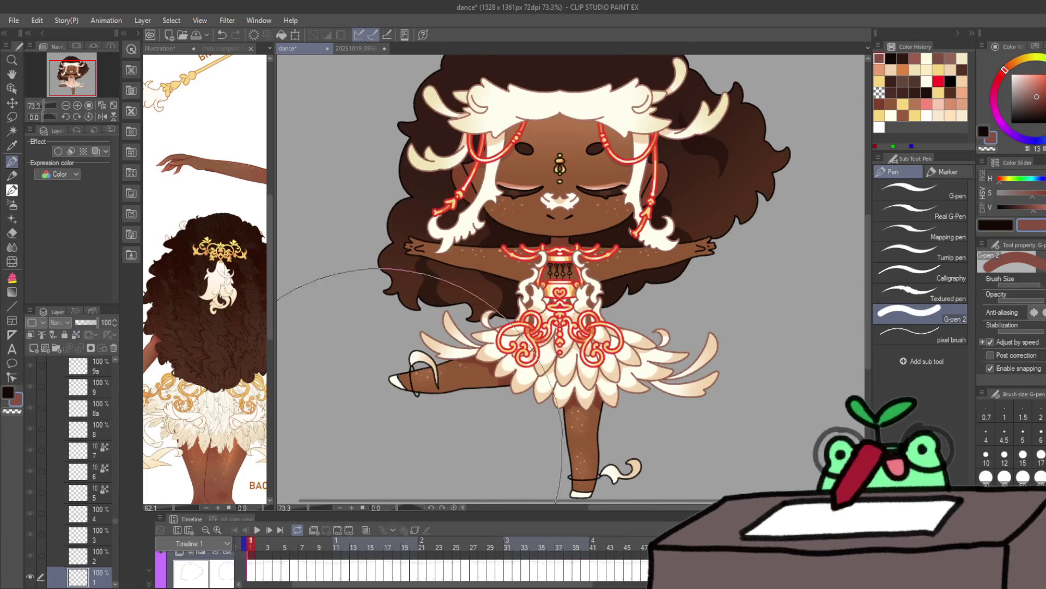
pyautogui.scroll(-3, 95, 368)
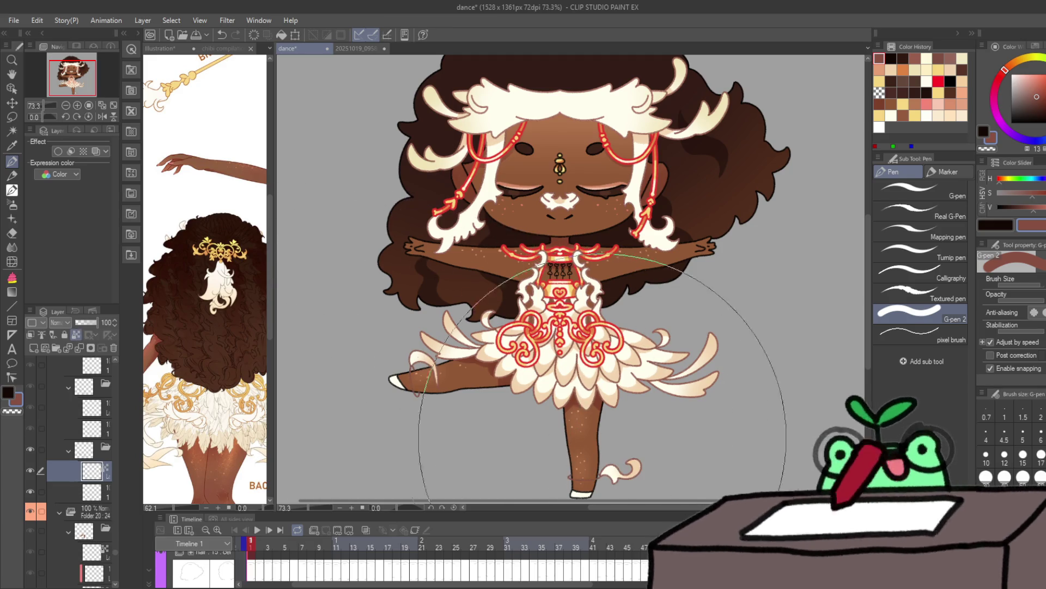
pyautogui.scroll(-3, 195, 318)
pyautogui.scroll(-3, 195, 318)
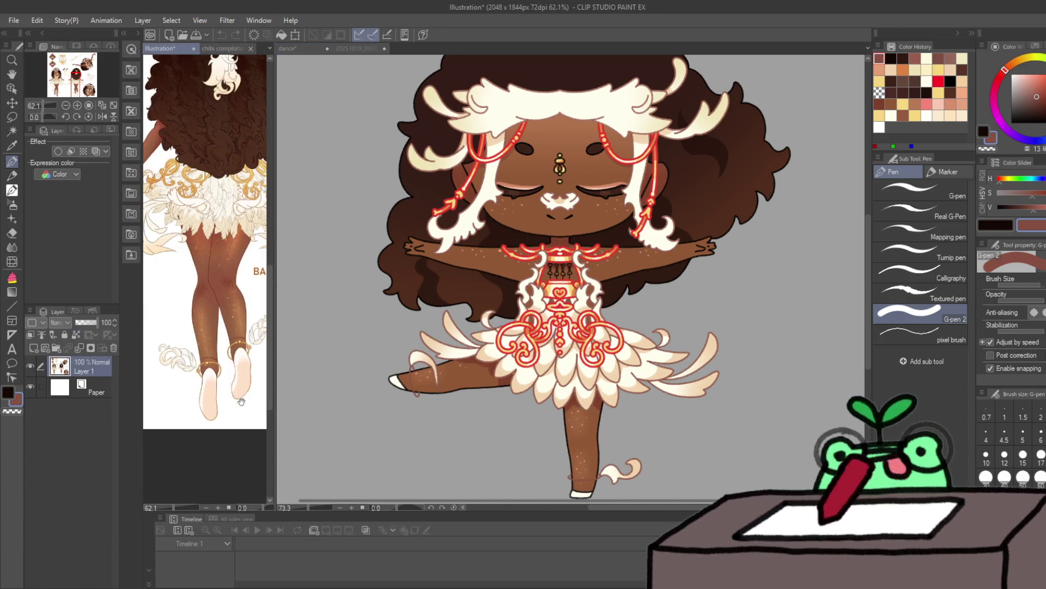
pyautogui.click(531, 328)
# Step: Draw gold anklet rings around the dancer's ankles in frame 1 with G-pen 2
pyautogui.moveTo(560, 280)
pyautogui.mouseDown()
pyautogui.moveTo(414, 376)
pyautogui.moveTo(429, 381)
pyautogui.moveTo(436, 249)
pyautogui.mouseUp()
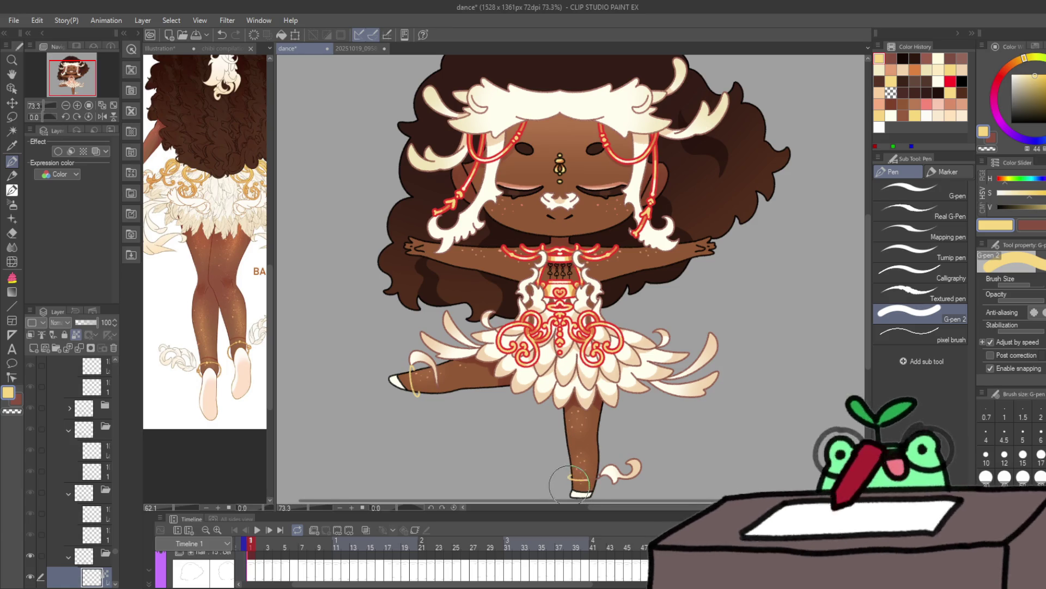
pyautogui.scroll(-3, 572, 379)
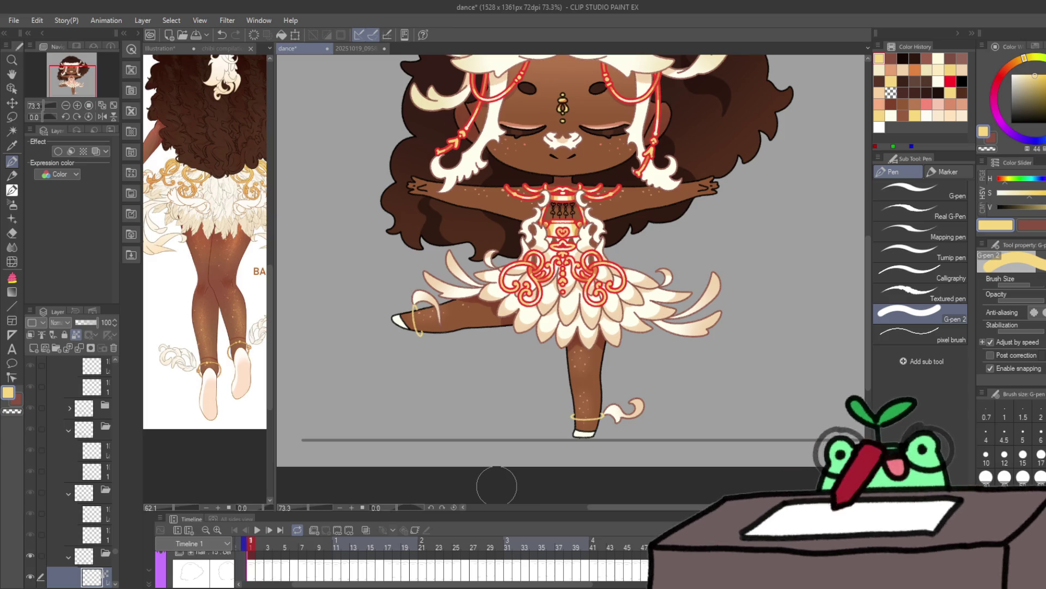
pyautogui.click(92, 510)
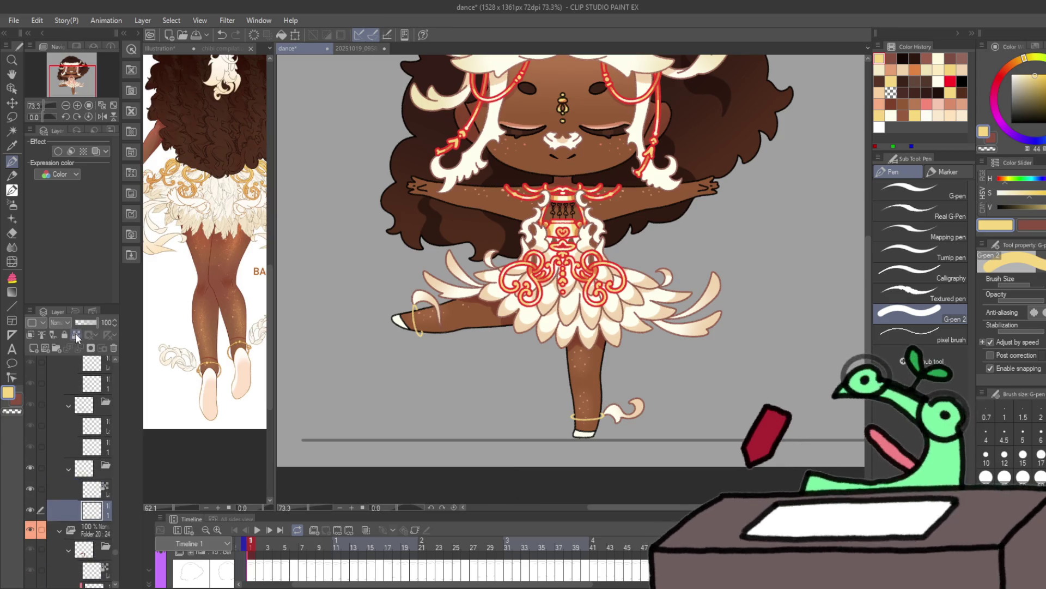
pyautogui.press('x')
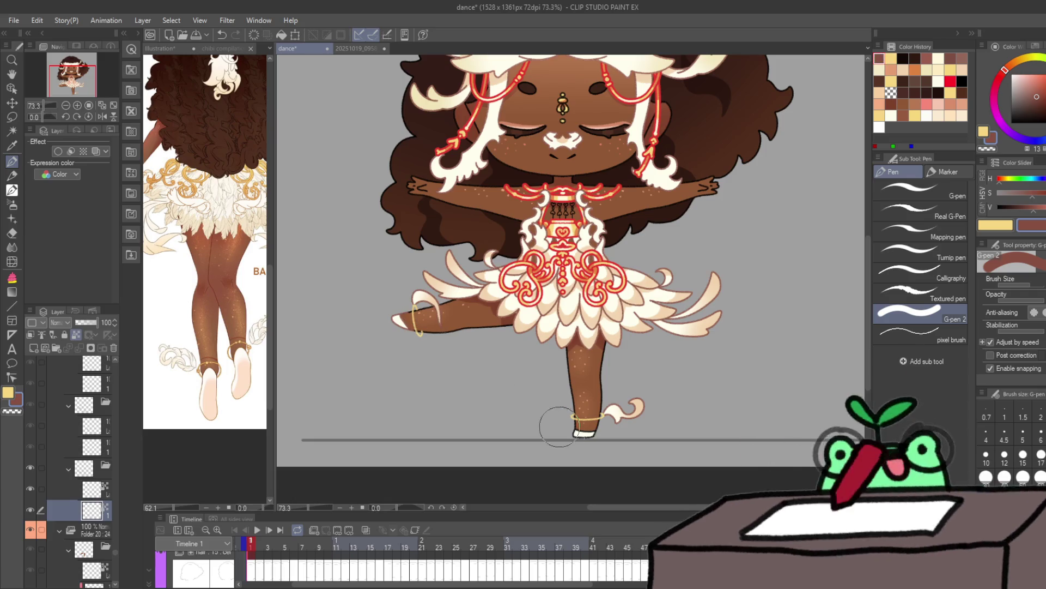
# Step: On frame 2, select the drawing layer and redraw the gold anklet on the raised leg
pyautogui.hotkey('ctrl', 'Right')
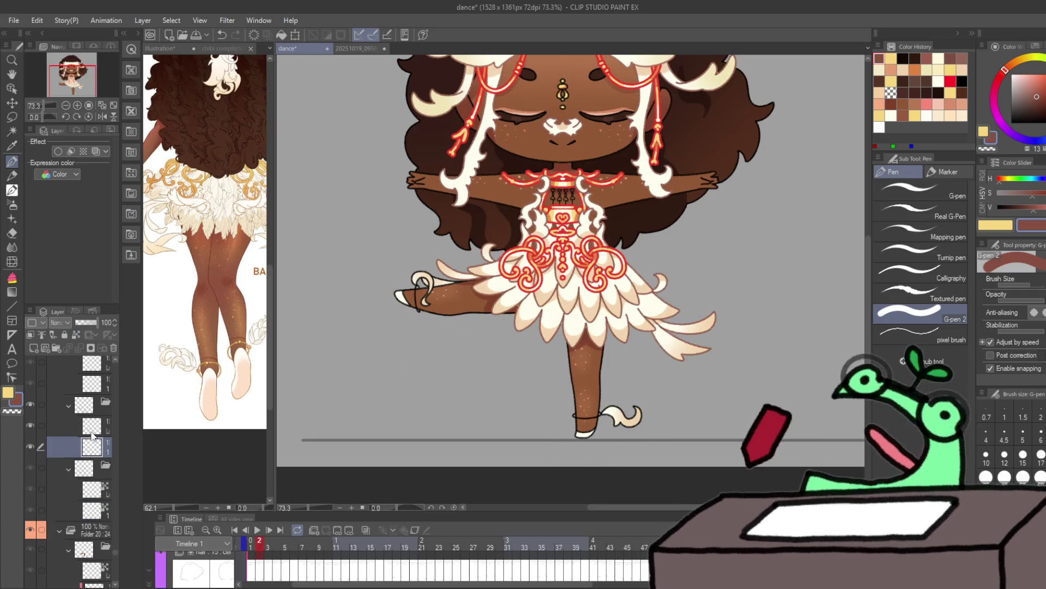
pyautogui.click(65, 446)
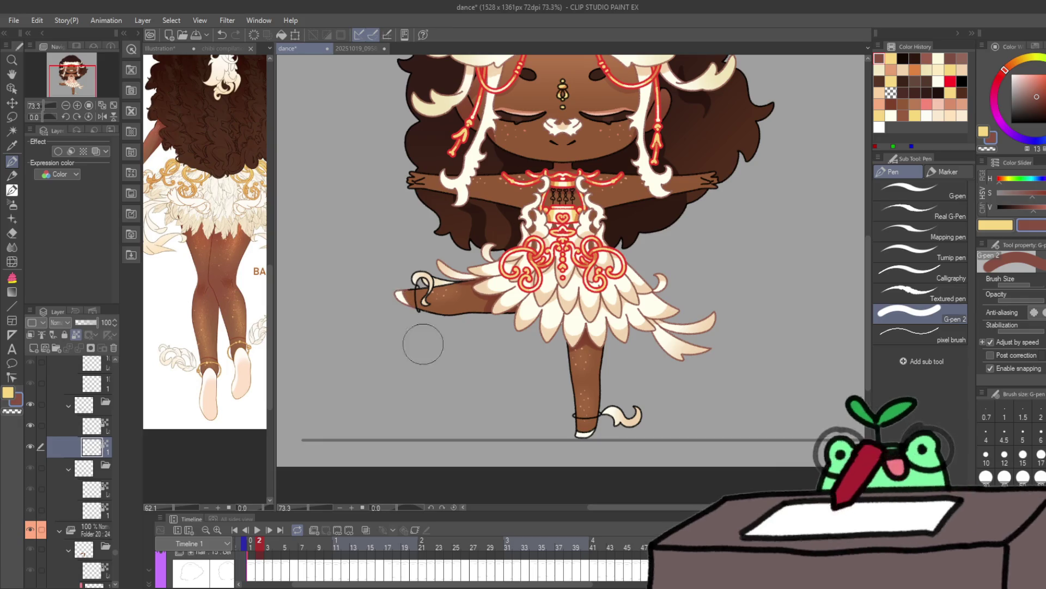
pyautogui.click(94, 428)
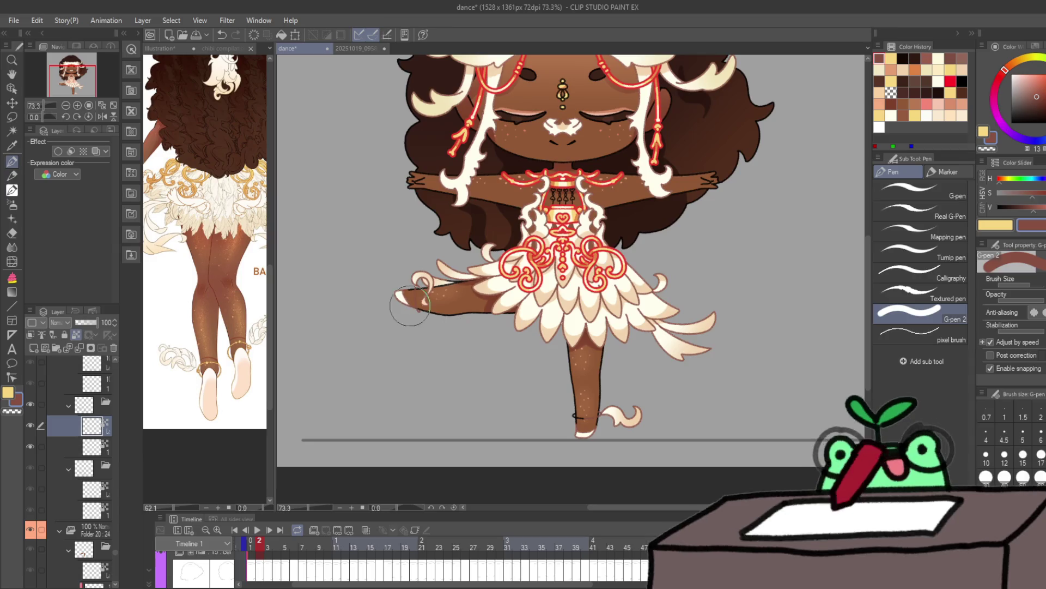
pyautogui.scroll(5, 410, 305)
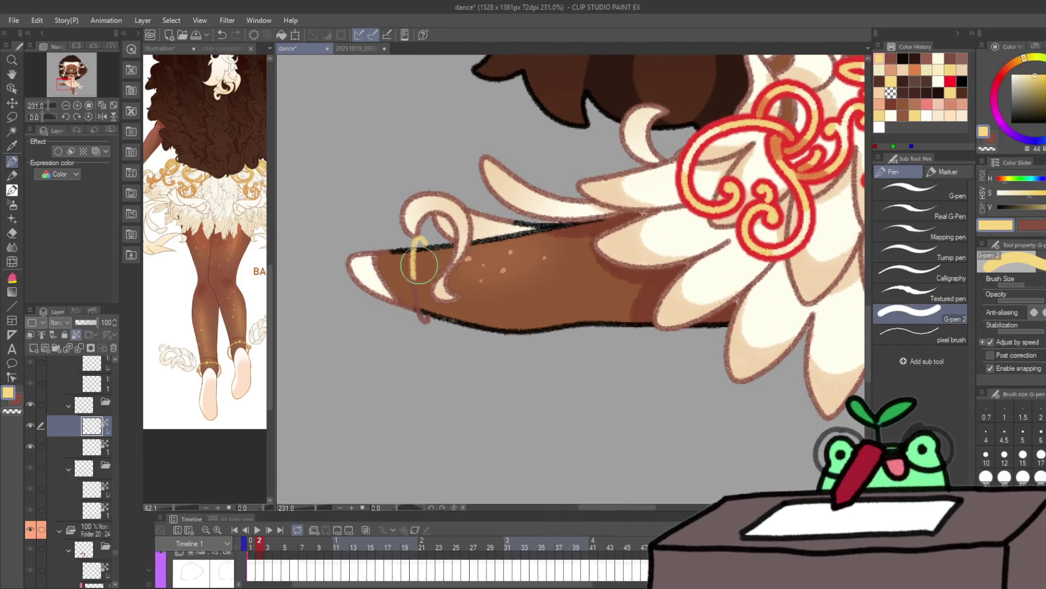
pyautogui.hotkey('ctrl', 'z')
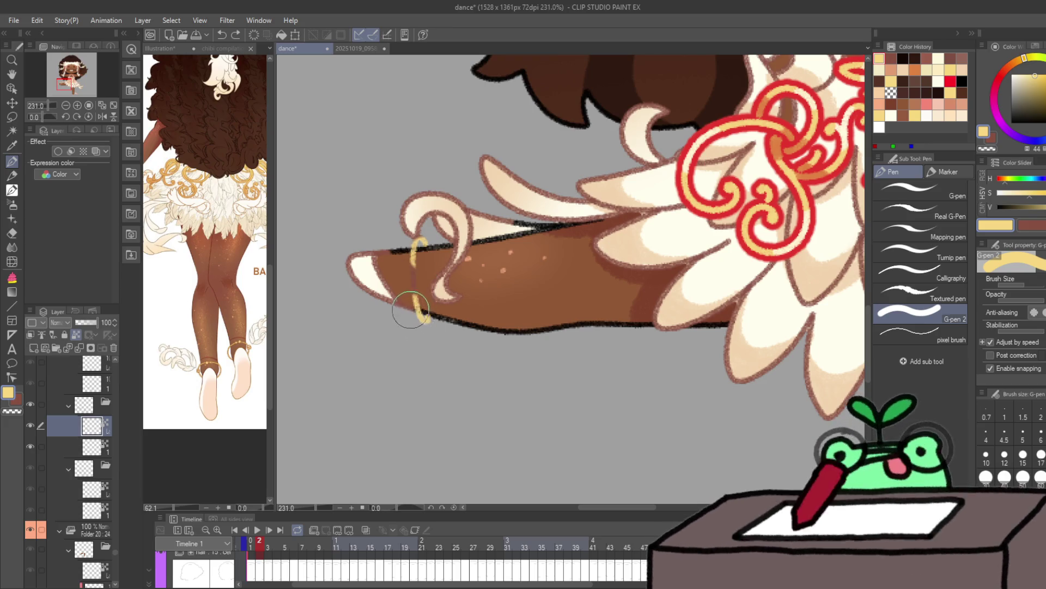
pyautogui.moveTo(420, 320); pyautogui.dragTo(414, 241)
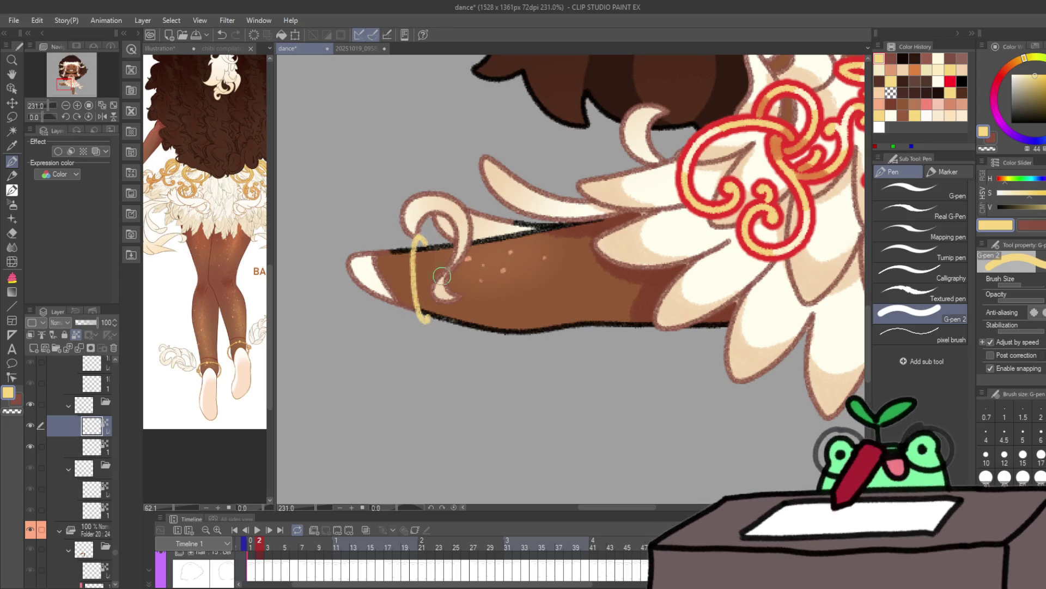
# Step: Add a gold anklet to frame 2's standing leg, then move on to frame 3
pyautogui.moveTo(646, 407)
pyautogui.mouseDown()
pyautogui.moveTo(600, 354)
pyautogui.moveTo(631, 281)
pyautogui.mouseUp()
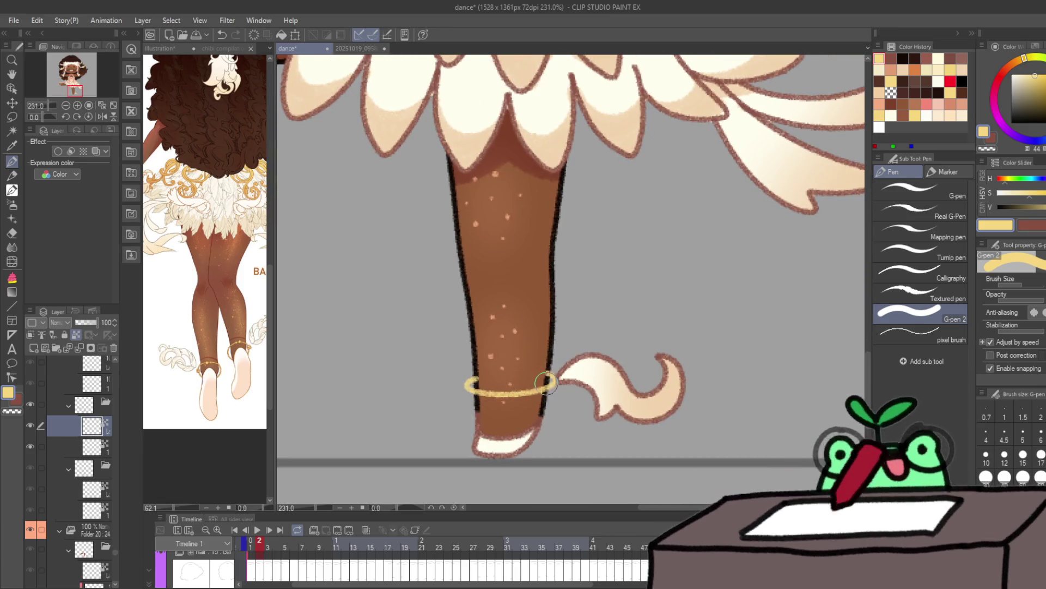
pyautogui.press('x')
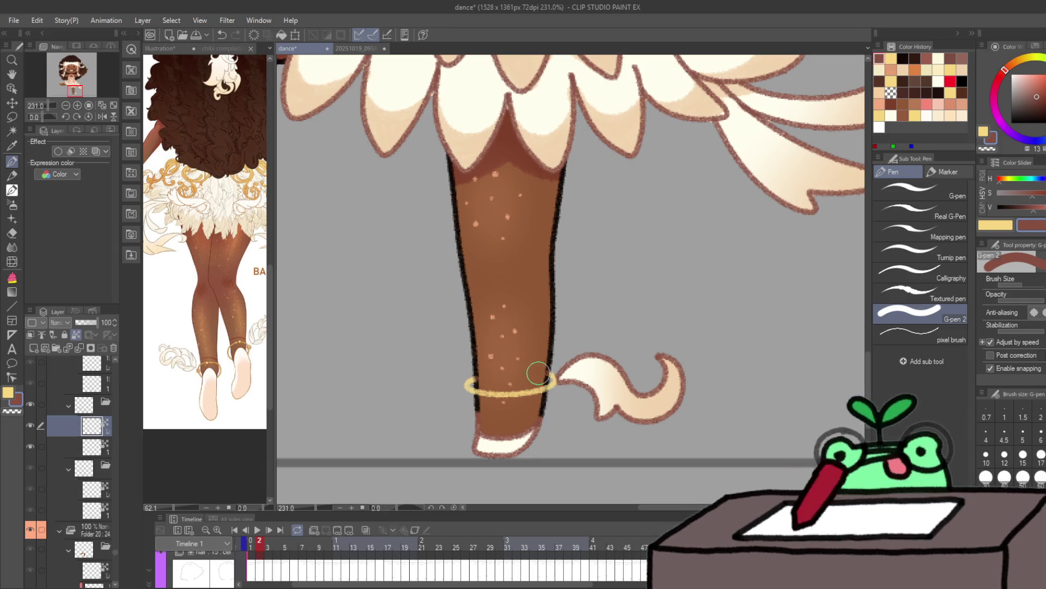
pyautogui.scroll(-2, 551, 331)
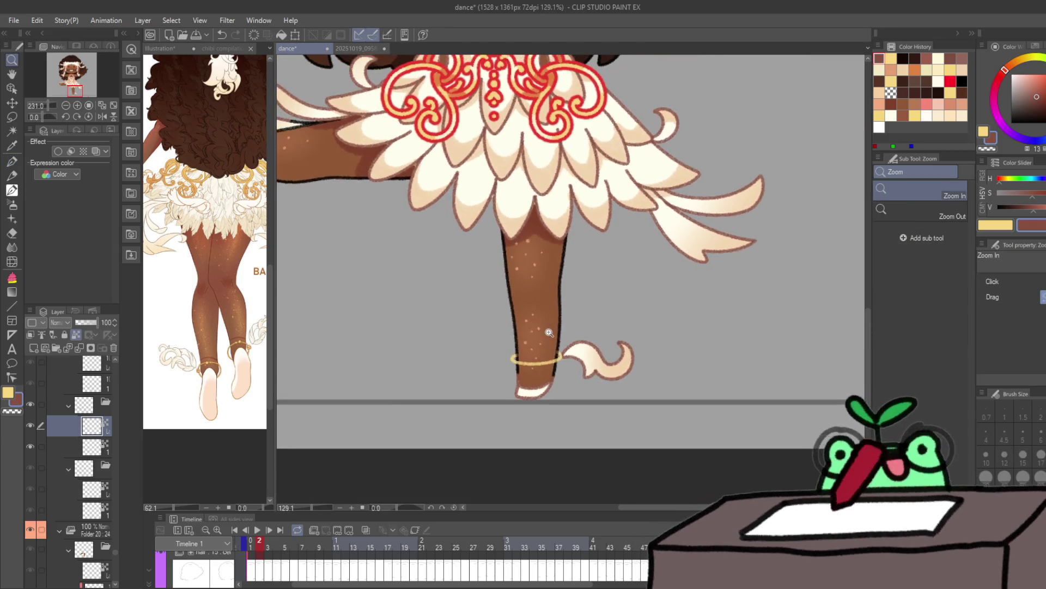
pyautogui.scroll(5, 378, 424)
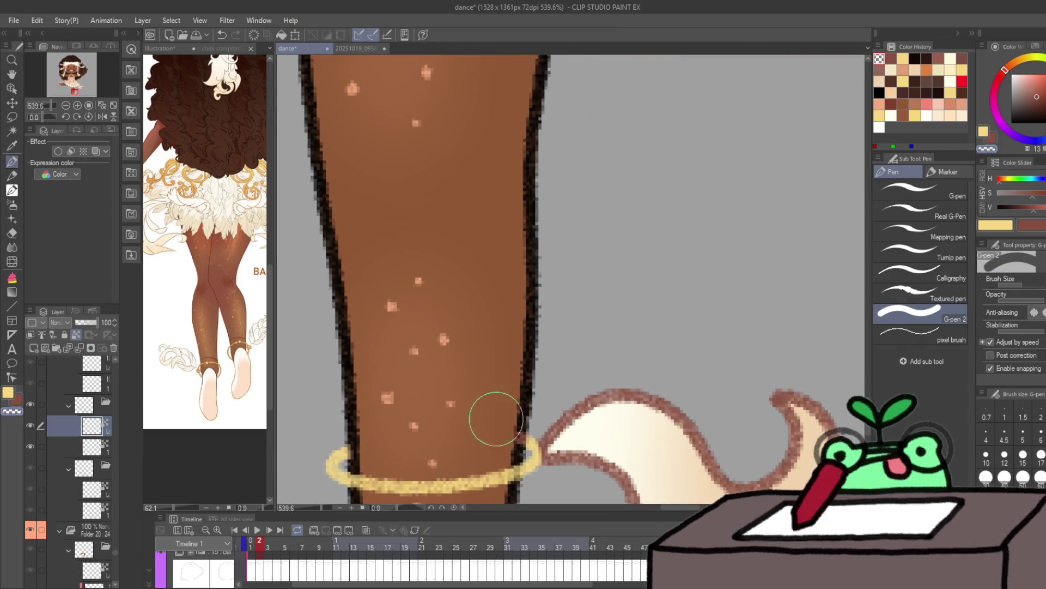
pyautogui.scroll(-8, 496, 403)
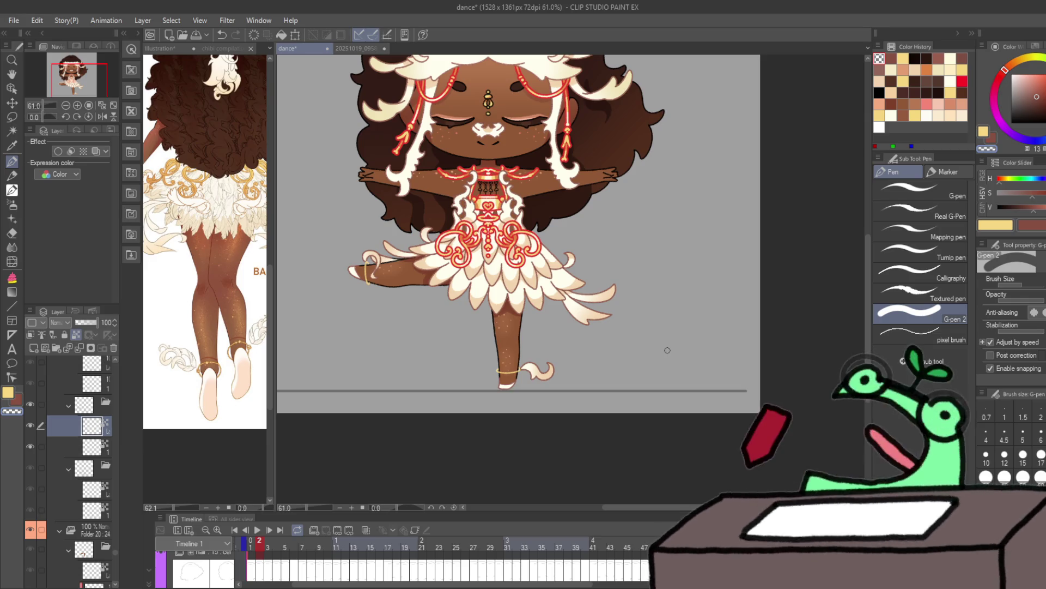
pyautogui.press('Right')
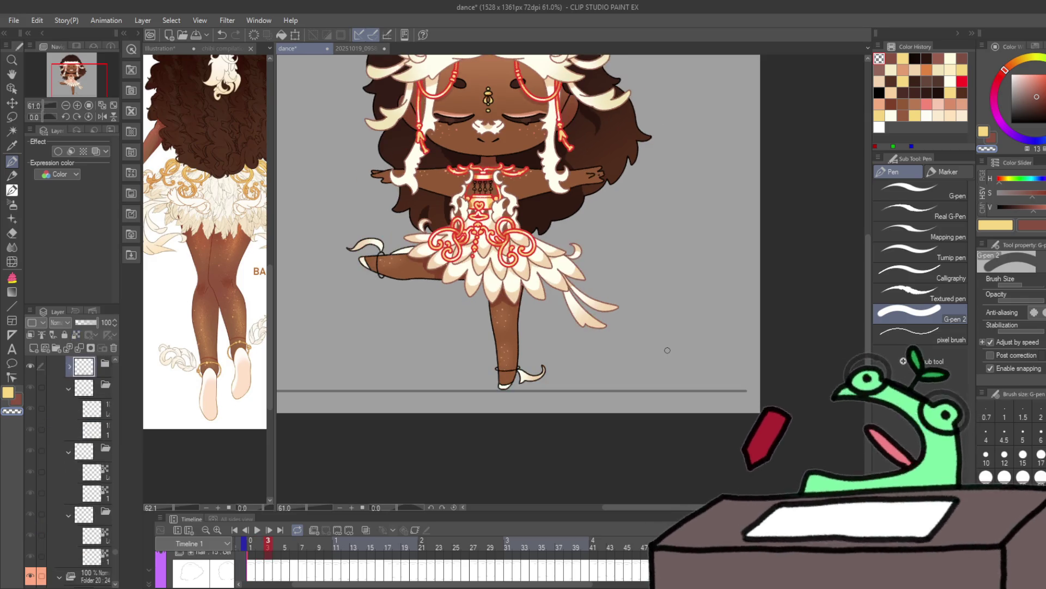
# Step: Expand frame 3's layer folder and draw a gold anklet on the raised leg
pyautogui.scroll(1, 109, 406)
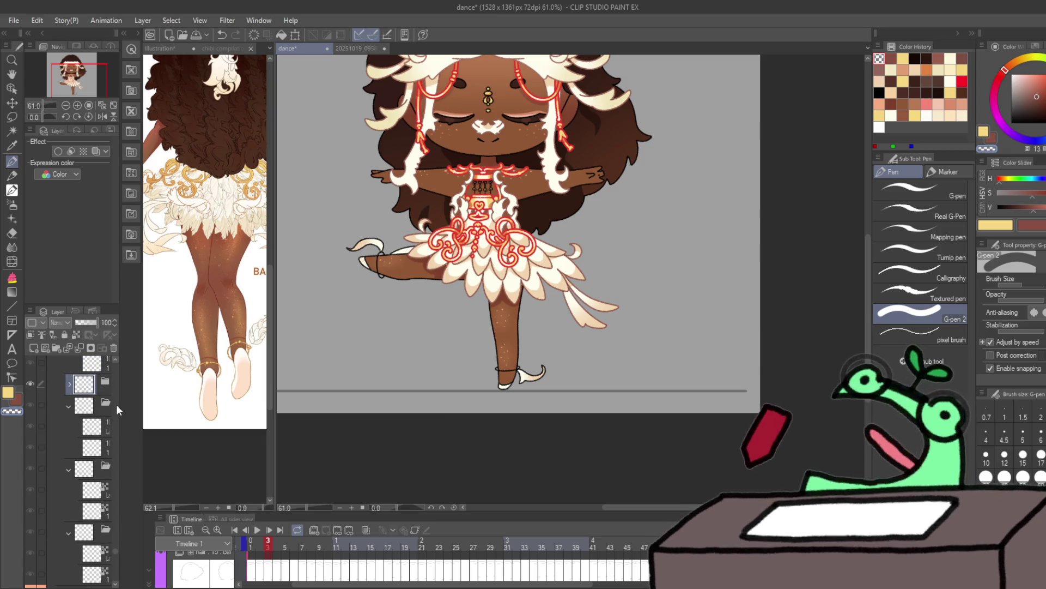
pyautogui.click(69, 384)
pyautogui.click(41, 426)
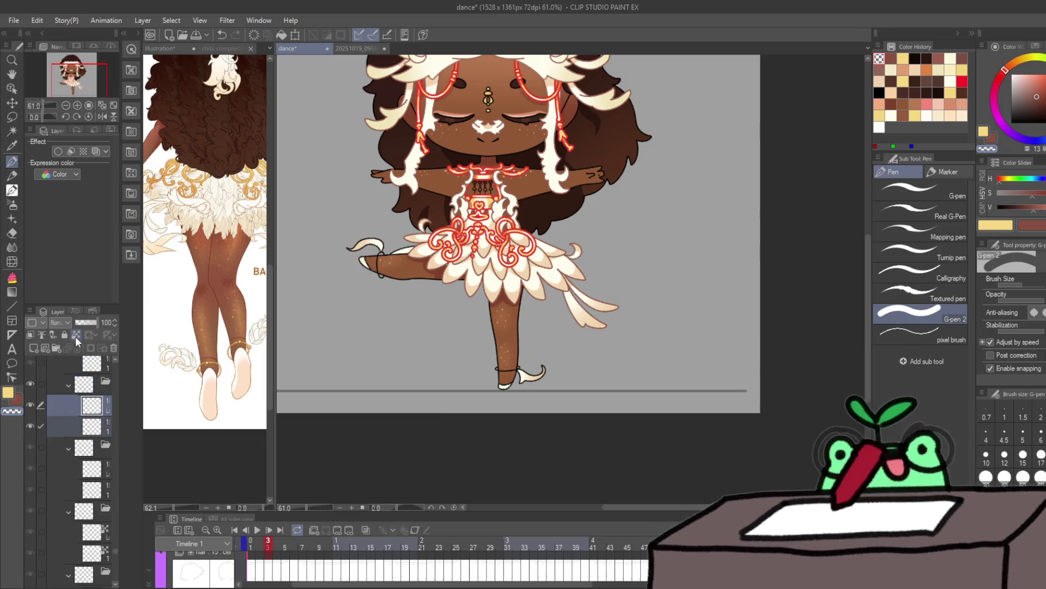
pyautogui.click(90, 404)
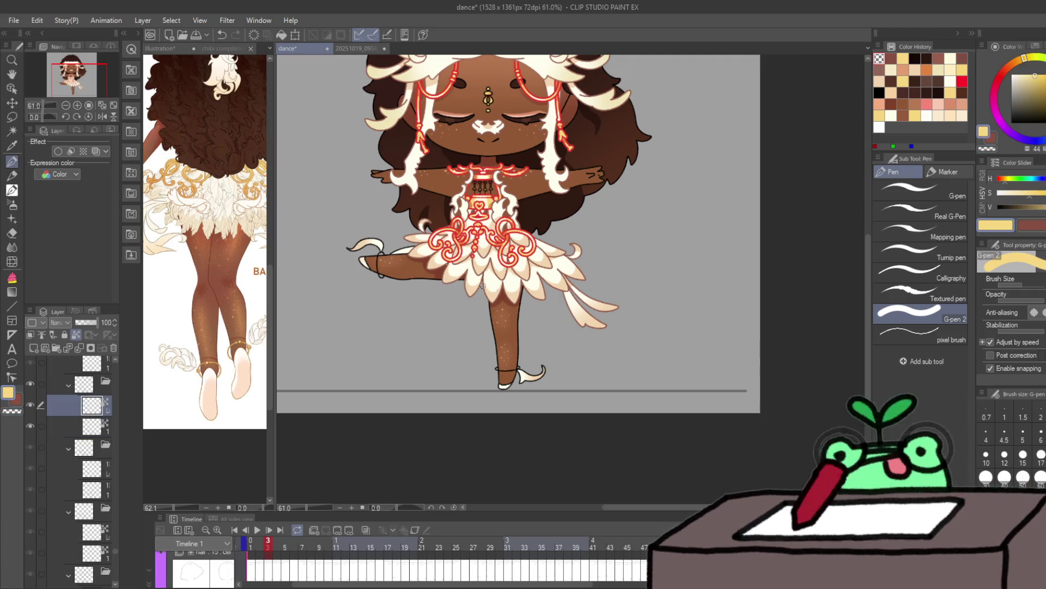
pyautogui.moveTo(377, 254); pyautogui.dragTo(381, 277)
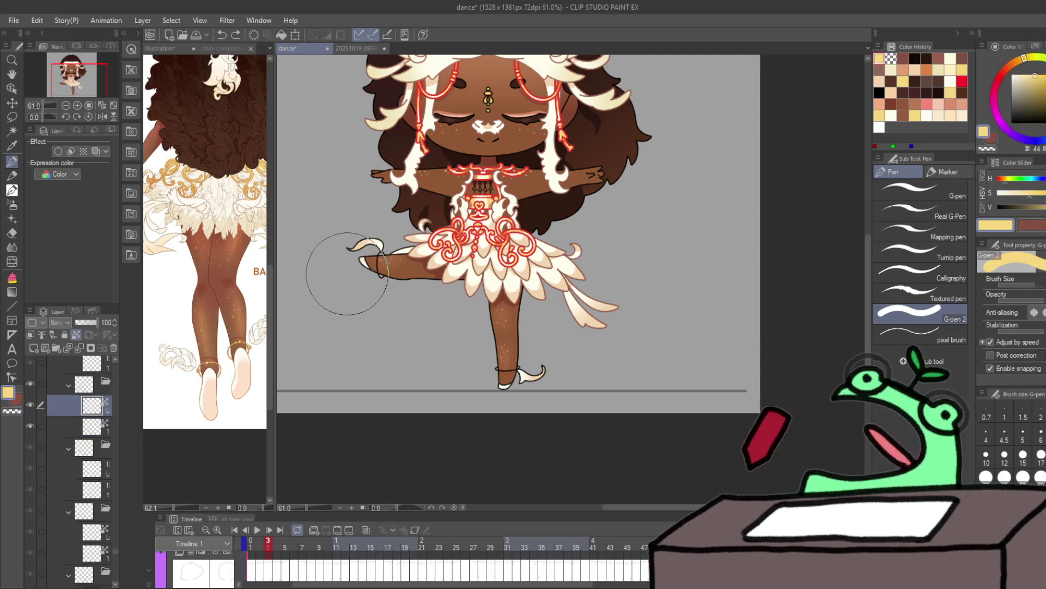
# Step: Reduce the brush to size 10 and draw a gold anklet around the standing ankle
pyautogui.press('x')
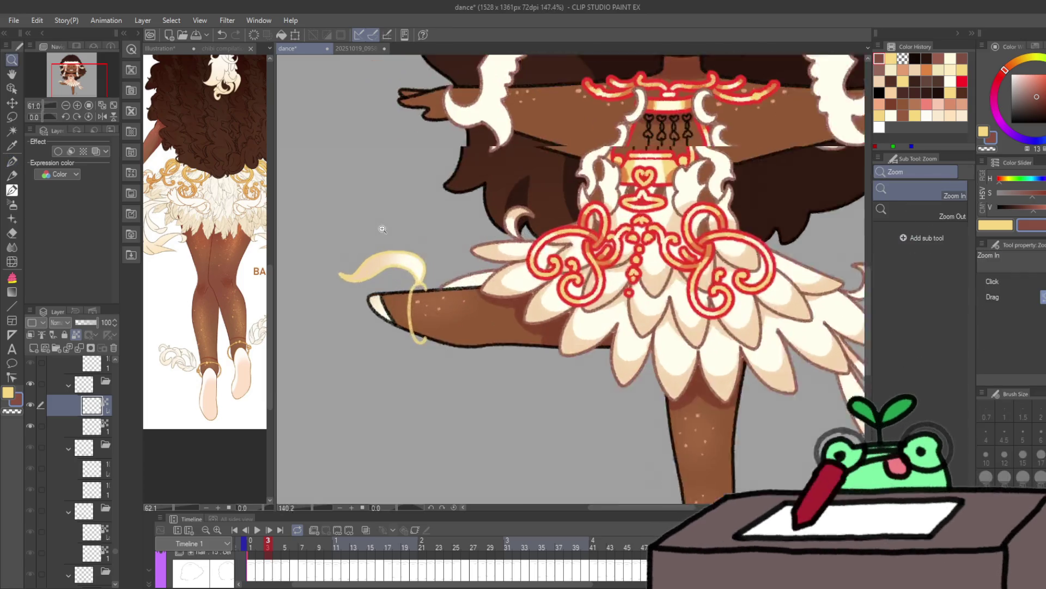
pyautogui.scroll(4, 352, 273)
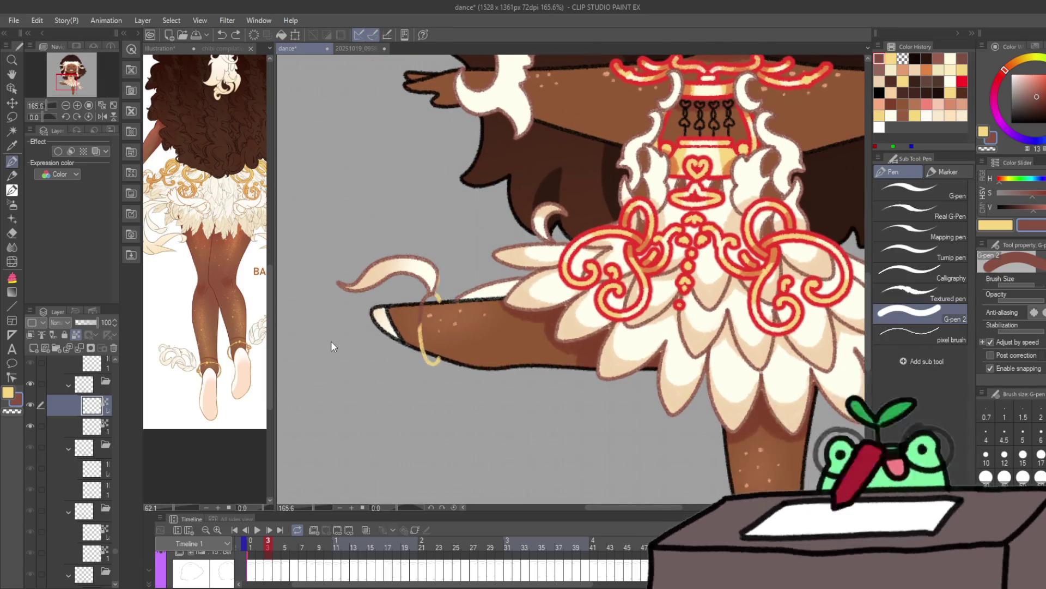
pyautogui.press('[')
pyautogui.press('[')
pyautogui.press('[')
pyautogui.hotkey('ctrl', 'y')
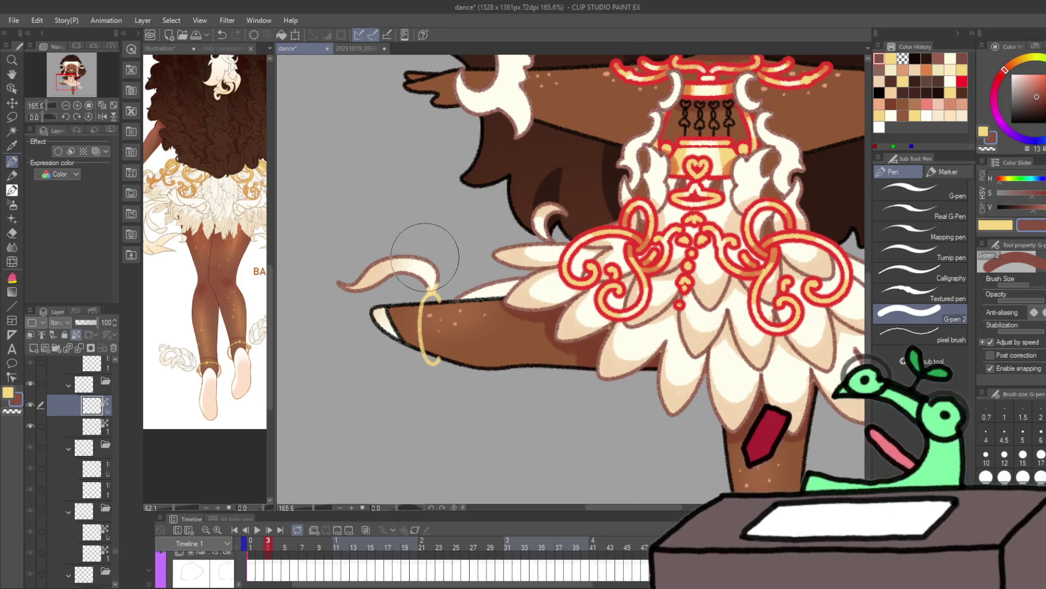
pyautogui.press('[')
pyautogui.press('[')
pyautogui.press('[')
pyautogui.press('x')
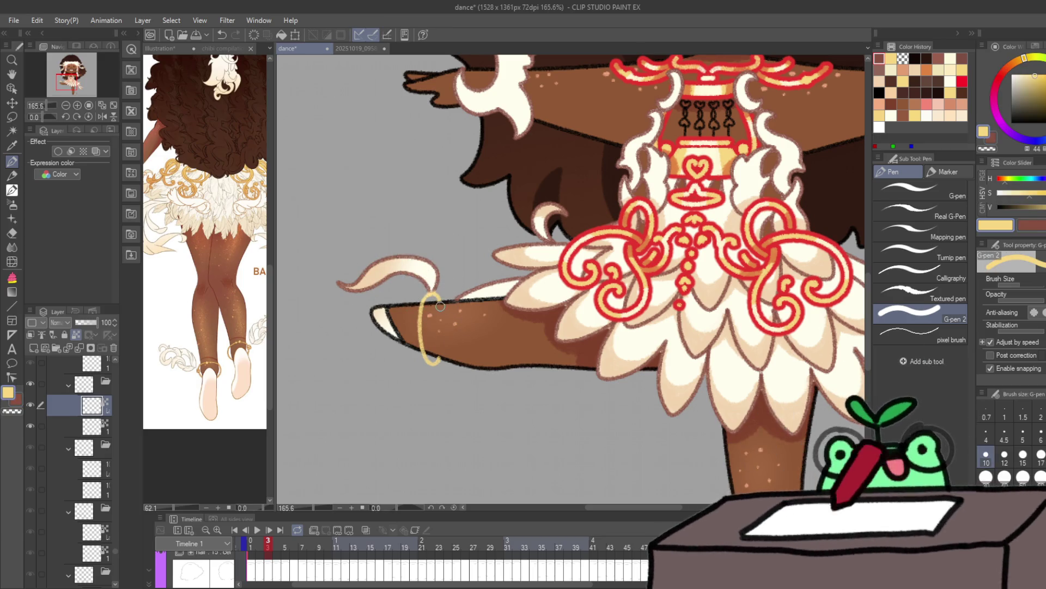
pyautogui.press('c')
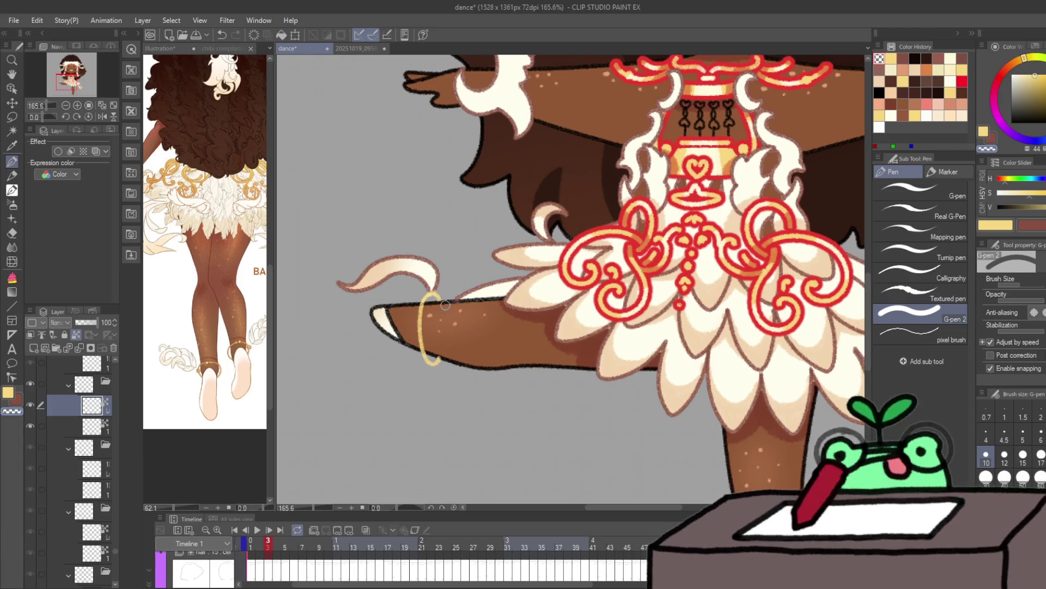
pyautogui.scroll(-5, 441, 354)
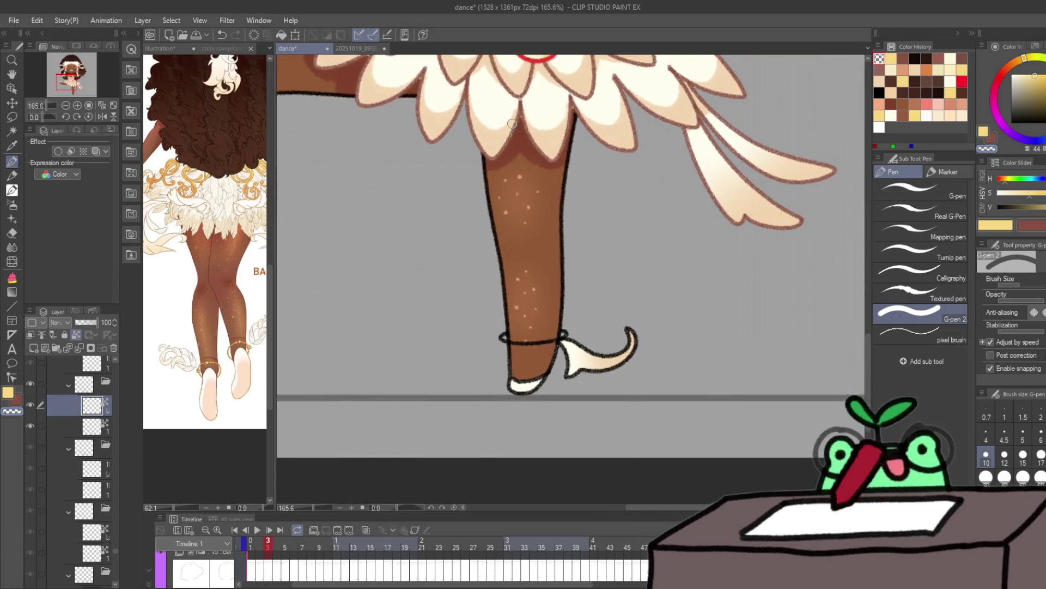
pyautogui.press('c')
pyautogui.moveTo(502, 338)
pyautogui.mouseDown()
pyautogui.moveTo(595, 336)
pyautogui.moveTo(550, 327)
pyautogui.moveTo(526, 343)
pyautogui.mouseUp()
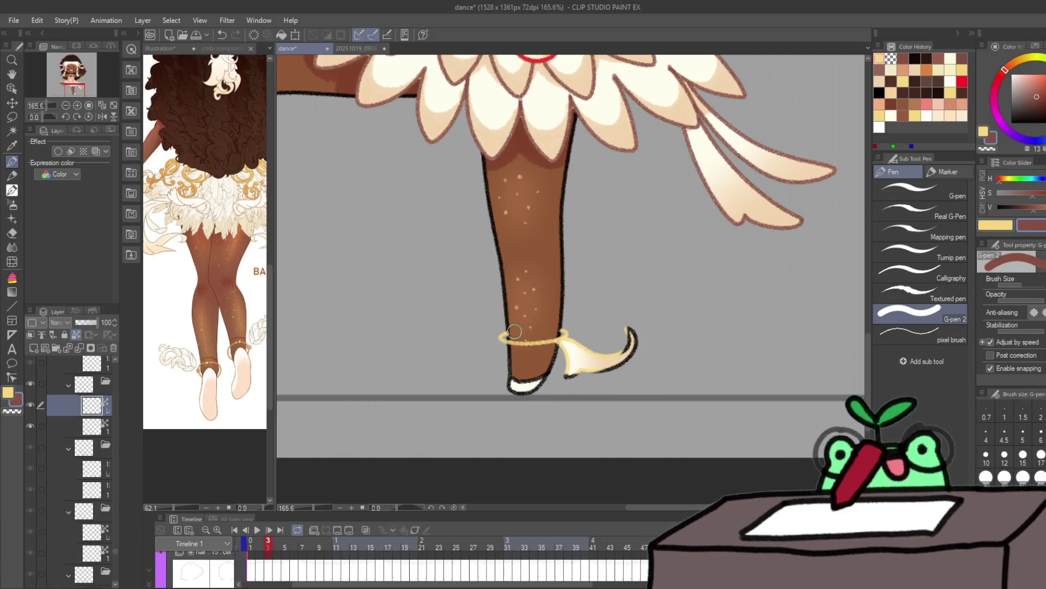
# Step: Recolour the shoe tip outline in the red-brown sub colour
pyautogui.press('c')
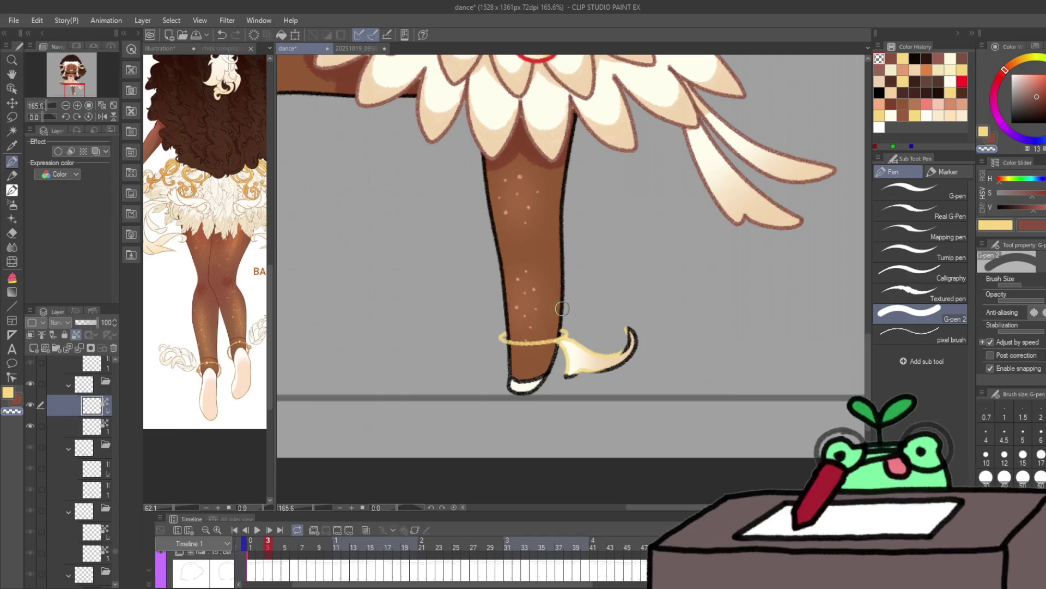
pyautogui.press('c')
pyautogui.moveTo(578, 343)
pyautogui.mouseDown()
pyautogui.moveTo(551, 382)
pyautogui.moveTo(623, 352)
pyautogui.mouseUp()
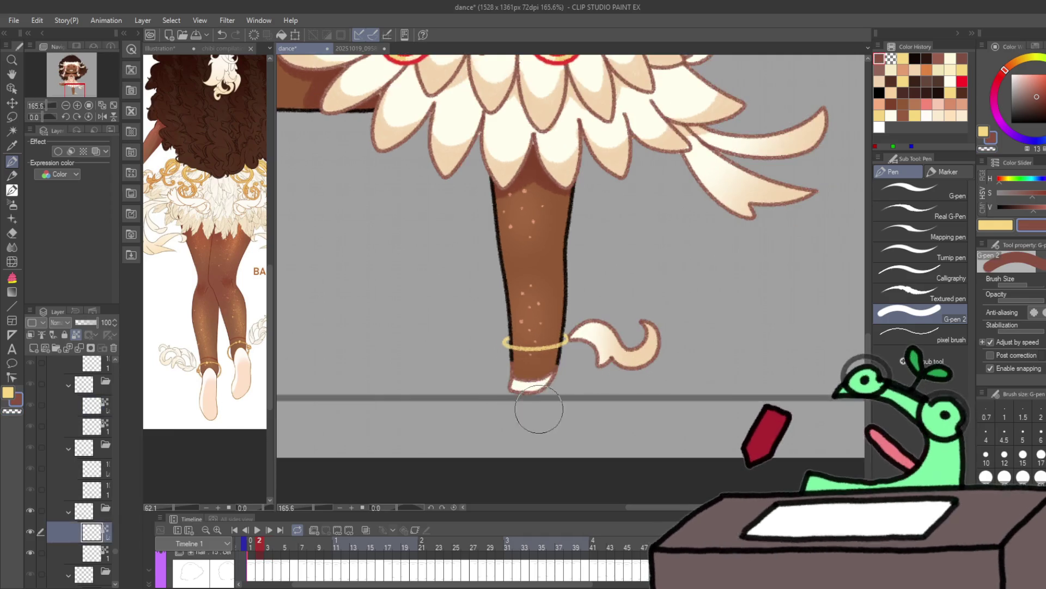
pyautogui.hotkey('alt', '[')
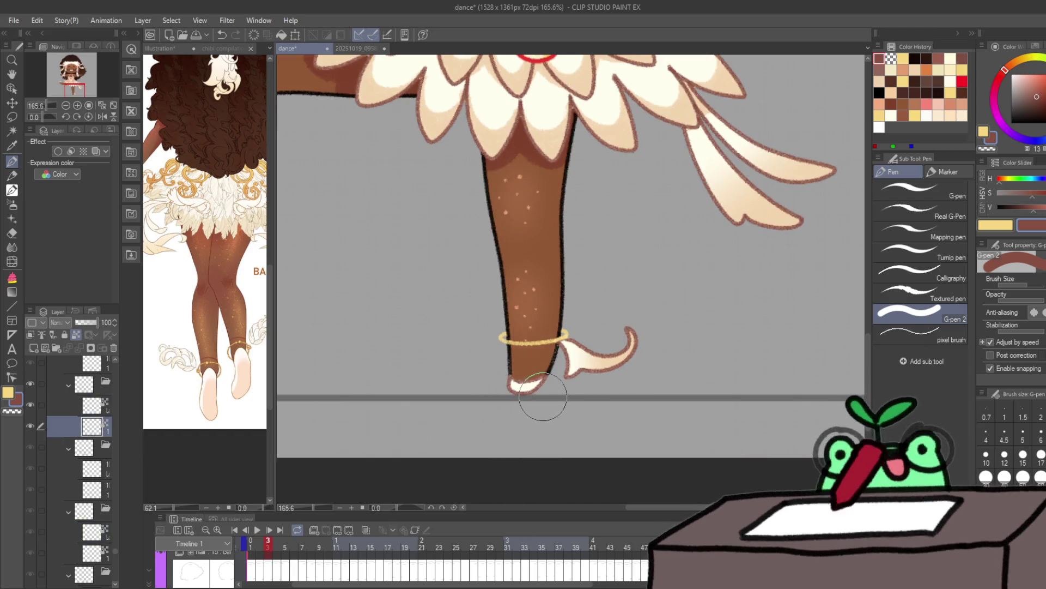
pyautogui.moveTo(542, 401)
pyautogui.mouseDown()
pyautogui.moveTo(584, 397)
pyautogui.moveTo(474, 202)
pyautogui.mouseUp()
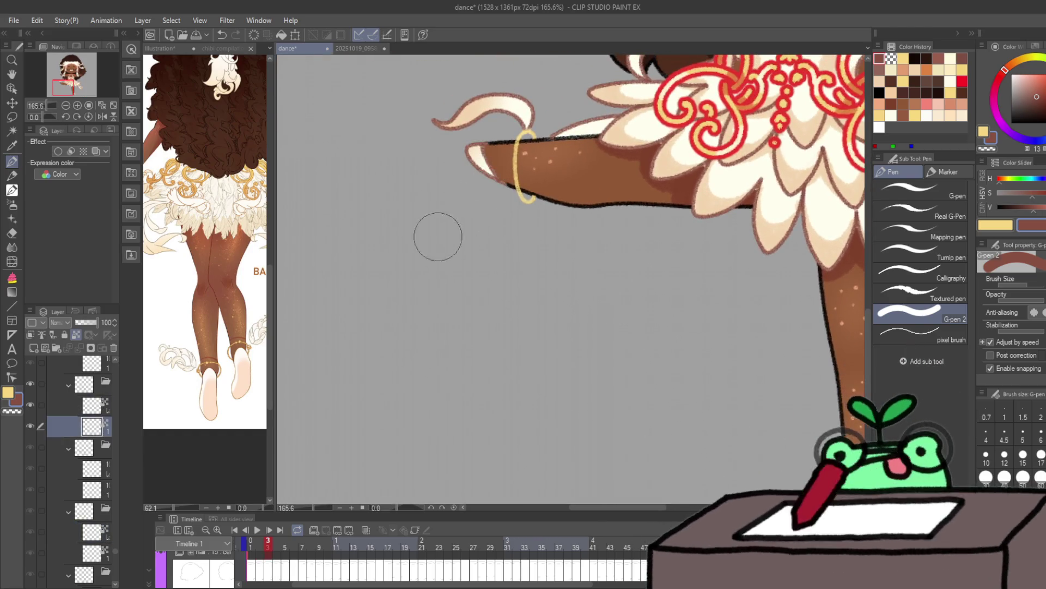
# Step: On frame 4, recolour the standing foot and ankle line art reddish-brown
pyautogui.press('Right')
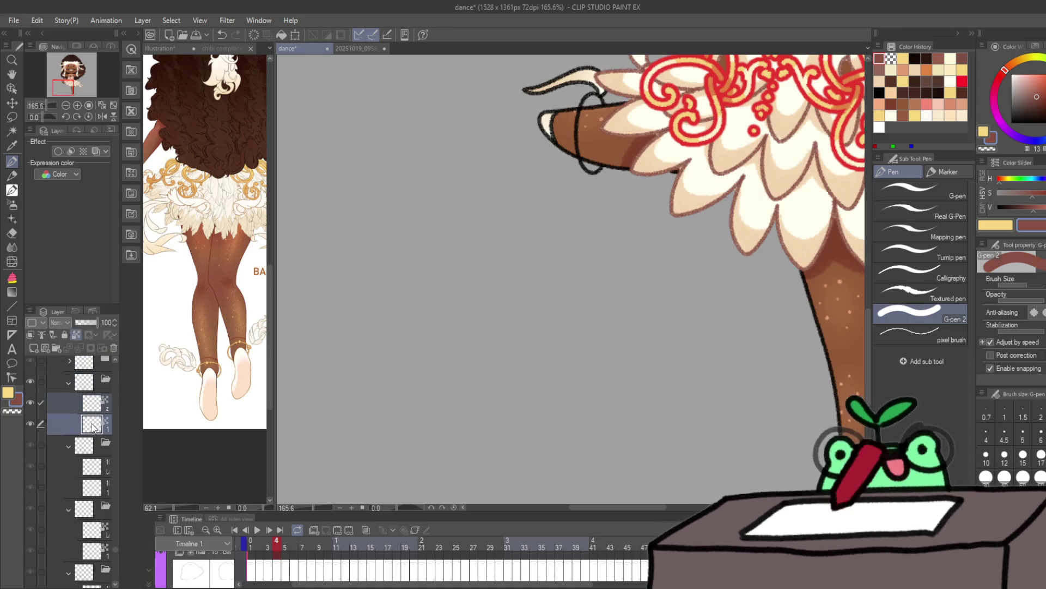
pyautogui.moveTo(564, 123); pyautogui.dragTo(554, 131)
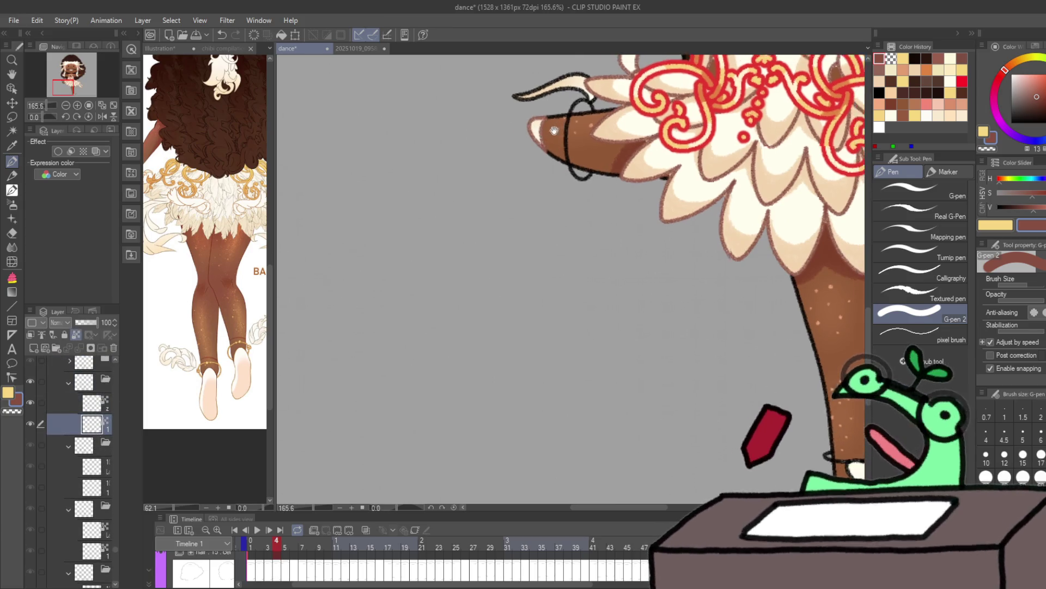
pyautogui.moveTo(747, 316); pyautogui.dragTo(523, 103)
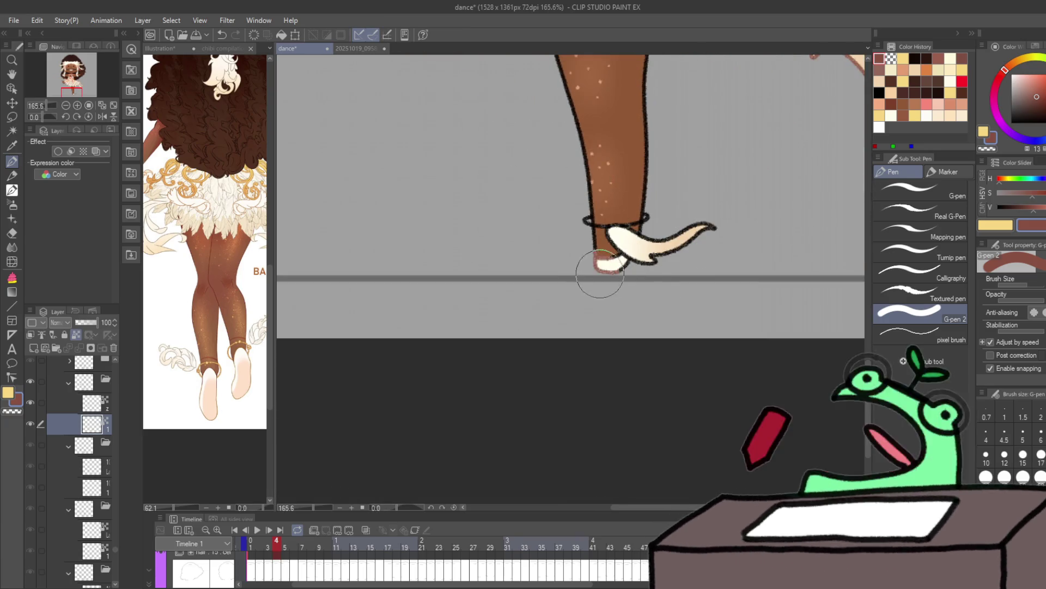
pyautogui.hotkey('alt', ']')
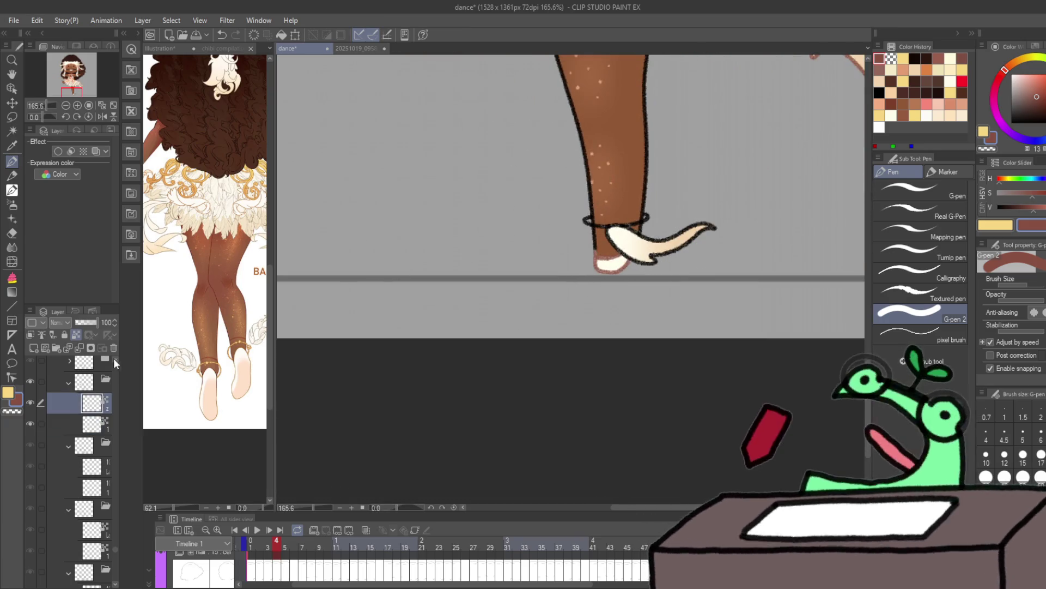
pyautogui.moveTo(572, 222)
pyautogui.mouseDown()
pyautogui.moveTo(621, 239)
pyautogui.moveTo(626, 275)
pyautogui.moveTo(573, 211)
pyautogui.moveTo(642, 204)
pyautogui.mouseUp()
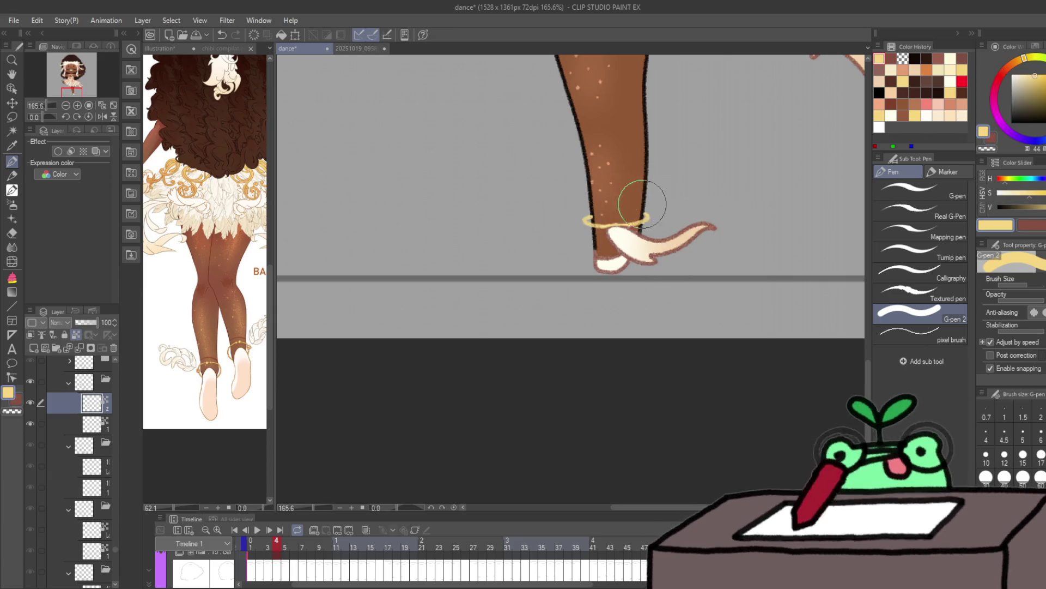
pyautogui.press('x')
pyautogui.moveTo(605, 234); pyautogui.dragTo(622, 245)
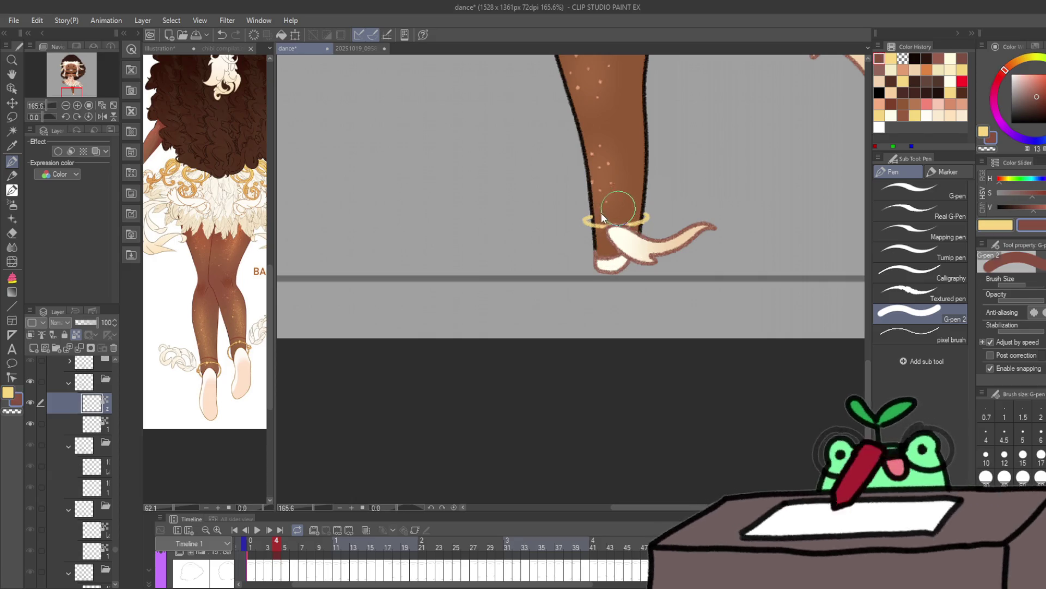
pyautogui.press('x')
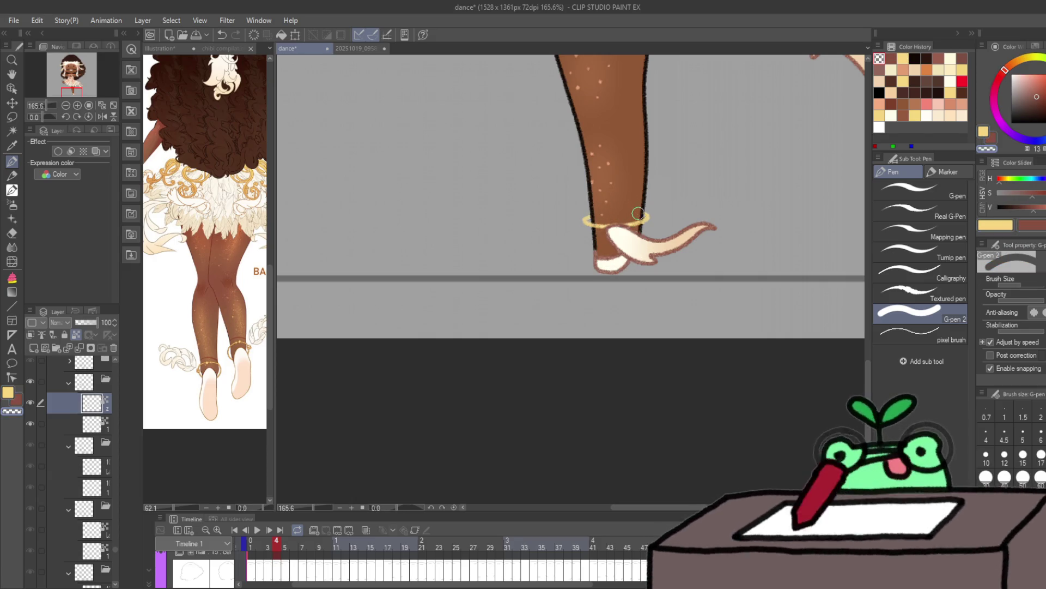
# Step: Paint the anklet outline on the other leg gold
pyautogui.scroll(2, 490, 327)
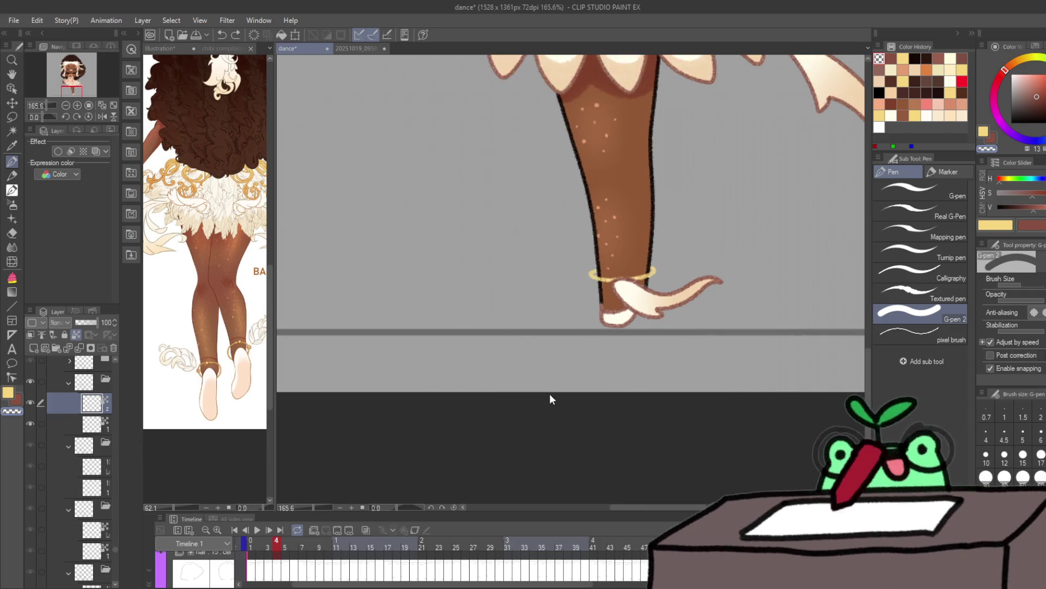
pyautogui.moveTo(349, 246)
pyautogui.mouseDown()
pyautogui.moveTo(514, 333)
pyautogui.moveTo(522, 227)
pyautogui.moveTo(487, 125)
pyautogui.moveTo(479, 131)
pyautogui.moveTo(583, 117)
pyautogui.moveTo(595, 146)
pyautogui.mouseUp()
pyautogui.moveTo(872, 469)
pyautogui.mouseDown()
pyautogui.moveTo(861, 376)
pyautogui.moveTo(627, 308)
pyautogui.moveTo(604, 291)
pyautogui.mouseUp()
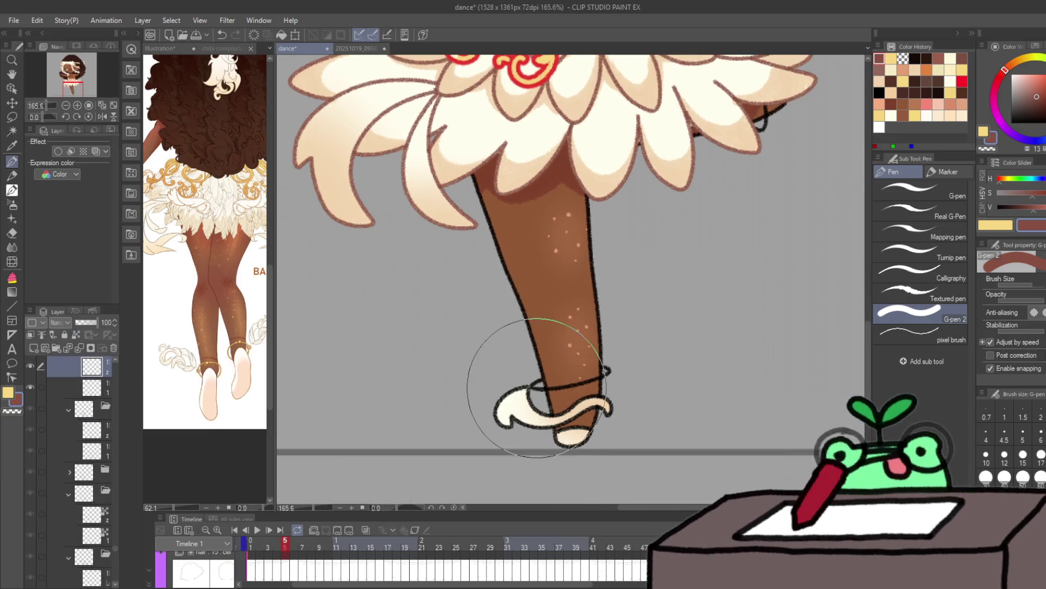
pyautogui.keyDown('ctrl'); pyautogui.click(111, 388); pyautogui.keyUp('ctrl')
pyautogui.click(65, 367)
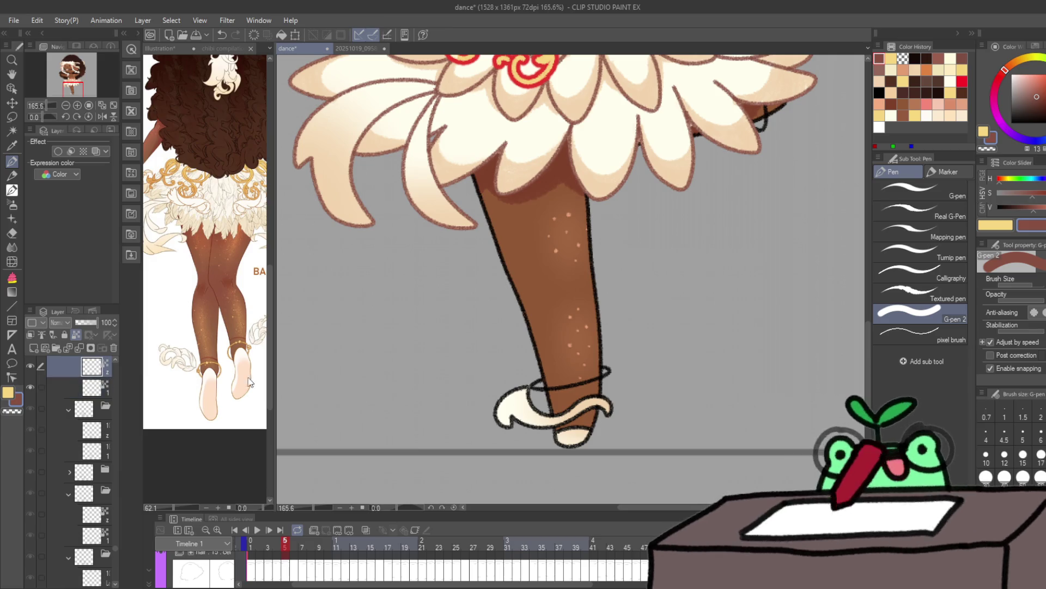
pyautogui.moveTo(506, 414)
pyautogui.mouseDown()
pyautogui.moveTo(572, 374)
pyautogui.moveTo(469, 423)
pyautogui.mouseUp()
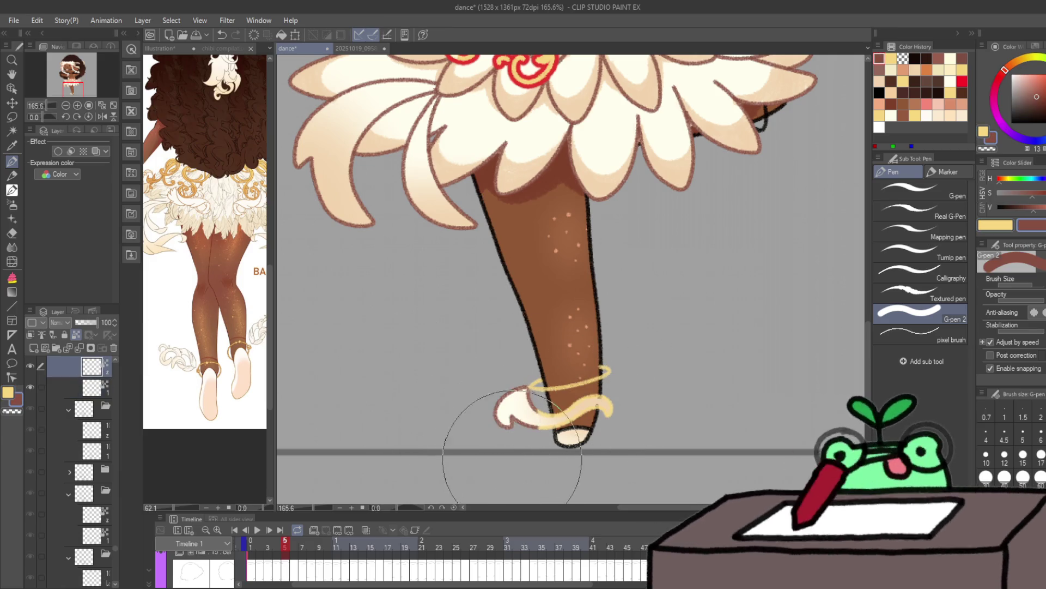
pyautogui.moveTo(724, 282)
pyautogui.mouseDown()
pyautogui.moveTo(709, 269)
pyautogui.moveTo(535, 438)
pyautogui.moveTo(548, 166)
pyautogui.mouseUp()
pyautogui.press('x')
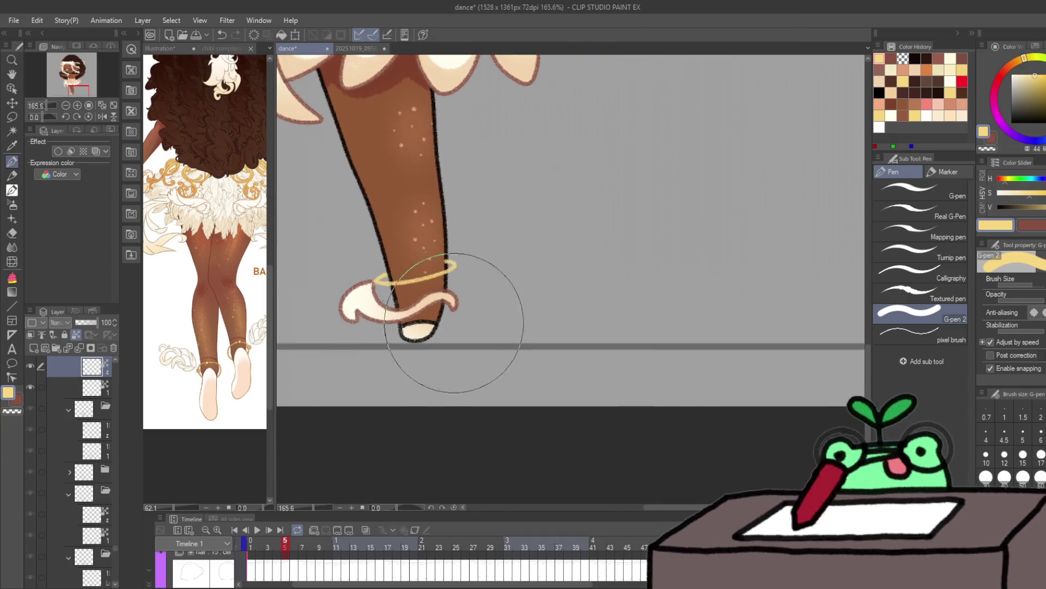
pyautogui.hotkey('alt', '[')
pyautogui.press('x')
# Step: On frame 6, paint a gold band around the lower ankle and touch it up
pyautogui.press('Right')
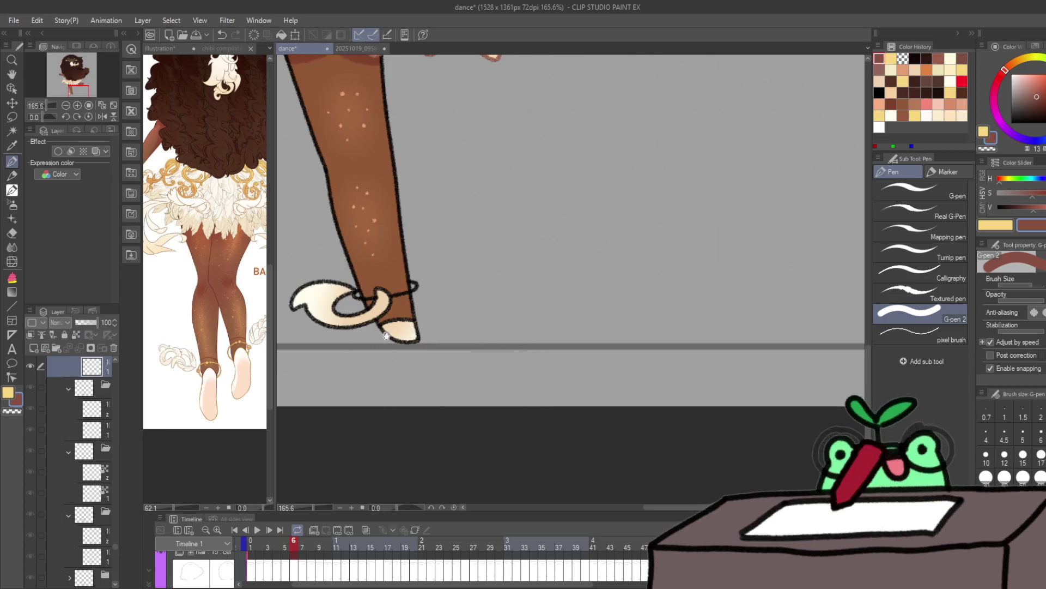
pyautogui.moveTo(354, 321); pyautogui.dragTo(408, 361)
pyautogui.scroll(-1, 94, 393)
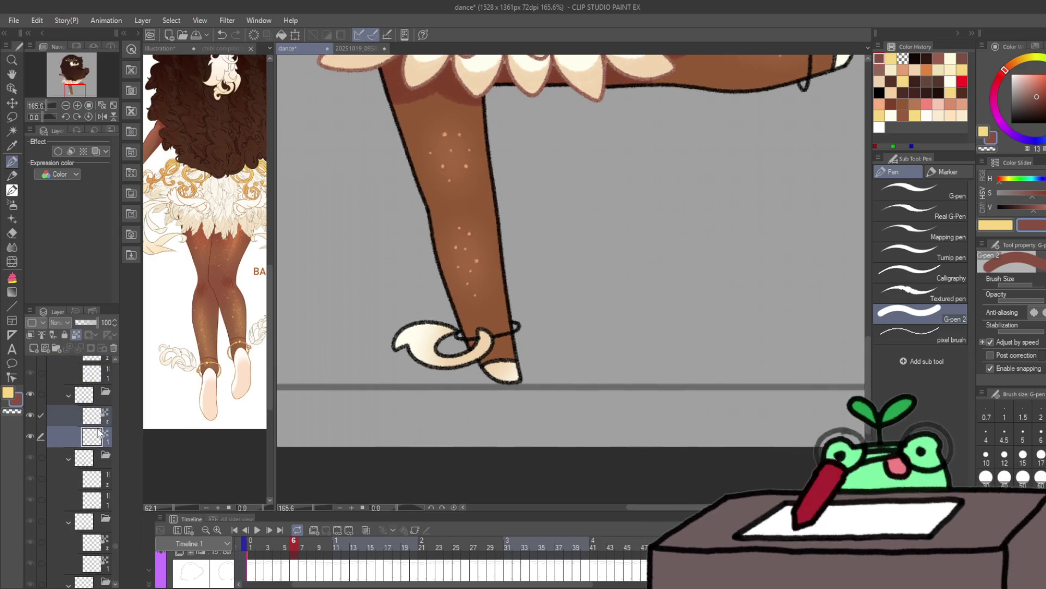
pyautogui.scroll(3, 654, 289)
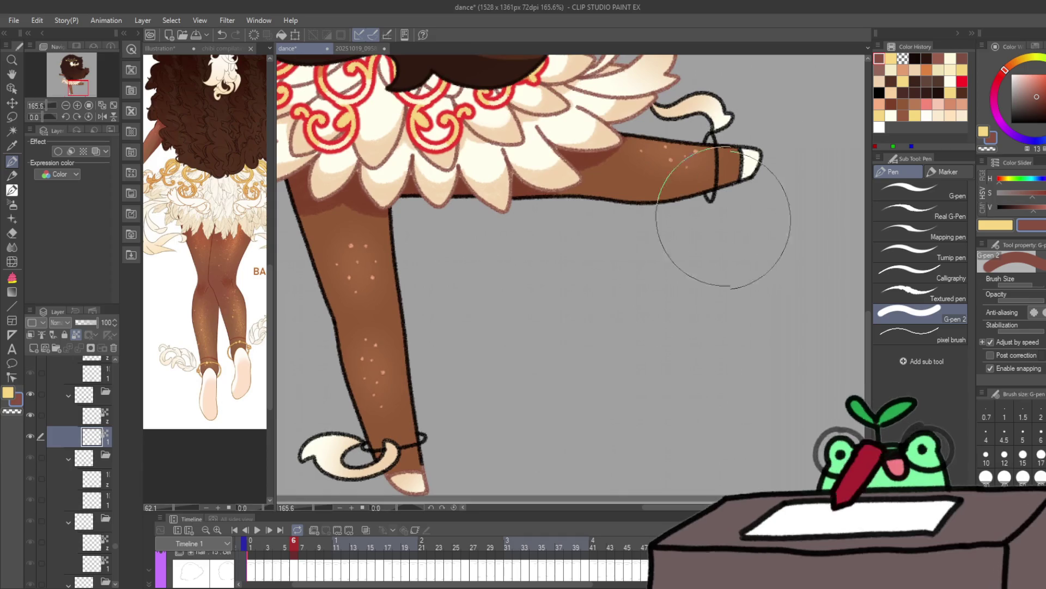
pyautogui.hotkey('alt', ']')
pyautogui.press('x')
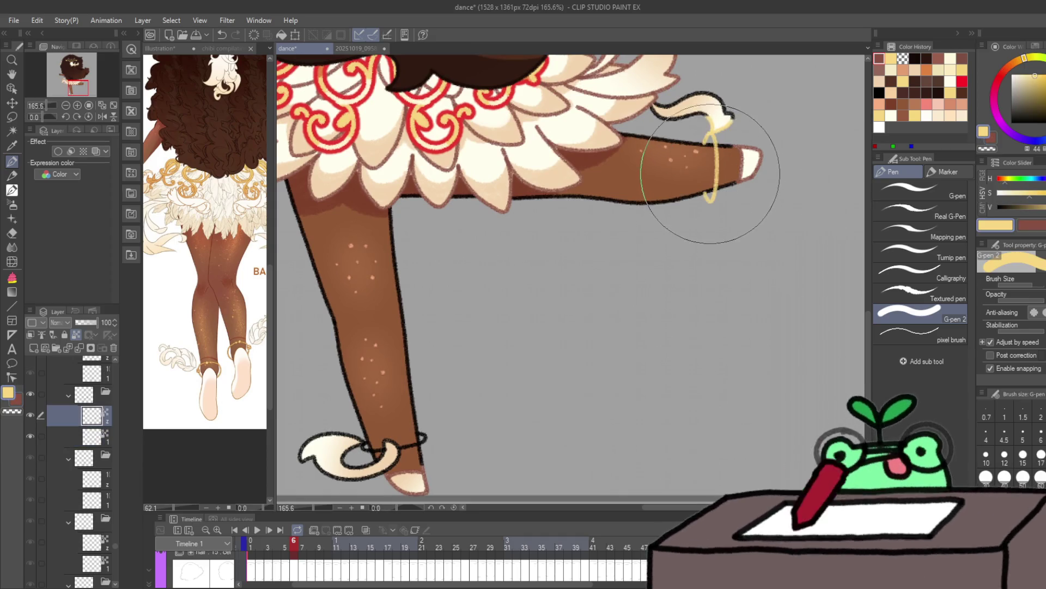
pyautogui.scroll(-2, 448, 374)
pyautogui.moveTo(428, 404)
pyautogui.mouseDown()
pyautogui.moveTo(351, 432)
pyautogui.moveTo(315, 416)
pyautogui.moveTo(350, 455)
pyautogui.mouseUp()
pyautogui.press('x')
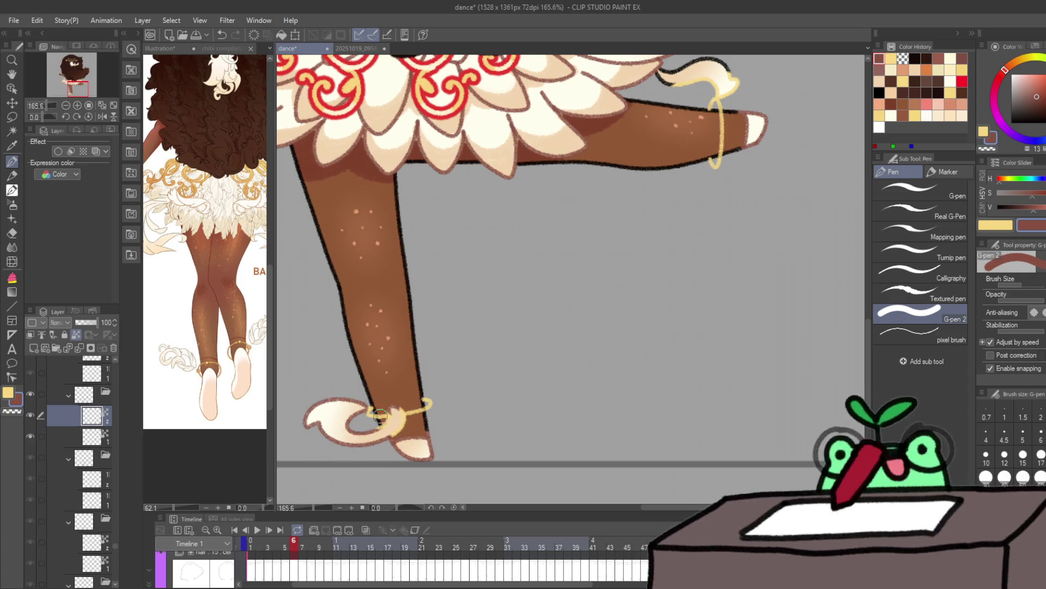
pyautogui.press('x')
pyautogui.moveTo(380, 416); pyautogui.dragTo(397, 412)
pyautogui.press('x')
# Step: Recolour the raised foot's curl outline reddish-brown and advance to frame 7
pyautogui.moveTo(566, 305); pyautogui.dragTo(447, 472)
pyautogui.moveTo(545, 221); pyautogui.dragTo(590, 226)
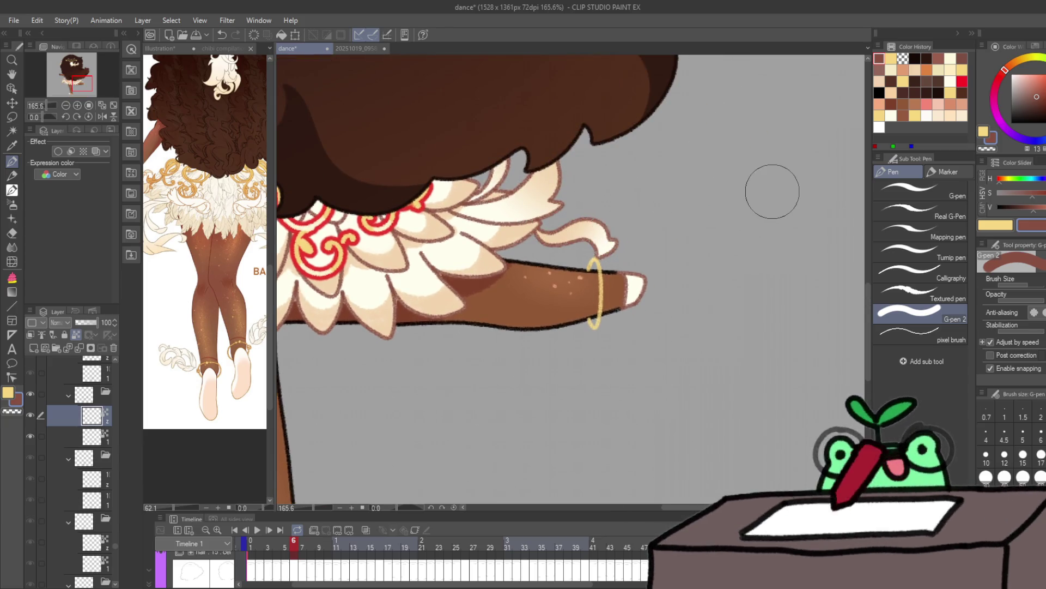
pyautogui.press('Right')
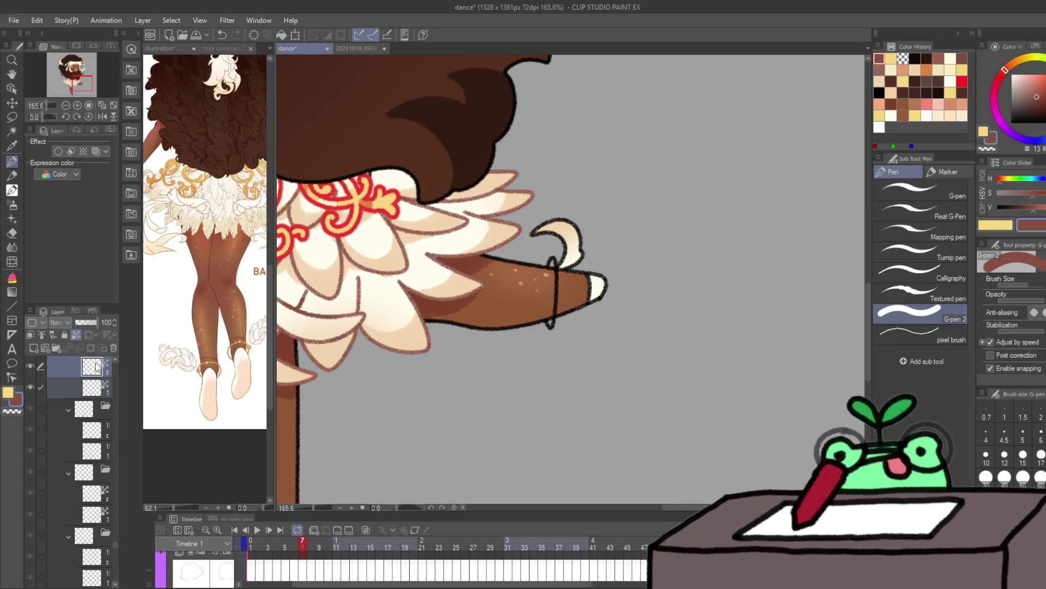
# Step: On frame 7, paint the ankle band gold and recolour the foot curl pink-red
pyautogui.click(96, 367)
pyautogui.moveTo(545, 221)
pyautogui.mouseDown()
pyautogui.moveTo(569, 245)
pyautogui.moveTo(529, 271)
pyautogui.moveTo(544, 275)
pyautogui.moveTo(533, 308)
pyautogui.mouseUp()
pyautogui.scroll(-5, 532, 308)
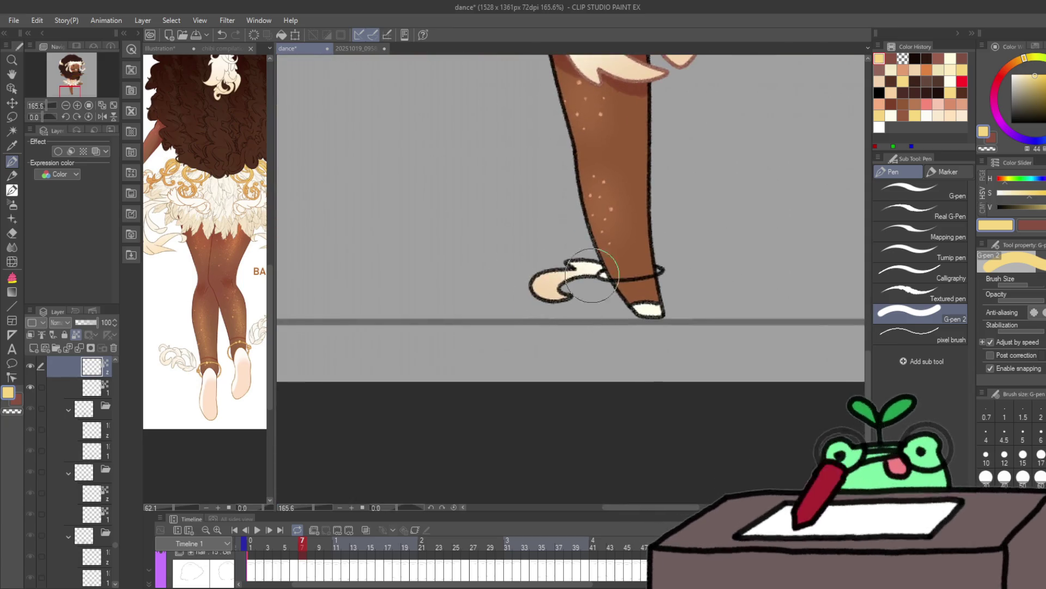
pyautogui.moveTo(592, 275); pyautogui.dragTo(662, 271)
pyautogui.press('x')
pyautogui.moveTo(567, 278); pyautogui.dragTo(553, 297)
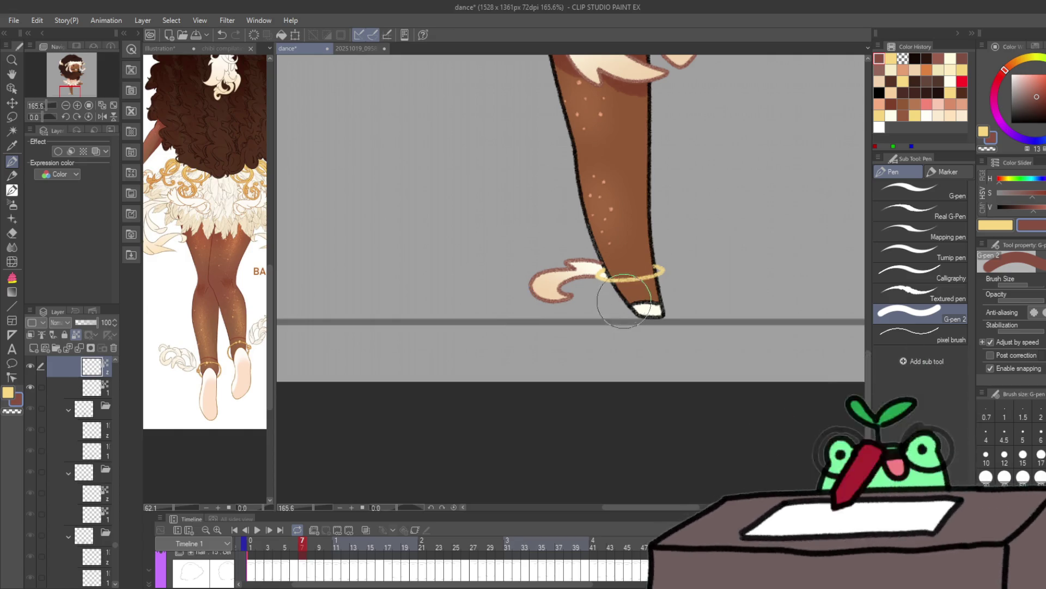
pyautogui.hotkey('alt', '[')
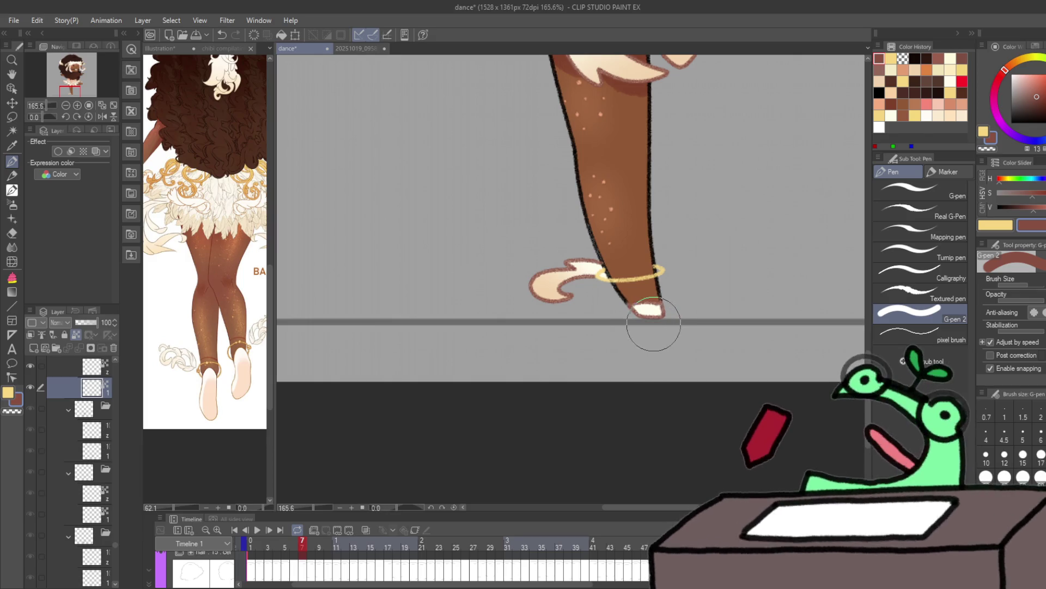
pyautogui.moveTo(708, 271); pyautogui.dragTo(474, 381)
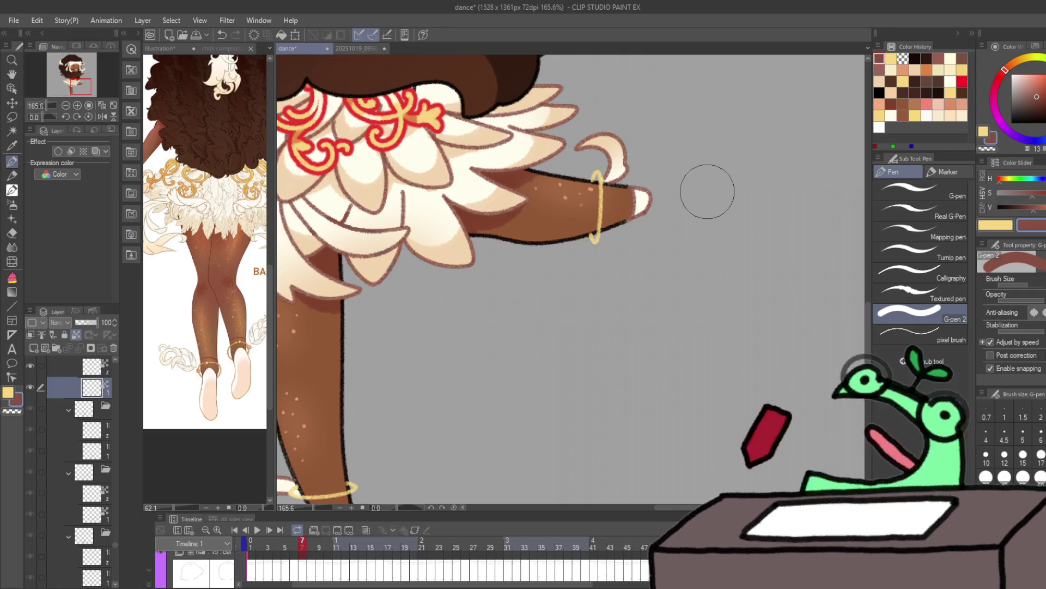
# Step: On frame 8, recolour the raised leg's ankle band gold, then advance to frame 9
pyautogui.press('.')
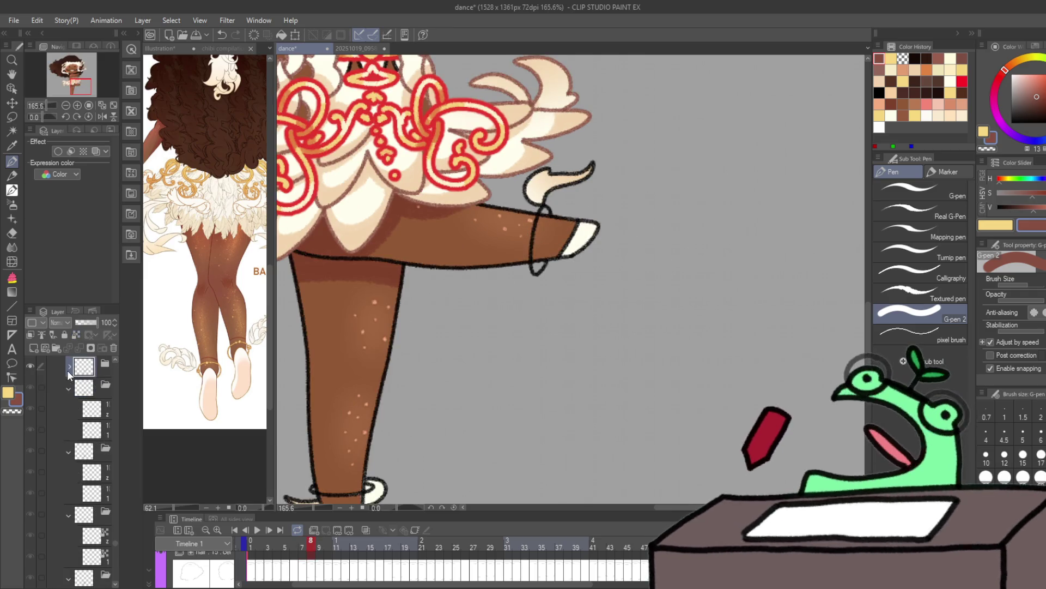
pyautogui.click(92, 410)
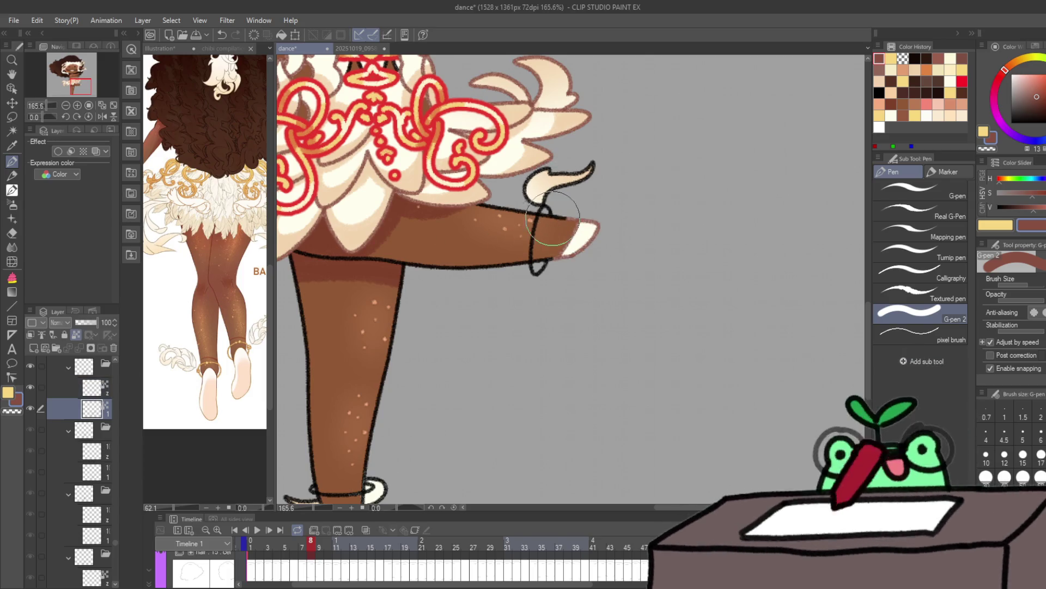
pyautogui.hotkey('ctrl', 'y')
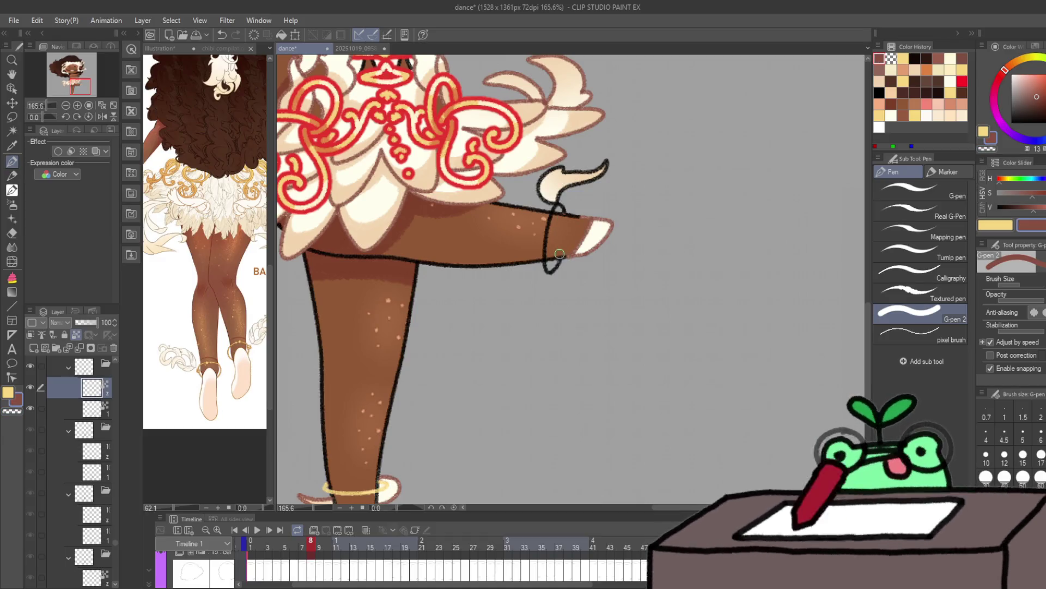
pyautogui.press('x')
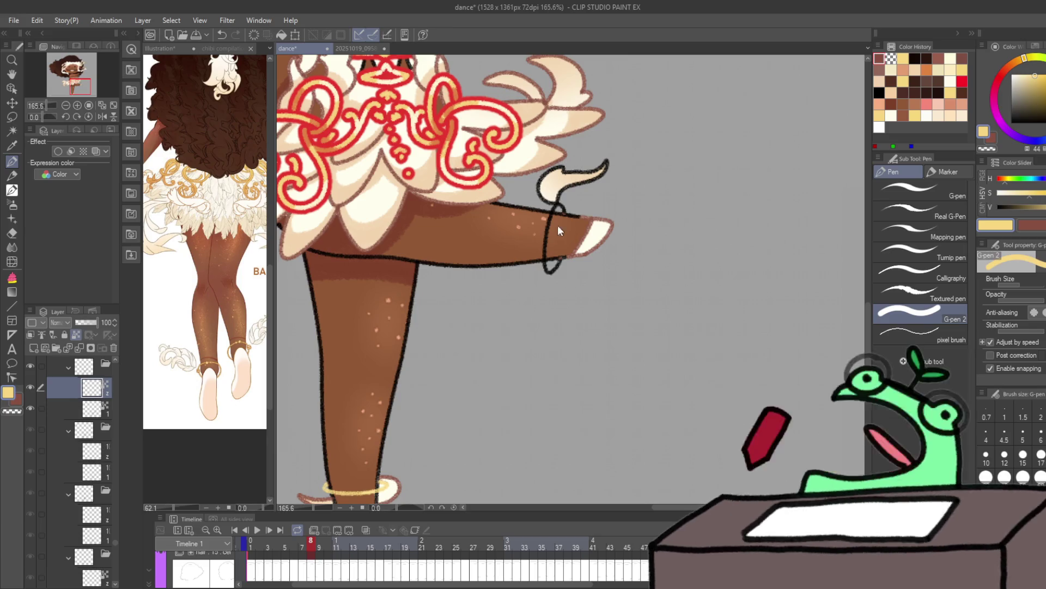
pyautogui.moveTo(550, 262)
pyautogui.mouseDown()
pyautogui.moveTo(551, 196)
pyautogui.moveTo(567, 177)
pyautogui.mouseUp()
pyautogui.press('x')
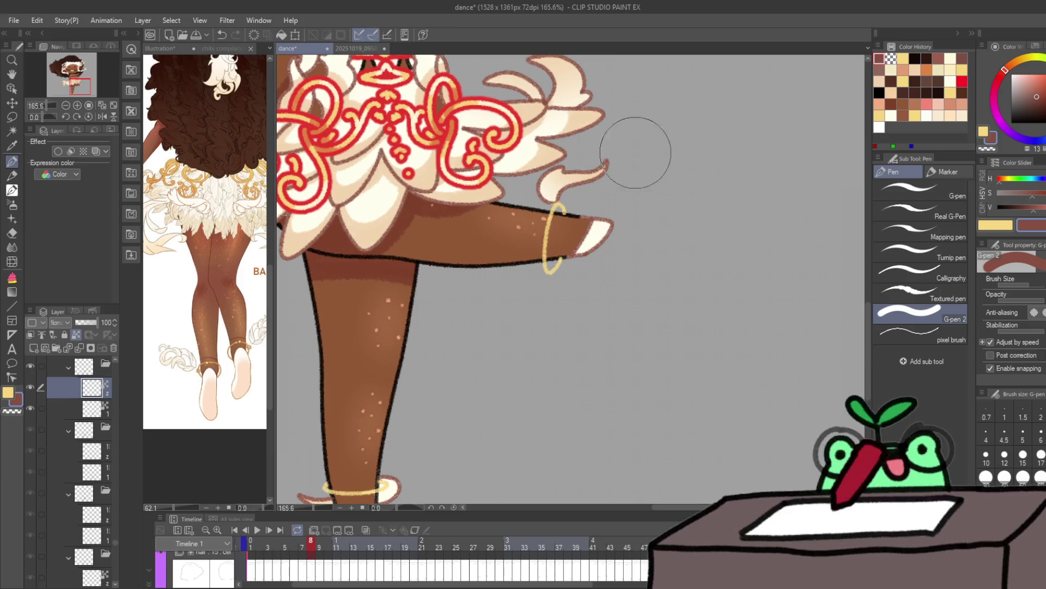
pyautogui.press('[')
pyautogui.press('[')
pyautogui.press('[')
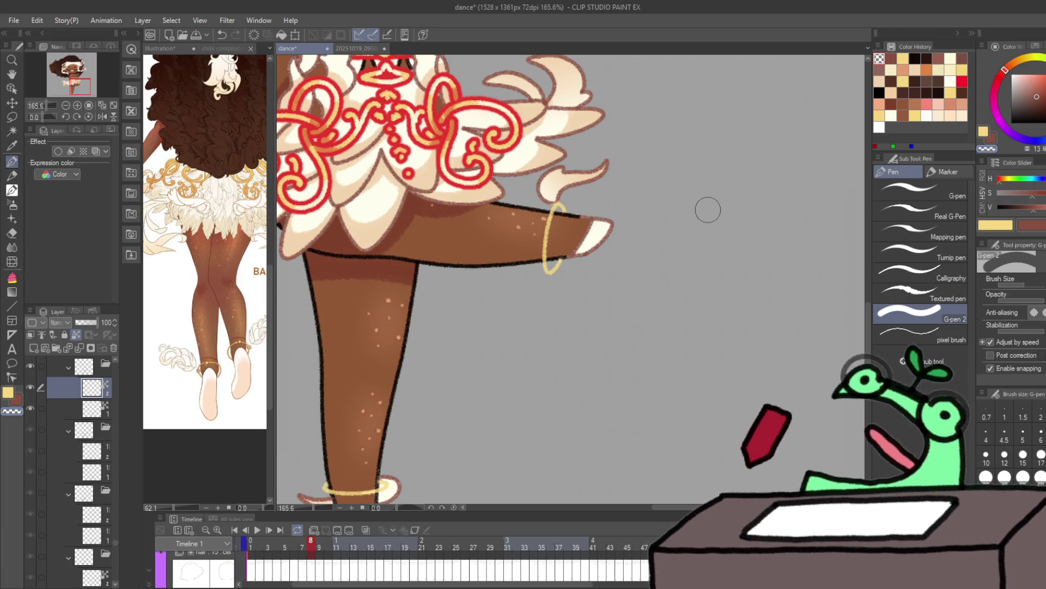
pyautogui.press('Right')
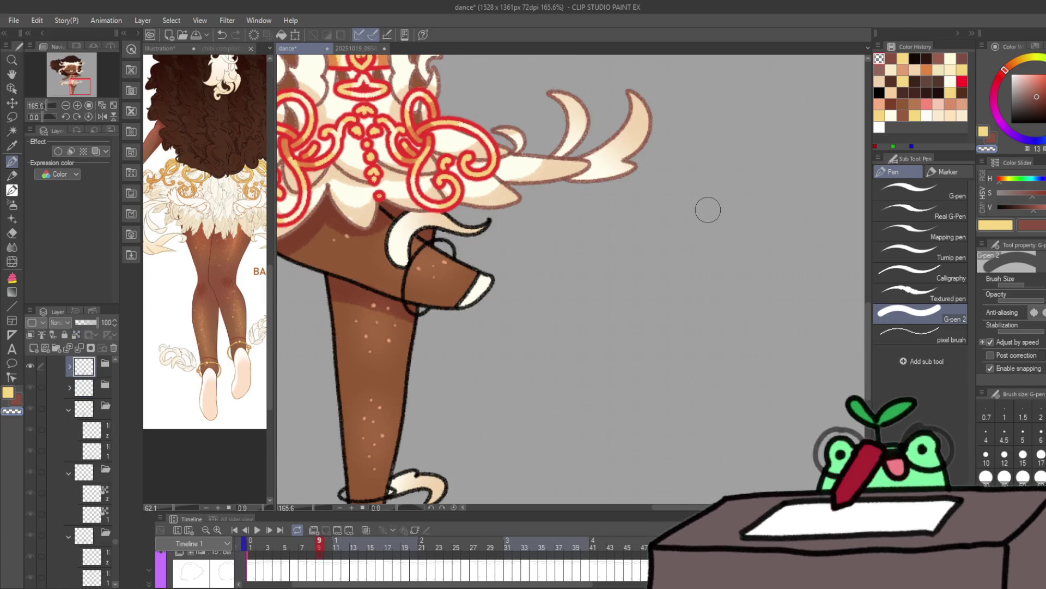
# Step: On frame 9, paint the standing leg's ankle strap gold and outline its cream ribbon brown
pyautogui.scroll(1, 96, 387)
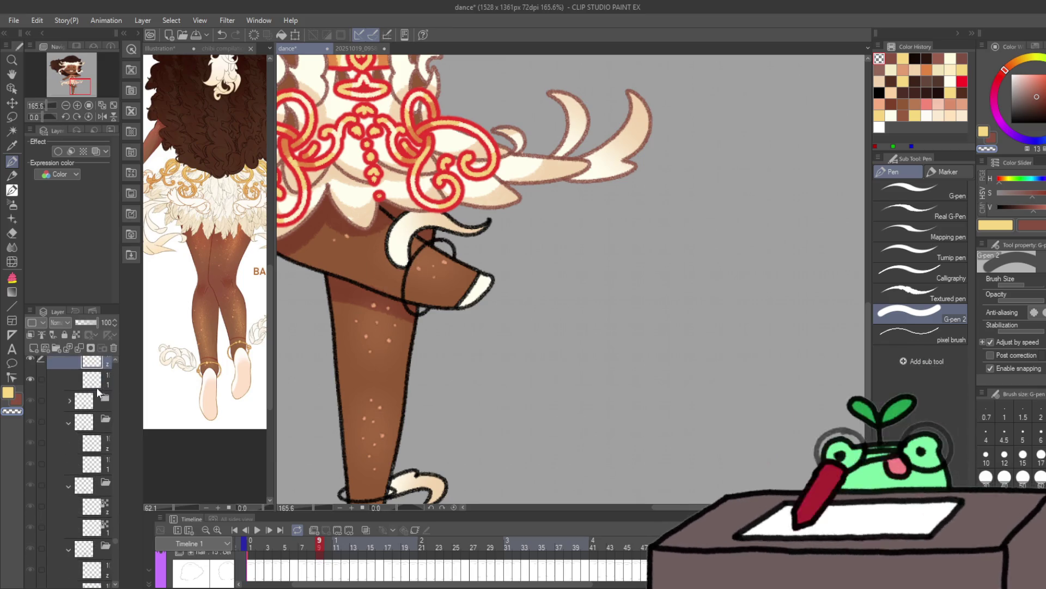
pyautogui.click(75, 336)
pyautogui.moveTo(569, 313); pyautogui.dragTo(680, 254)
pyautogui.moveTo(479, 430); pyautogui.dragTo(551, 409)
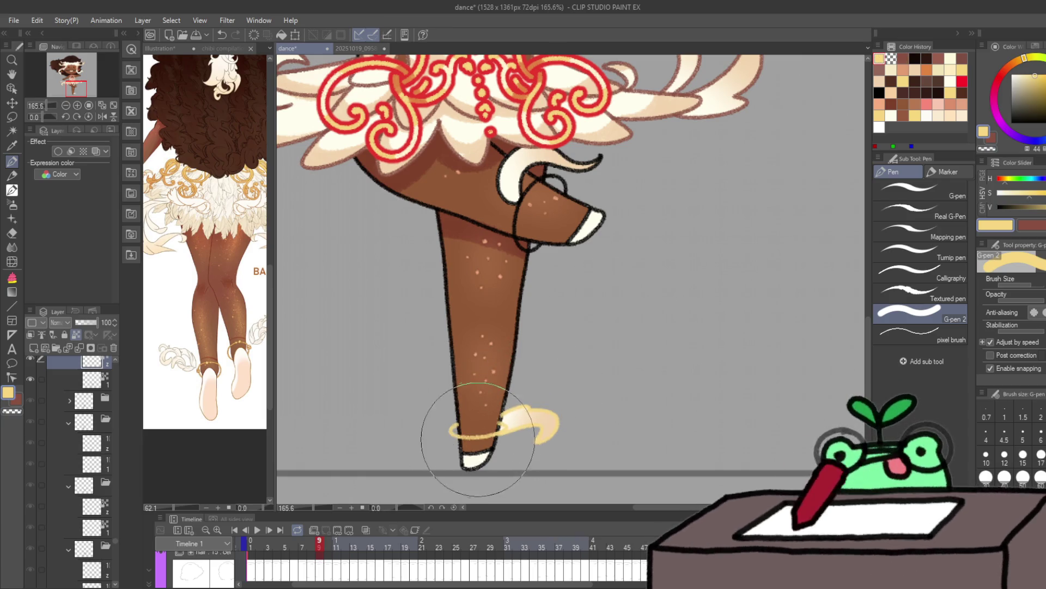
pyautogui.moveTo(467, 425); pyautogui.dragTo(494, 421)
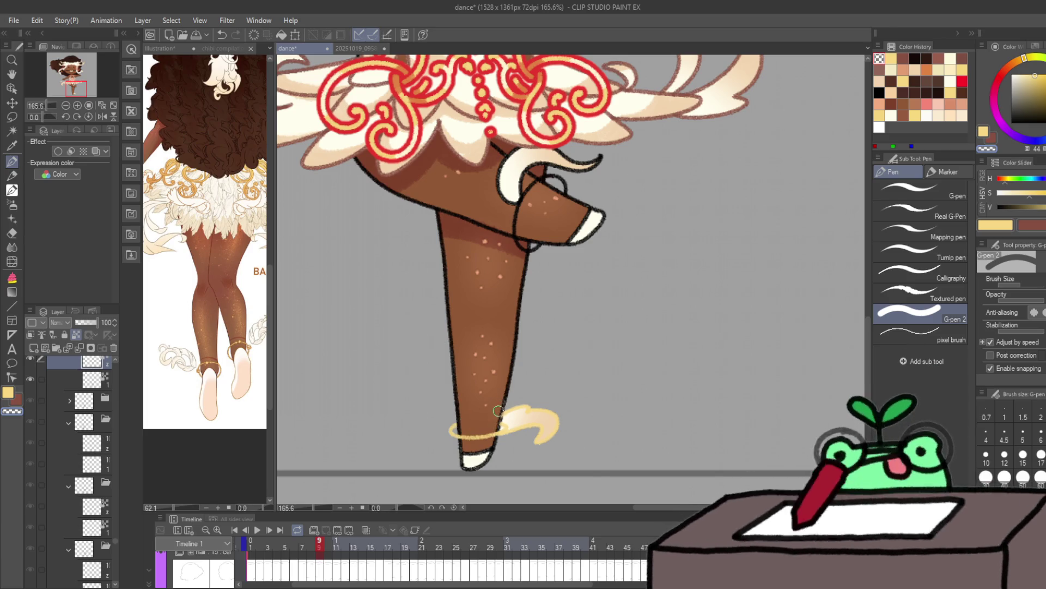
pyautogui.press('x')
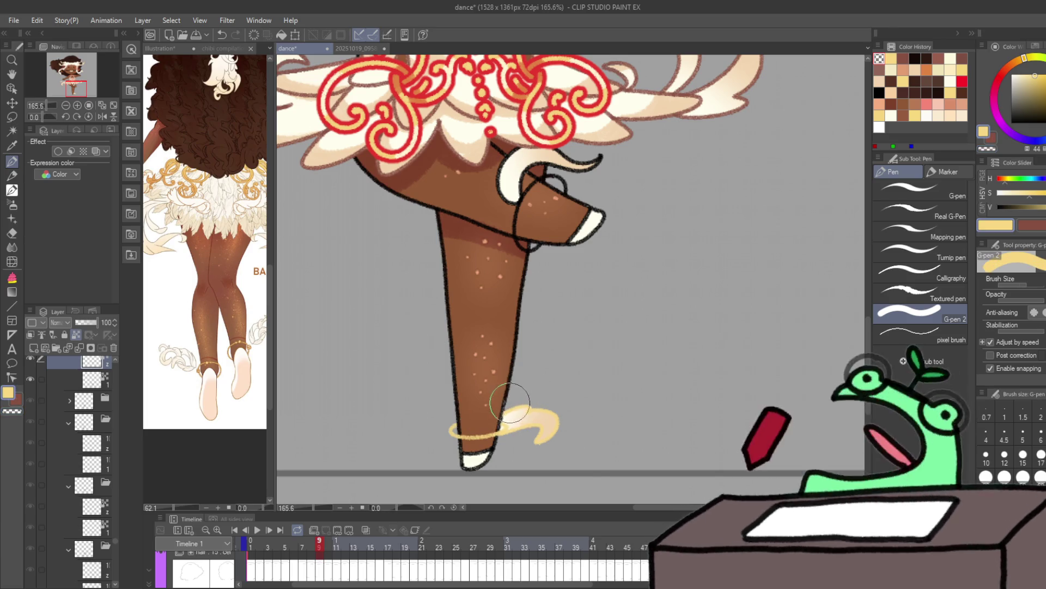
pyautogui.moveTo(532, 400)
pyautogui.mouseDown()
pyautogui.moveTo(507, 414)
pyautogui.moveTo(537, 396)
pyautogui.moveTo(551, 431)
pyautogui.moveTo(525, 440)
pyautogui.moveTo(507, 476)
pyautogui.mouseUp()
pyautogui.press('x')
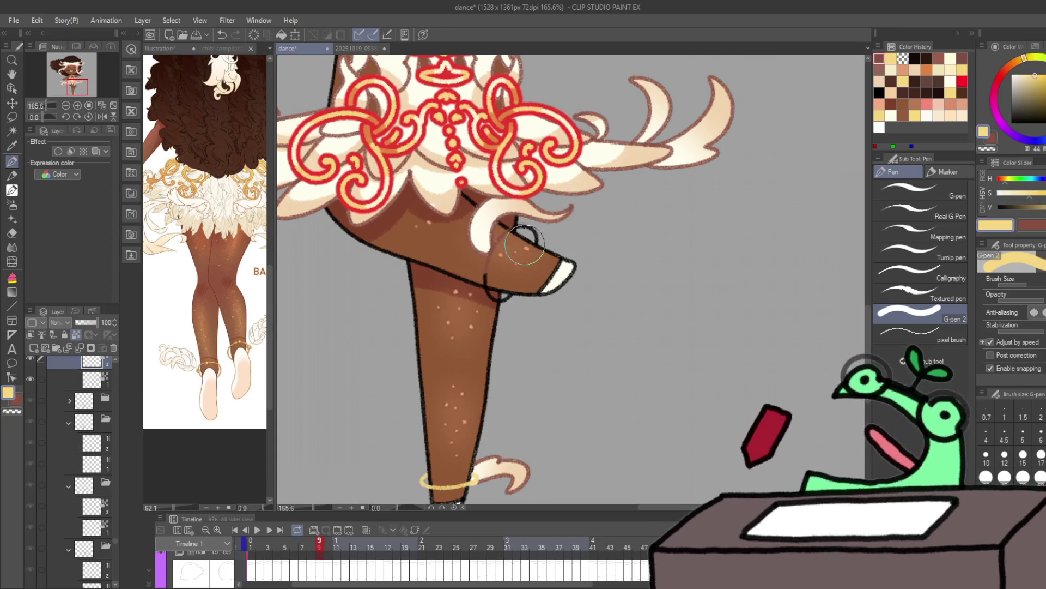
# Step: Paint a gold band around the other ankle and erase the excess around it
pyautogui.moveTo(501, 243); pyautogui.dragTo(537, 235)
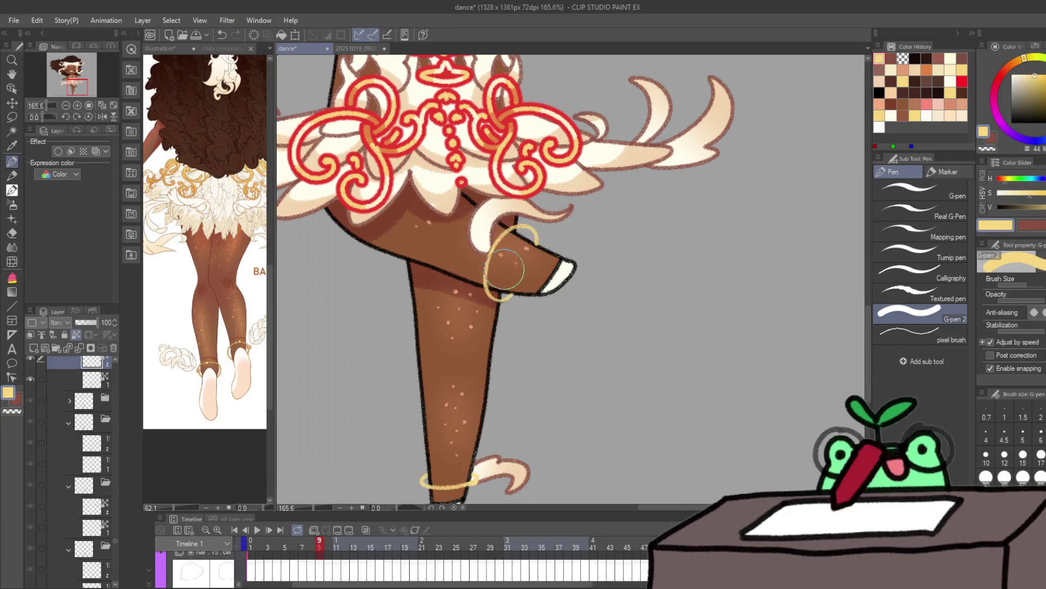
pyautogui.press('c')
pyautogui.moveTo(527, 261); pyautogui.dragTo(567, 275)
pyautogui.hotkey('alt', '[')
pyautogui.press('c')
pyautogui.press('x')
pyautogui.scroll(-3, 557, 259)
pyautogui.scroll(-2, 537, 351)
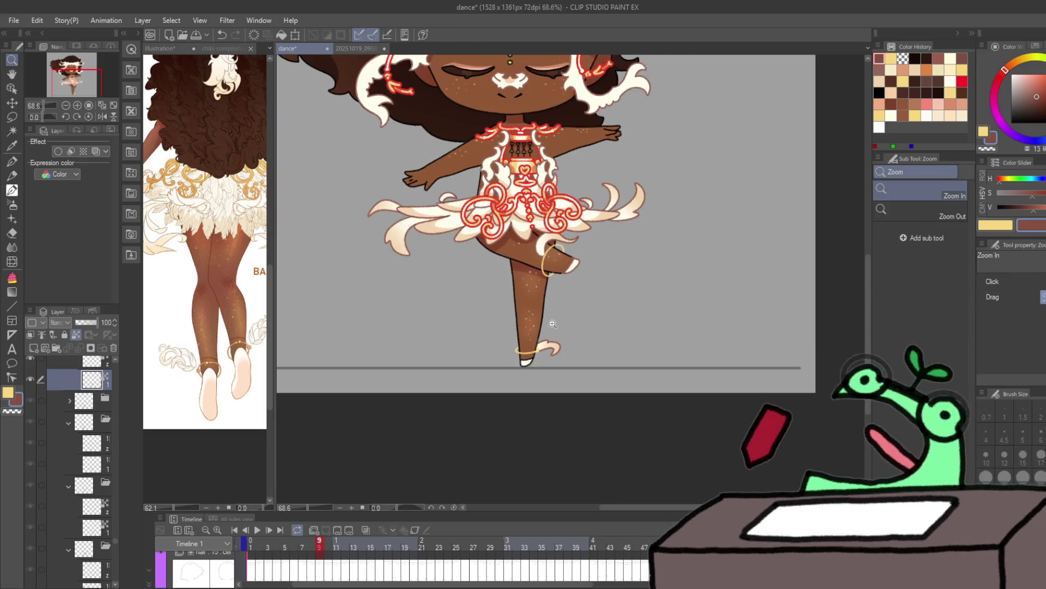
pyautogui.scroll(5, 537, 351)
pyautogui.press('p')
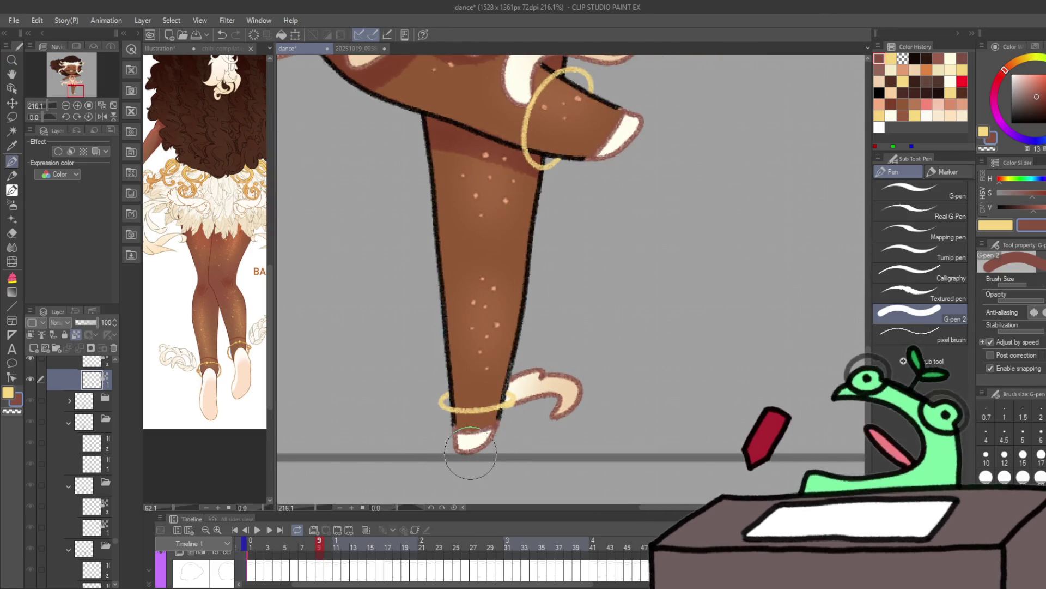
# Step: On frame 10, erase the black frill outlines on both legs
pyautogui.press('.')
pyautogui.click(71, 367)
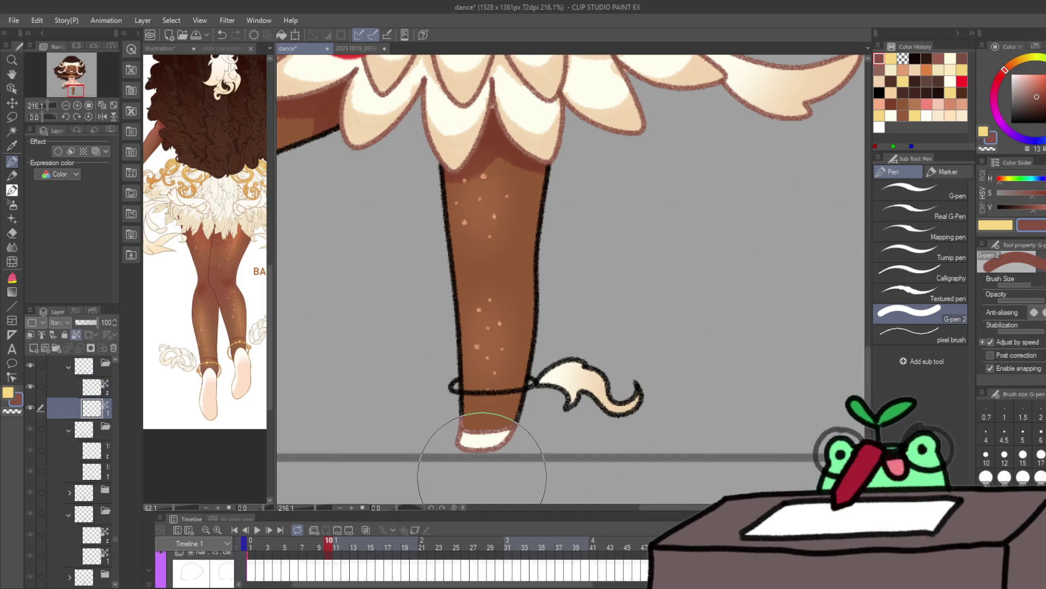
pyautogui.scroll(-3, 451, 467)
pyautogui.moveTo(385, 287); pyautogui.dragTo(586, 271)
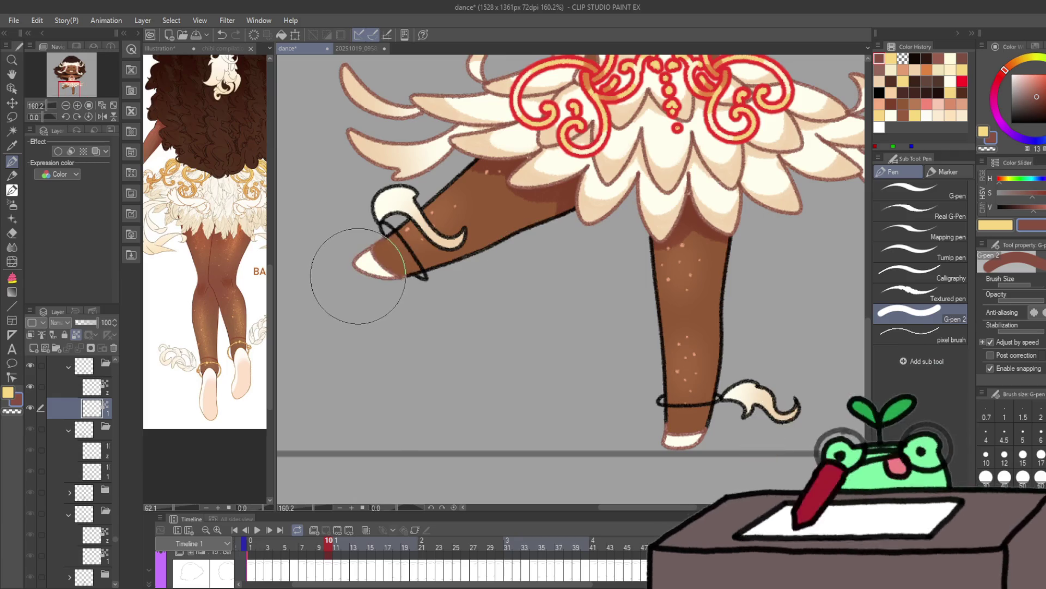
pyautogui.hotkey('alt', ']')
pyautogui.moveTo(382, 182)
pyautogui.mouseDown()
pyautogui.moveTo(351, 187)
pyautogui.moveTo(452, 234)
pyautogui.mouseUp()
pyautogui.moveTo(759, 374); pyautogui.dragTo(828, 401)
# Step: Paint gold bands on both of frame 10's ankles and step forward to frame 11
pyautogui.press('x')
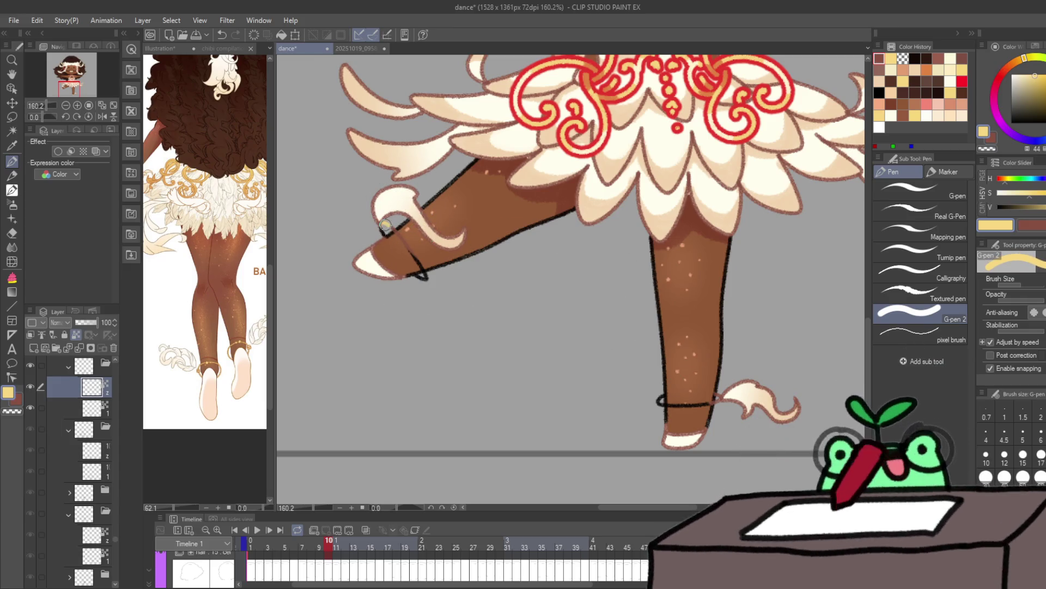
pyautogui.moveTo(385, 226); pyautogui.dragTo(397, 233)
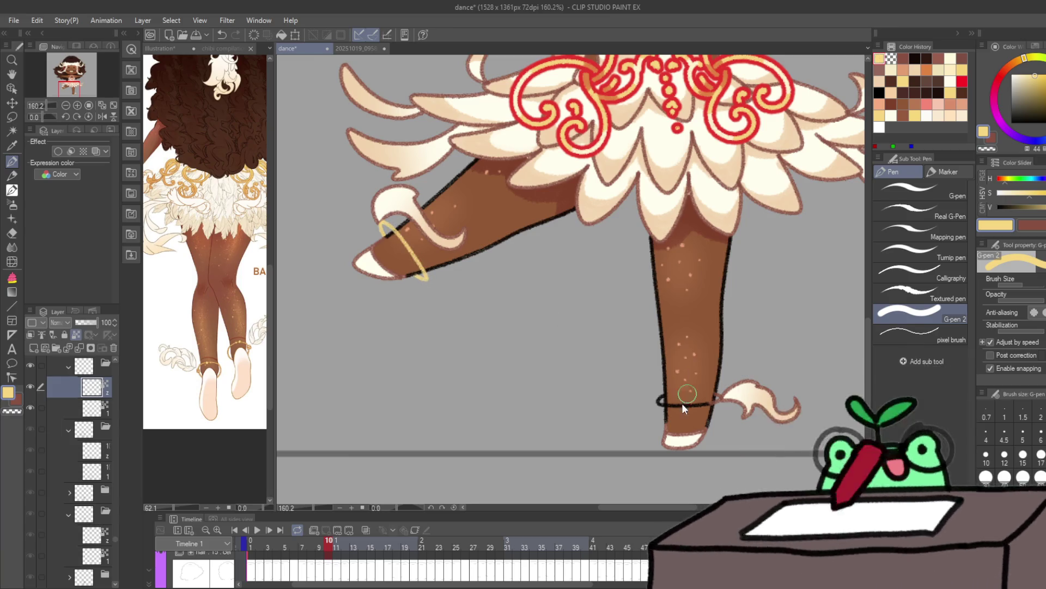
pyautogui.moveTo(658, 400)
pyautogui.mouseDown()
pyautogui.moveTo(691, 404)
pyautogui.moveTo(682, 407)
pyautogui.mouseUp()
pyautogui.press('c')
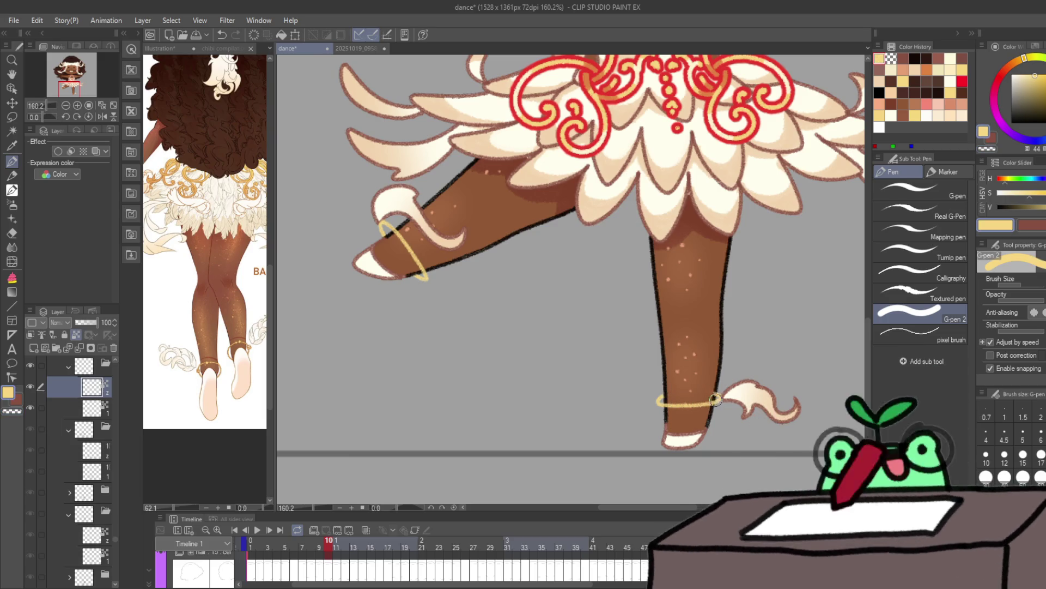
pyautogui.press('c')
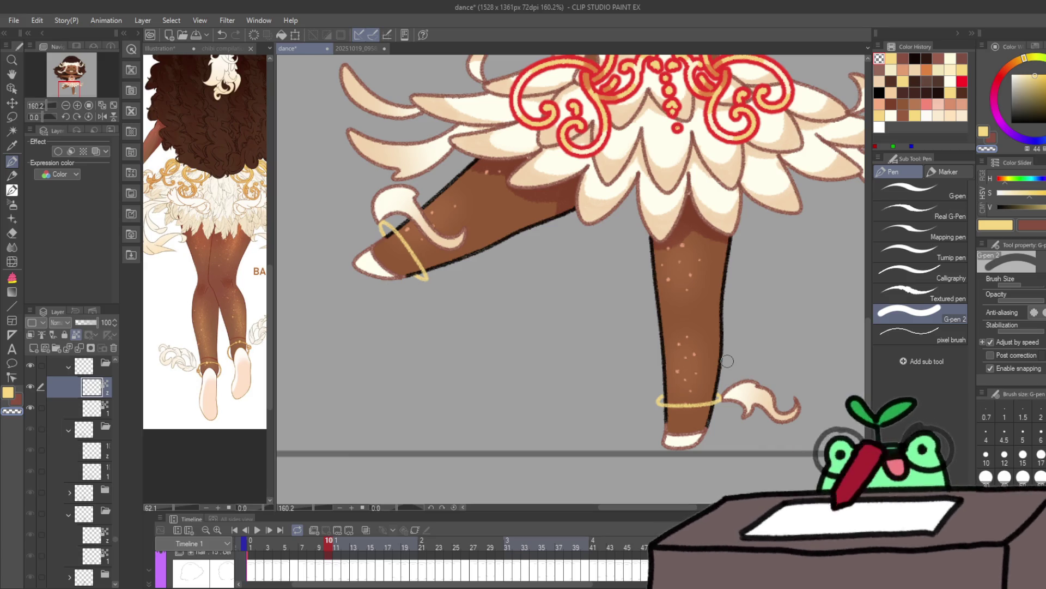
pyautogui.press('Right')
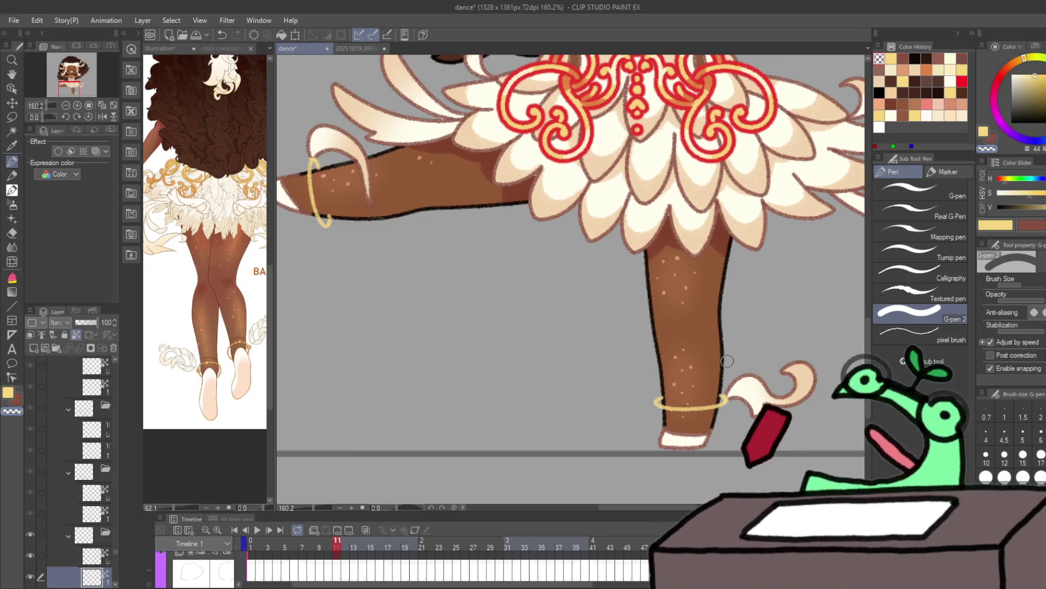
# Step: Advance three frames and recolour the shoe-bottom and cuff-tail outlines red-brown
pyautogui.press('Right')
pyautogui.press('Right')
pyautogui.press('Right')
pyautogui.press('Right')
pyautogui.press('Right')
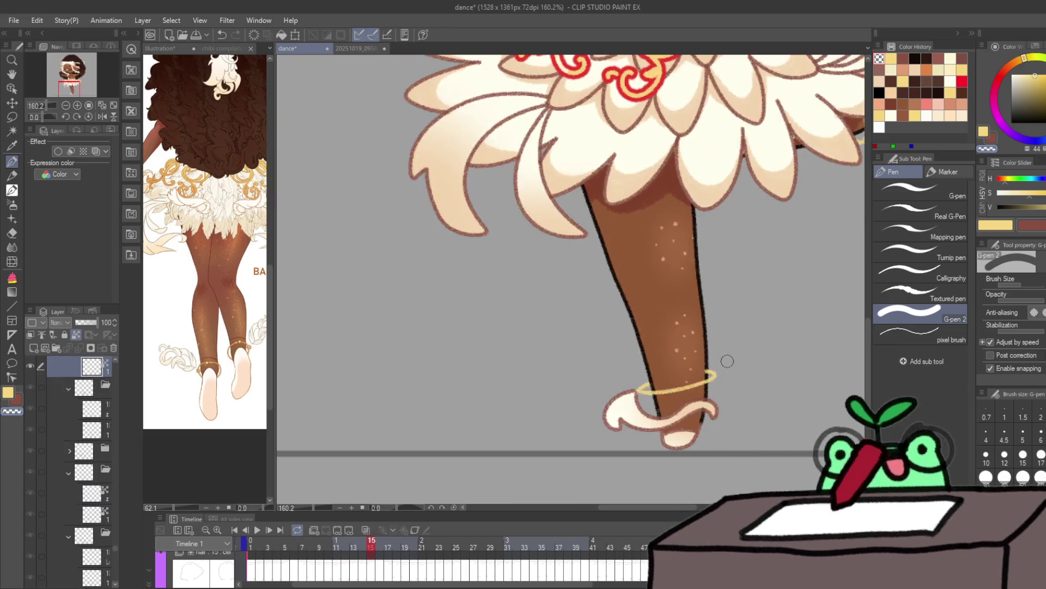
pyautogui.press('Right')
pyautogui.press('Right')
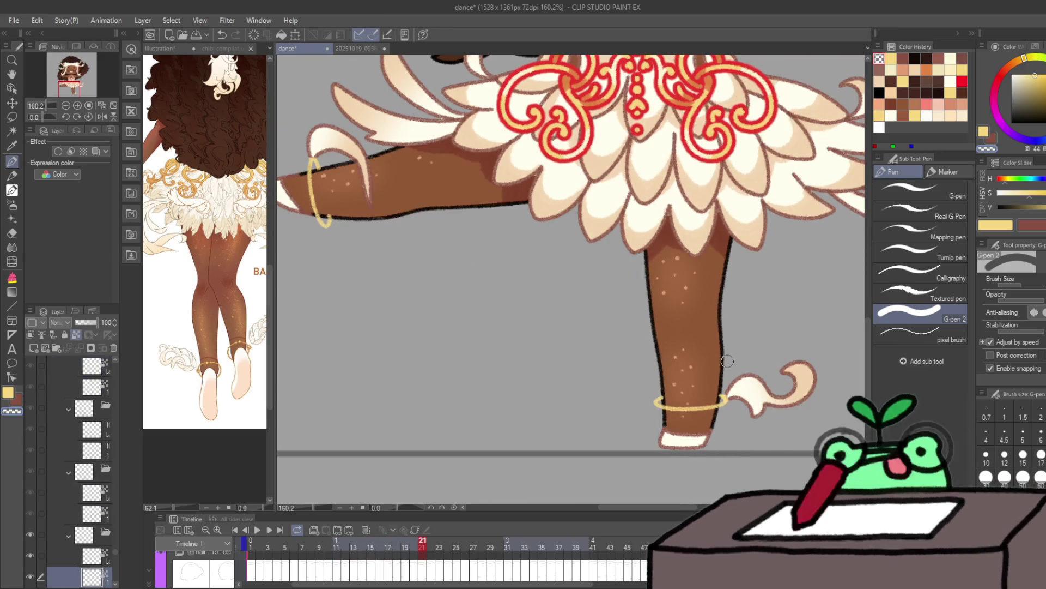
pyautogui.press('Right')
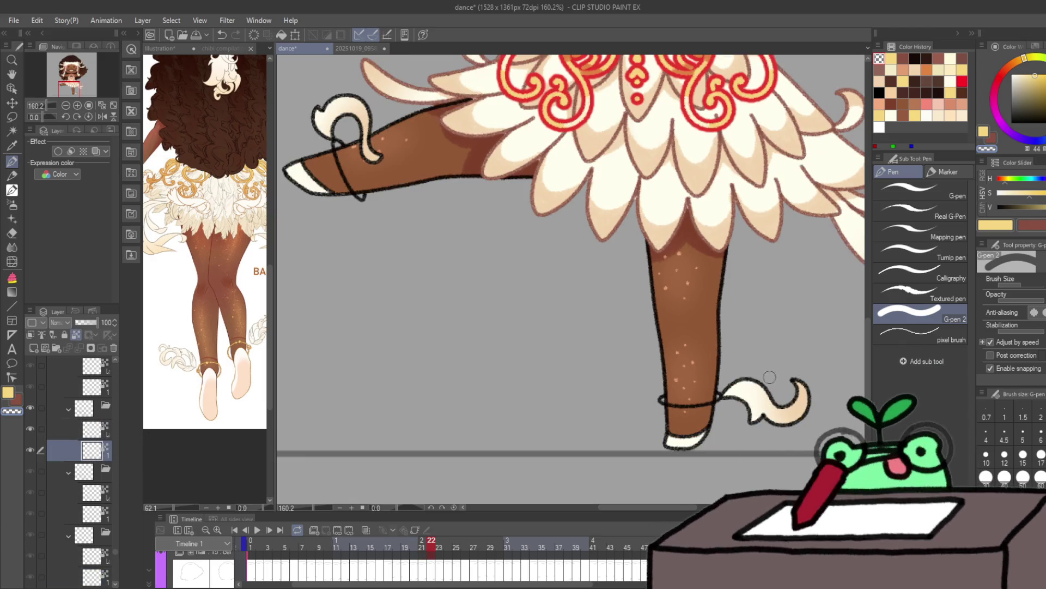
pyautogui.press('x')
pyautogui.moveTo(675, 456); pyautogui.dragTo(706, 444)
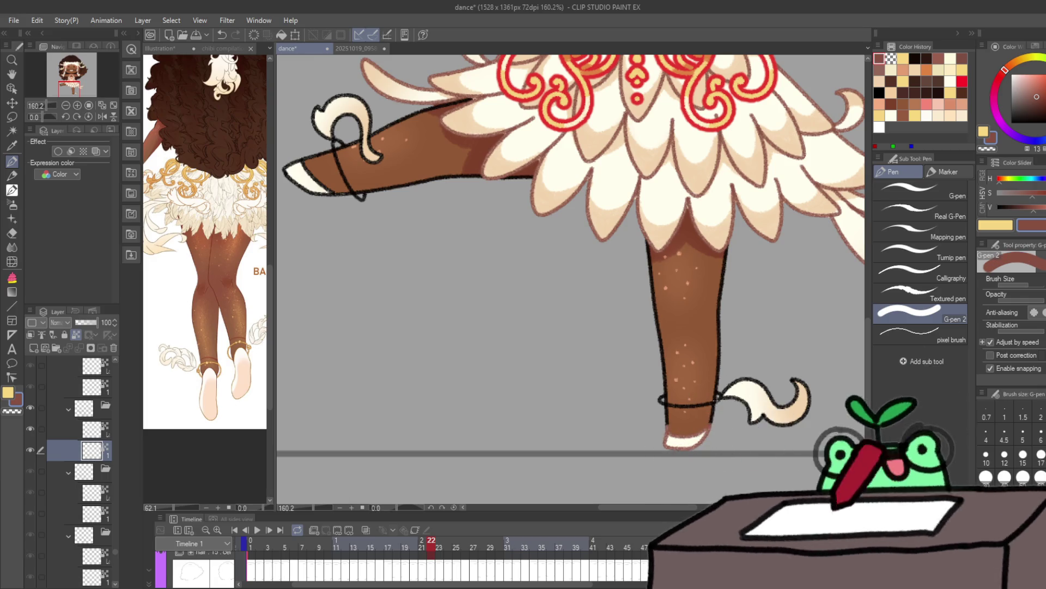
pyautogui.hotkey('alt', ']')
pyautogui.moveTo(719, 395); pyautogui.dragTo(780, 422)
# Step: Colour the left ankle band gold and cover the black ankle line in the leg's reddish-brown
pyautogui.press('x')
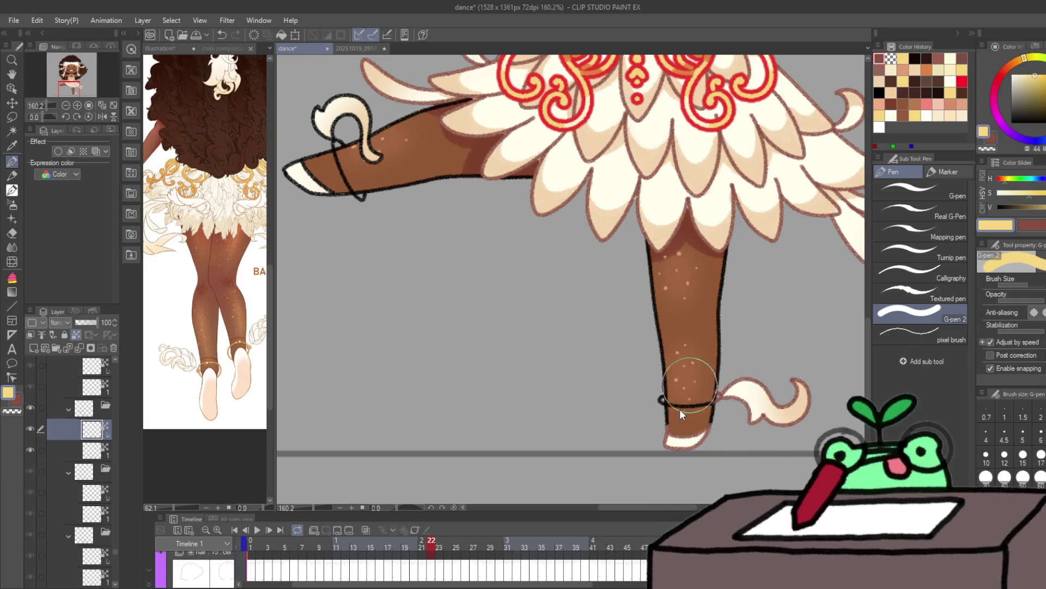
pyautogui.moveTo(660, 401)
pyautogui.mouseDown()
pyautogui.moveTo(688, 404)
pyautogui.moveTo(674, 391)
pyautogui.mouseUp()
pyautogui.press('c')
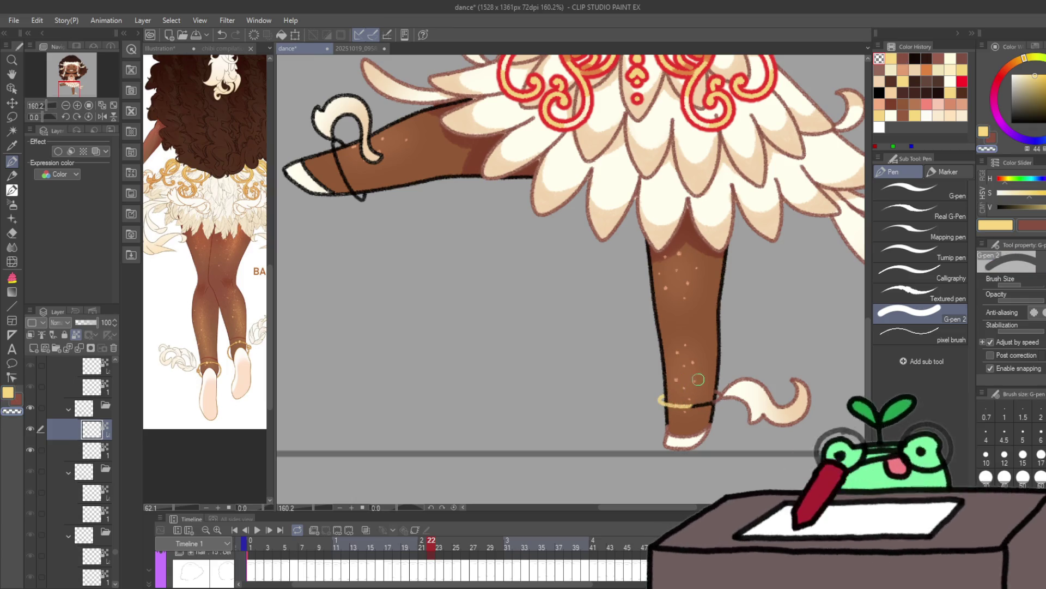
pyautogui.keyDown('alt'); pyautogui.click(694, 412); pyautogui.keyUp('alt')
pyautogui.moveTo(682, 404); pyautogui.dragTo(705, 399)
pyautogui.keyDown('alt'); pyautogui.click(676, 404); pyautogui.keyUp('alt')
pyautogui.press('c')
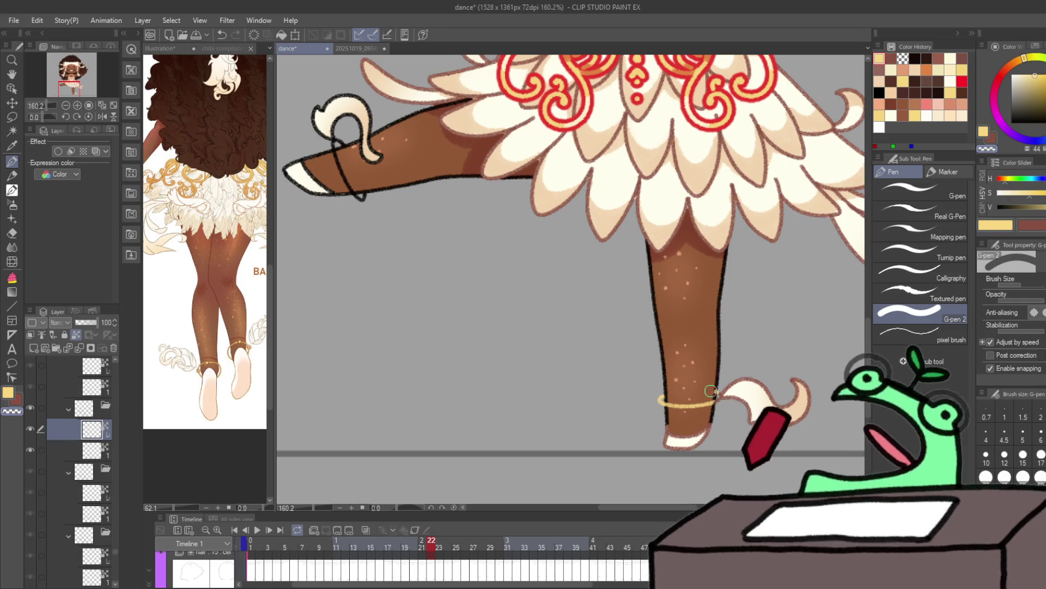
pyautogui.press('c')
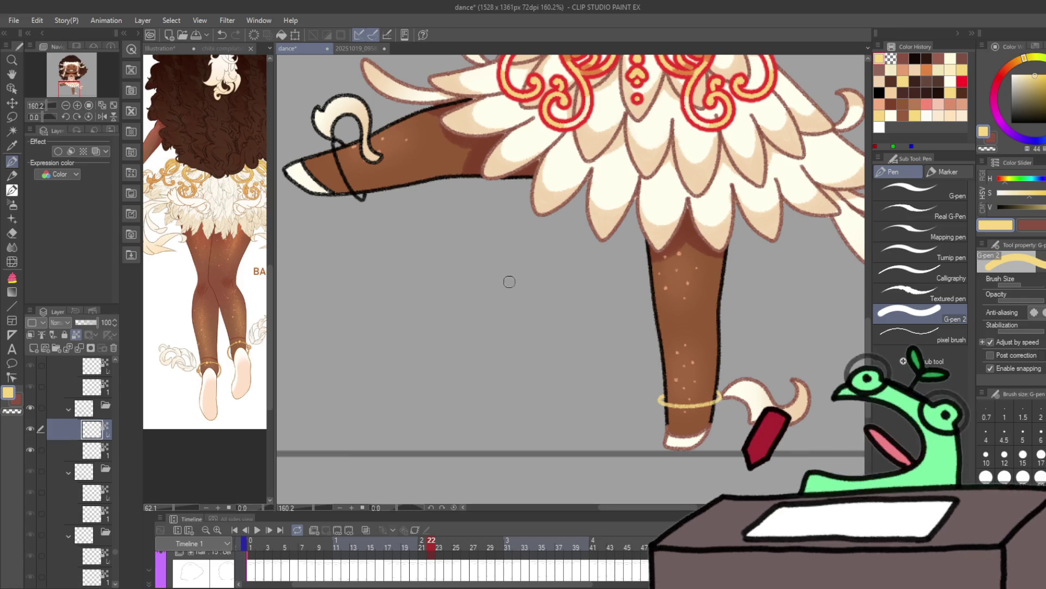
# Step: Paint a gold band around the raised leg, then return to the layer below
pyautogui.moveTo(333, 140); pyautogui.dragTo(363, 200)
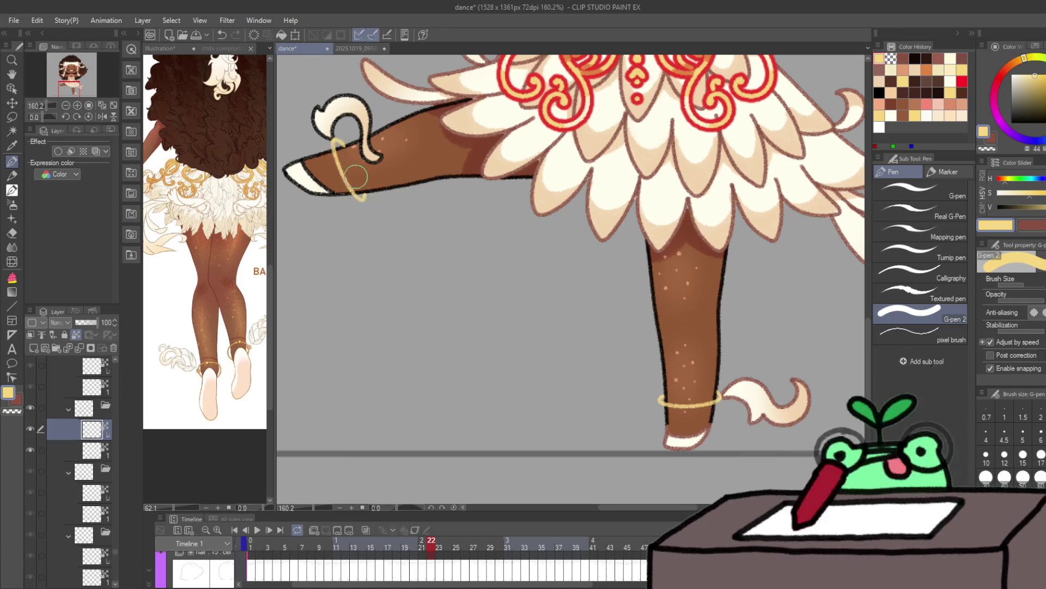
pyautogui.press('c')
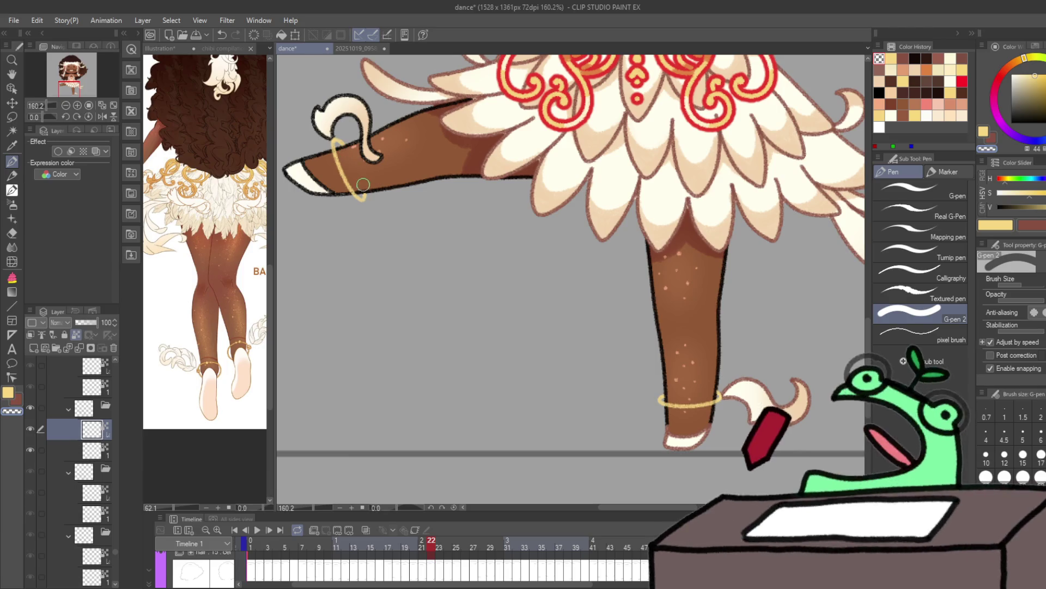
pyautogui.moveTo(354, 147)
pyautogui.mouseDown()
pyautogui.moveTo(403, 191)
pyautogui.moveTo(372, 154)
pyautogui.moveTo(403, 134)
pyautogui.moveTo(433, 193)
pyautogui.mouseUp()
pyautogui.press('c')
pyautogui.hotkey('alt', '[')
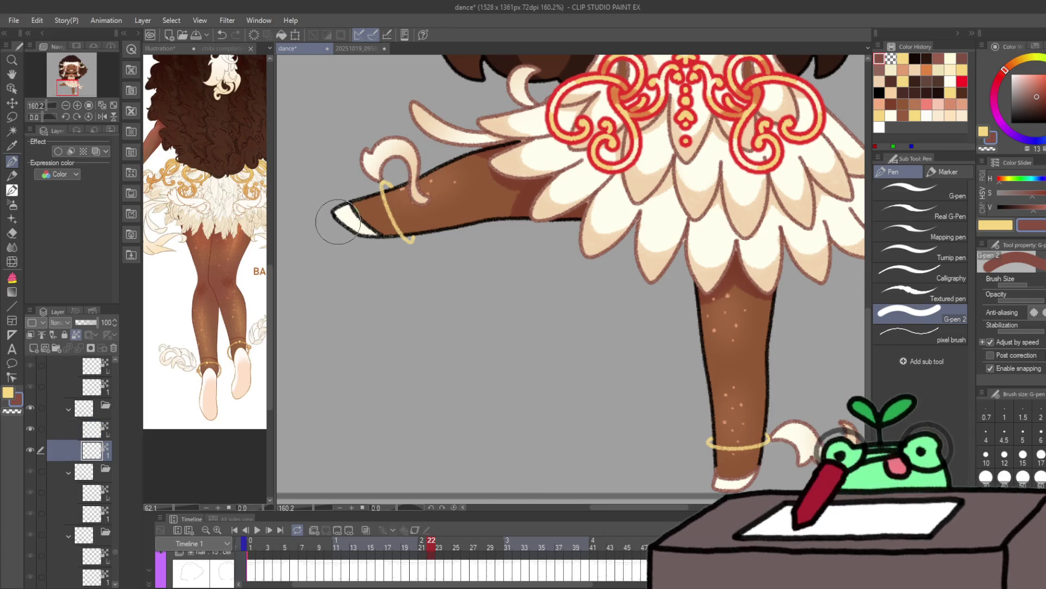
# Step: On the next frame, erase the black outlines around both ankle tails on the line-art layer
pyautogui.press('.')
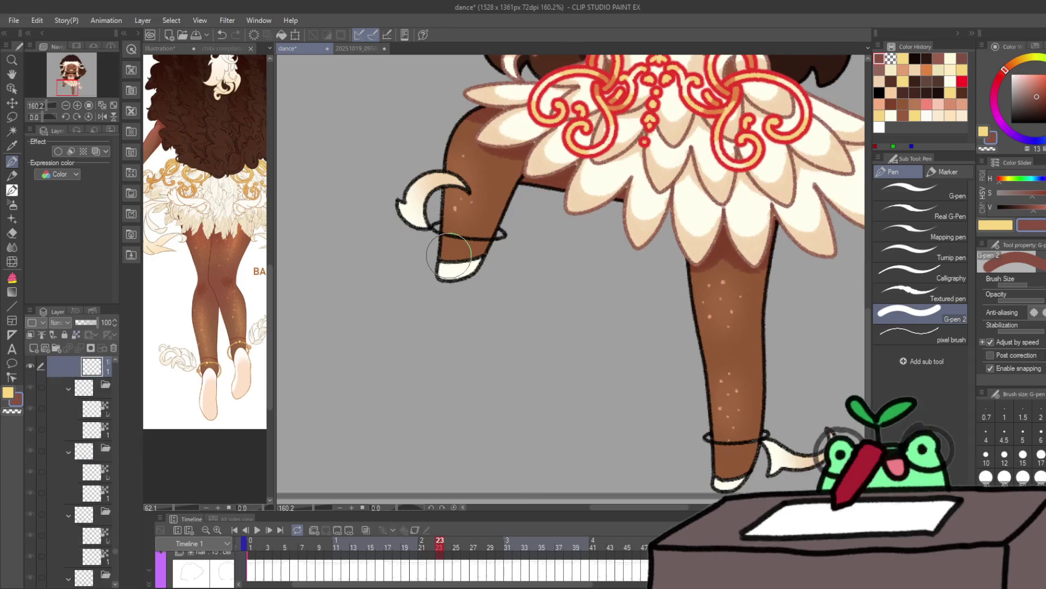
pyautogui.hotkey('alt', '[')
pyautogui.hotkey('alt', '[')
pyautogui.hotkey('alt', '[')
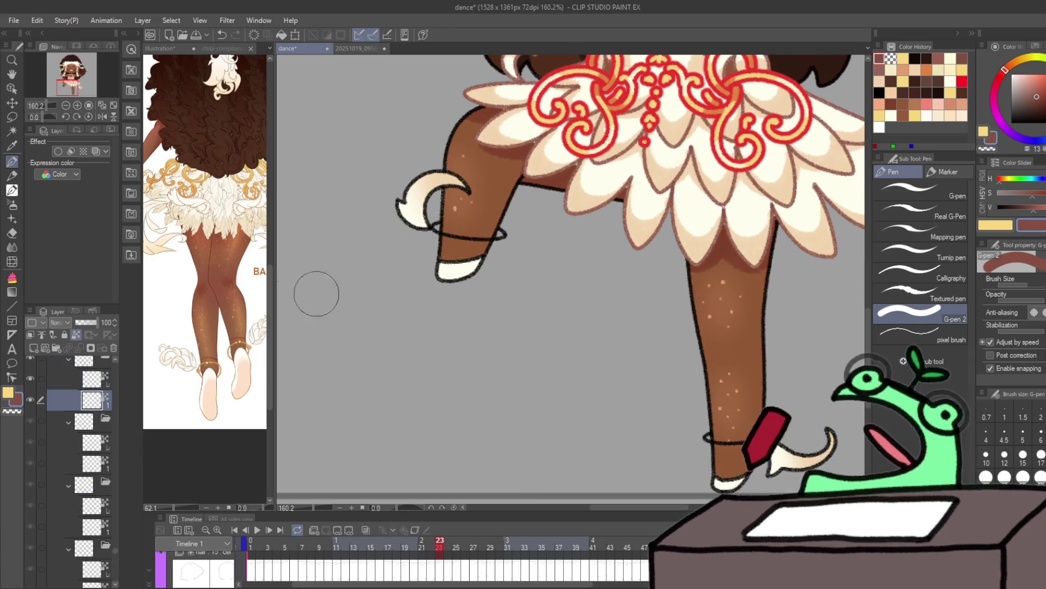
pyautogui.moveTo(486, 274); pyautogui.dragTo(389, 183)
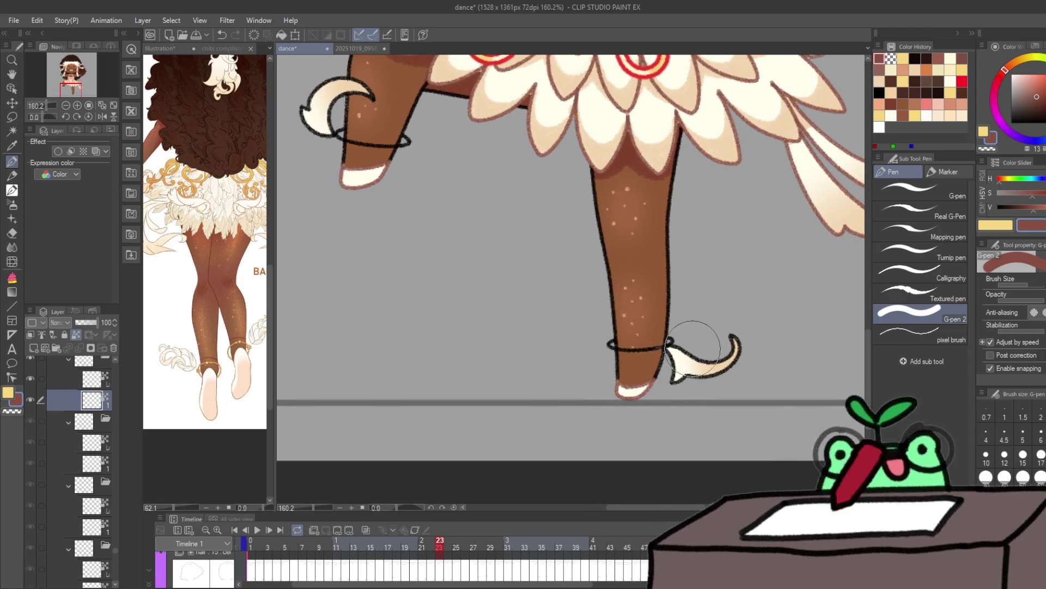
pyautogui.hotkey('alt', ']')
pyautogui.moveTo(670, 340)
pyautogui.mouseDown()
pyautogui.moveTo(682, 338)
pyautogui.moveTo(694, 374)
pyautogui.moveTo(743, 346)
pyautogui.mouseUp()
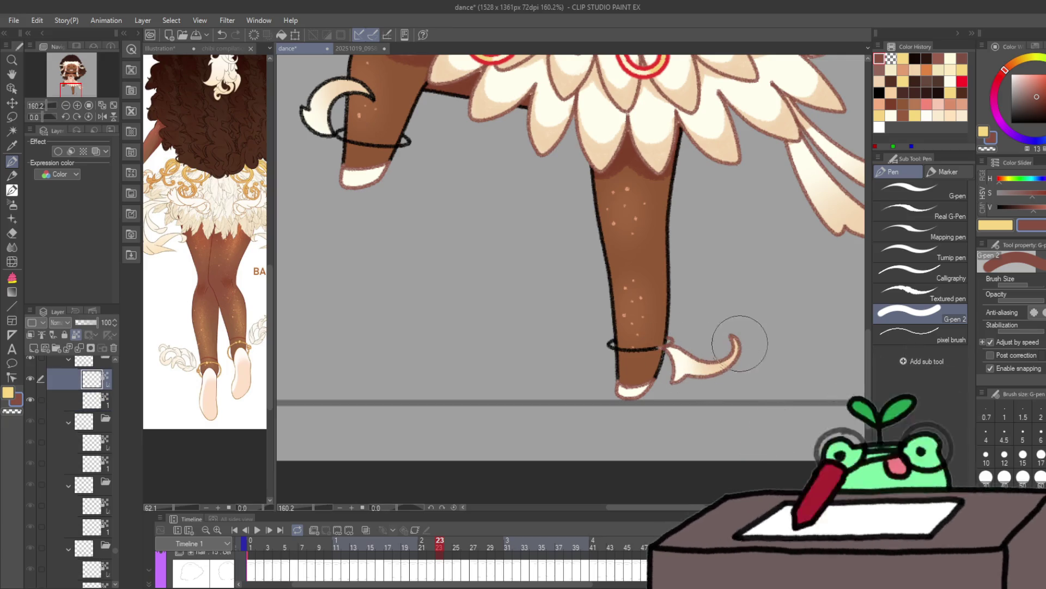
pyautogui.moveTo(349, 107)
pyautogui.mouseDown()
pyautogui.moveTo(316, 93)
pyautogui.moveTo(357, 137)
pyautogui.mouseUp()
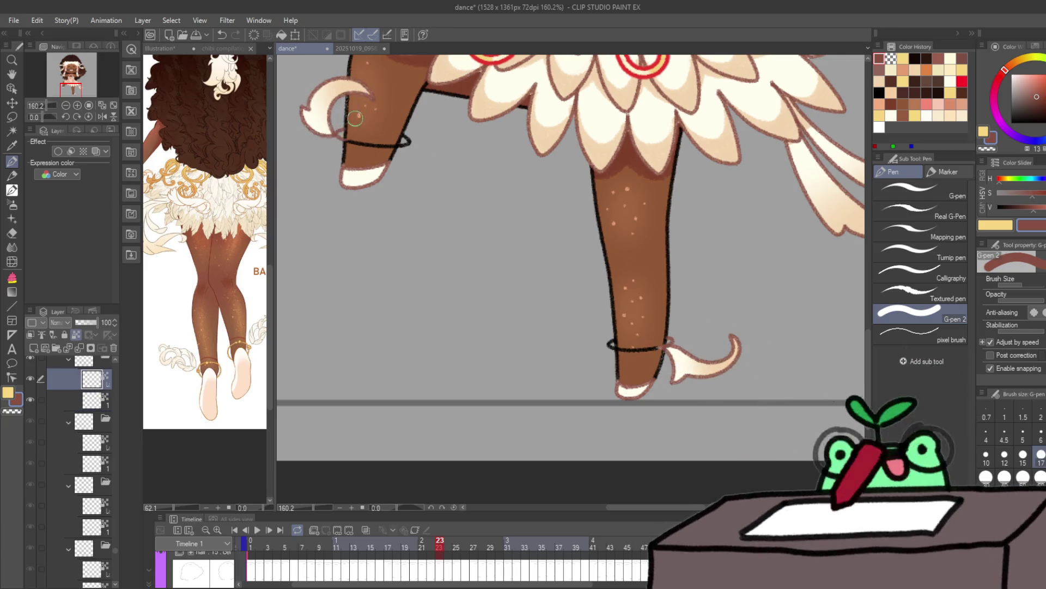
# Step: Paint the left and right ankle bands gold, then step to the next frame
pyautogui.press('c')
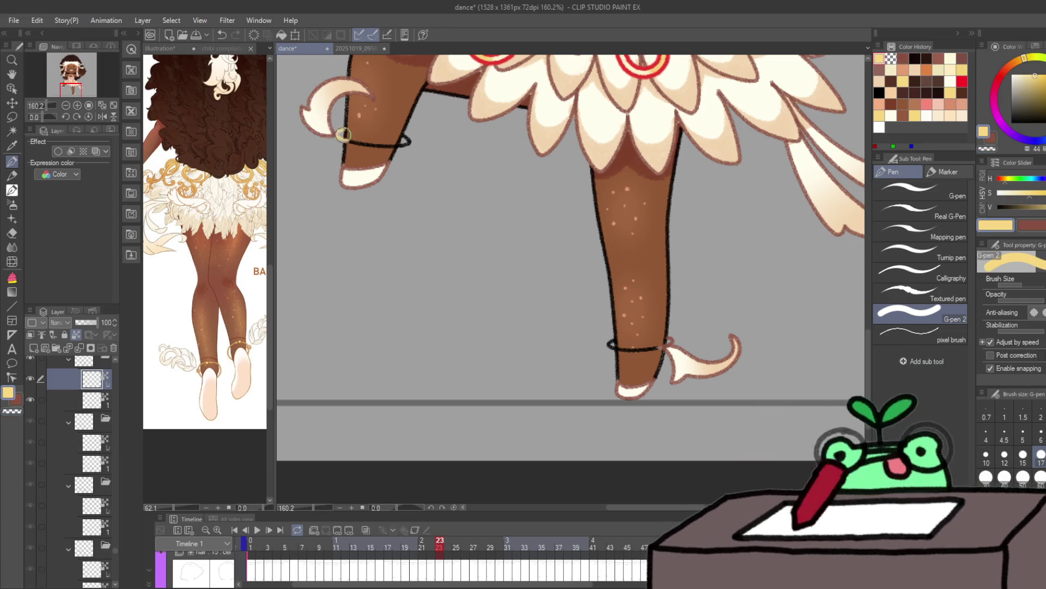
pyautogui.moveTo(345, 139); pyautogui.dragTo(413, 147)
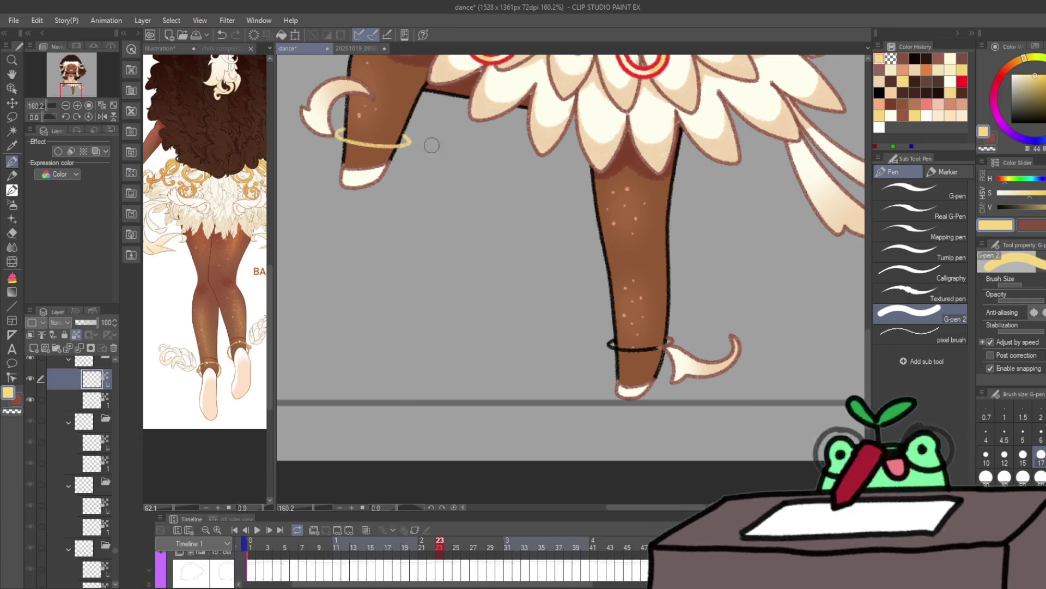
pyautogui.moveTo(608, 344); pyautogui.dragTo(668, 339)
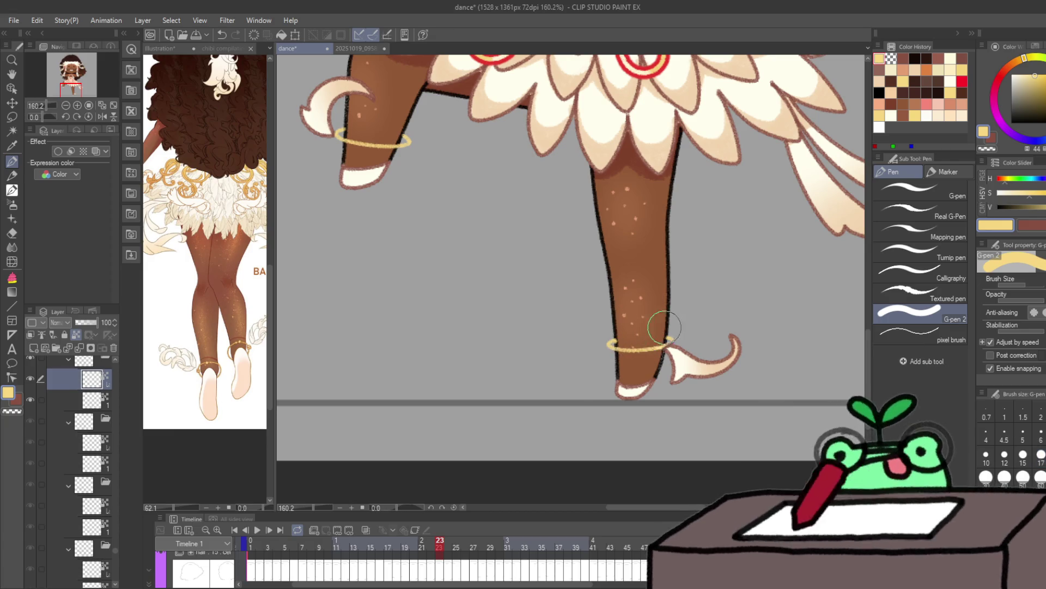
pyautogui.press('Right')
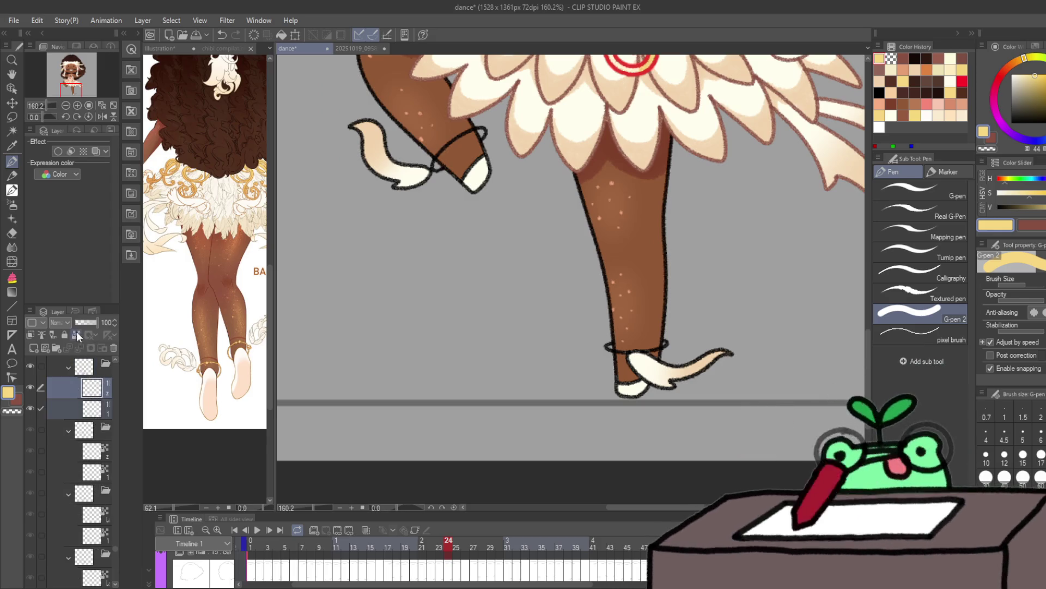
# Step: Paint the left and right ankle bands gold on frame 24
pyautogui.moveTo(436, 166); pyautogui.dragTo(484, 132)
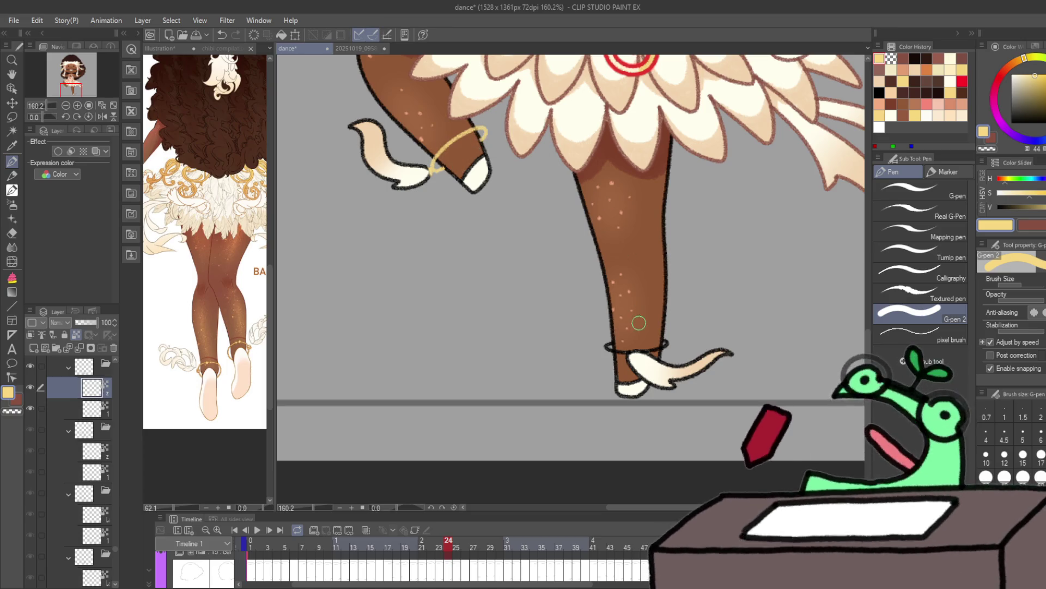
pyautogui.moveTo(605, 346); pyautogui.dragTo(666, 343)
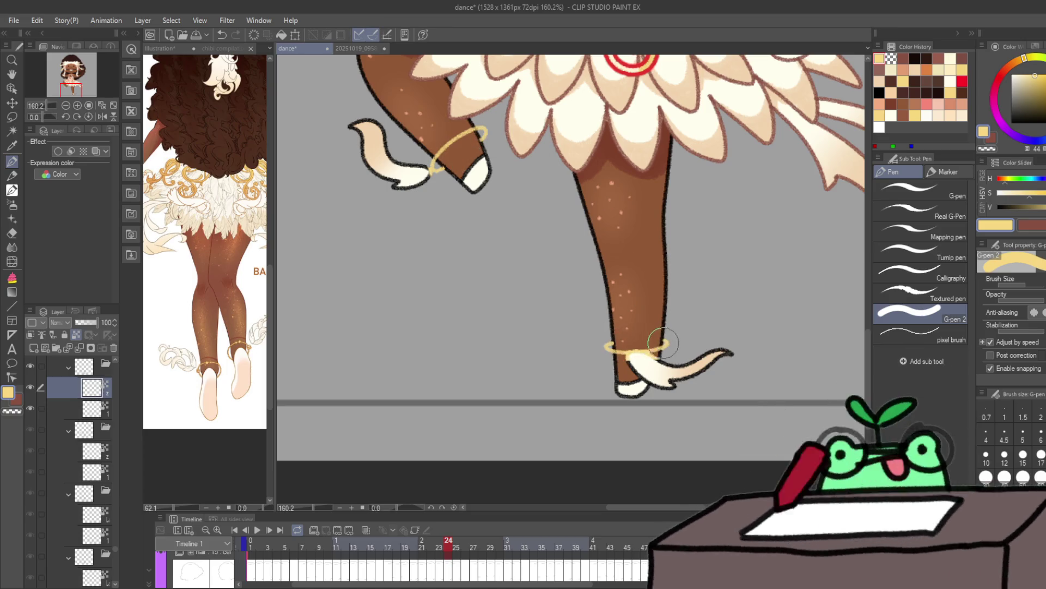
pyautogui.click(617, 343)
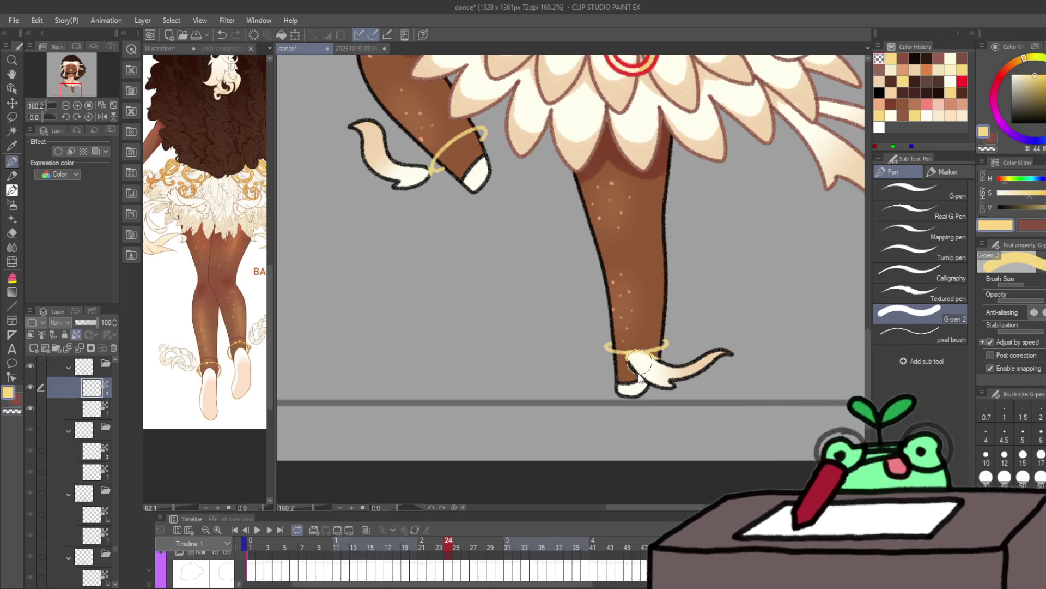
# Step: Recolour the right foot and left toe outlines reddish-brown, then advance to frame 25
pyautogui.press('x')
pyautogui.moveTo(632, 354)
pyautogui.mouseDown()
pyautogui.moveTo(627, 371)
pyautogui.moveTo(689, 390)
pyautogui.moveTo(678, 368)
pyautogui.mouseUp()
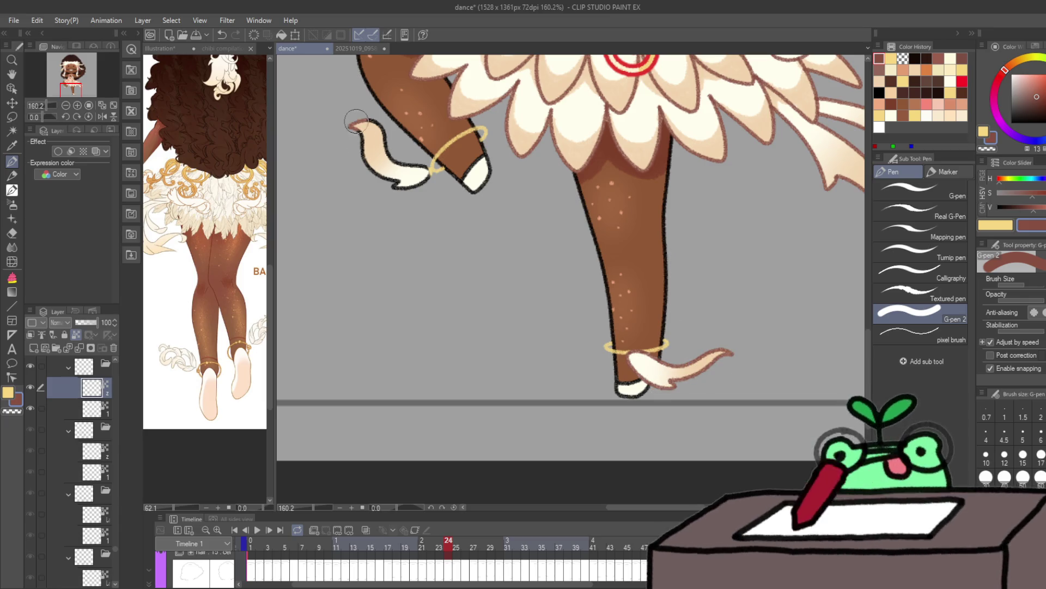
pyautogui.moveTo(357, 123); pyautogui.dragTo(385, 138)
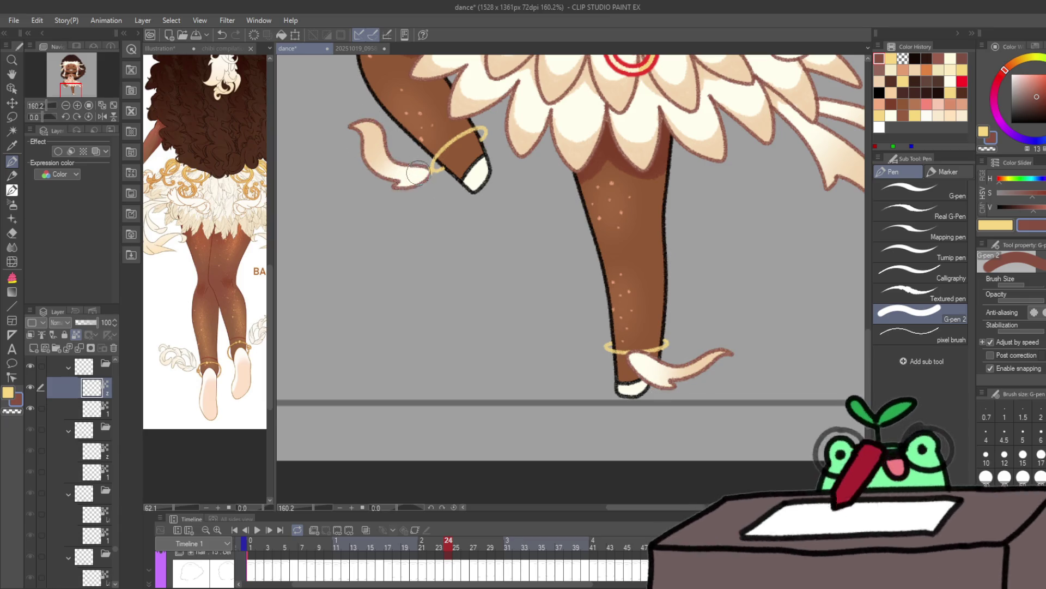
pyautogui.keyDown('ctrl'); pyautogui.keyDown('shift'); pyautogui.click(480, 184); pyautogui.keyUp('shift'); pyautogui.keyUp('ctrl')
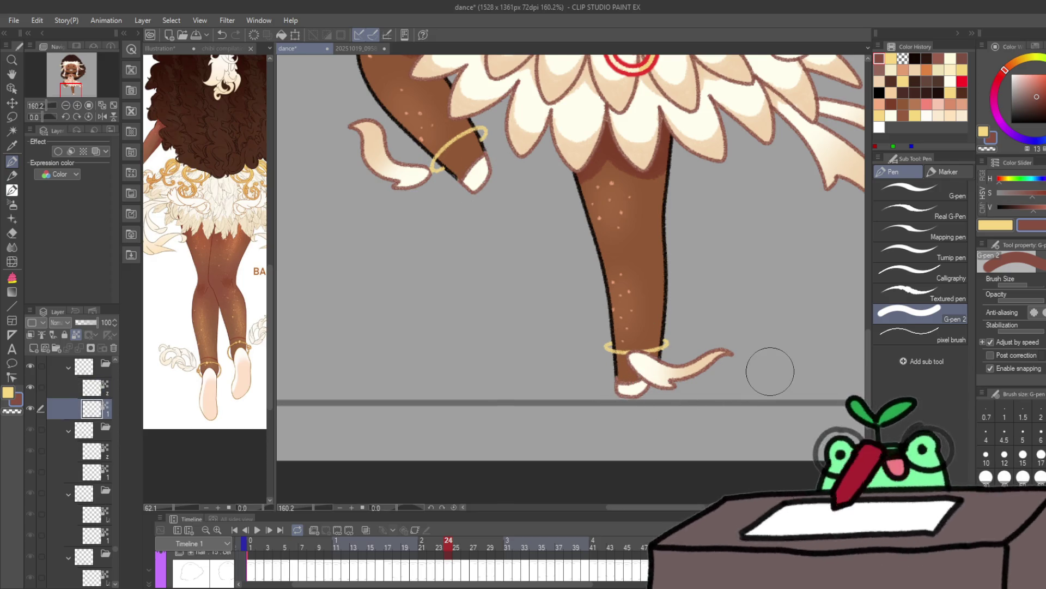
pyautogui.hotkey('ctrl', 'Right')
pyautogui.scroll(-4, 599, 354)
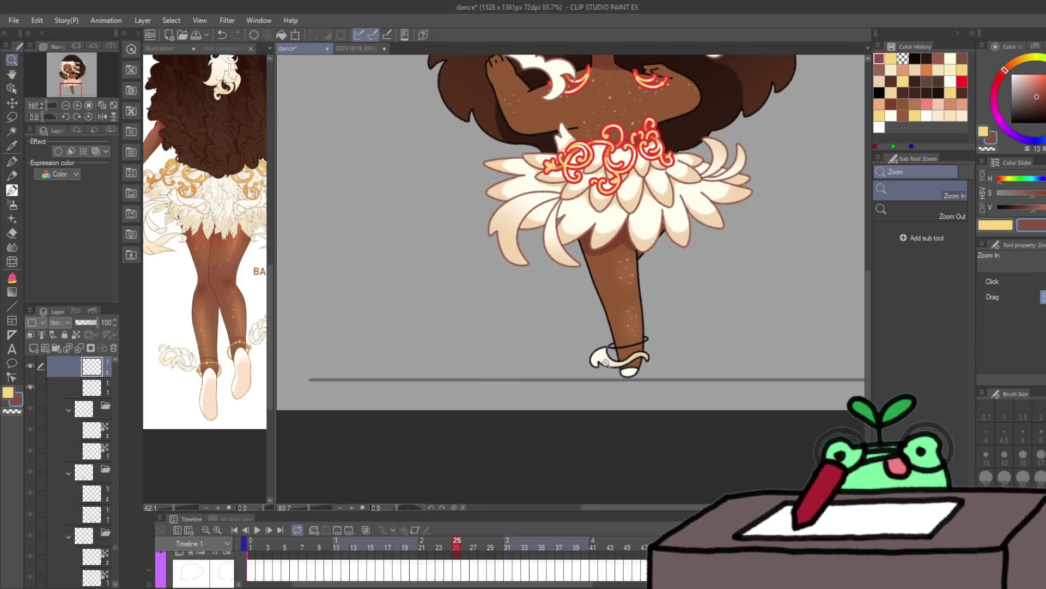
# Step: Undo the black anklet stroke and redraw it as a gold ring around the ankle
pyautogui.scroll(2, 599, 354)
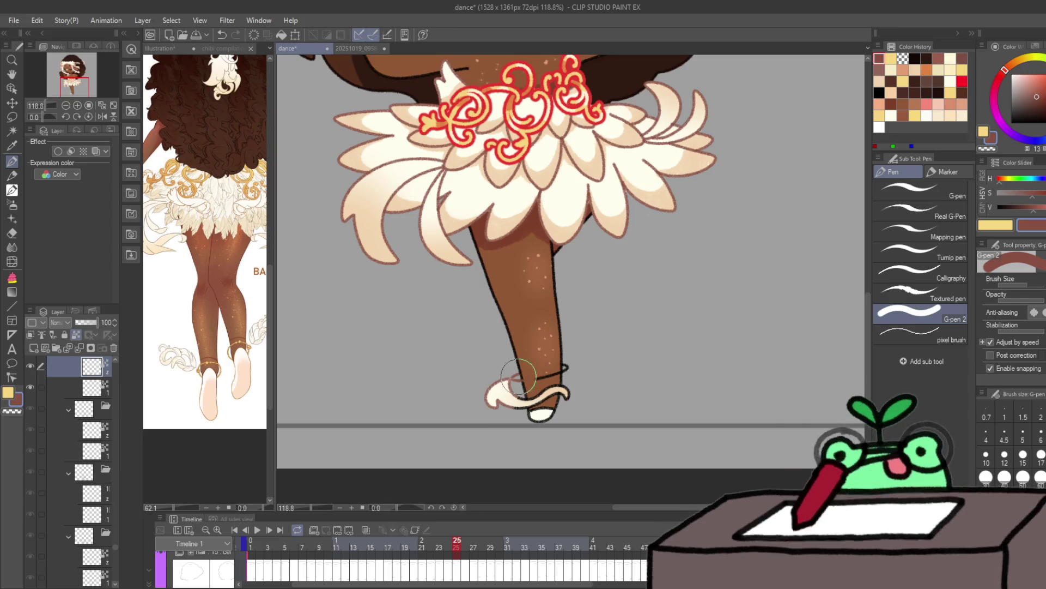
pyautogui.hotkey('ctrl', 'z')
pyautogui.scroll(3, 520, 373)
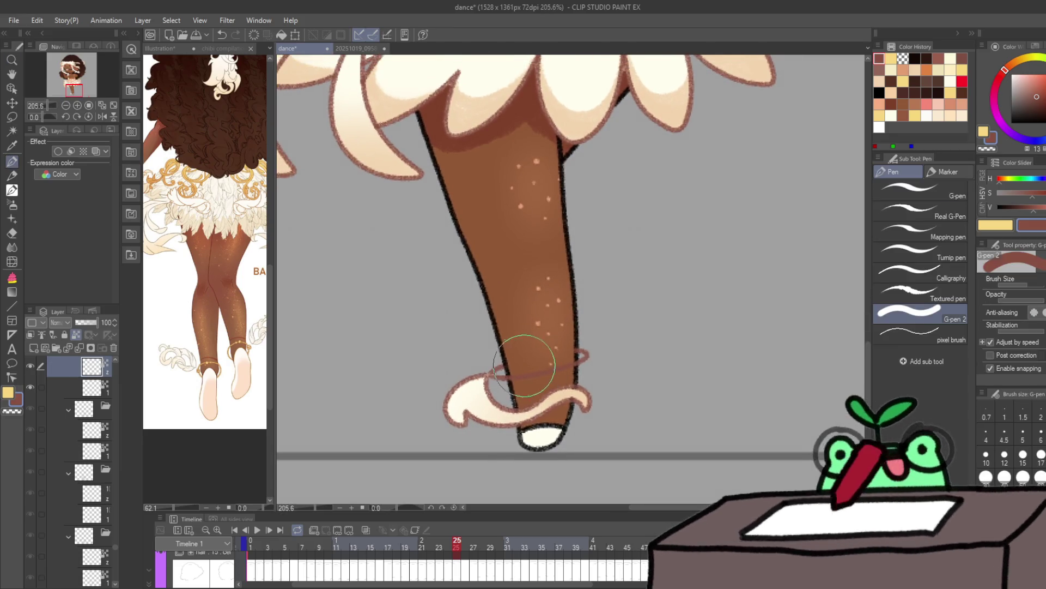
pyautogui.press('x')
pyautogui.moveTo(491, 375); pyautogui.dragTo(580, 353)
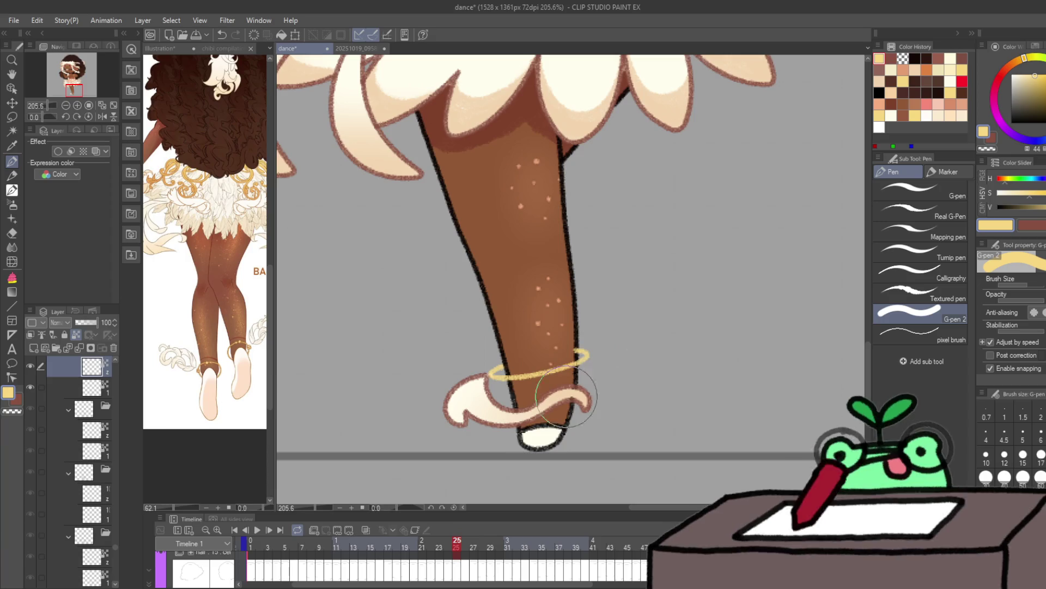
pyautogui.press('x')
pyautogui.hotkey('alt', '[')
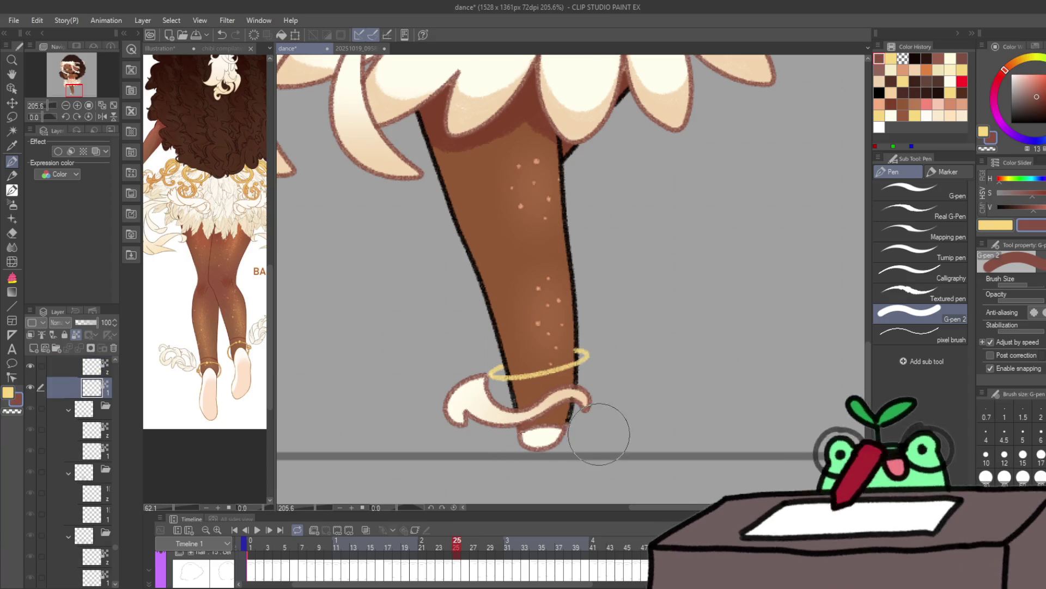
# Step: Select a single layer, undo the last stroke, and recolour the raised foot's ankle lineart
pyautogui.scroll(-3, 599, 434)
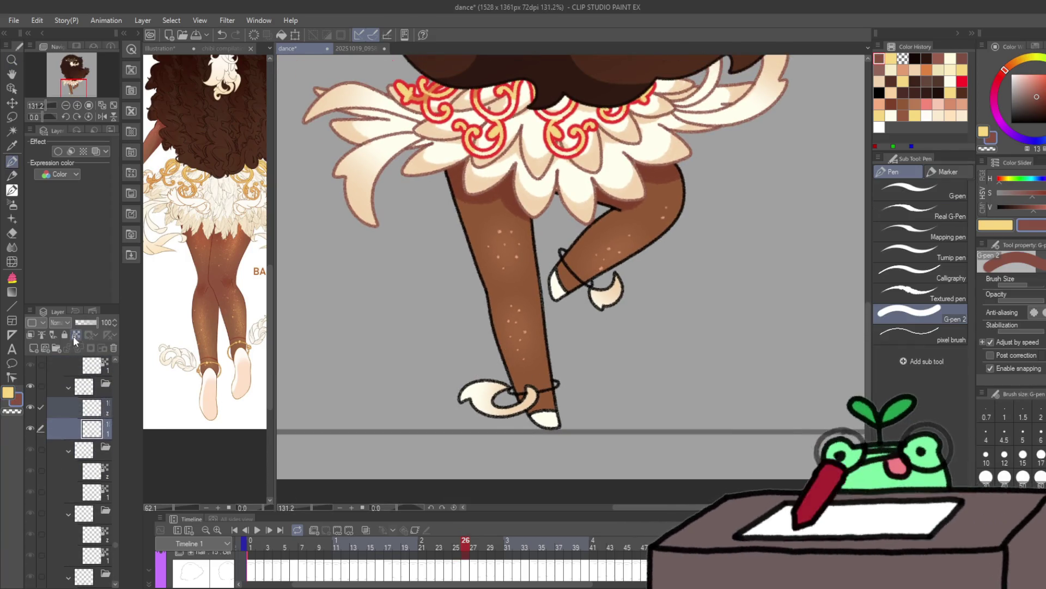
pyautogui.click(93, 430)
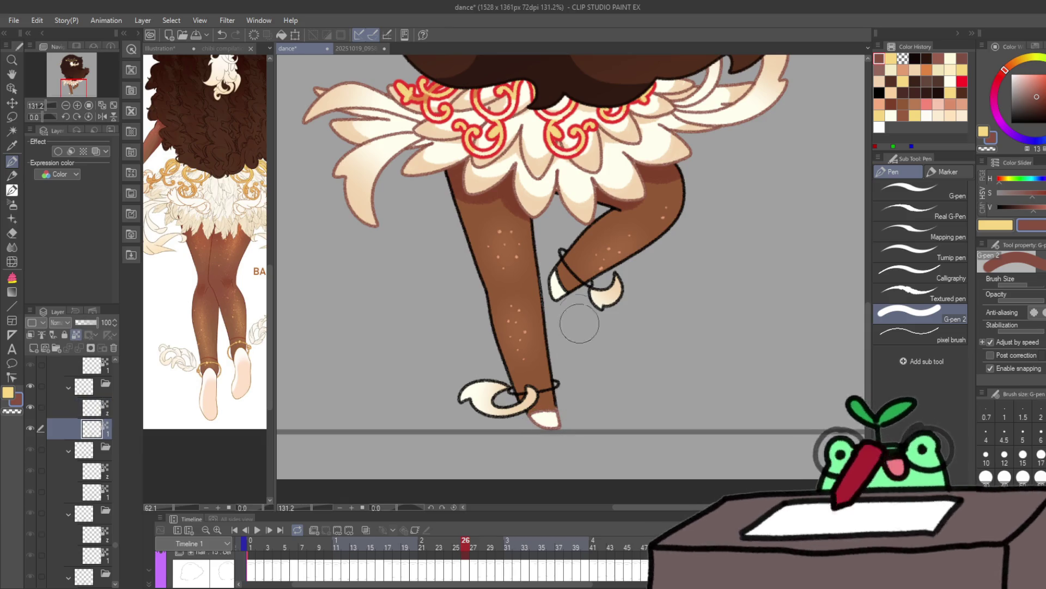
pyautogui.hotkey('ctrl', 'z')
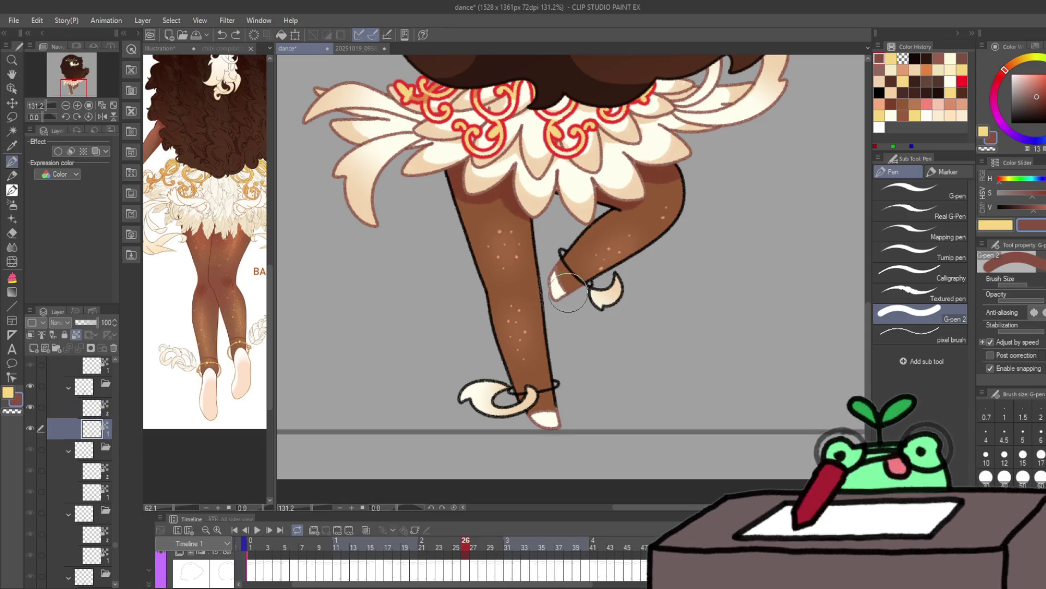
pyautogui.hotkey('alt', ']')
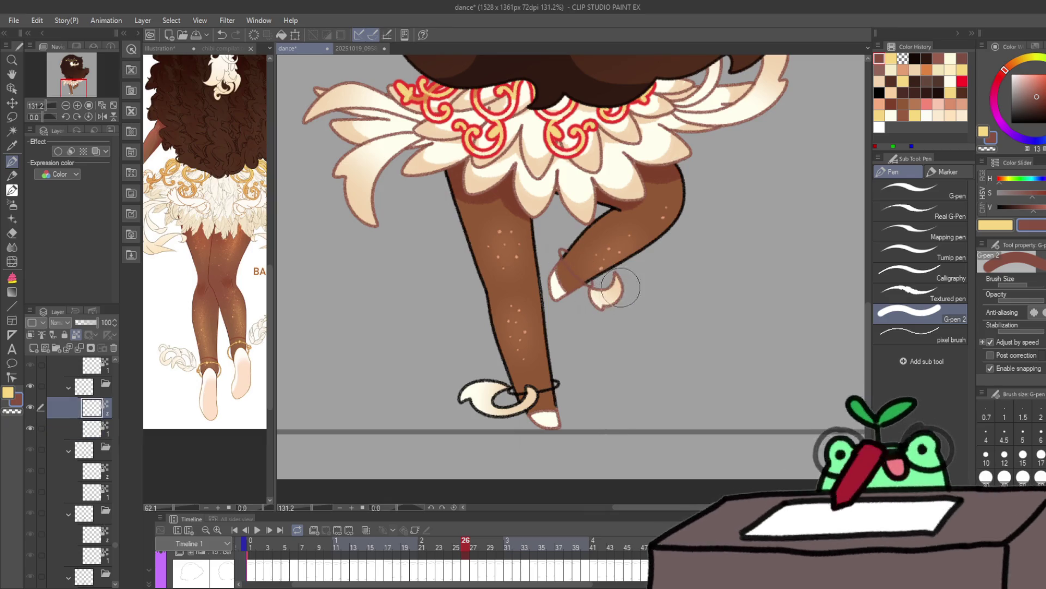
pyautogui.moveTo(499, 381)
pyautogui.mouseDown()
pyautogui.moveTo(491, 401)
pyautogui.moveTo(569, 357)
pyautogui.moveTo(570, 366)
pyautogui.mouseUp()
pyautogui.scroll(3, 565, 377)
# Step: Draw a gold anklet on the raised leg, tidy it by erasing, and advance to frame 27
pyautogui.press('x')
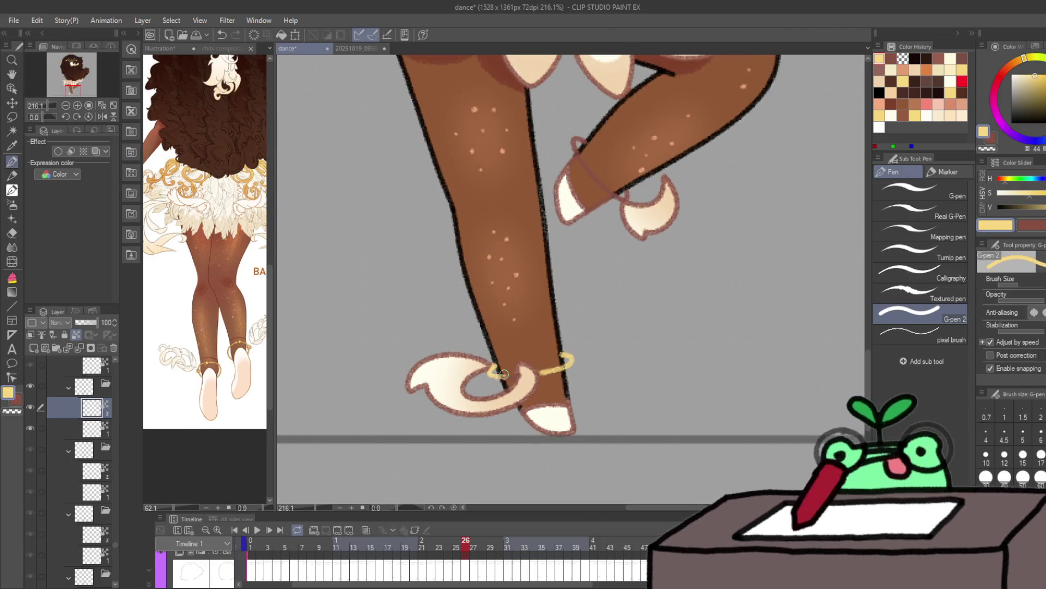
pyautogui.press('c')
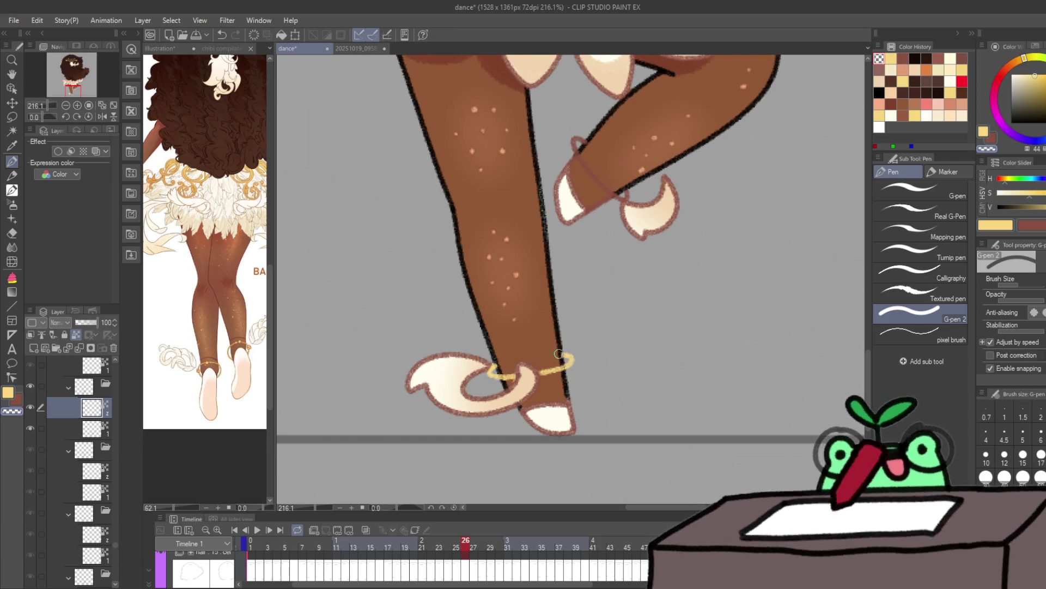
pyautogui.press('c')
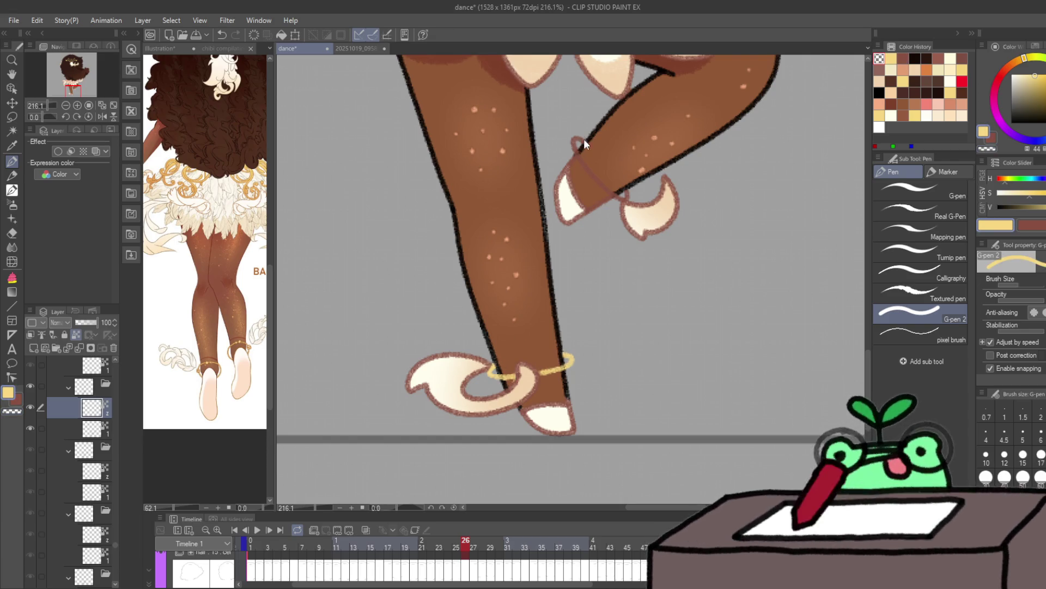
pyautogui.moveTo(580, 140); pyautogui.dragTo(594, 174)
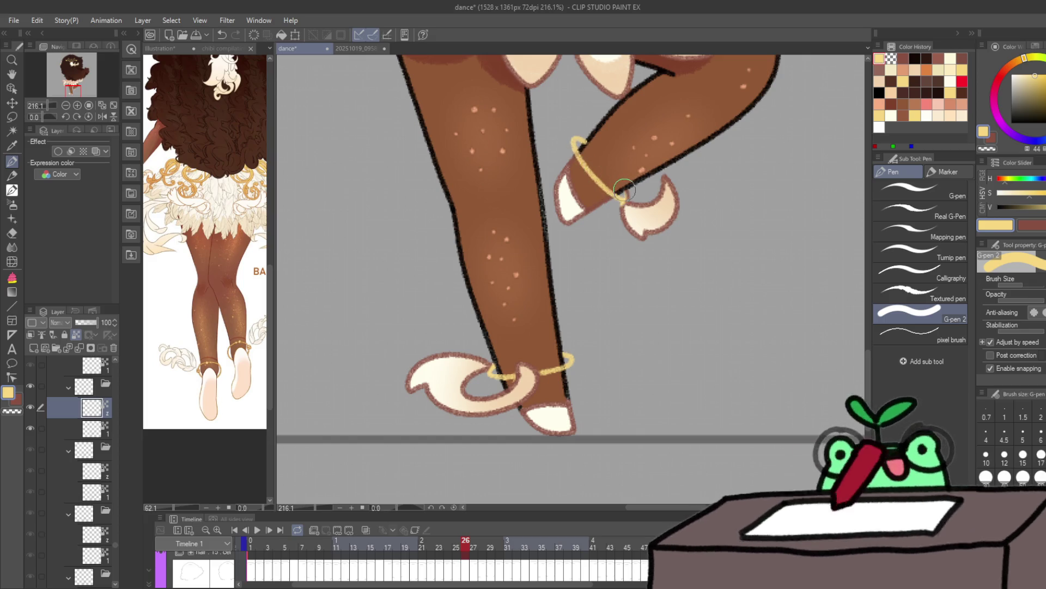
pyautogui.press('c')
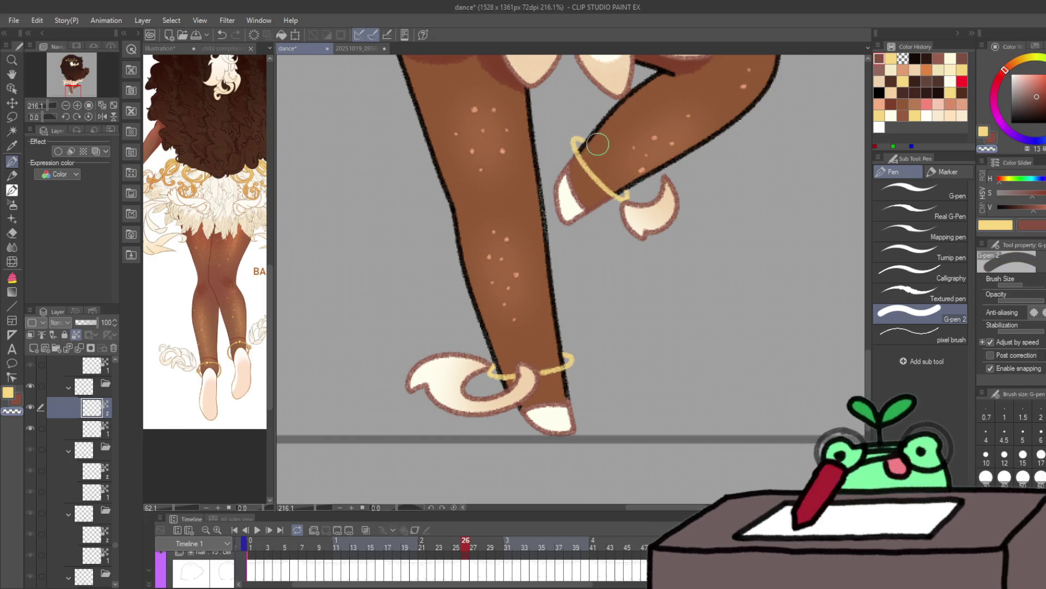
pyautogui.moveTo(598, 145); pyautogui.dragTo(672, 109)
pyautogui.hotkey('ctrl', 'Right')
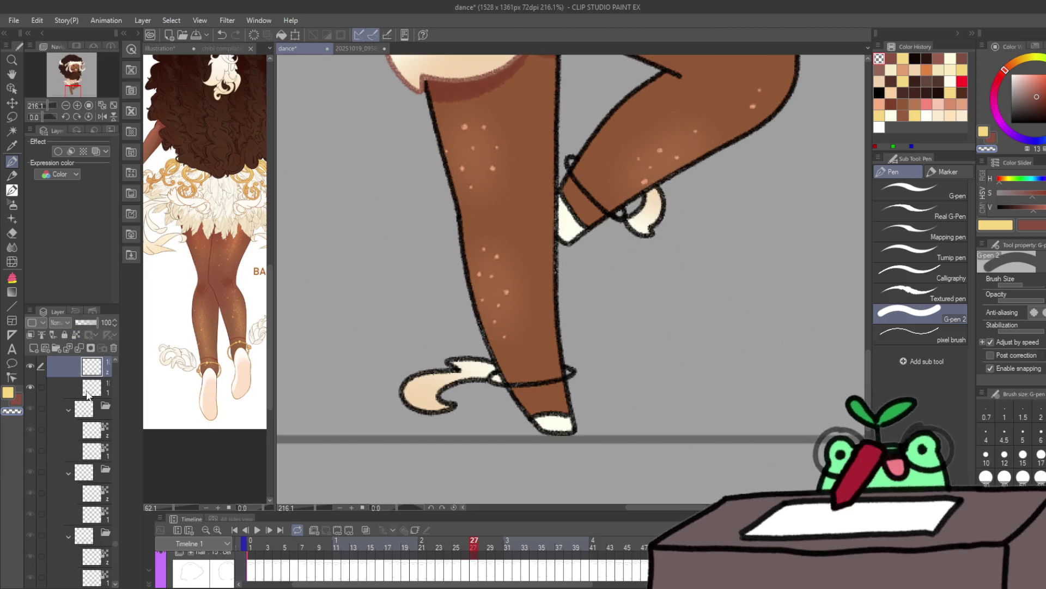
# Step: On frame 27's top cel layer, draw gold anklets around the lower and upper ankles
pyautogui.keyDown('ctrl'); pyautogui.click(87, 393); pyautogui.keyUp('ctrl')
pyautogui.click(96, 369)
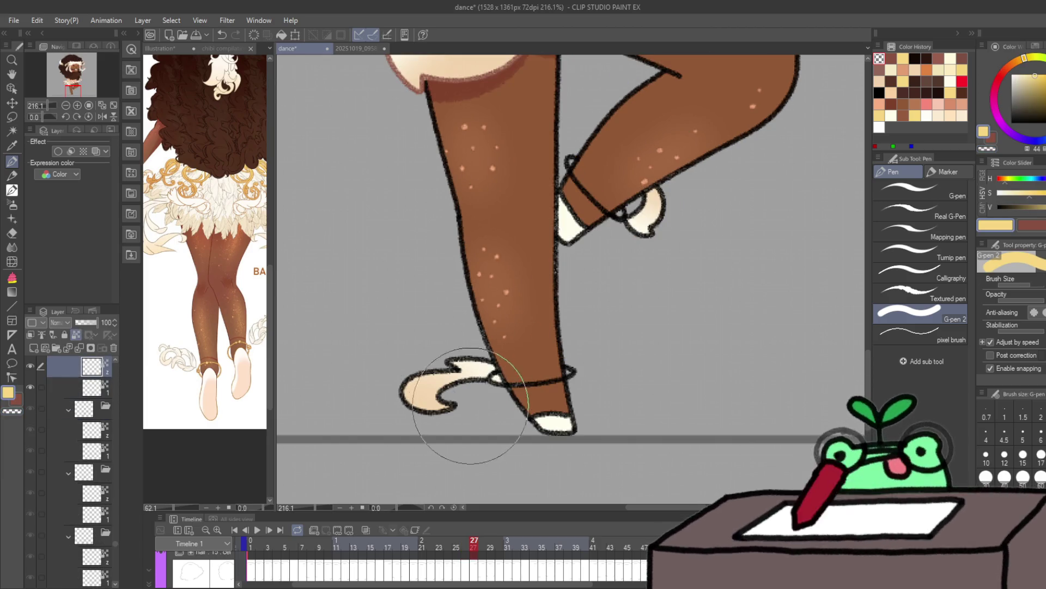
pyautogui.moveTo(467, 432)
pyautogui.mouseDown()
pyautogui.moveTo(491, 386)
pyautogui.moveTo(545, 376)
pyautogui.mouseUp()
pyautogui.moveTo(569, 159)
pyautogui.mouseDown()
pyautogui.moveTo(621, 218)
pyautogui.moveTo(644, 227)
pyautogui.mouseUp()
# Step: Erase a stray bit, recolour the ribbon and upper shoe outlines red-brown, and advance to frame 28
pyautogui.press('c')
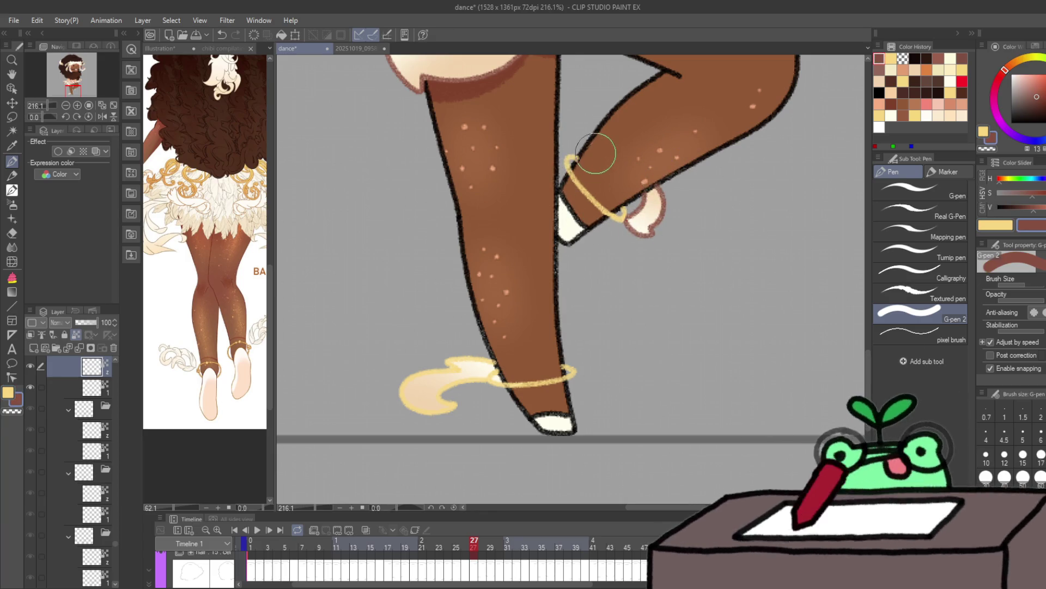
pyautogui.press('c')
pyautogui.moveTo(584, 168); pyautogui.dragTo(588, 169)
pyautogui.press('c')
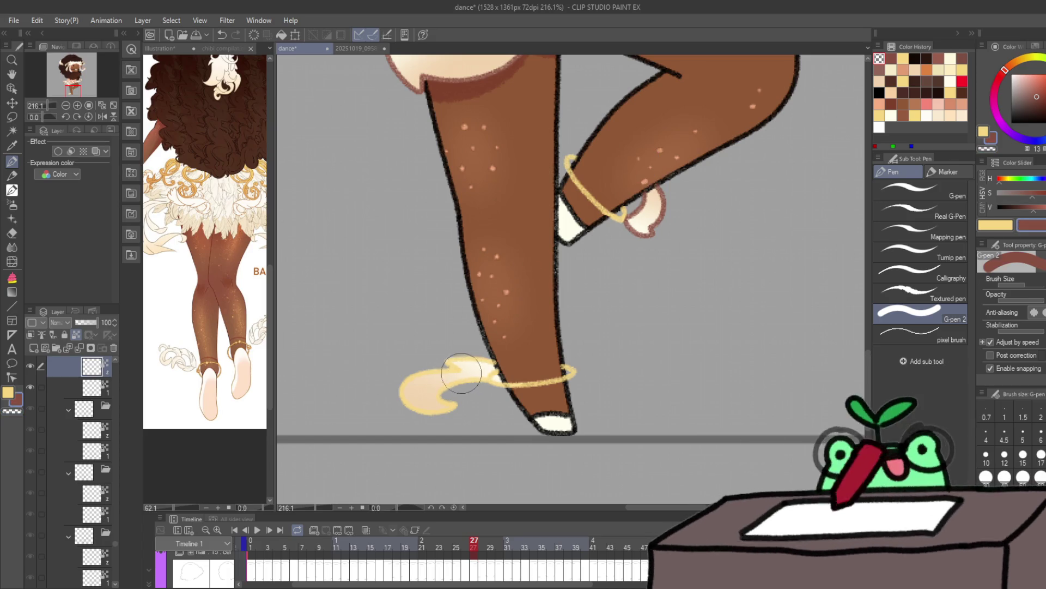
pyautogui.moveTo(461, 372)
pyautogui.mouseDown()
pyautogui.moveTo(408, 420)
pyautogui.moveTo(483, 355)
pyautogui.moveTo(467, 374)
pyautogui.moveTo(470, 393)
pyautogui.mouseUp()
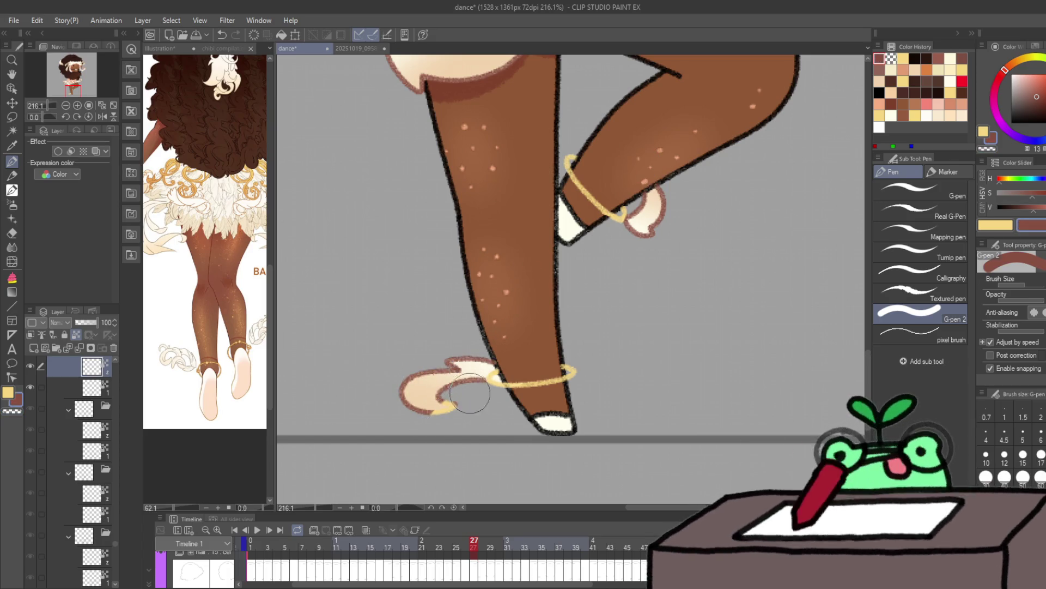
pyautogui.hotkey('alt', '[')
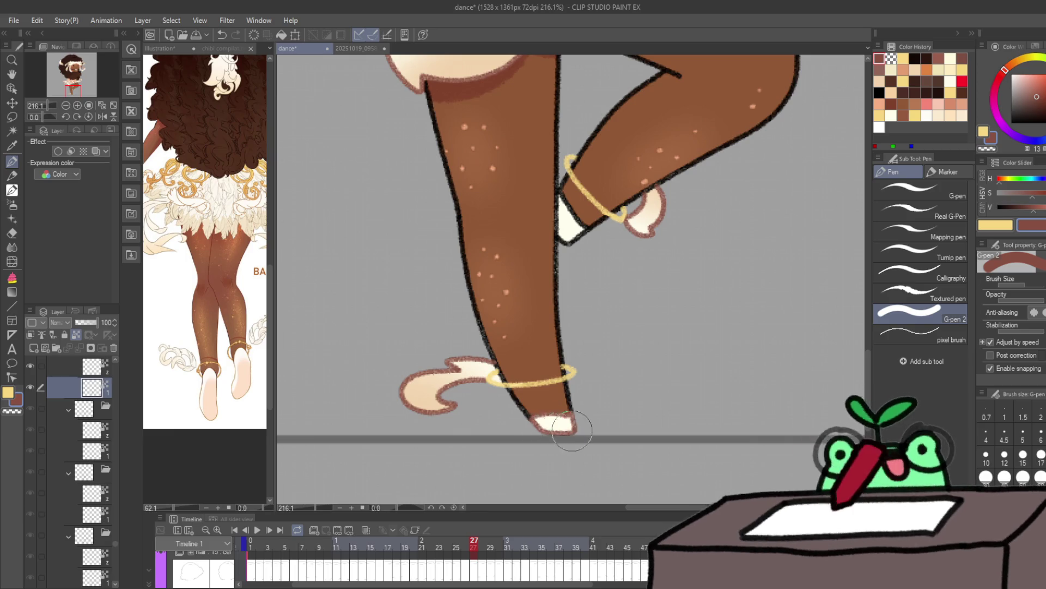
pyautogui.moveTo(562, 186)
pyautogui.mouseDown()
pyautogui.moveTo(561, 227)
pyautogui.moveTo(590, 228)
pyautogui.mouseUp()
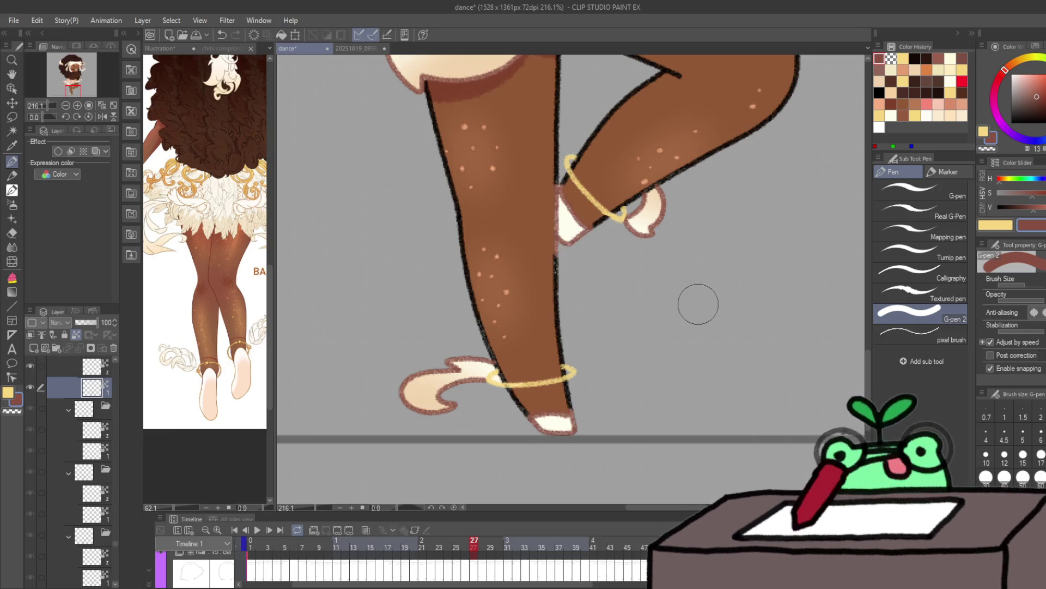
pyautogui.press('Right')
# Step: On frame 28, recolour the ribbon outlines on both legs and touch up the lower ankle outline
pyautogui.scroll(-3, 596, 327)
pyautogui.click(93, 410)
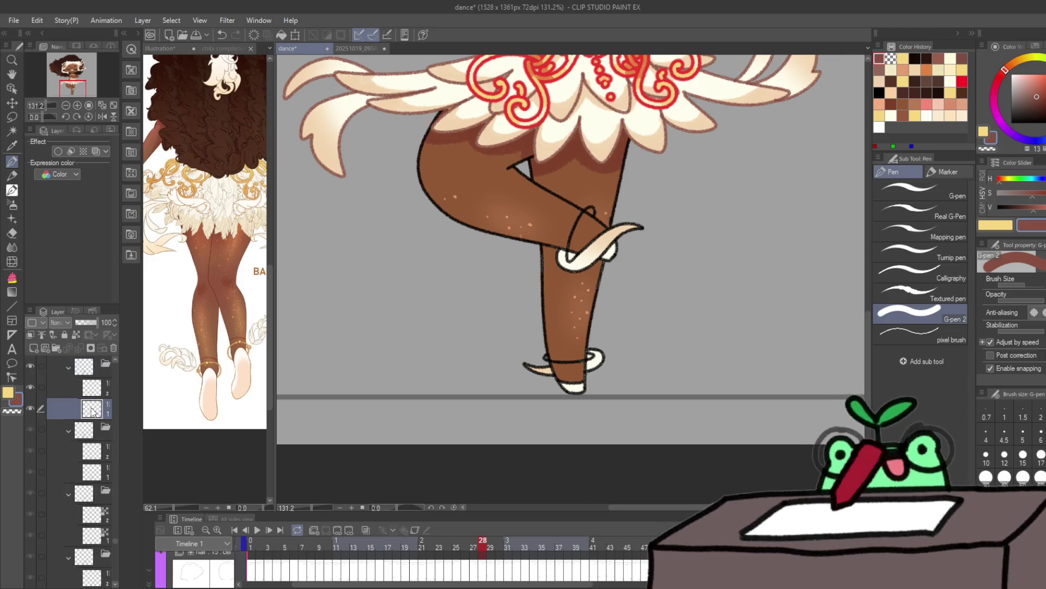
pyautogui.keyDown('ctrl'); pyautogui.click(91, 388); pyautogui.keyUp('ctrl')
pyautogui.click(94, 389)
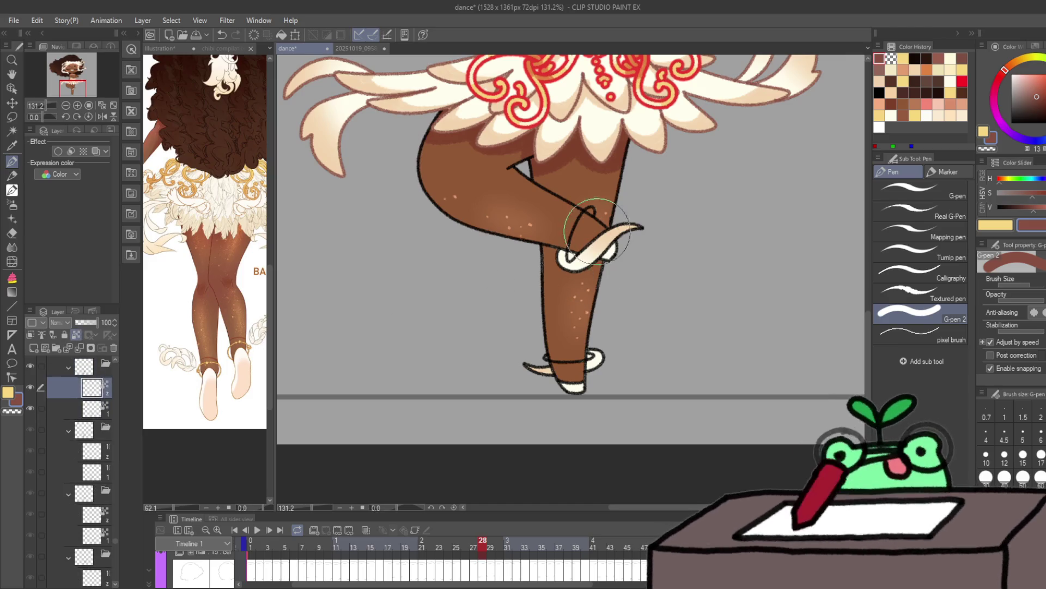
pyautogui.moveTo(596, 232)
pyautogui.mouseDown()
pyautogui.moveTo(577, 245)
pyautogui.moveTo(654, 221)
pyautogui.moveTo(572, 360)
pyautogui.moveTo(591, 372)
pyautogui.moveTo(578, 381)
pyautogui.moveTo(570, 370)
pyautogui.mouseUp()
pyautogui.hotkey('ctrl', 'space')
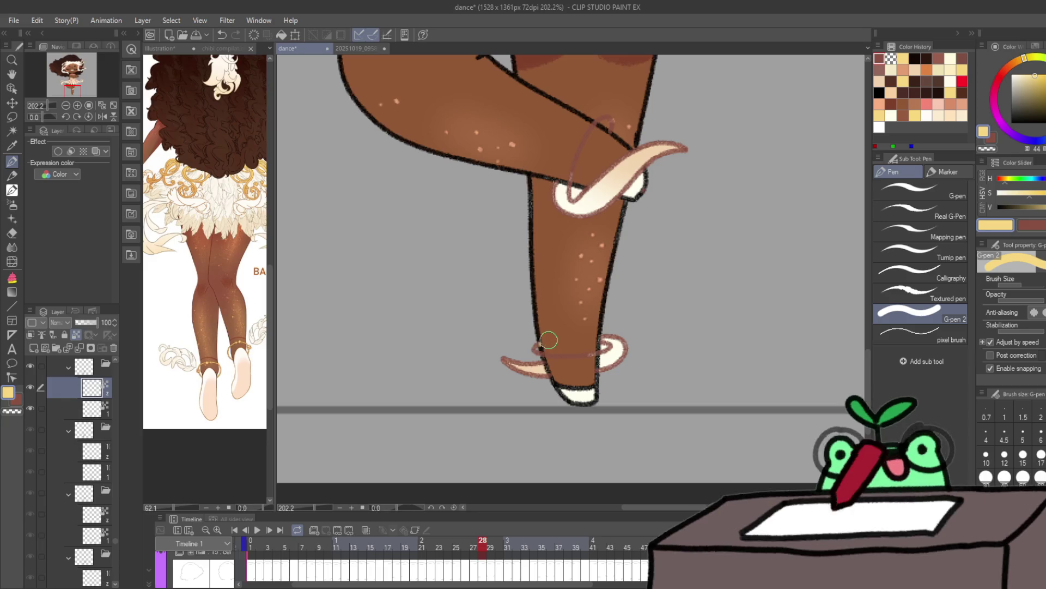
pyautogui.click(542, 344)
pyautogui.press('c')
pyautogui.click(540, 346)
# Step: Clean up the top of the gold bangle, select the next cel layer down, and advance to frame 29
pyautogui.press('c')
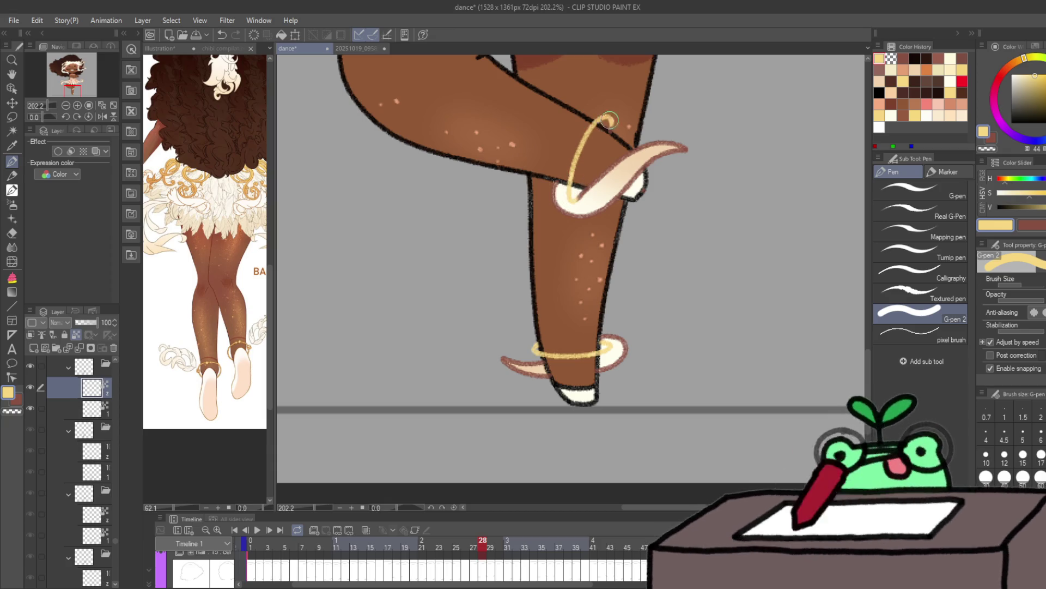
pyautogui.moveTo(610, 120); pyautogui.dragTo(604, 116)
pyautogui.press('c')
pyautogui.press('c')
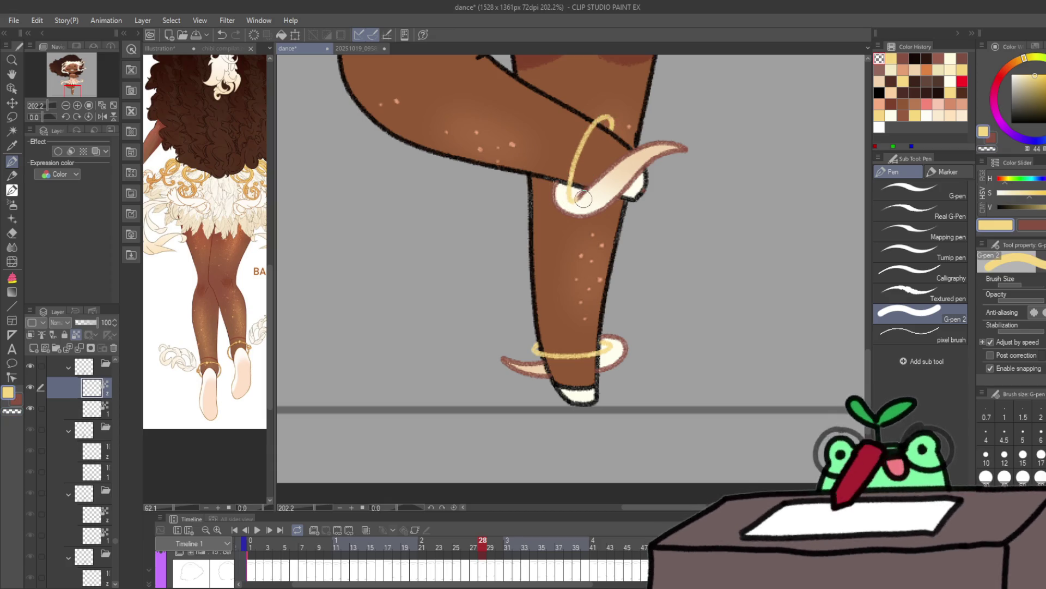
pyautogui.press('x')
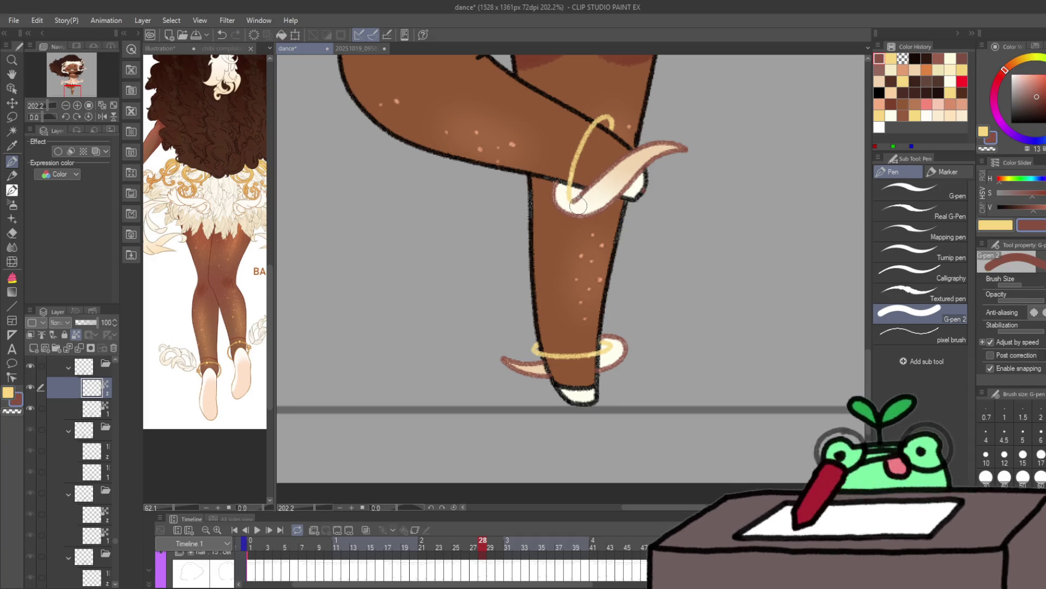
pyautogui.scroll(-5, 637, 185)
pyautogui.scroll(3, 649, 218)
pyautogui.press('p')
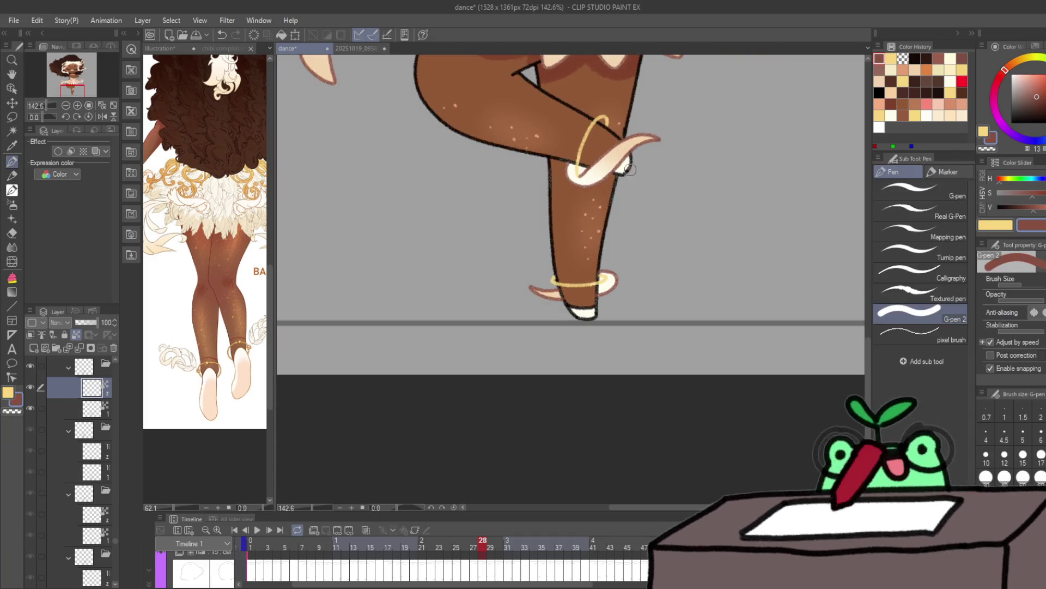
pyautogui.click(92, 408)
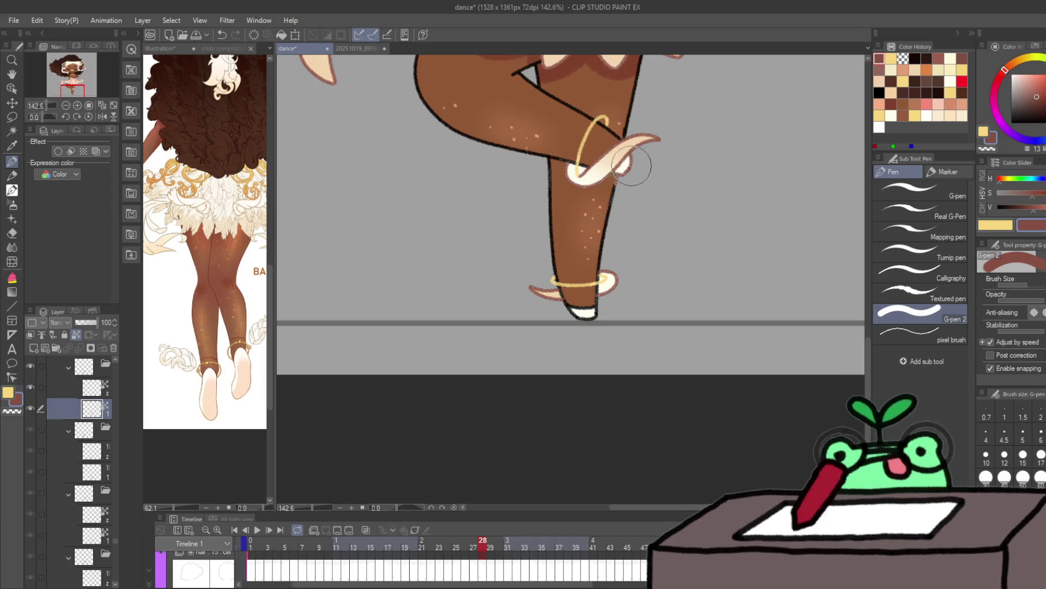
pyautogui.press('Right')
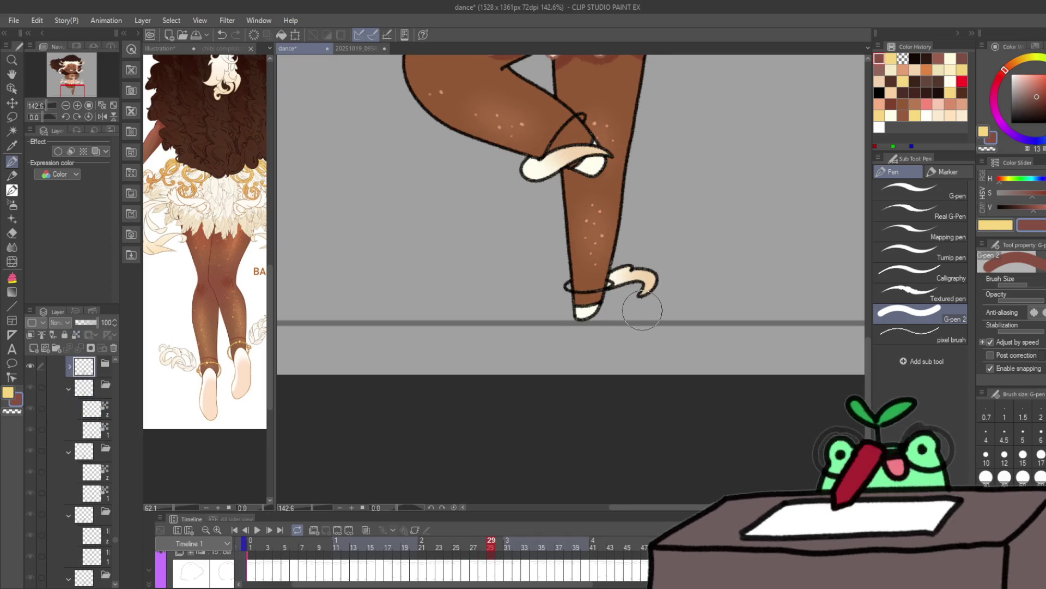
# Step: On frame 29, recolour the knee ribbon and ankle ruffle outlines red-brown and draw gold anklets on both legs
pyautogui.click(92, 409)
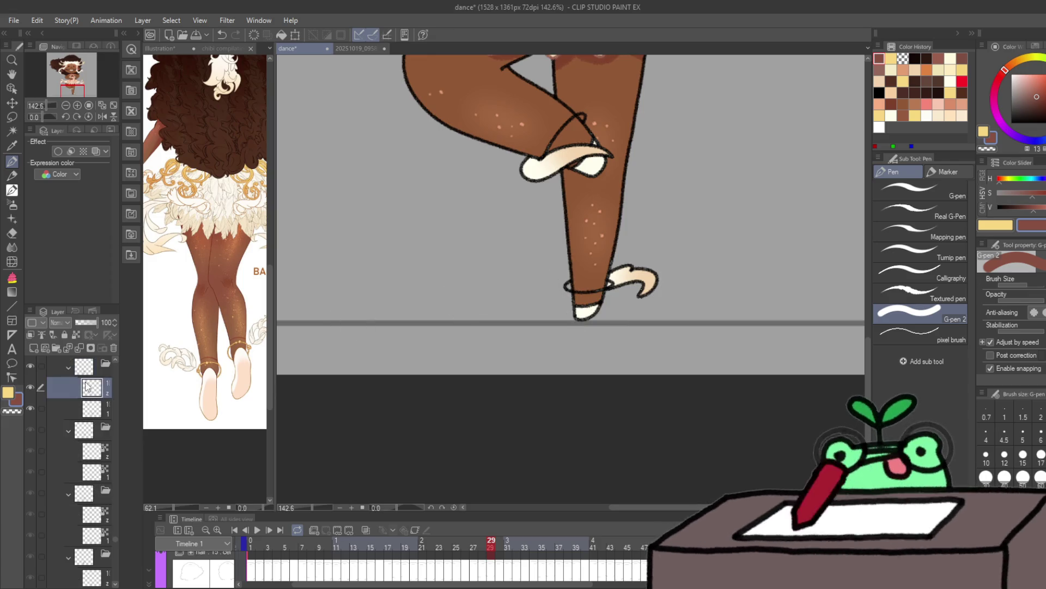
pyautogui.moveTo(523, 175)
pyautogui.mouseDown()
pyautogui.moveTo(538, 159)
pyautogui.moveTo(606, 150)
pyautogui.mouseUp()
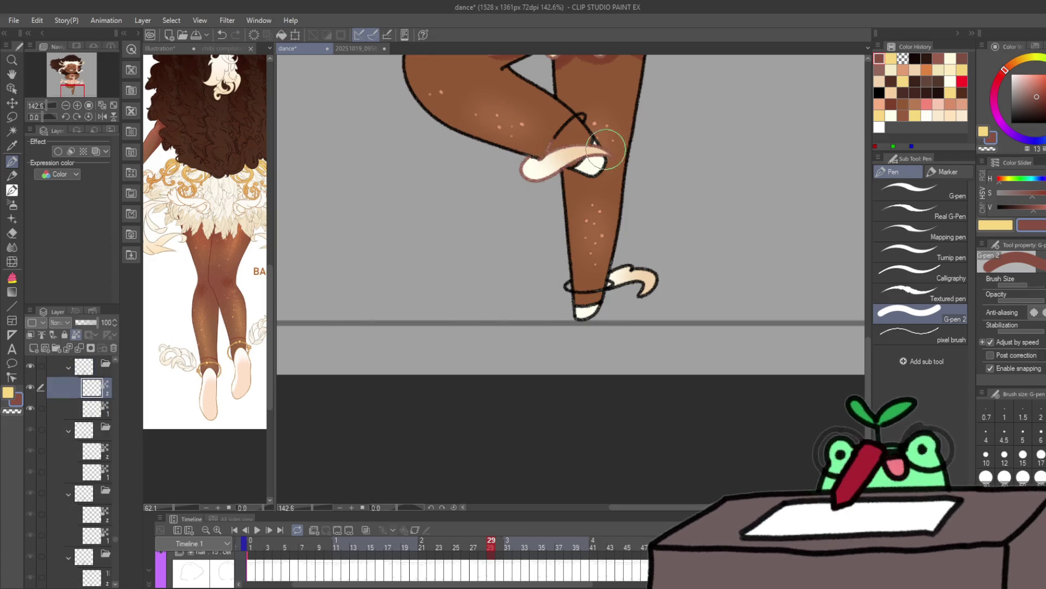
pyautogui.moveTo(567, 286)
pyautogui.mouseDown()
pyautogui.moveTo(665, 283)
pyautogui.moveTo(644, 289)
pyautogui.mouseUp()
pyautogui.press('x')
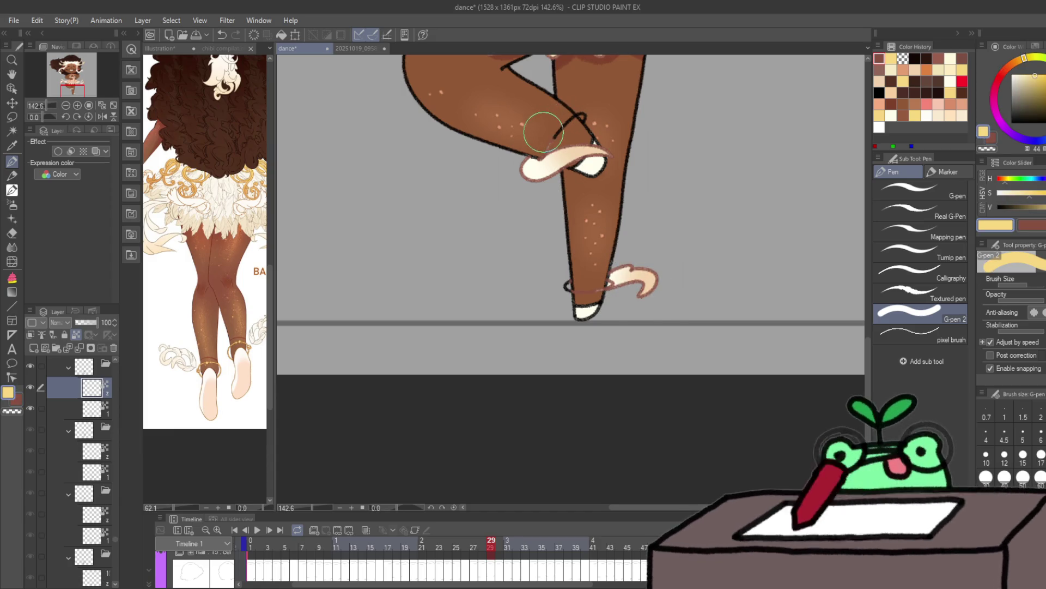
pyautogui.moveTo(545, 152)
pyautogui.mouseDown()
pyautogui.moveTo(564, 123)
pyautogui.moveTo(586, 114)
pyautogui.mouseUp()
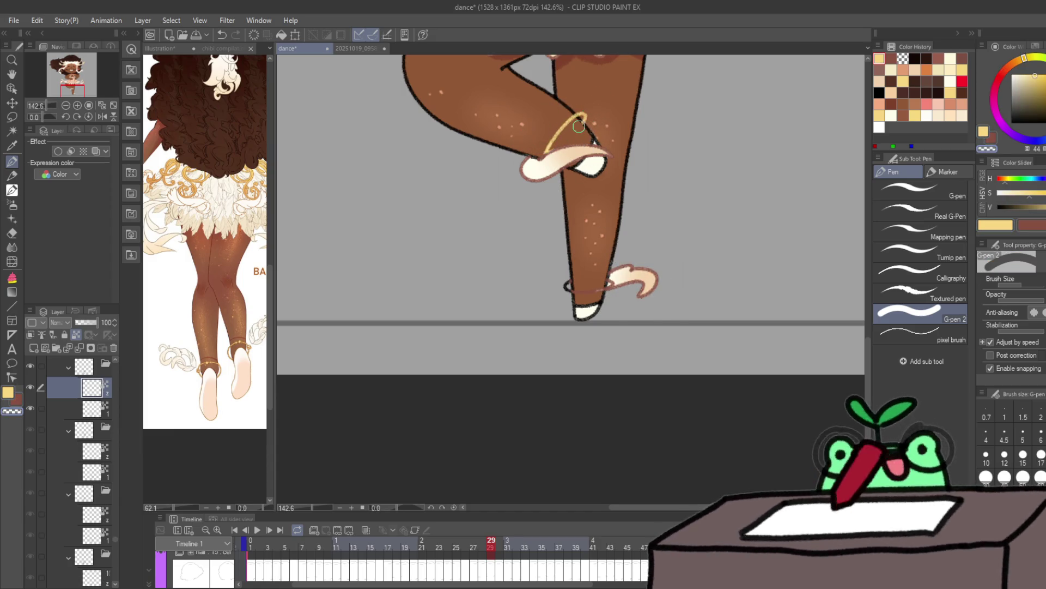
pyautogui.moveTo(581, 279)
pyautogui.mouseDown()
pyautogui.moveTo(568, 283)
pyautogui.moveTo(584, 293)
pyautogui.mouseUp()
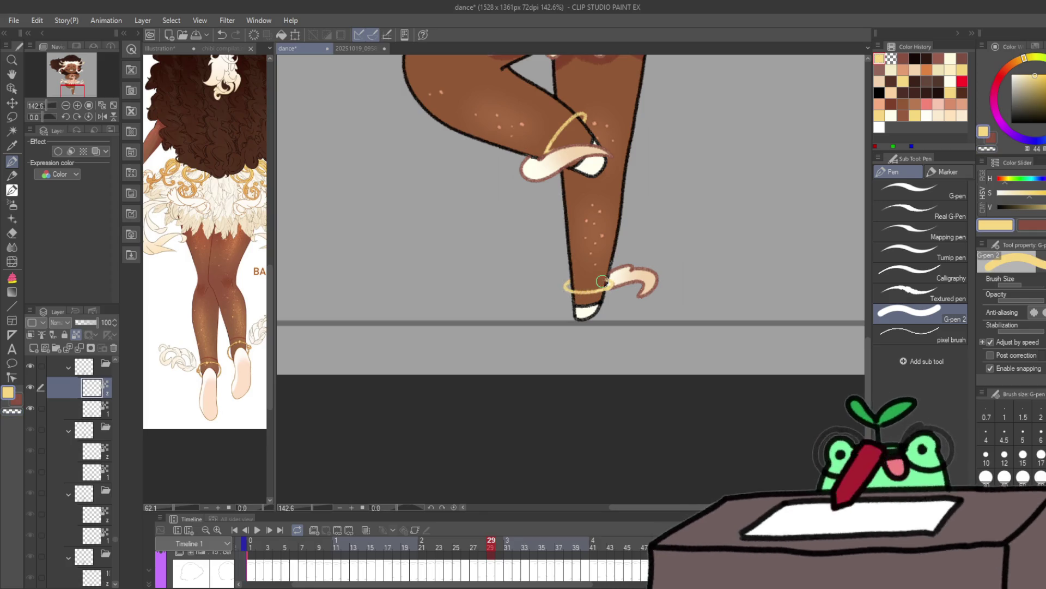
# Step: Select the cel layer below with red-brown active and advance to frame 30
pyautogui.press('c')
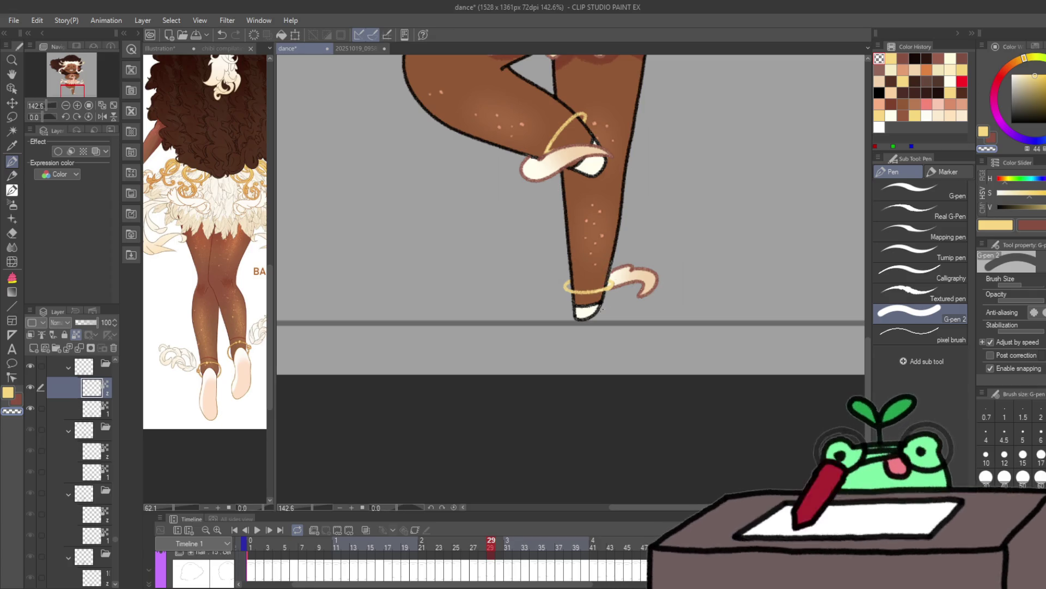
pyautogui.hotkey('alt', '[')
pyautogui.press('c')
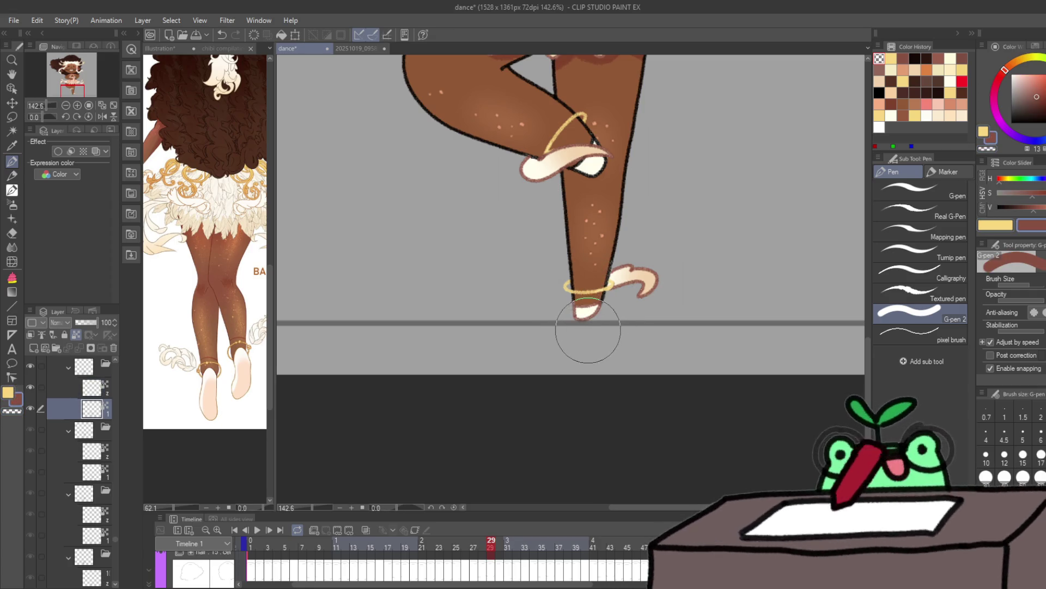
pyautogui.hotkey('ctrl', 'Right')
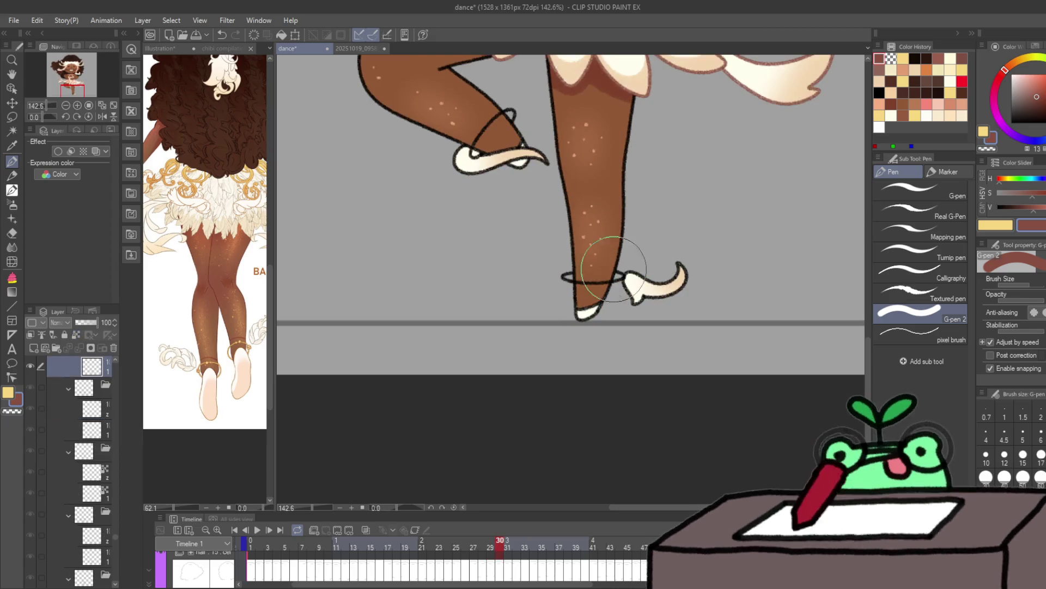
# Step: On frame 30, recolour the ankle strap and shoe outline and draw a gold standing-leg anklet
pyautogui.hotkey('ctrl', 'shift', 'n')
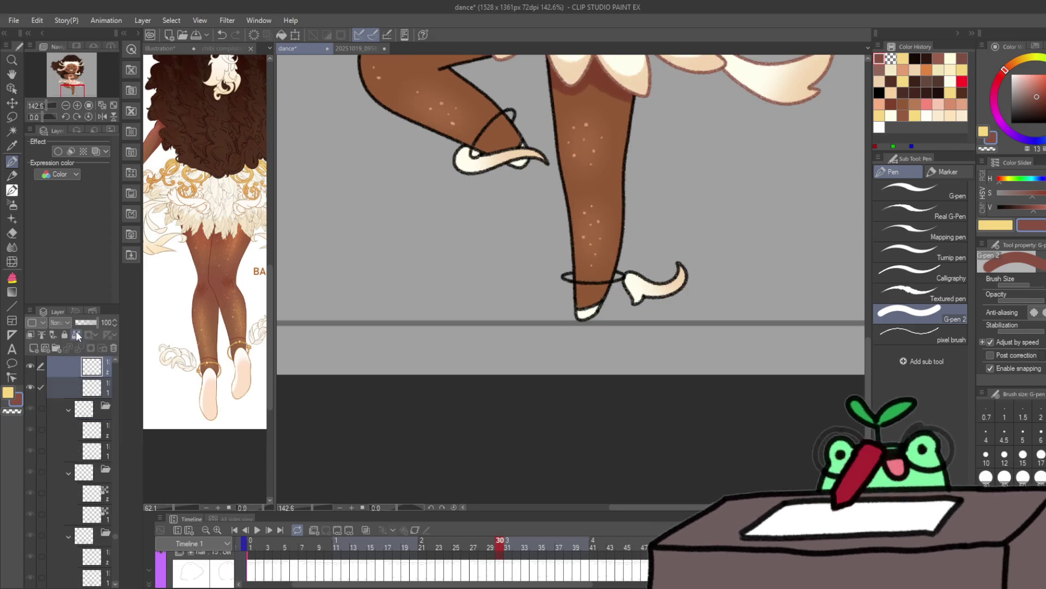
pyautogui.click(97, 363)
pyautogui.moveTo(564, 278); pyautogui.dragTo(698, 270)
pyautogui.press('x')
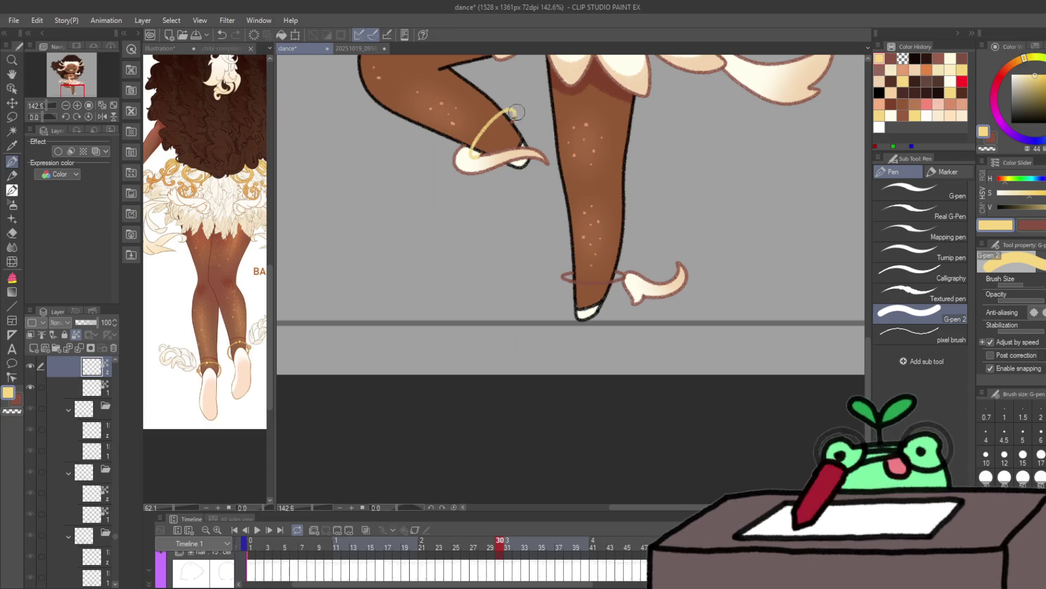
pyautogui.press('c')
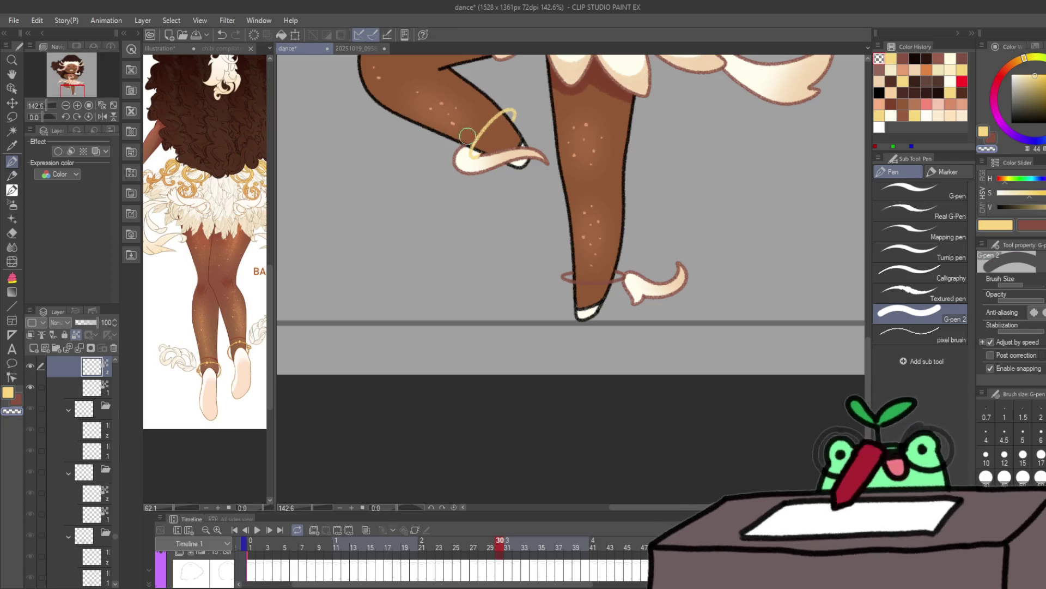
pyautogui.press('c')
pyautogui.moveTo(570, 277); pyautogui.dragTo(631, 279)
# Step: Return to red-brown on the cel layer below and advance to frame 31
pyautogui.press('c')
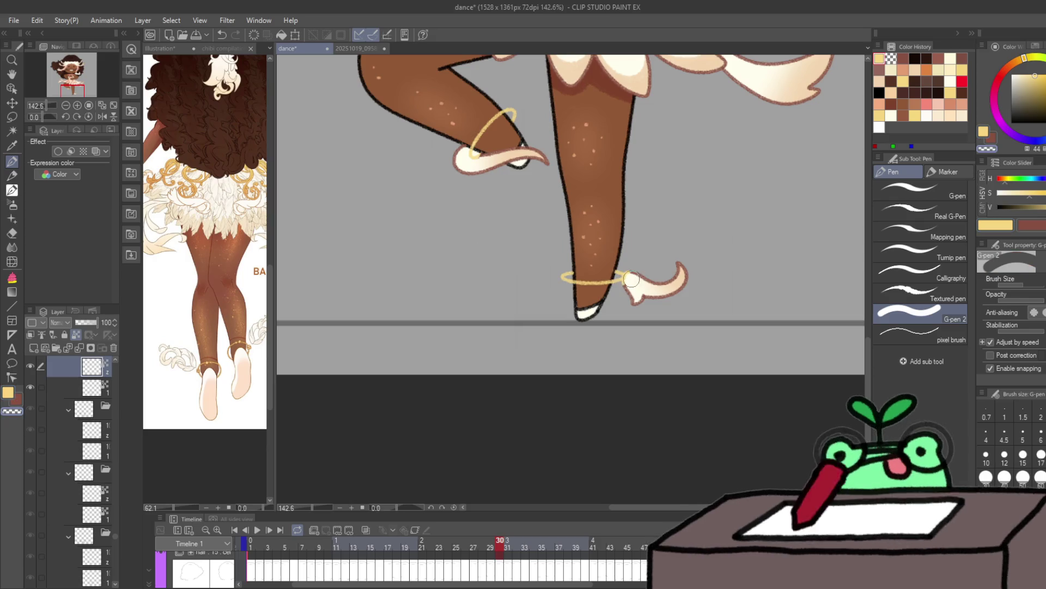
pyautogui.press('x')
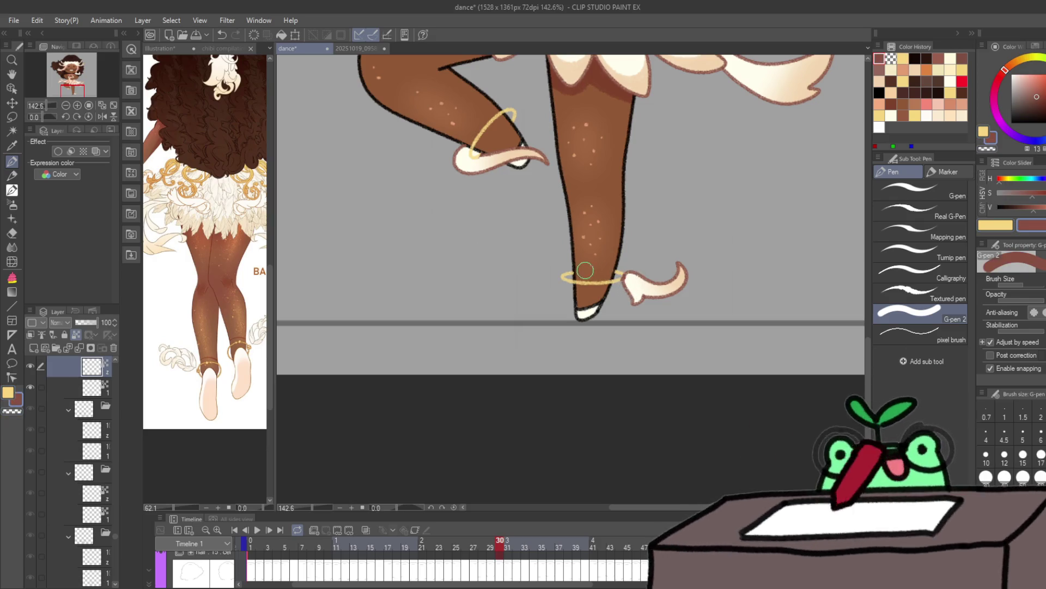
pyautogui.hotkey('alt', '[')
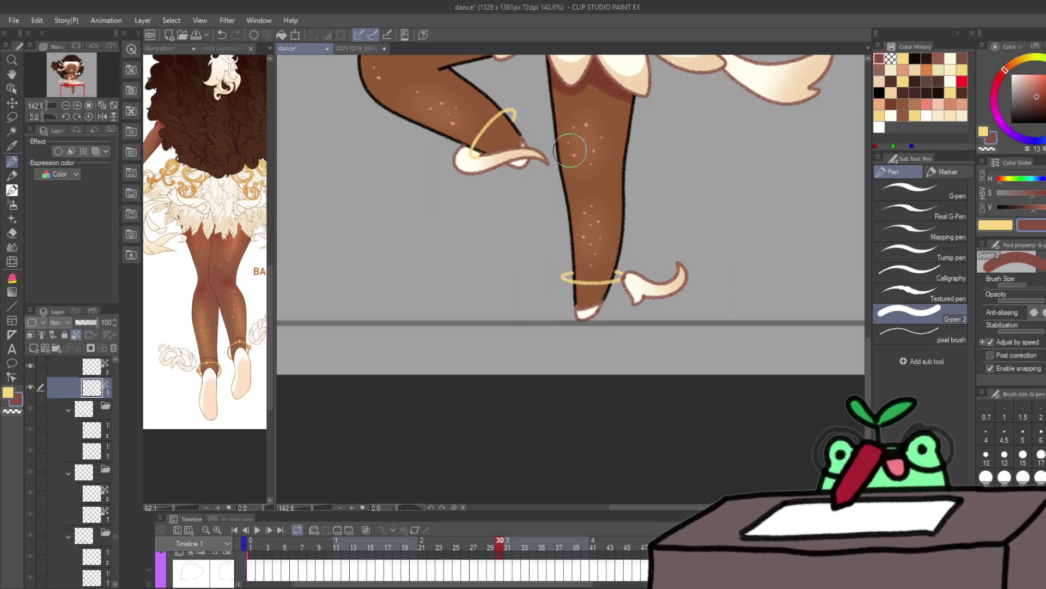
pyautogui.press('Right')
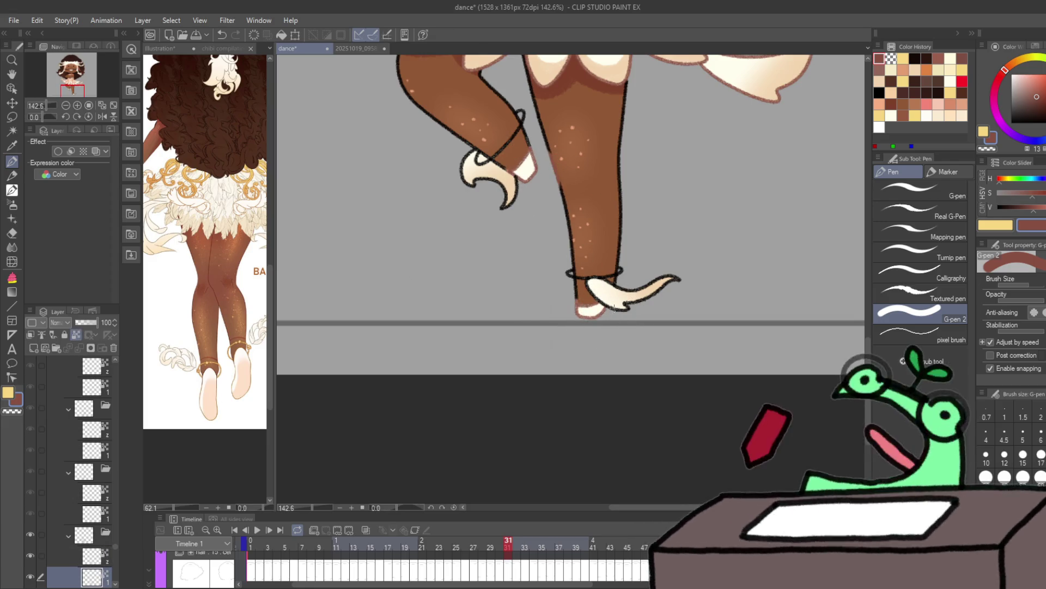
# Step: On frame 31, erase the dark anklet sketch on the upper layer and repaint it gold
pyautogui.hotkey('alt', ']')
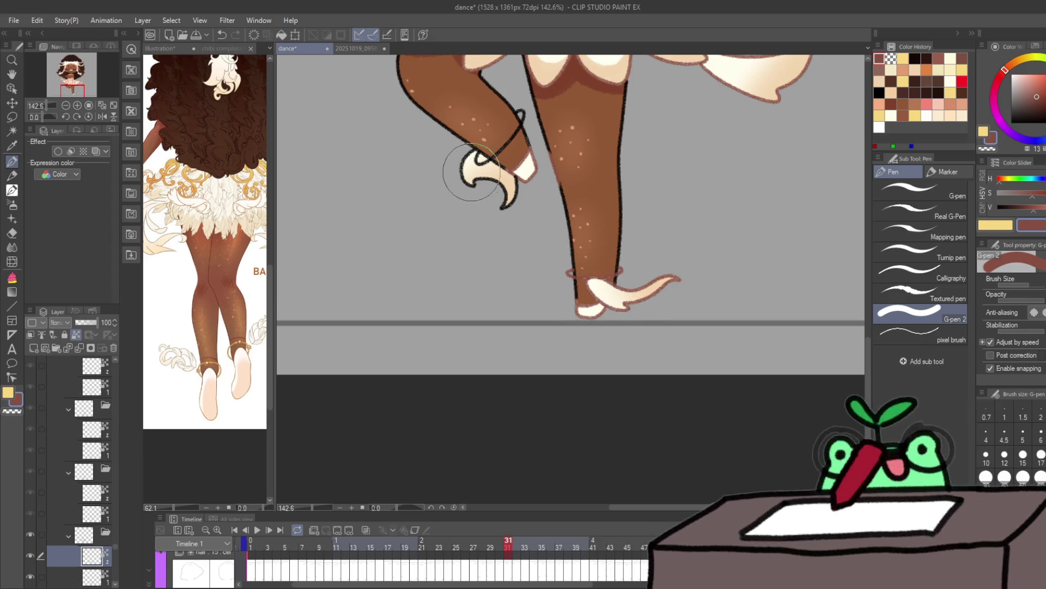
pyautogui.moveTo(472, 172); pyautogui.dragTo(506, 201)
pyautogui.press('c')
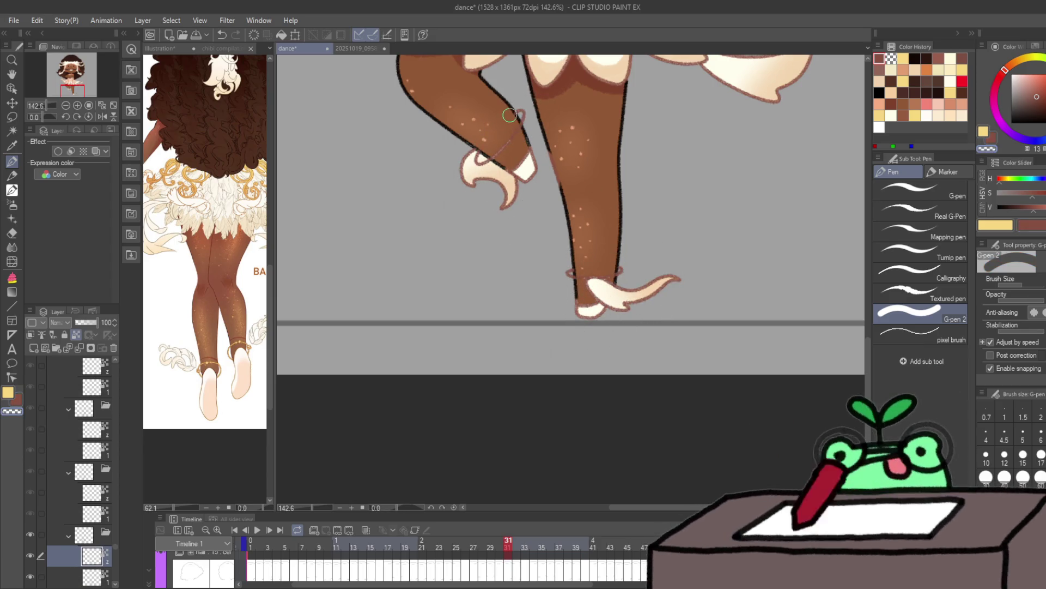
pyautogui.press('c')
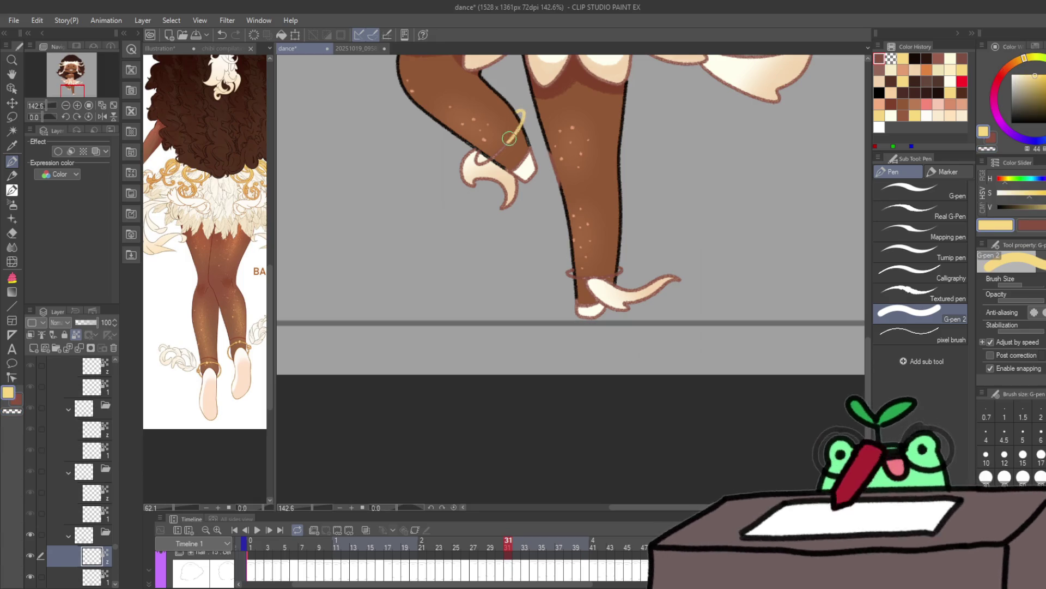
pyautogui.press('c')
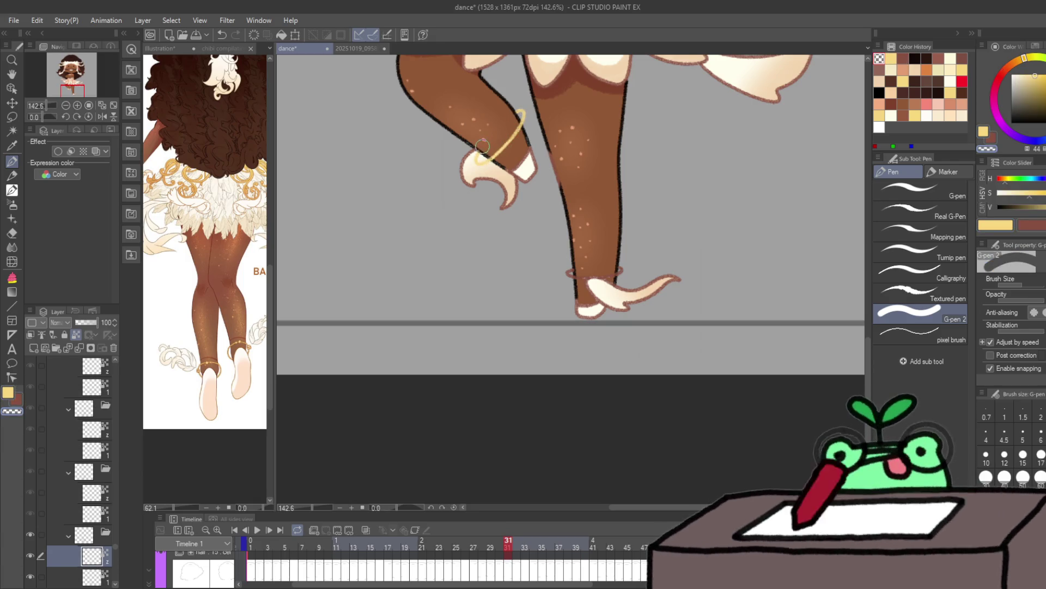
pyautogui.press('c')
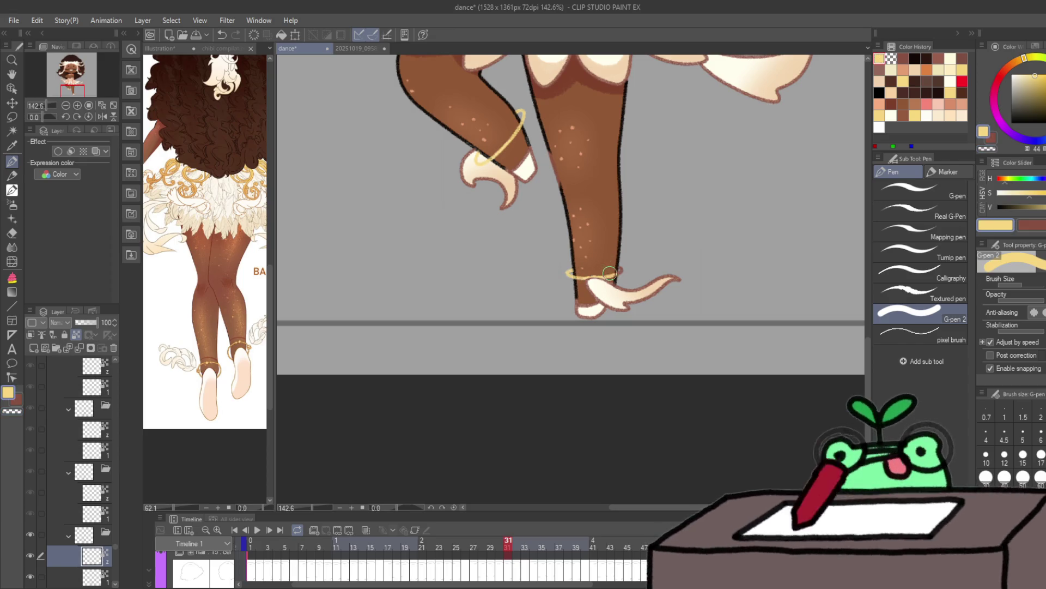
# Step: Step forward to frame 41, flipping between frames 40 and 41 to compare
pyautogui.press('Right')
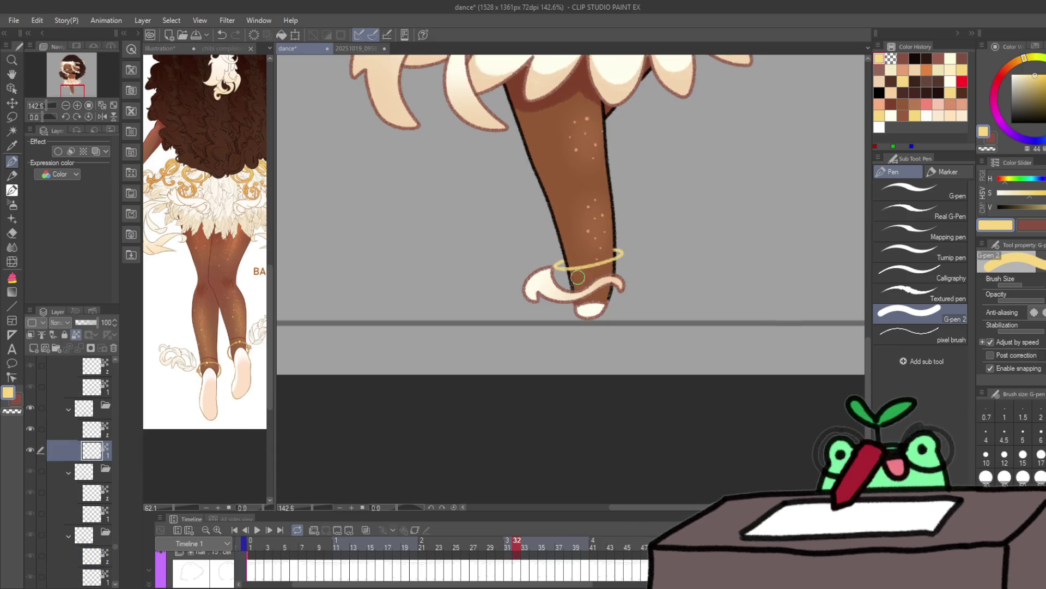
pyautogui.press('Right')
pyautogui.press('Right')
pyautogui.press('Right')
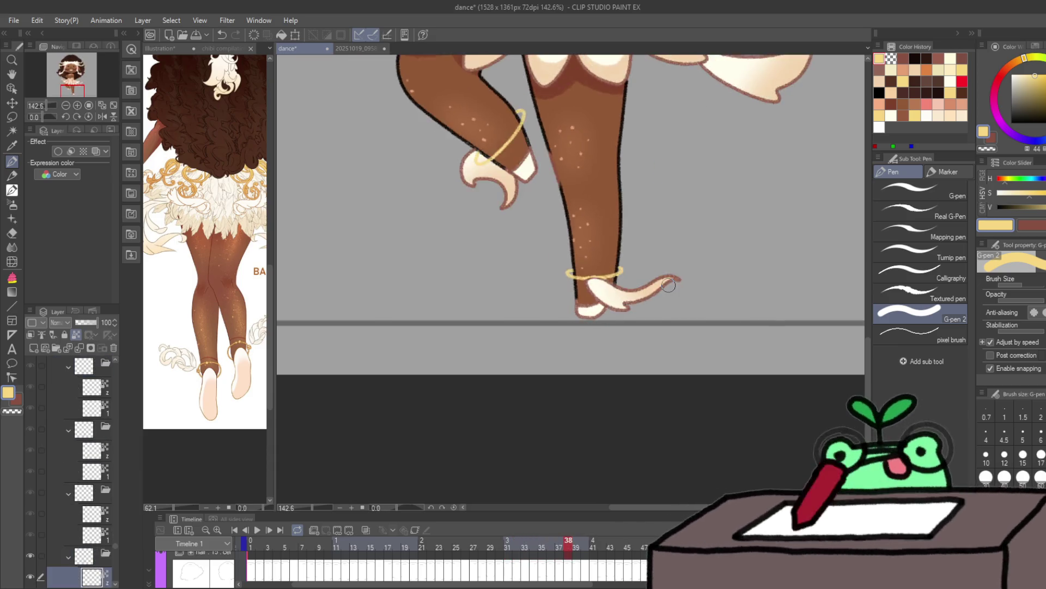
pyautogui.press('Left')
pyautogui.press('Right')
pyautogui.press('Right')
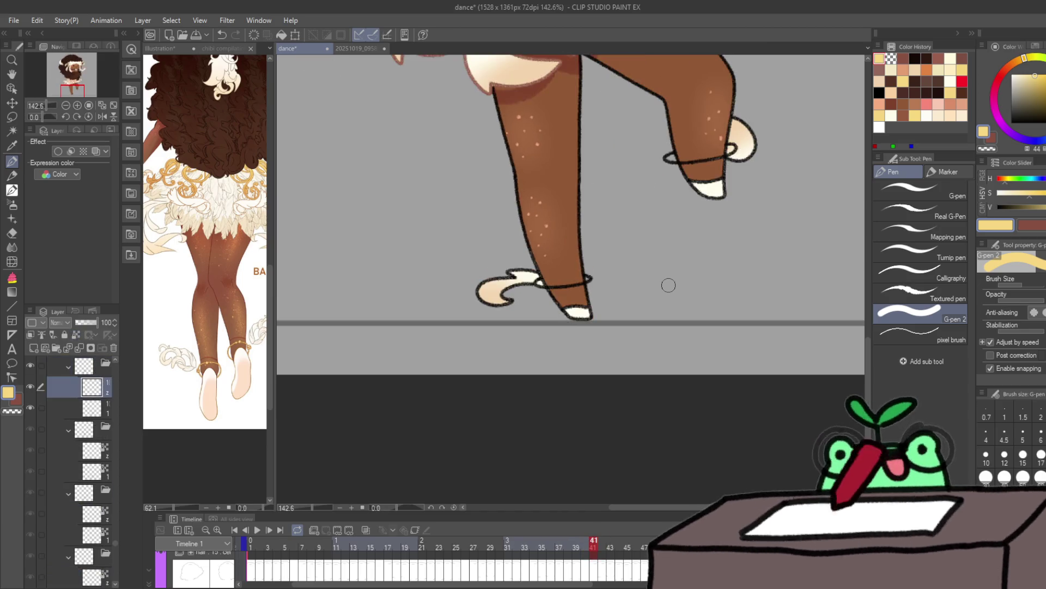
# Step: On frame 41, paint a gold band around the standing leg's ankle, undoing a stray stroke
pyautogui.keyDown('ctrl'); pyautogui.click(96, 408); pyautogui.keyUp('ctrl')
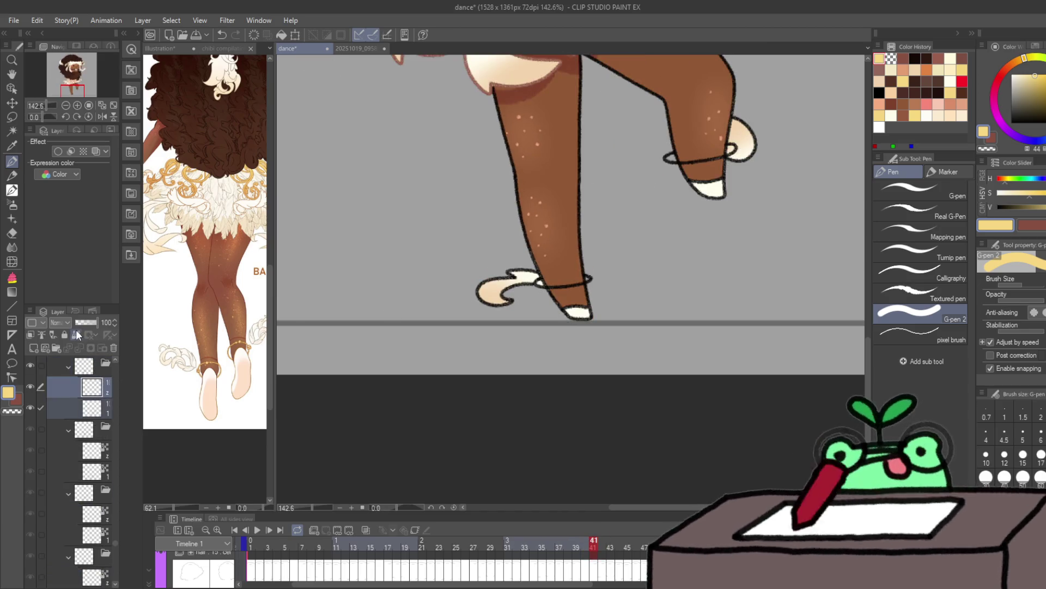
pyautogui.click(96, 390)
pyautogui.moveTo(510, 272); pyautogui.dragTo(555, 281)
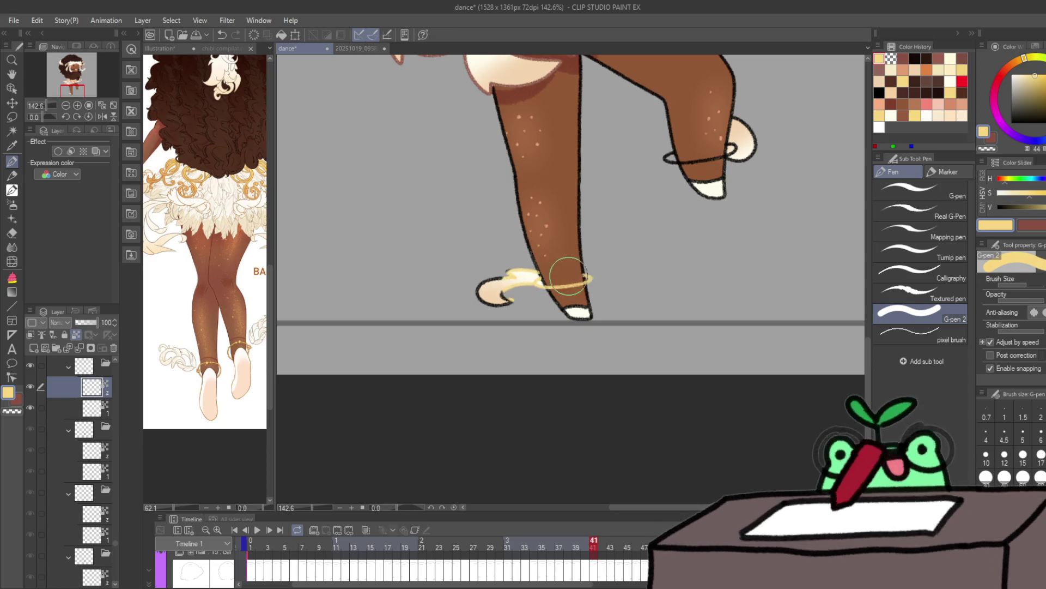
pyautogui.press('x')
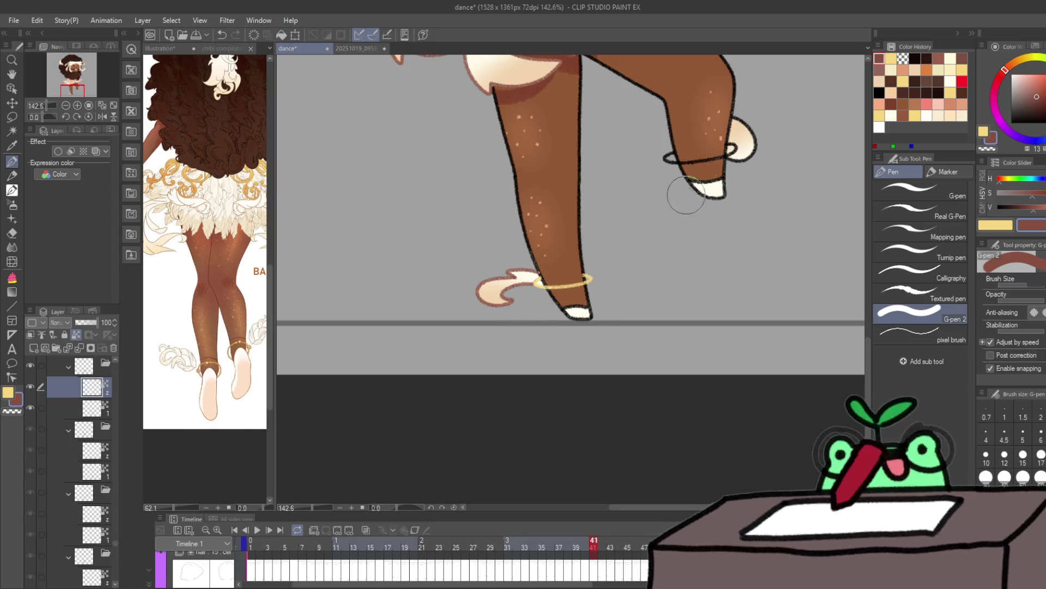
pyautogui.press('x')
pyautogui.hotkey('ctrl', 'z')
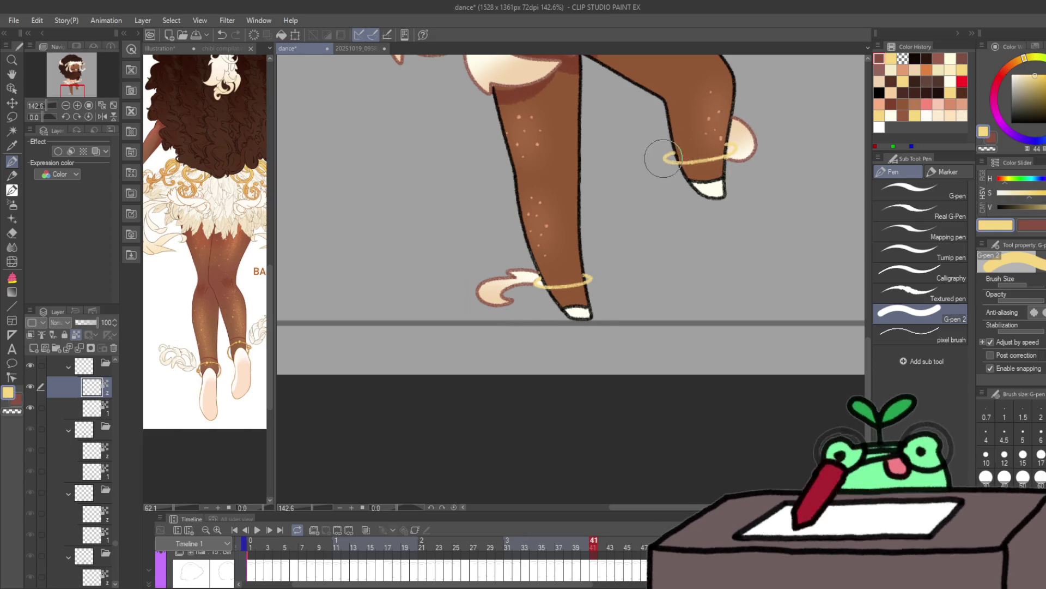
# Step: Switch to reddish-brown on the layer below, advance to frame 42, and select the first folder's drawing layer
pyautogui.press('x')
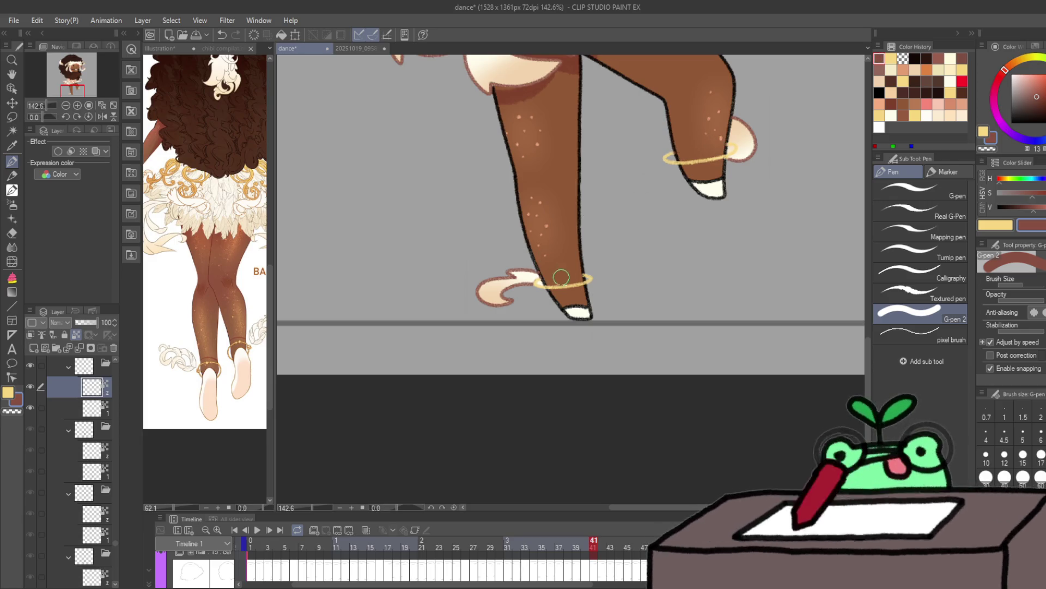
pyautogui.press('x')
pyautogui.hotkey('alt', '[')
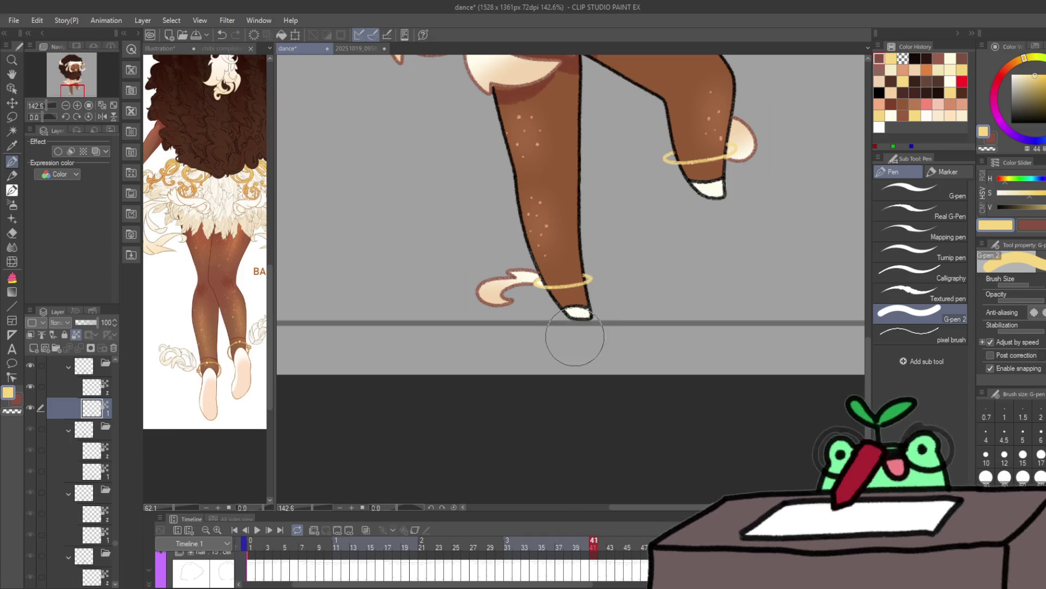
pyautogui.press('x')
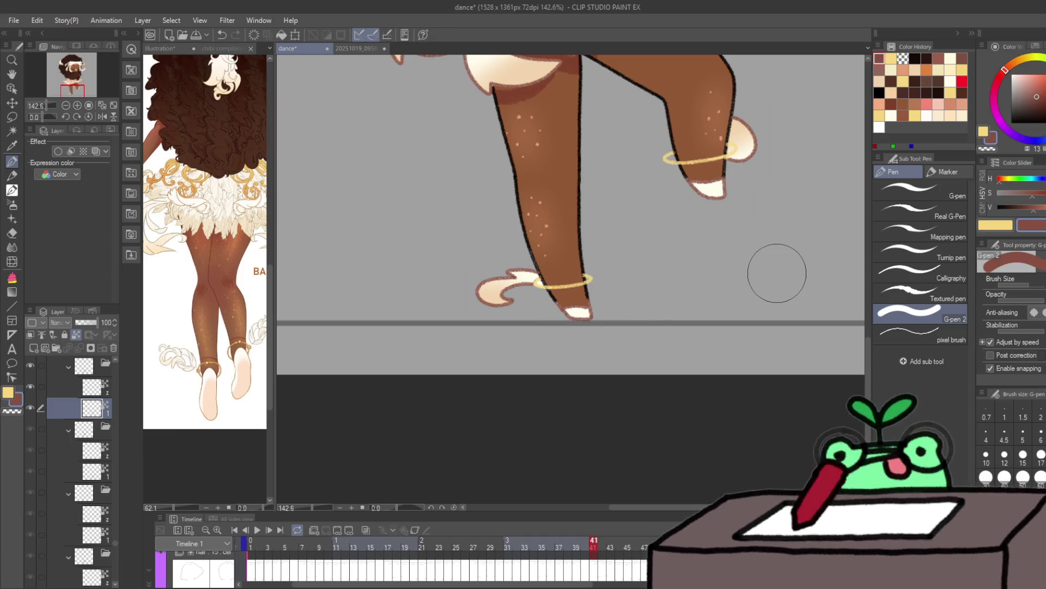
pyautogui.press('.')
pyautogui.scroll(-1, 78, 391)
pyautogui.click(87, 413)
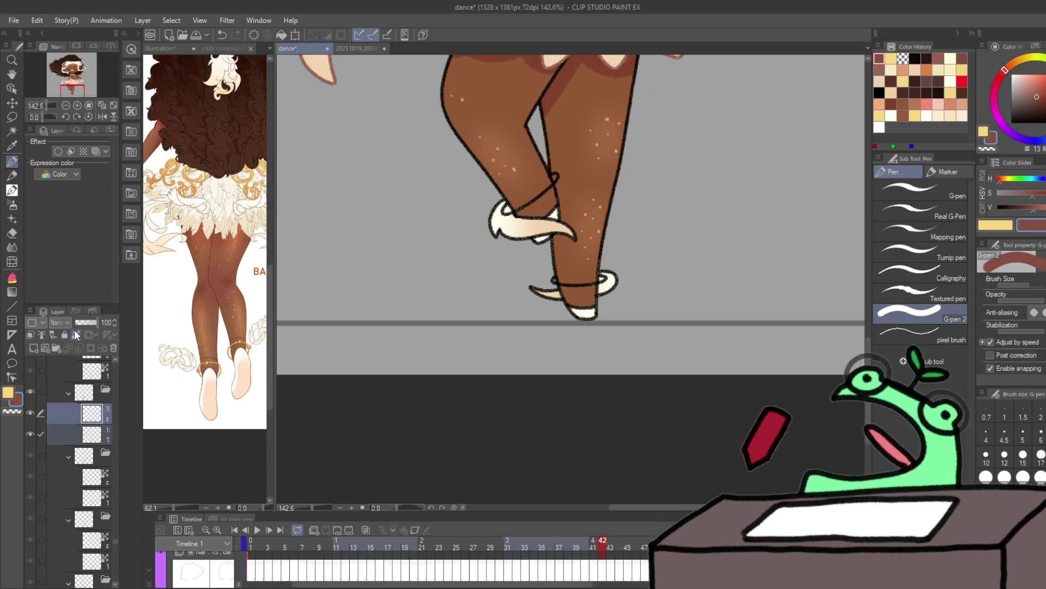
# Step: Undo the dark band strokes on the foot and paint a gold anklet around the raised leg
pyautogui.hotkey('ctrl', 'z')
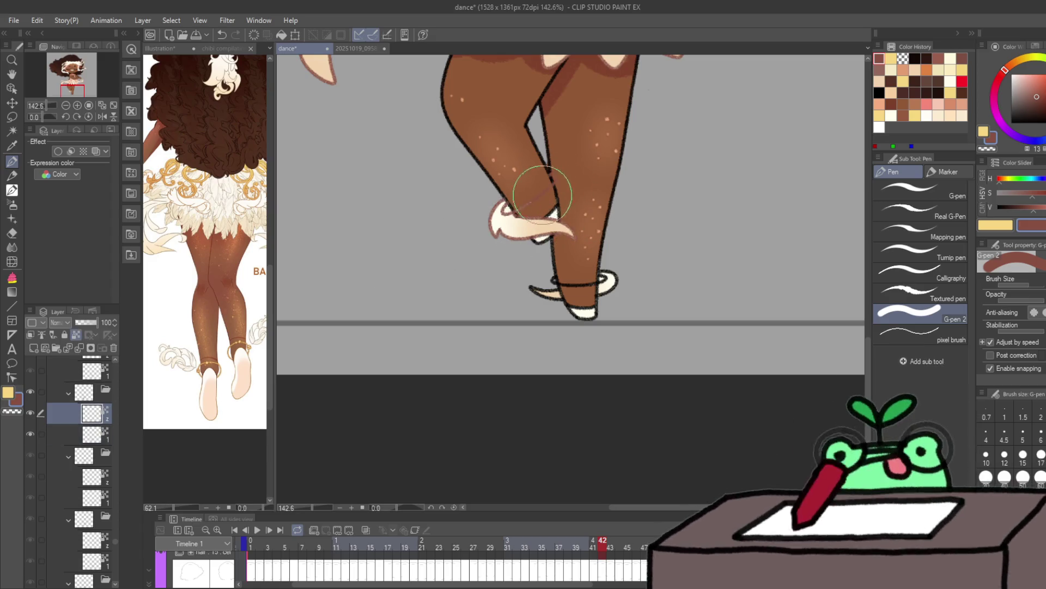
pyautogui.hotkey('ctrl', 'z')
pyautogui.press('x')
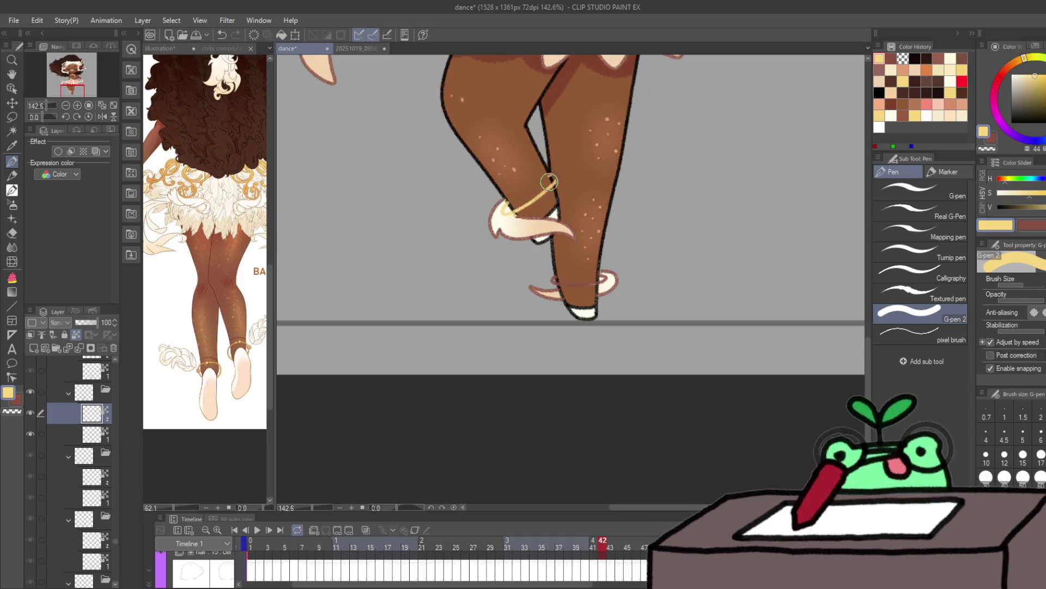
pyautogui.moveTo(550, 181); pyautogui.dragTo(541, 180)
pyautogui.press('c')
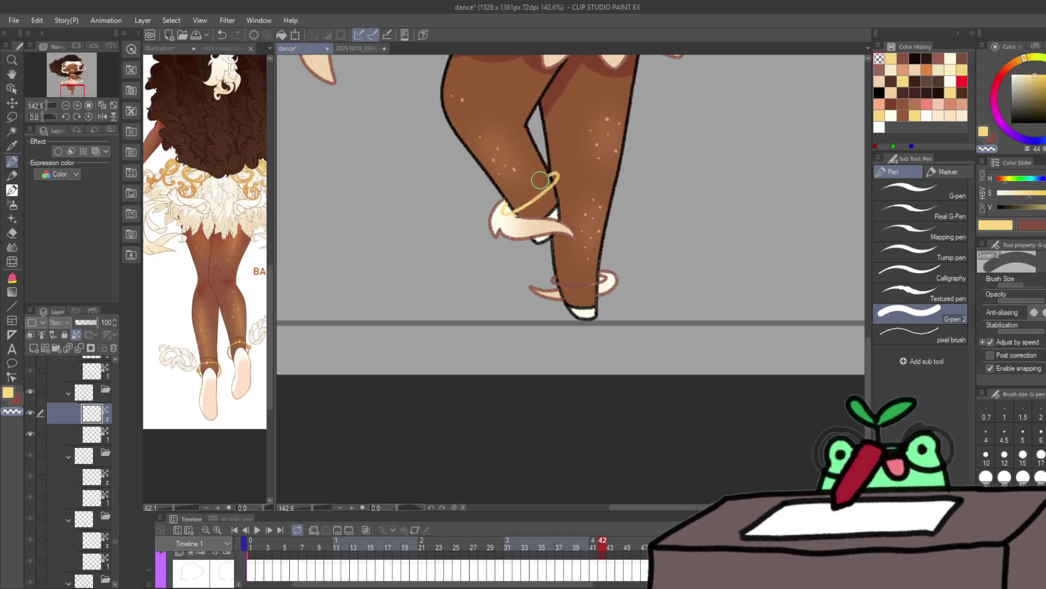
pyautogui.press('c')
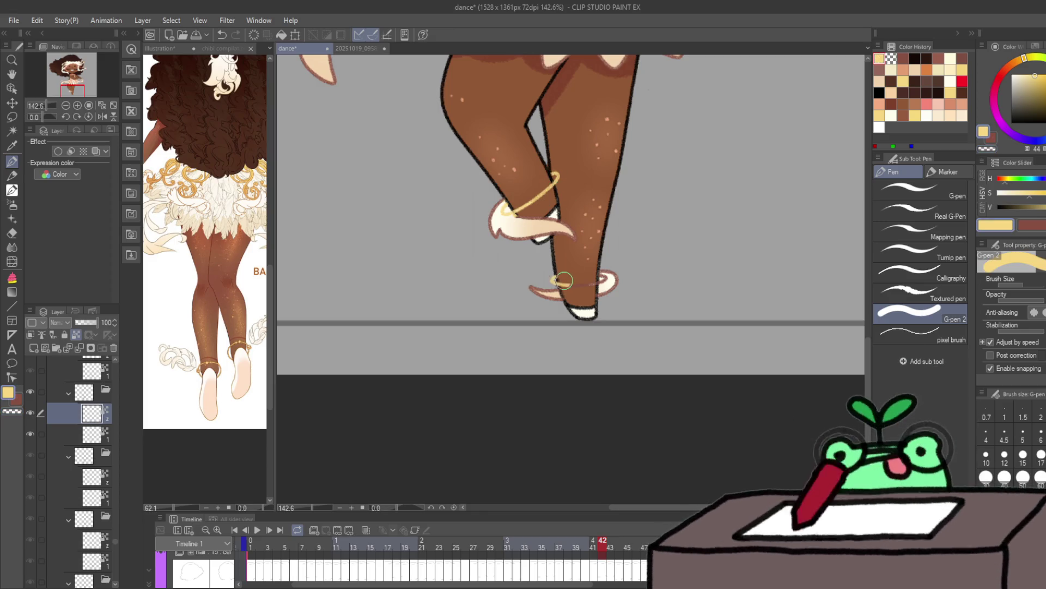
pyautogui.press('c')
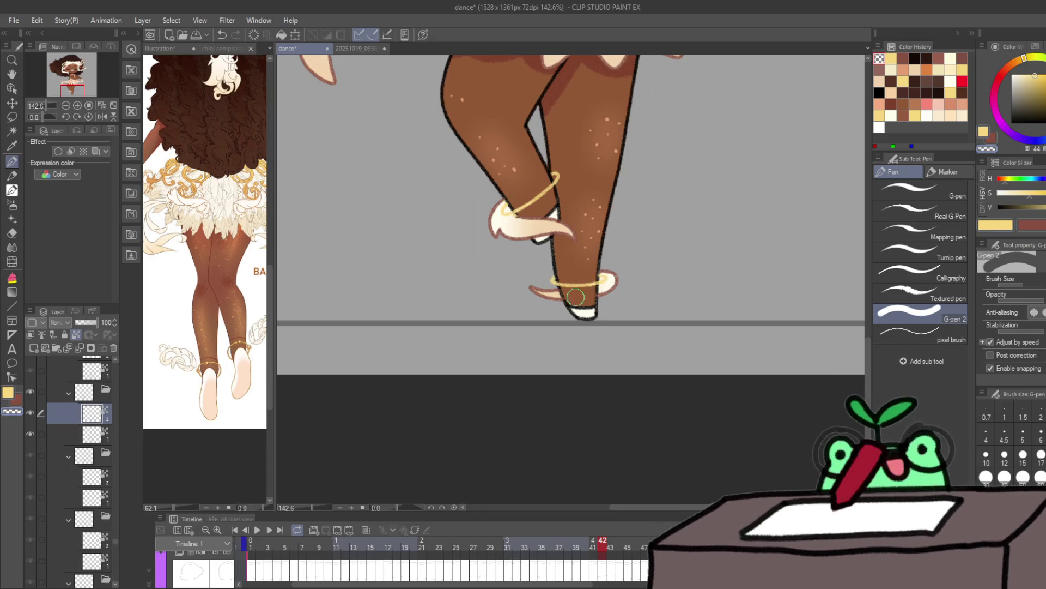
pyautogui.hotkey('alt', '[')
pyautogui.press('x')
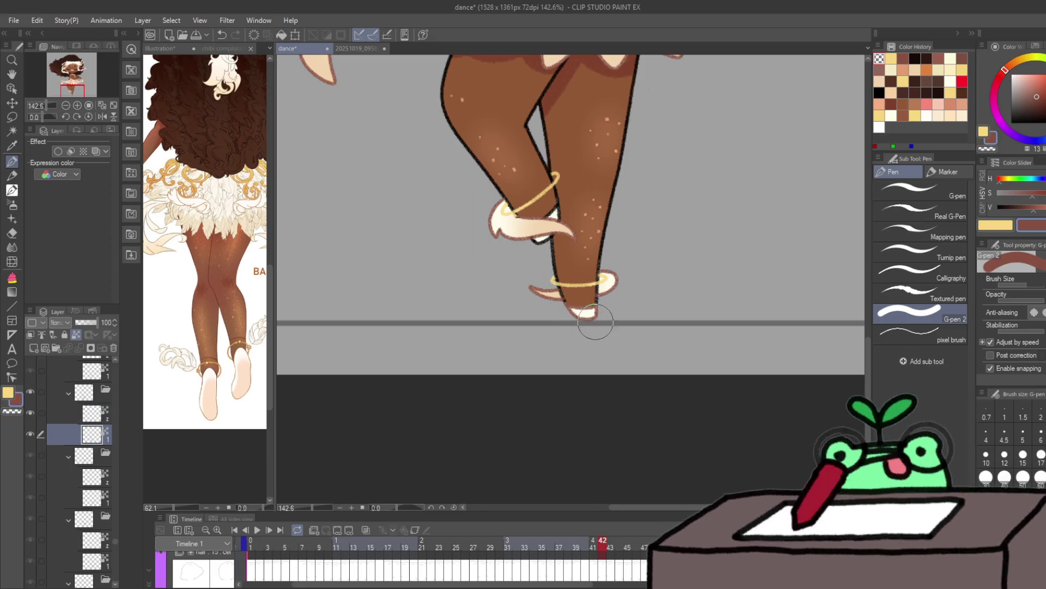
# Step: On frame 43, select a single layer and erase the dark band sketch from the foot
pyautogui.hotkey('ctrl', 'Right')
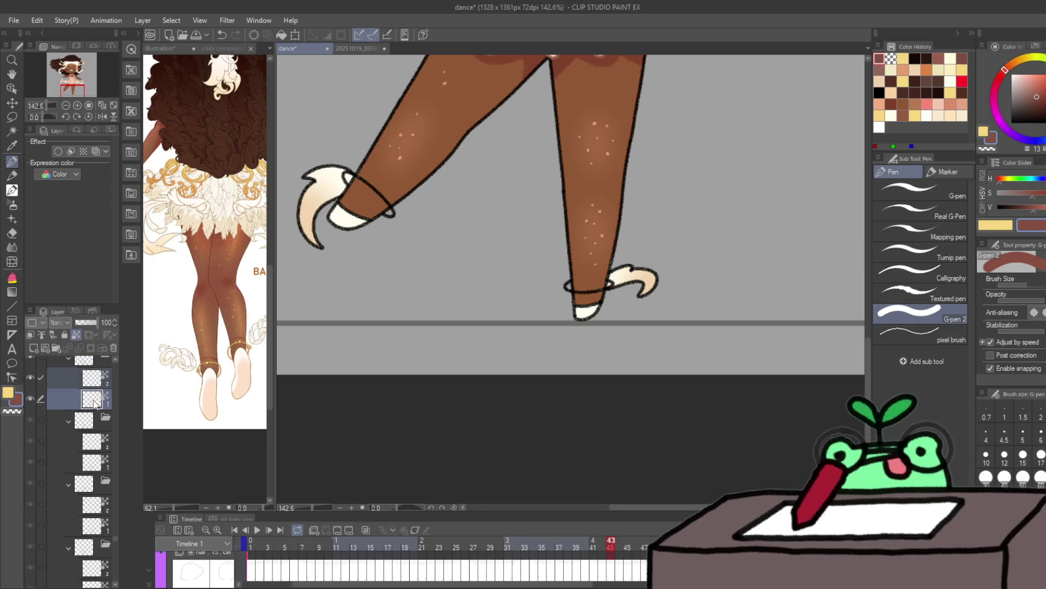
pyautogui.click(94, 403)
pyautogui.click(350, 221)
pyautogui.click(574, 335)
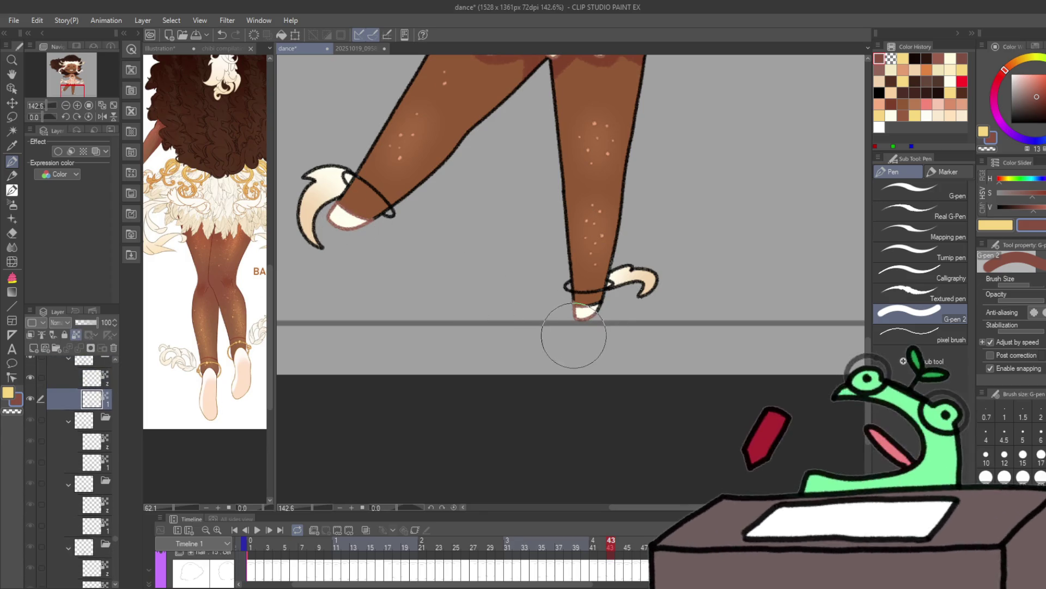
pyautogui.hotkey('alt', ']')
pyautogui.moveTo(572, 294); pyautogui.dragTo(665, 280)
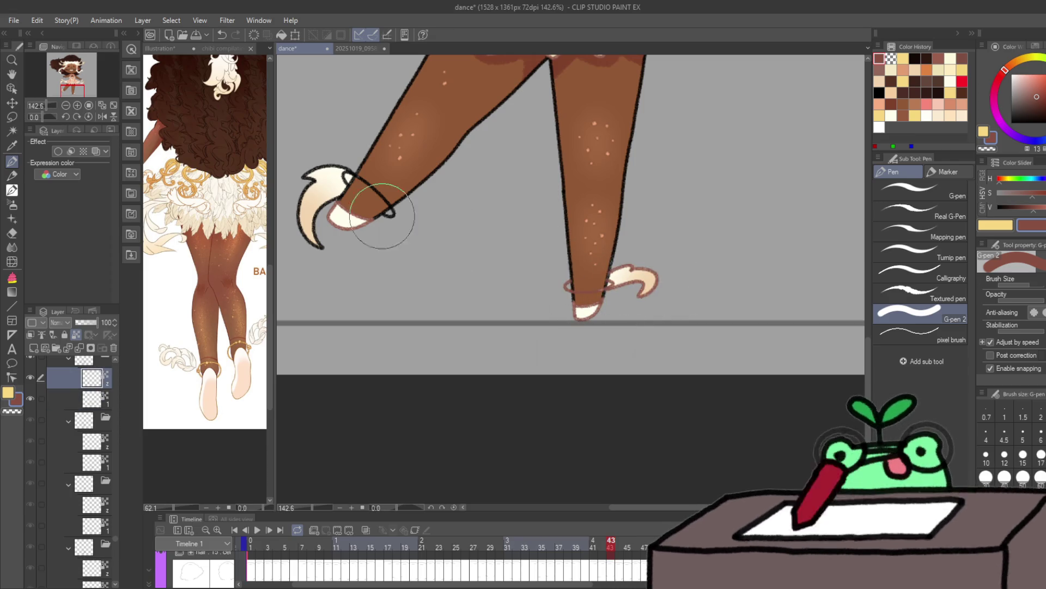
pyautogui.moveTo(386, 222)
pyautogui.mouseDown()
pyautogui.moveTo(323, 246)
pyautogui.moveTo(361, 200)
pyautogui.mouseUp()
pyautogui.press('x')
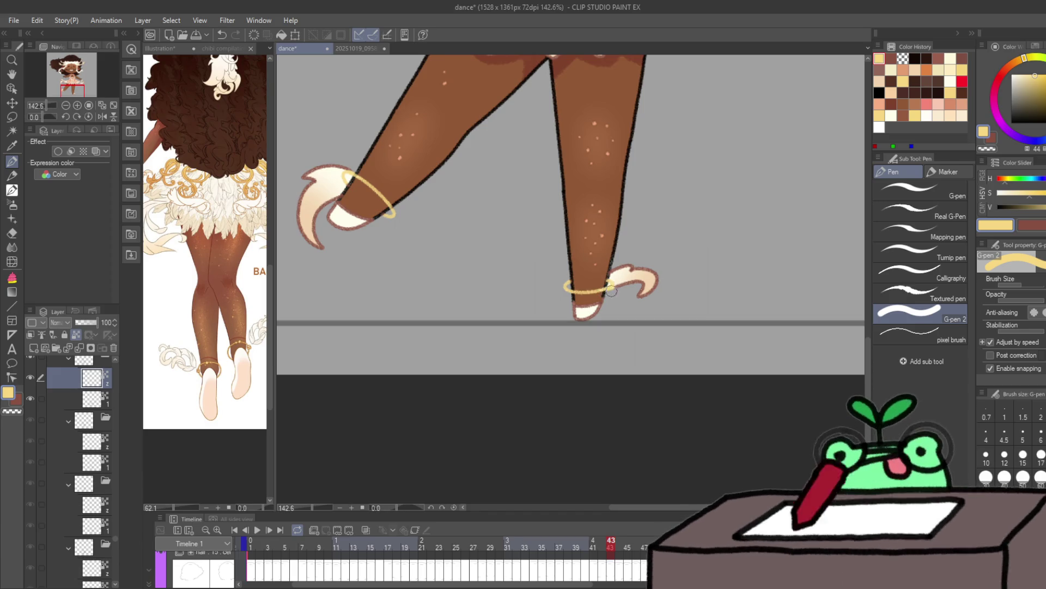
pyautogui.press('c')
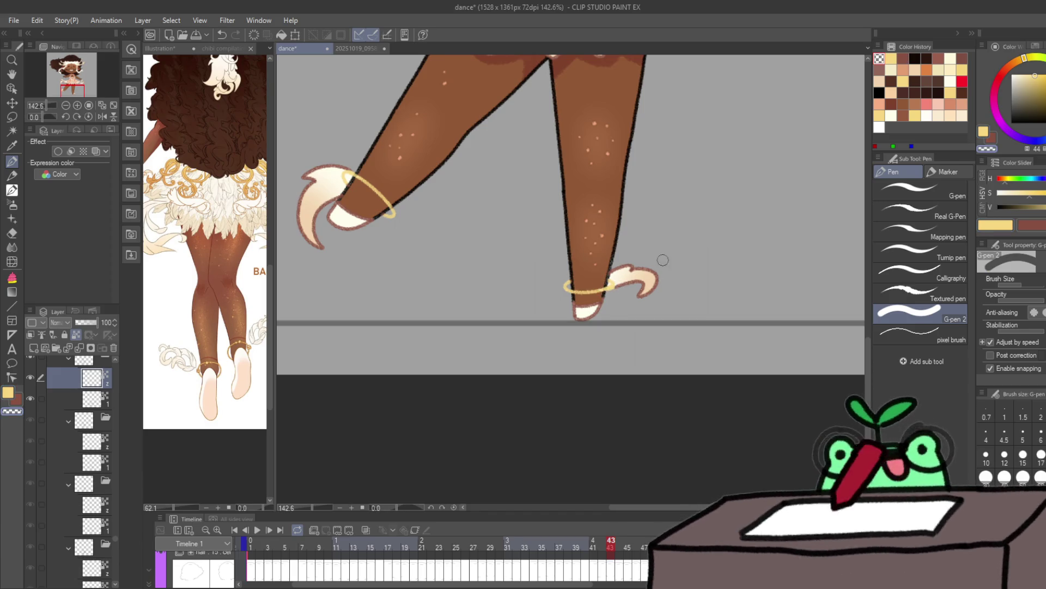
pyautogui.press('c')
pyautogui.press('Right')
# Step: Paint the anklet lines gold on both legs of frame 44
pyautogui.moveTo(358, 317); pyautogui.dragTo(374, 372)
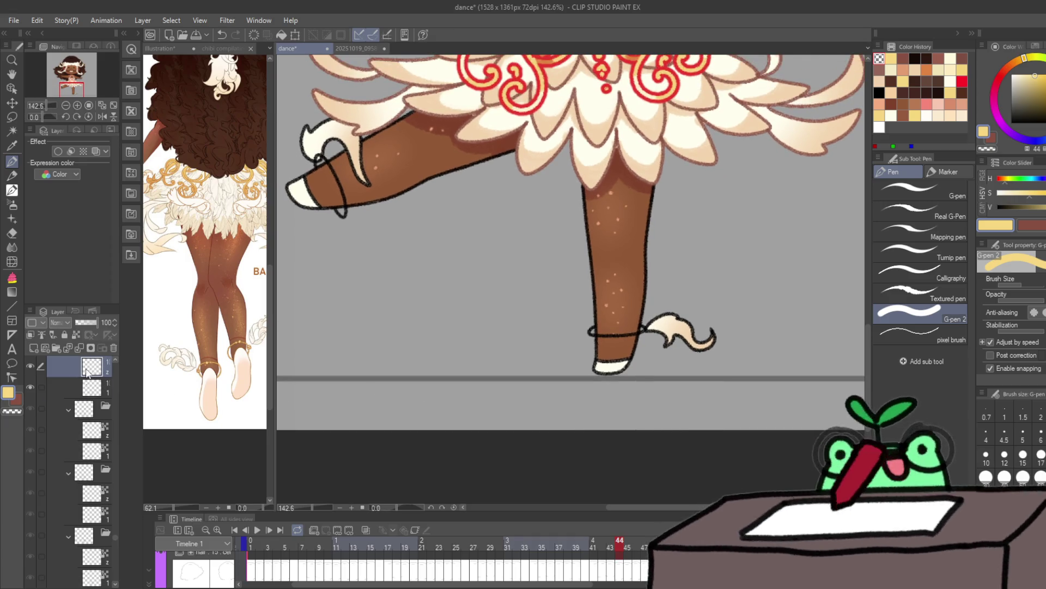
pyautogui.press('5')
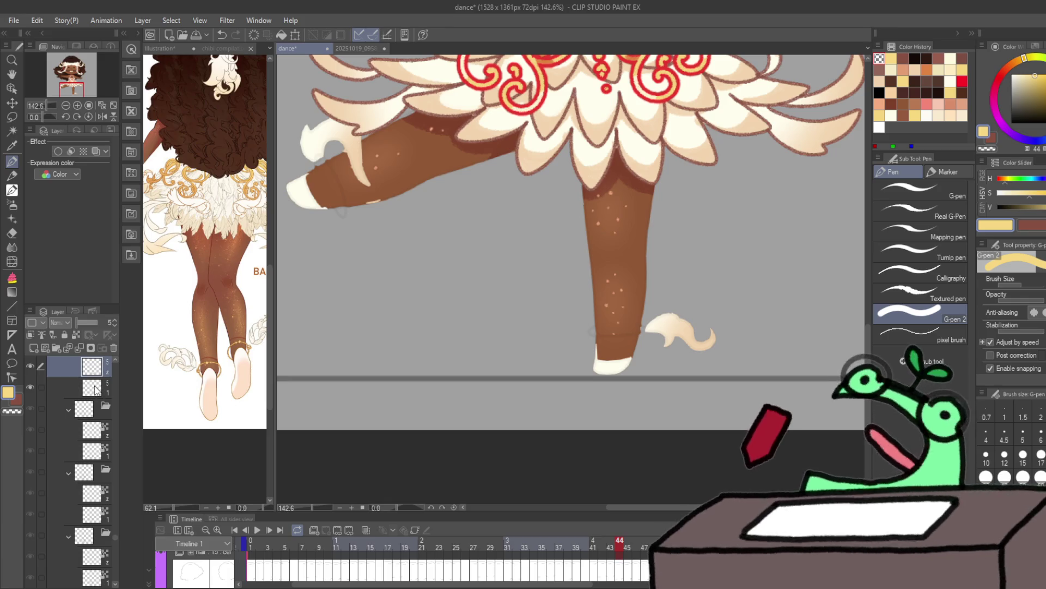
pyautogui.hotkey('ctrl', 'z')
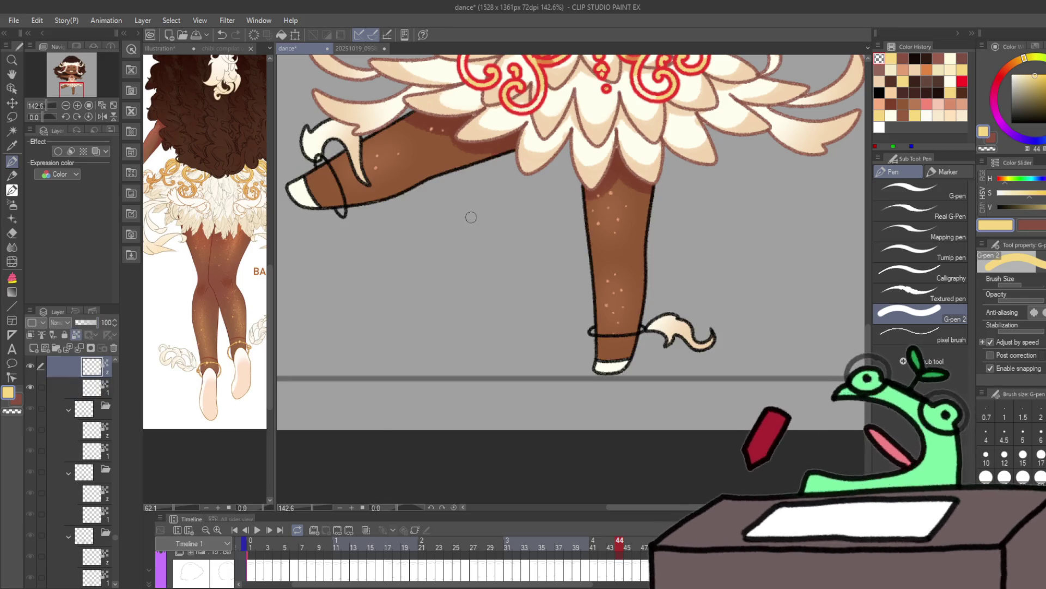
pyautogui.moveTo(351, 233); pyautogui.dragTo(329, 131)
pyautogui.moveTo(591, 332)
pyautogui.mouseDown()
pyautogui.moveTo(633, 334)
pyautogui.moveTo(636, 347)
pyautogui.mouseUp()
pyautogui.press('c')
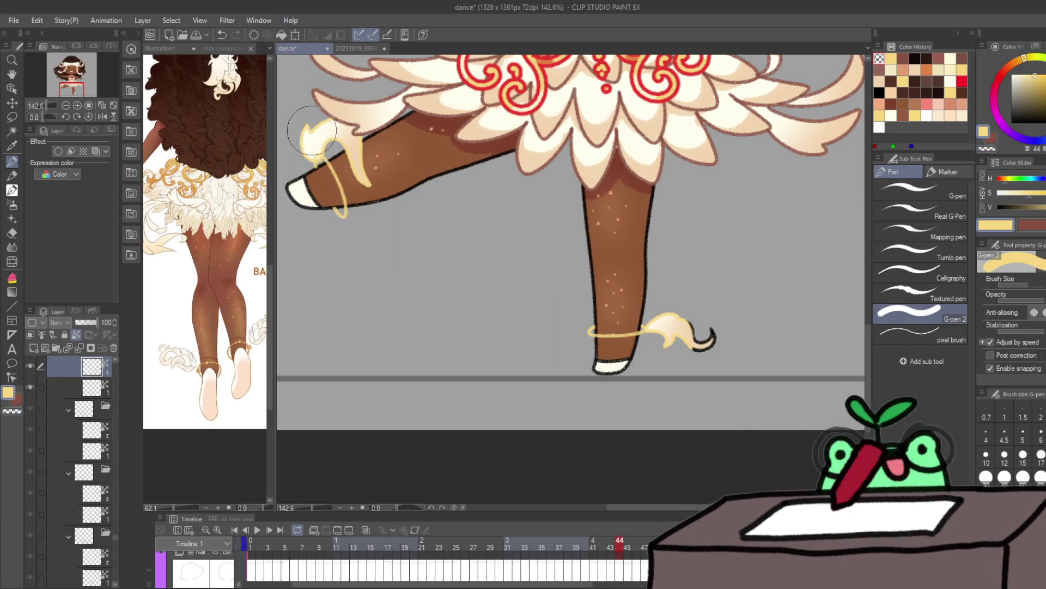
pyautogui.press('c')
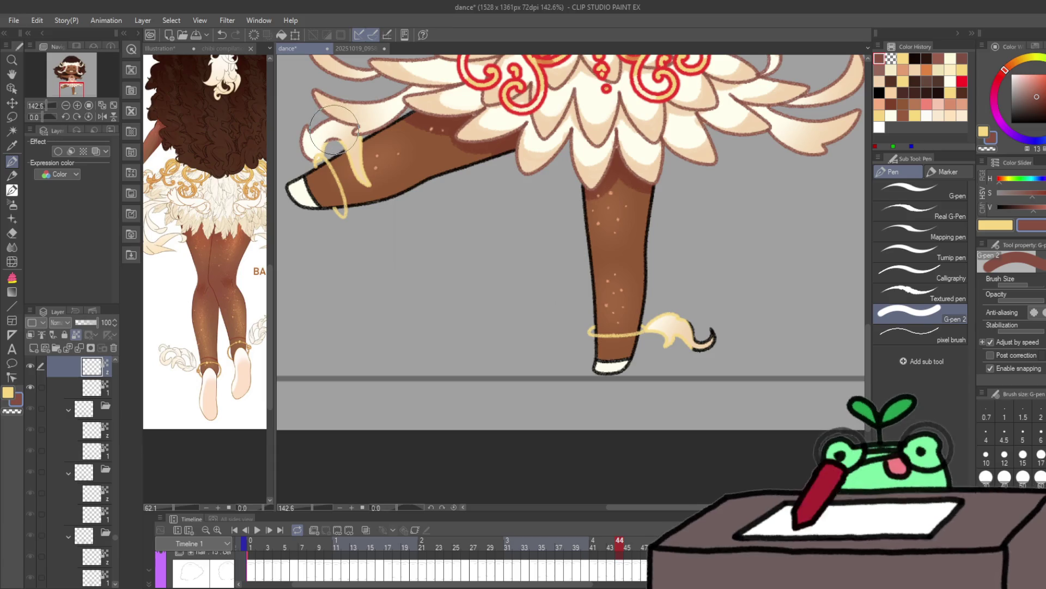
# Step: Outline the cream bow beside the anklet in red-brown with a smaller brush, and zoom out
pyautogui.scroll(3, 339, 160)
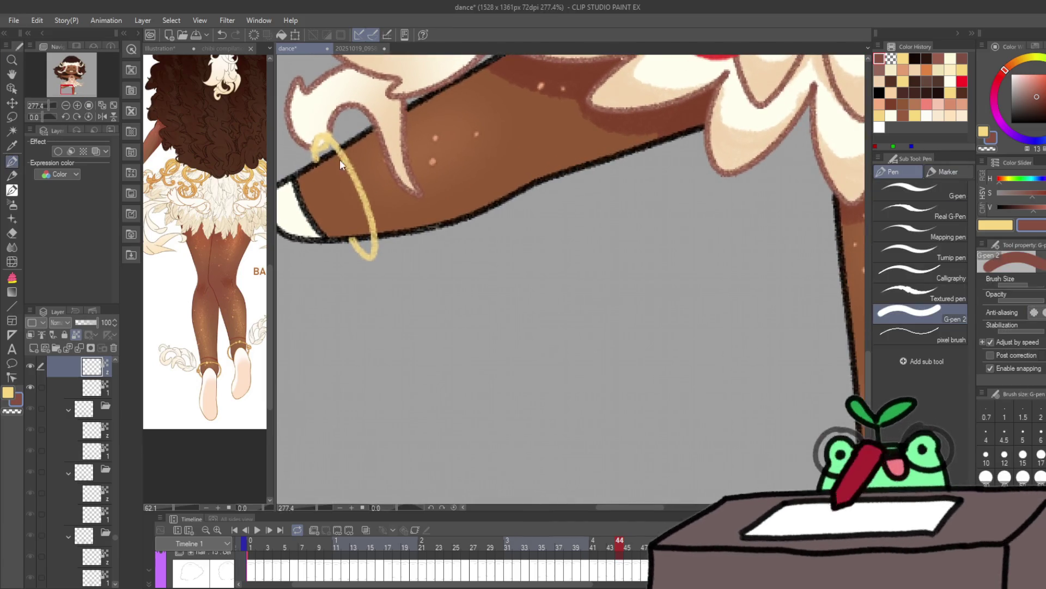
pyautogui.press('[')
pyautogui.press('[')
pyautogui.press('[')
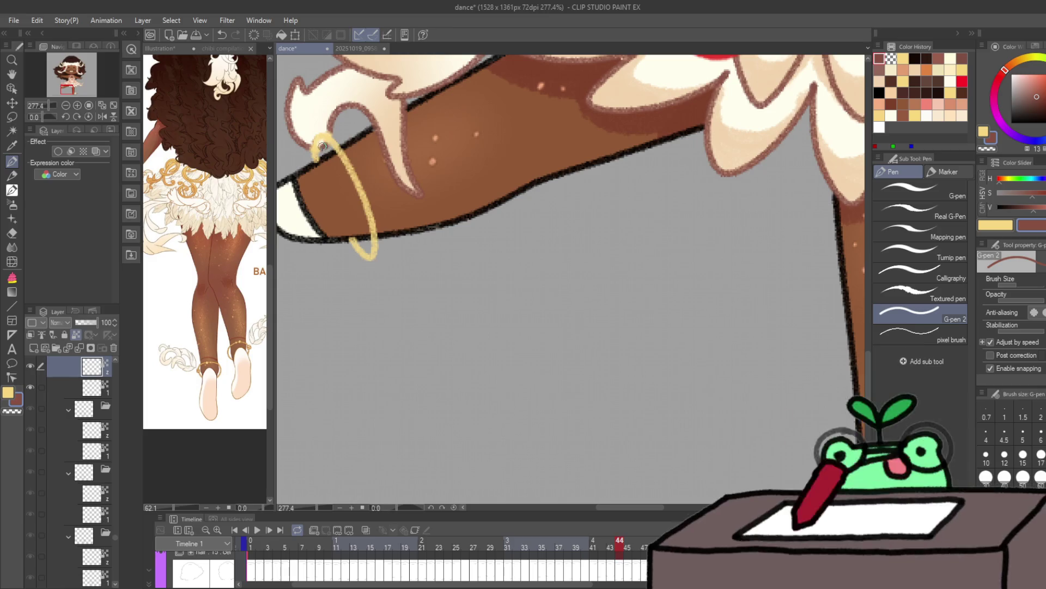
pyautogui.scroll(-10, 618, 333)
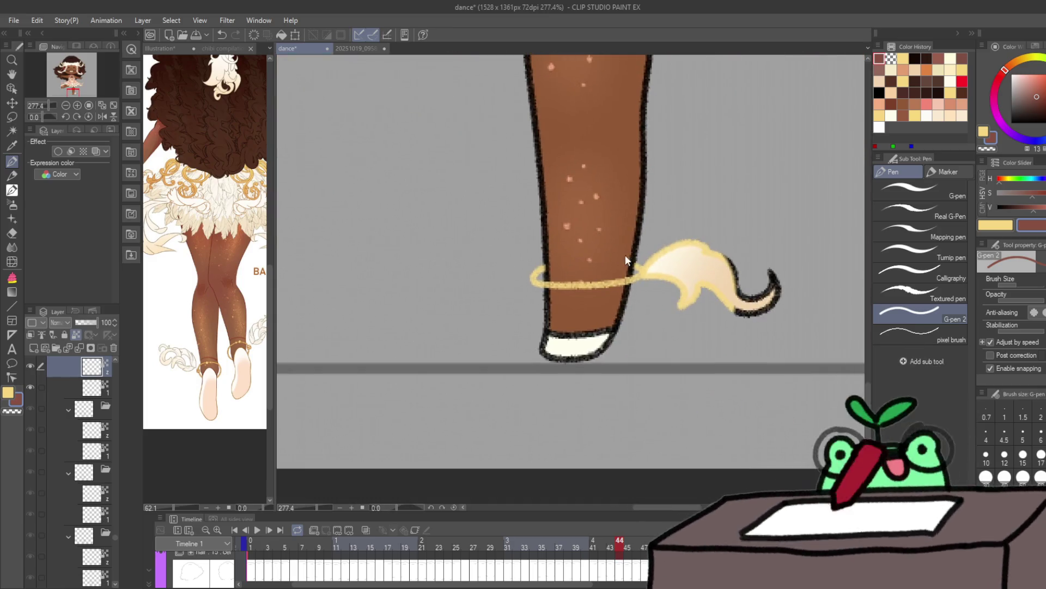
pyautogui.press(']')
pyautogui.press(']')
pyautogui.press(']')
pyautogui.moveTo(668, 260)
pyautogui.mouseDown()
pyautogui.moveTo(679, 299)
pyautogui.moveTo(708, 248)
pyautogui.moveTo(797, 288)
pyautogui.moveTo(780, 306)
pyautogui.mouseUp()
pyautogui.hotkey('alt', '[')
pyautogui.press('/')
pyautogui.moveTo(542, 362); pyautogui.dragTo(356, 256)
# Step: Play the dance animation to review it, keeping the dancer's head in view
pyautogui.press('p')
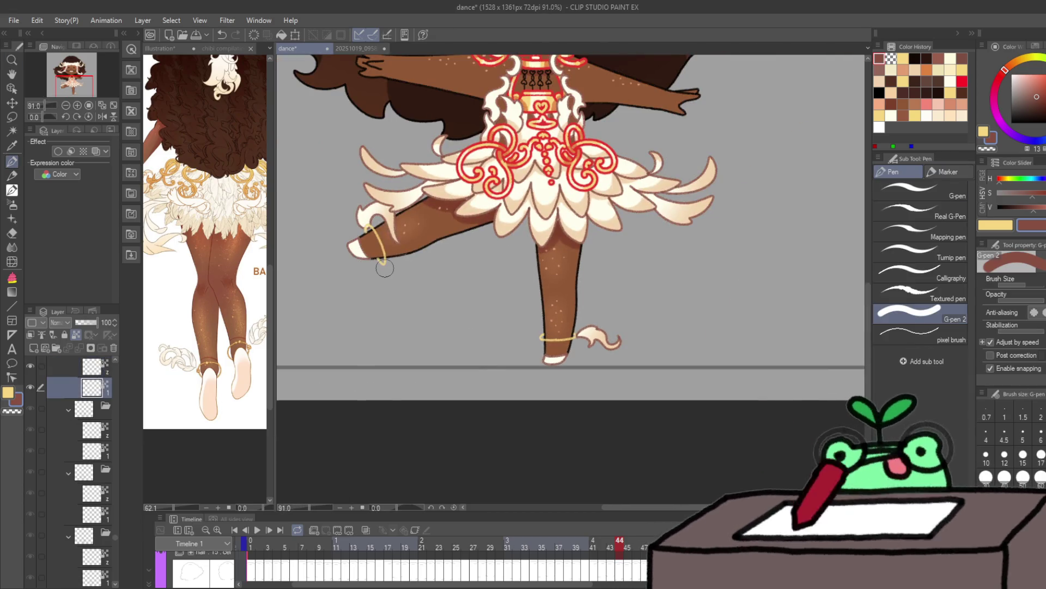
pyautogui.press('Return')
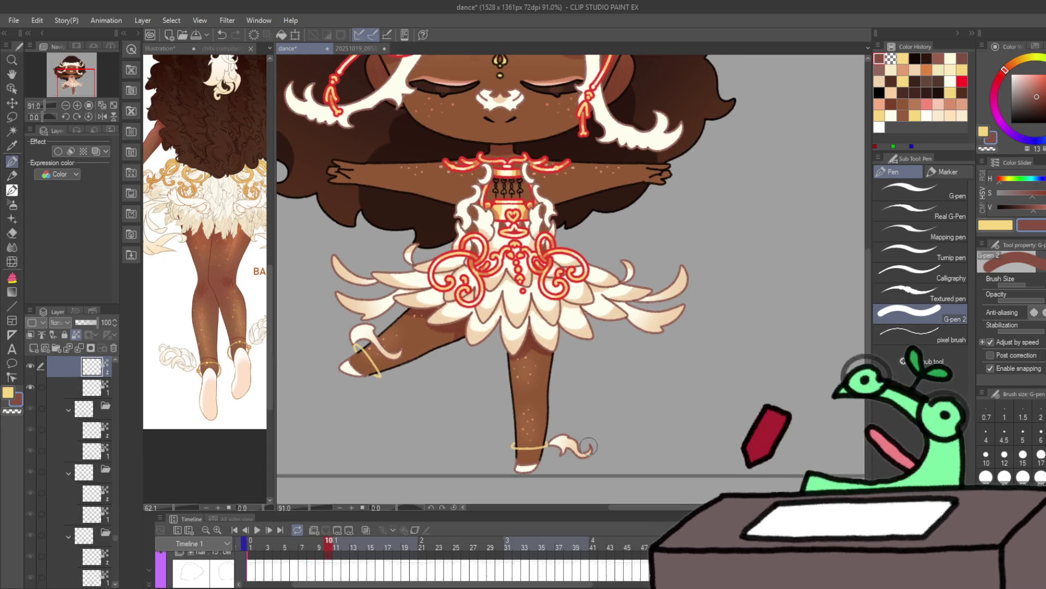
pyautogui.moveTo(565, 281); pyautogui.dragTo(572, 410)
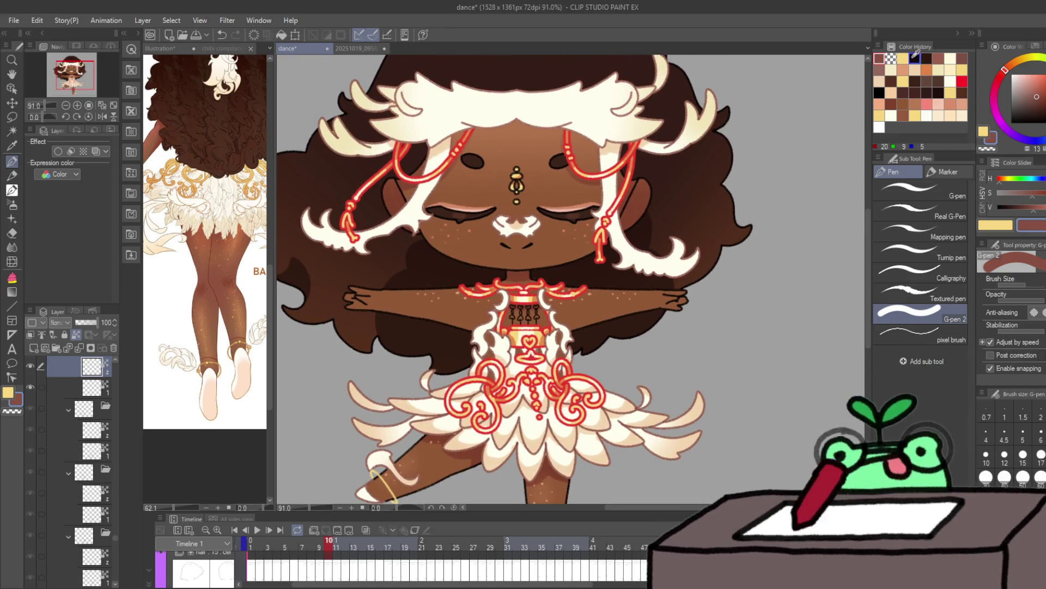
# Step: Pick the dark brown swatch from Color History and jump to frame 31, then frame 21
pyautogui.click(915, 58)
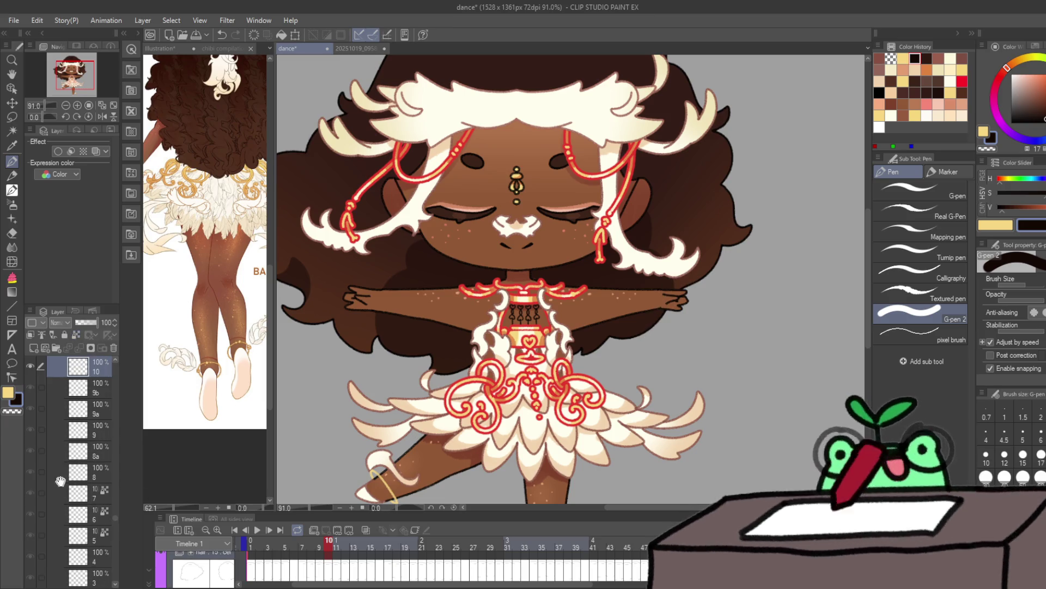
pyautogui.scroll(3, 60, 480)
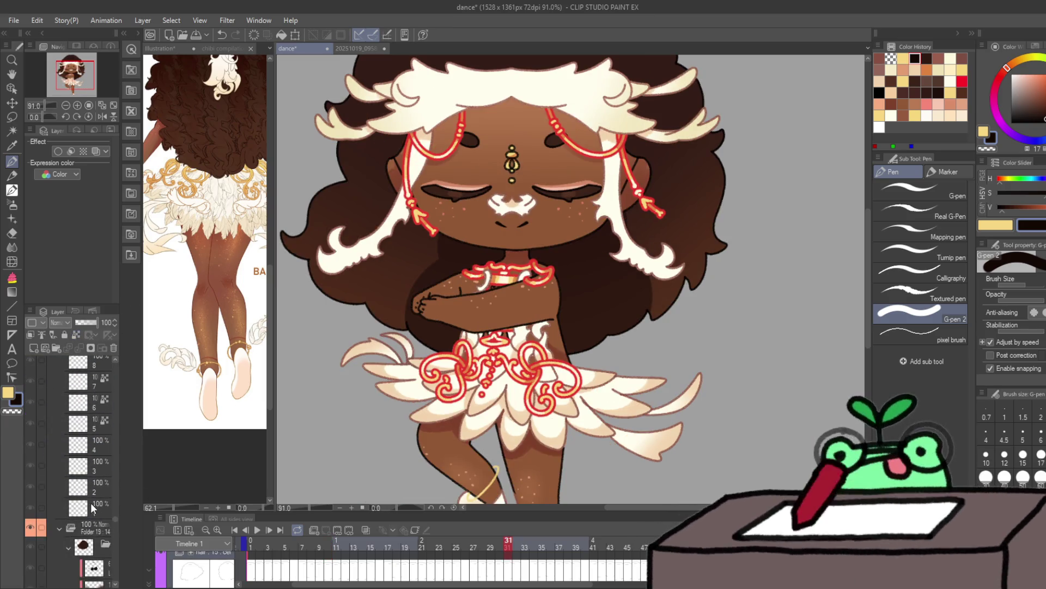
pyautogui.keyDown('shift'); pyautogui.click(91, 502); pyautogui.keyUp('shift')
pyautogui.click(91, 512)
pyautogui.scroll(-3, 470, 344)
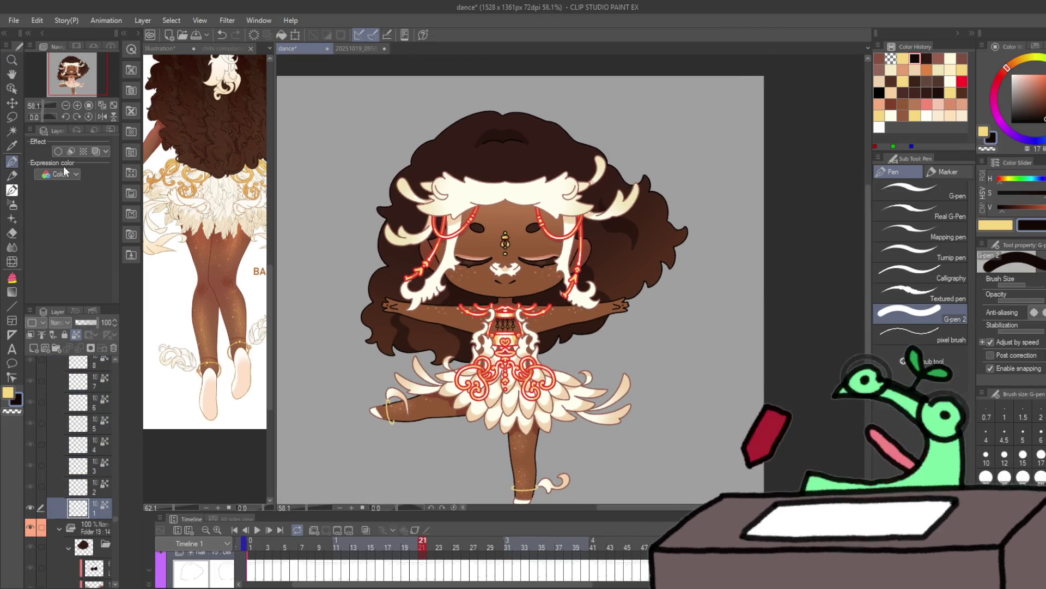
# Step: Step through frames 21 to 28, checking the gold anklets on each cel
pyautogui.moveTo(420, 304)
pyautogui.mouseDown()
pyautogui.moveTo(709, 305)
pyautogui.moveTo(603, 308)
pyautogui.mouseUp()
pyautogui.press('Right')
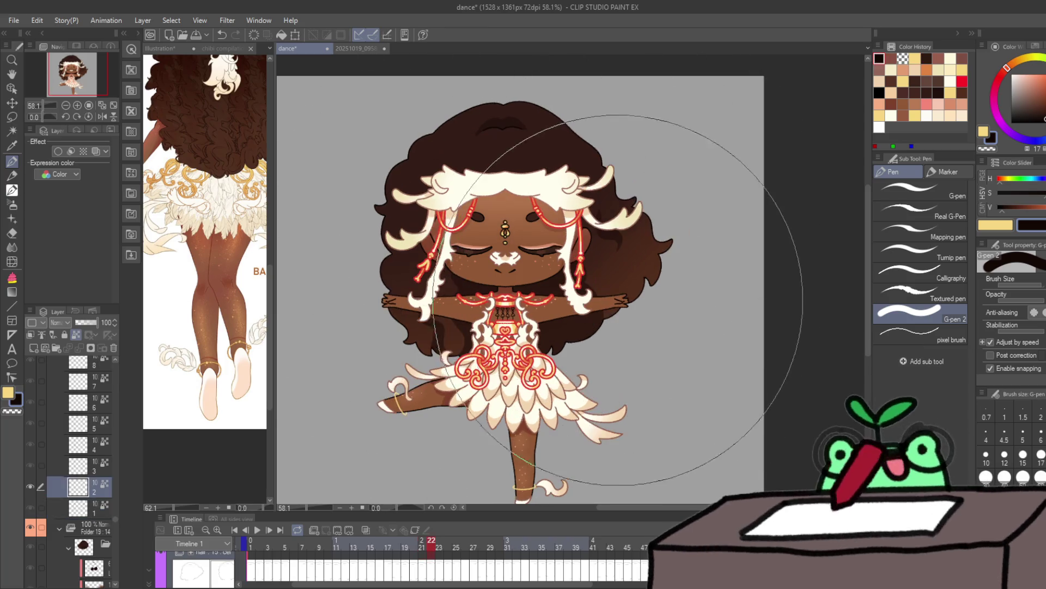
pyautogui.press('Right')
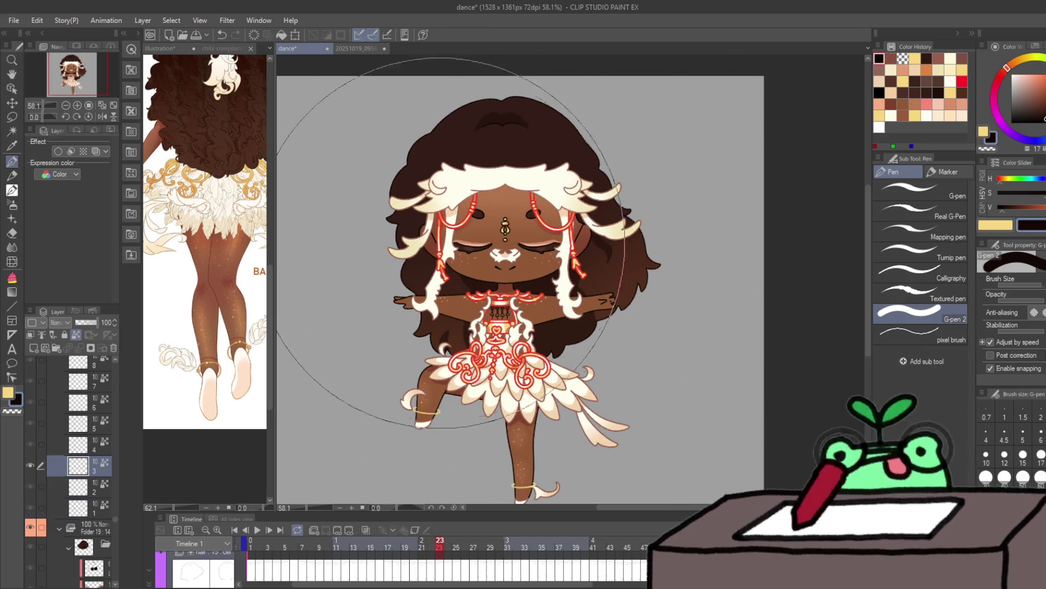
pyautogui.press('Right')
pyautogui.press('Right')
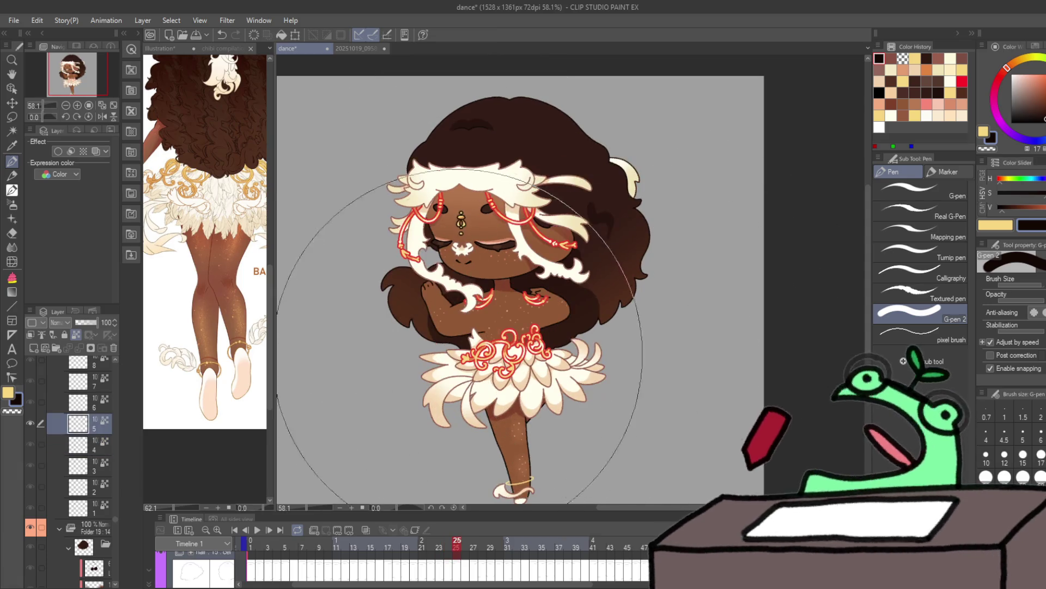
pyautogui.press('Right')
pyautogui.hotkey('ctrl', 'z')
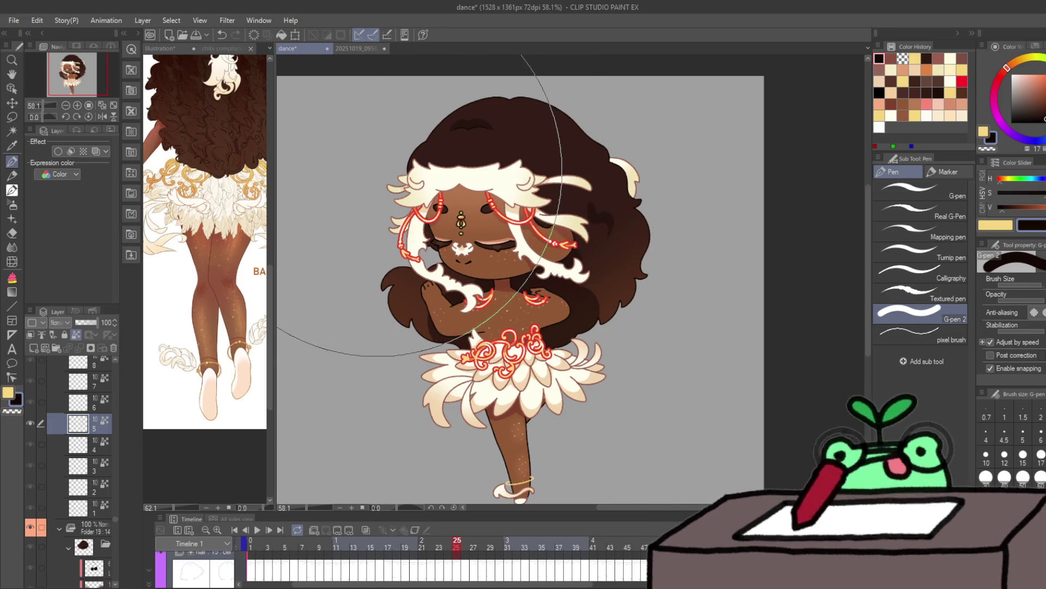
pyautogui.press('Right')
pyautogui.press('Right')
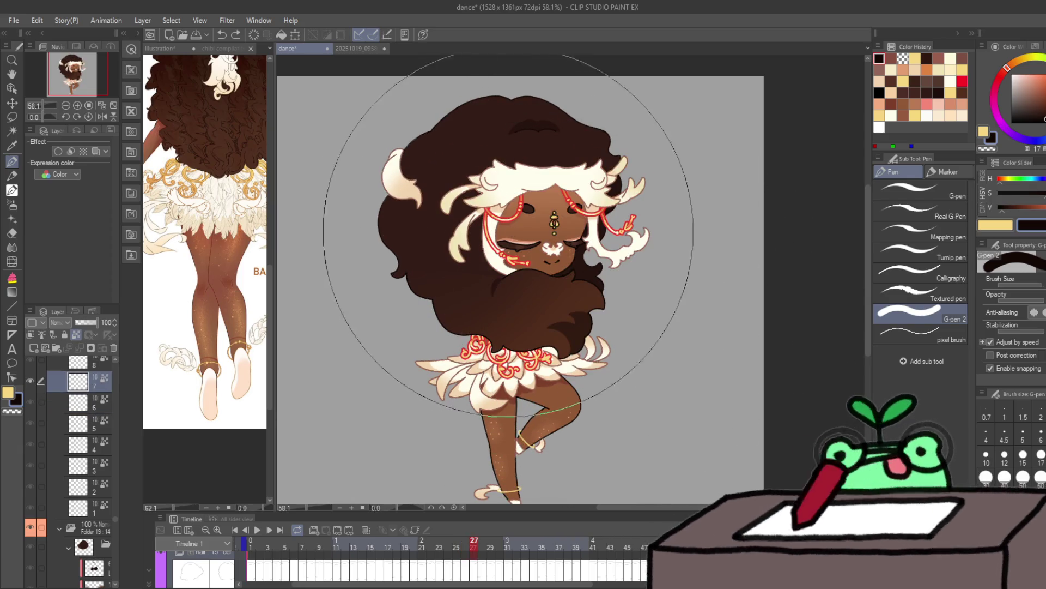
pyautogui.press('[')
pyautogui.press('[')
pyautogui.press('[')
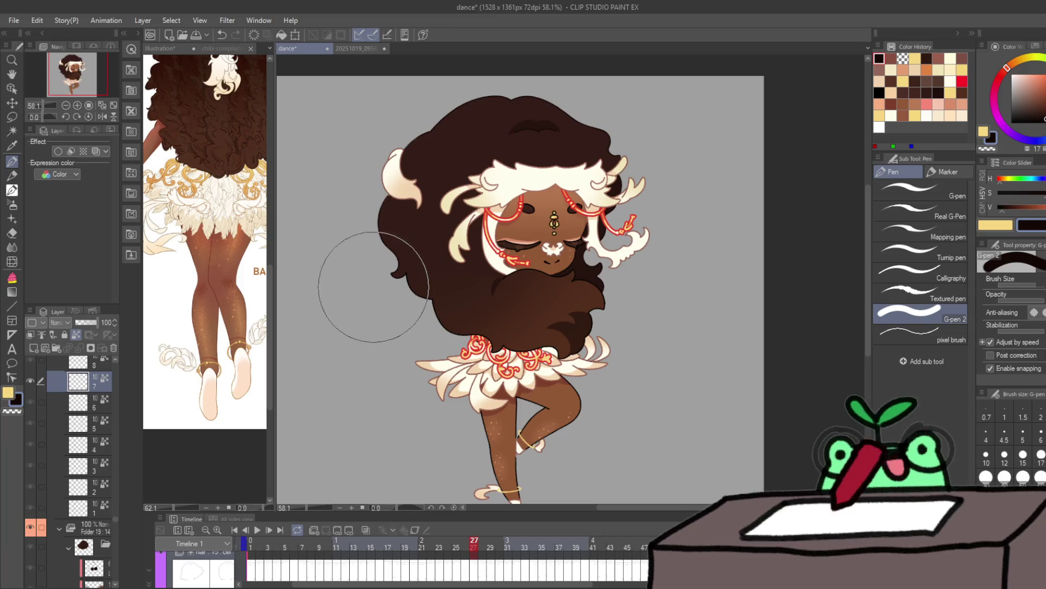
pyautogui.press('Right')
pyautogui.press(']')
pyautogui.press(']')
pyautogui.press(']')
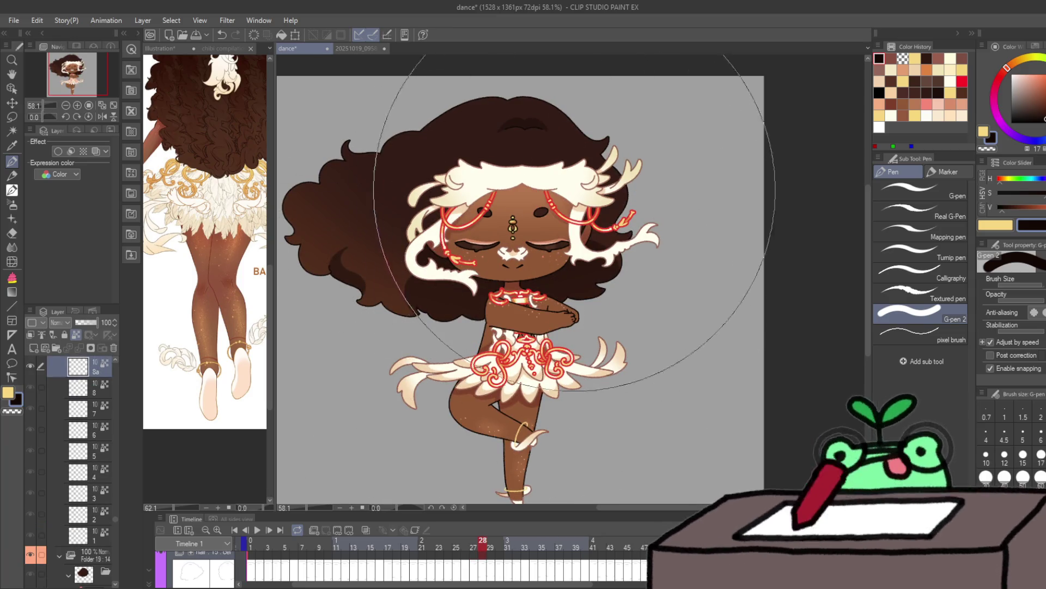
# Step: Continue stepping from frame 29 through to frame 47, checking the anklets in each pose
pyautogui.press('Right')
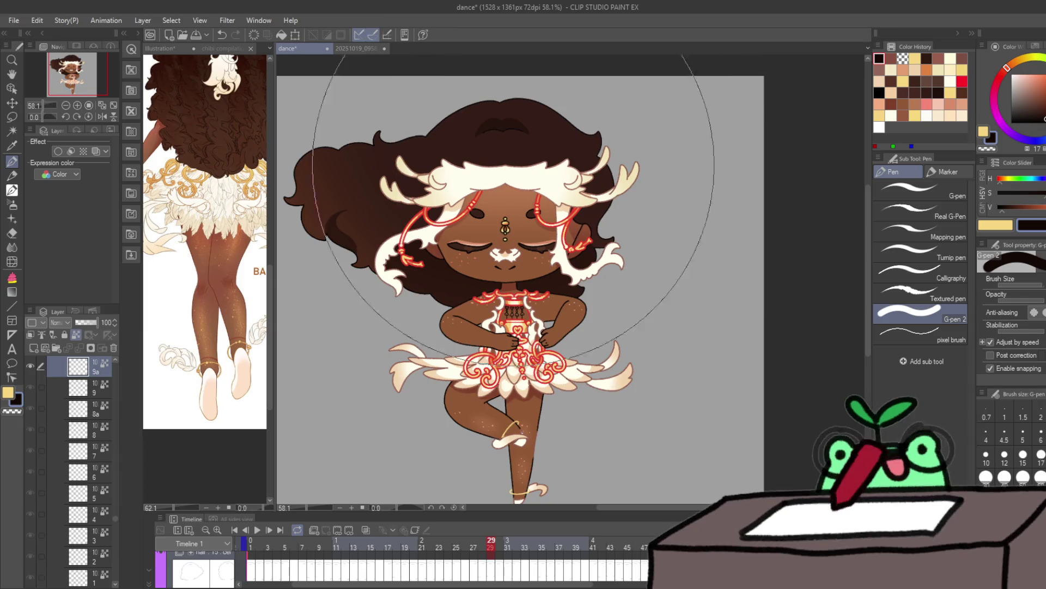
pyautogui.press('Right')
pyautogui.press('Right')
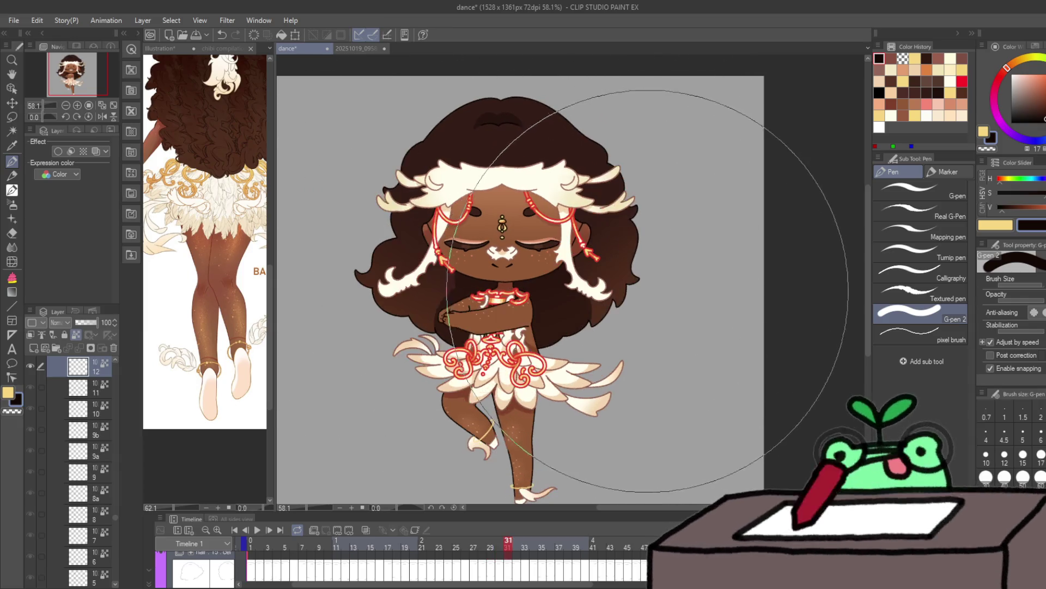
pyautogui.press('Right')
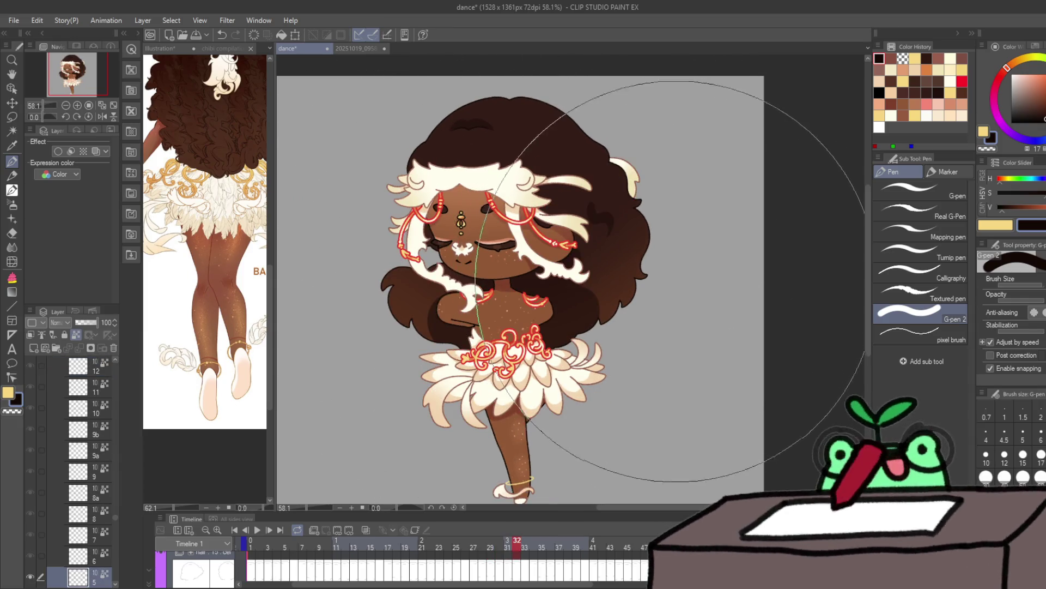
pyautogui.press('Right')
pyautogui.press('Right')
pyautogui.press('Right')
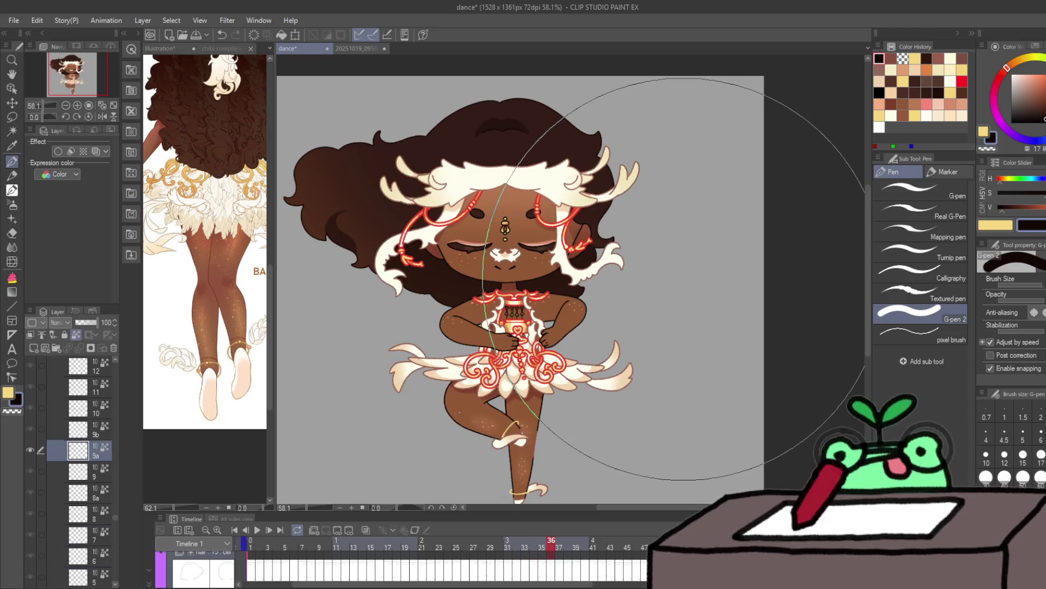
pyautogui.press('Right')
pyautogui.press('Left')
pyautogui.press('Left')
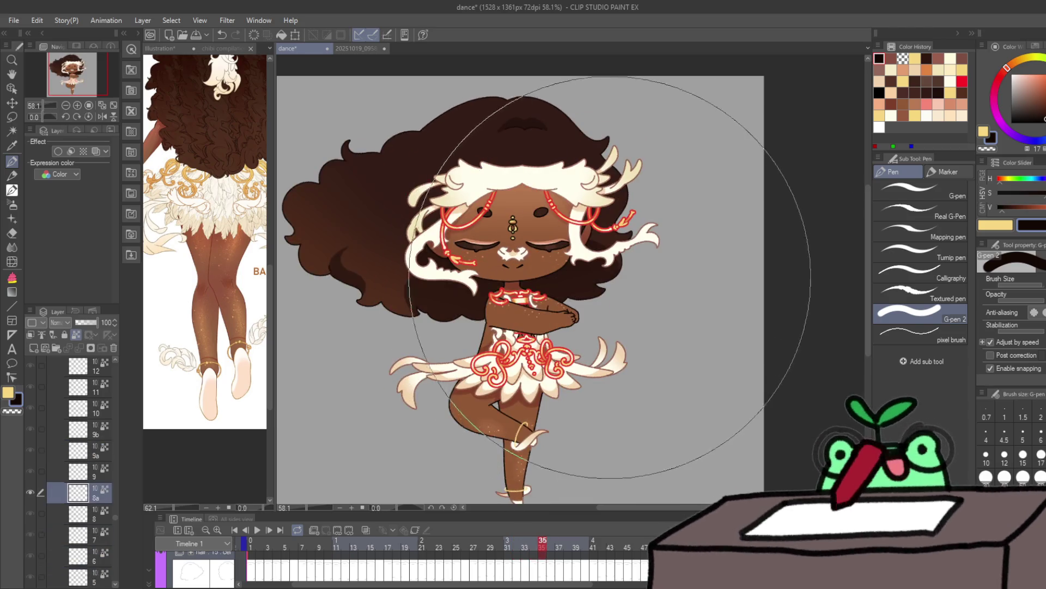
pyautogui.press('Right')
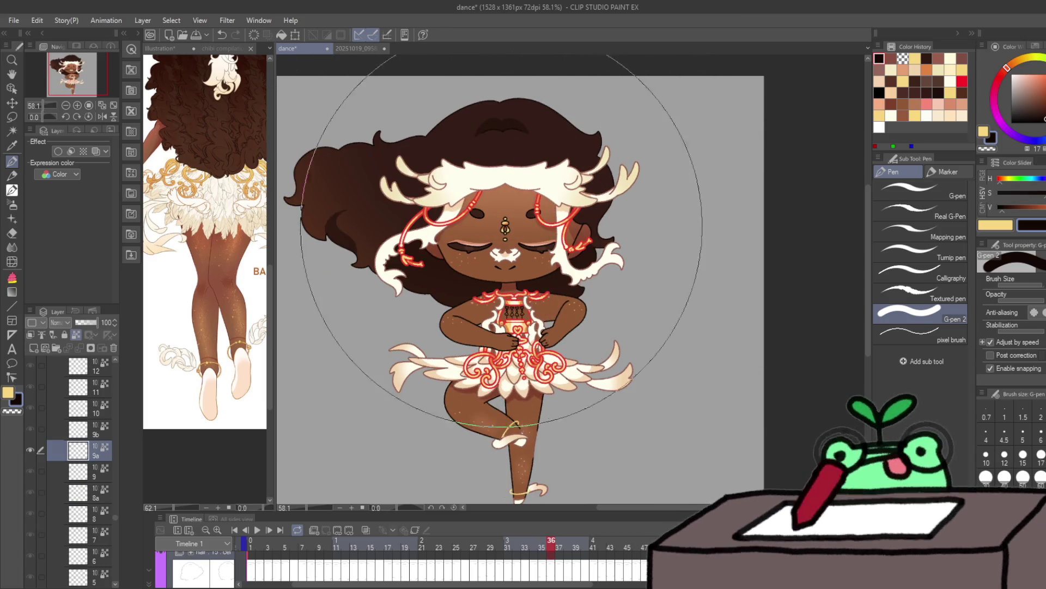
pyautogui.press('Right')
pyautogui.press('Right')
pyautogui.press('Right')
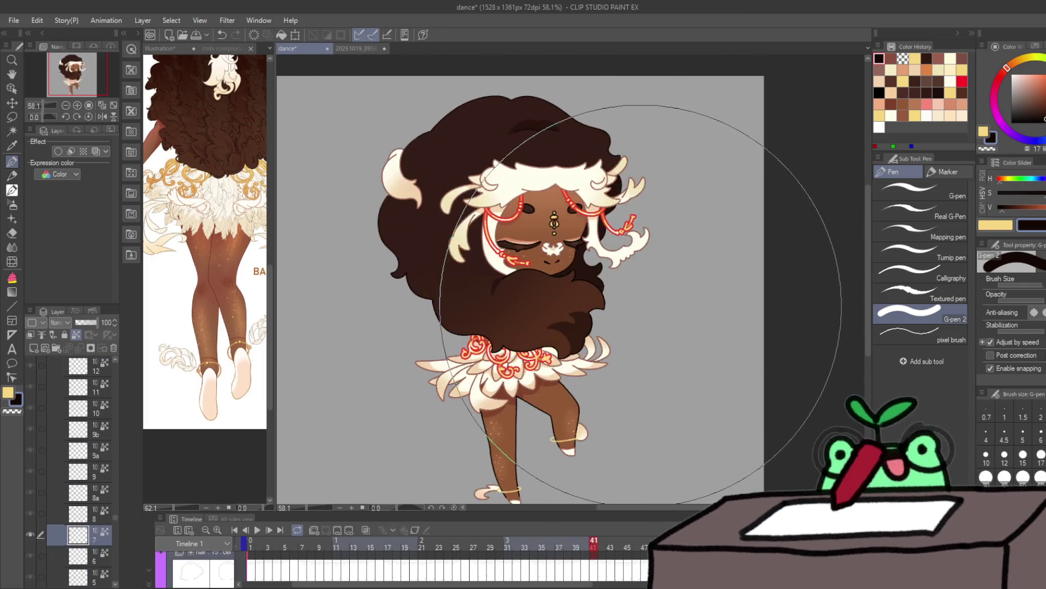
pyautogui.press('Right')
pyautogui.press('Right')
pyautogui.press('Right')
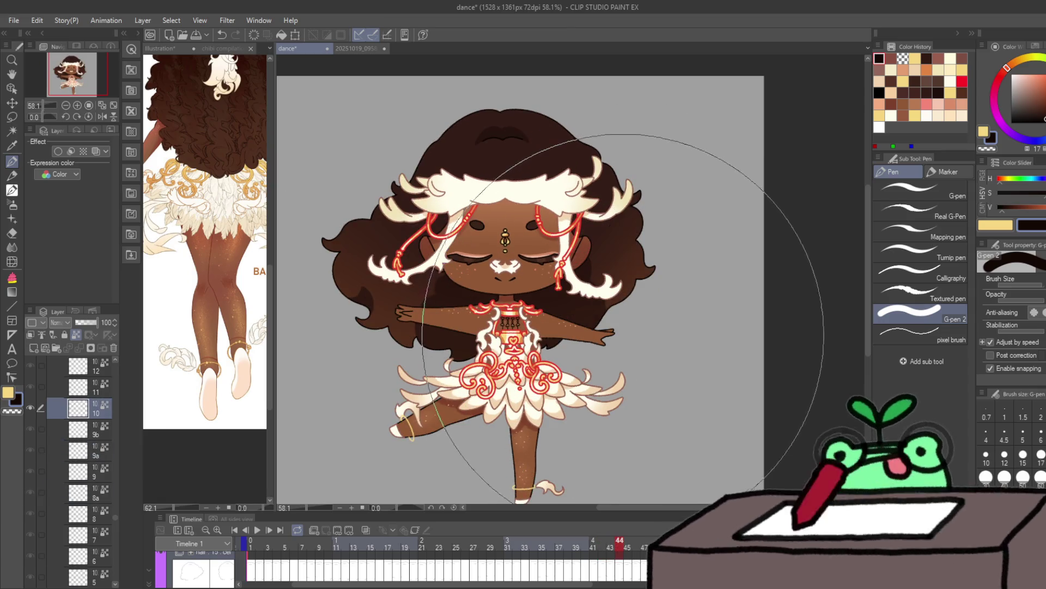
pyautogui.press('Right')
pyautogui.press('Right')
pyautogui.press('Right')
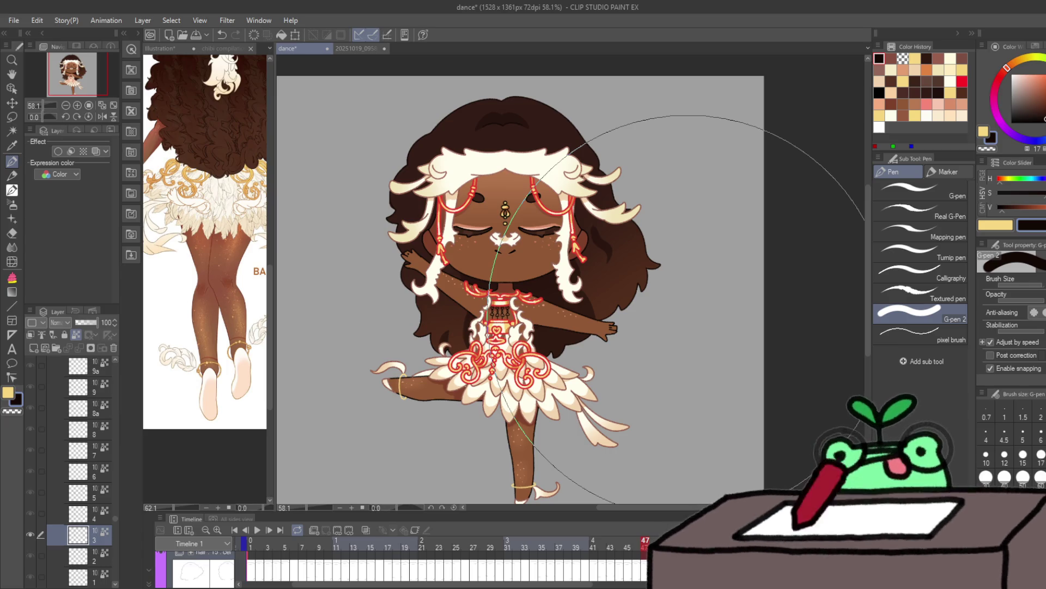
pyautogui.scroll(5, 510, 250)
# Step: Select frame 21's cel in the Layer panel and zoom out so the whole dancer fills the canvas
pyautogui.scroll(5, 76, 436)
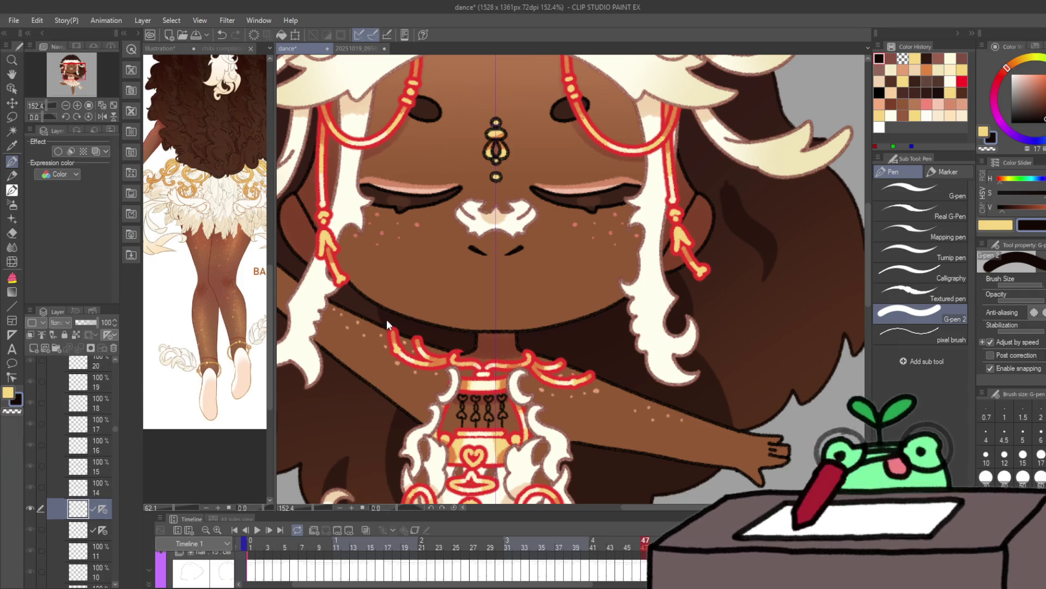
pyautogui.scroll(-5, 94, 446)
pyautogui.scroll(5, 82, 490)
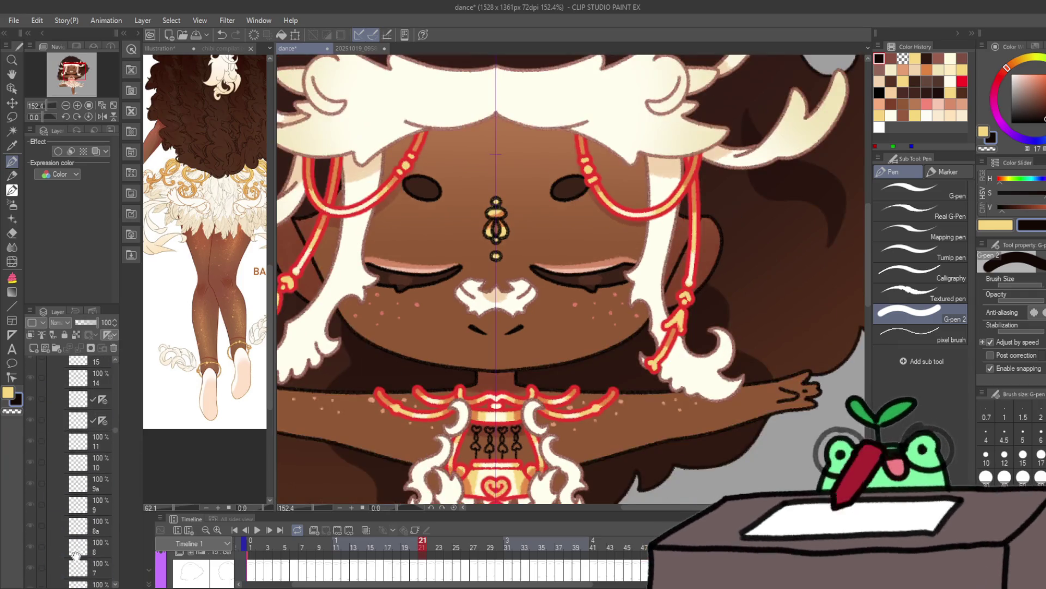
pyautogui.scroll(-5, 81, 518)
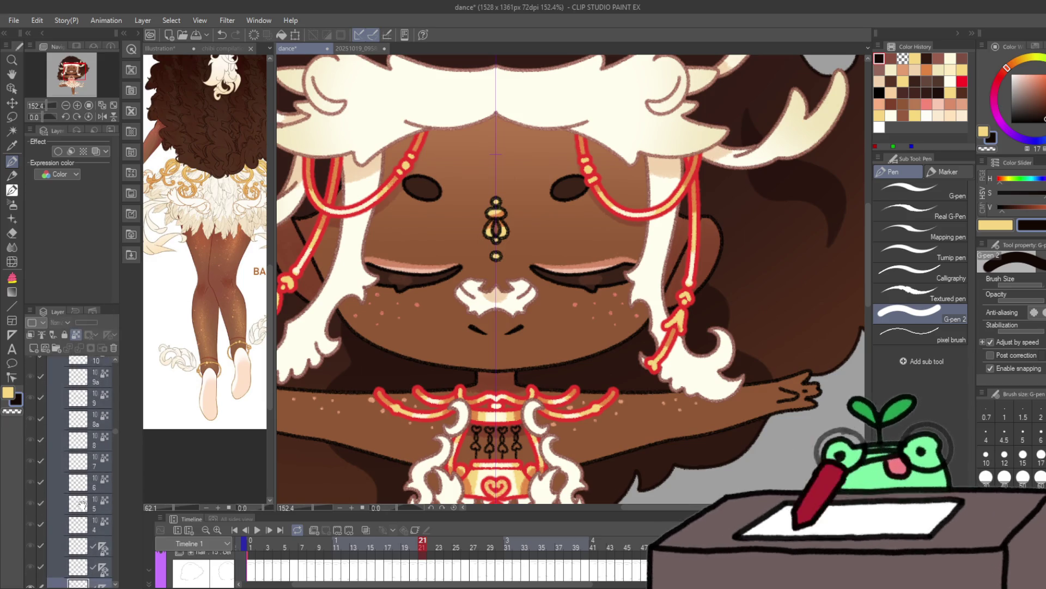
pyautogui.click(77, 442)
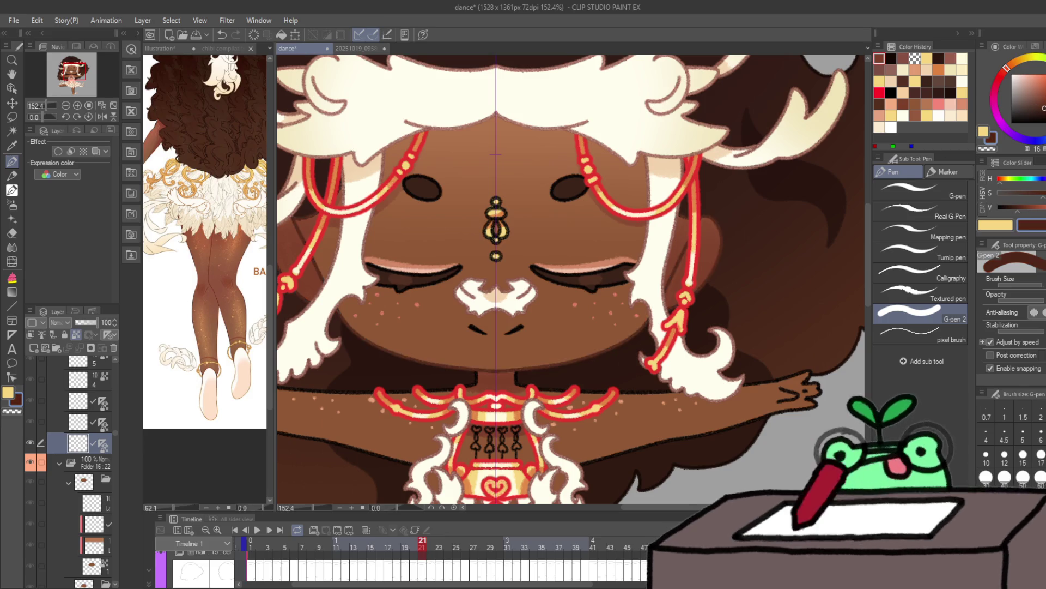
pyautogui.keyDown('ctrl'); pyautogui.keyDown('alt'); pyautogui.click(595, 335); pyautogui.keyUp('alt'); pyautogui.keyUp('ctrl')
pyautogui.keyDown('ctrl'); pyautogui.keyDown('alt'); pyautogui.click(595, 335); pyautogui.keyUp('alt'); pyautogui.keyUp('ctrl')
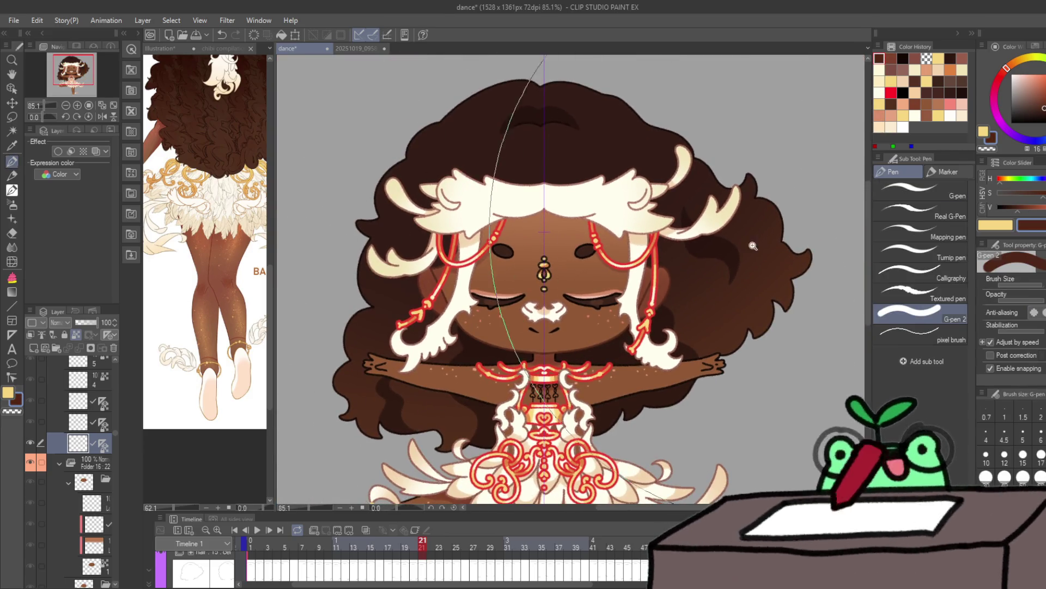
pyautogui.keyDown('ctrl'); pyautogui.keyDown('alt'); pyautogui.click(613, 338); pyautogui.keyUp('alt'); pyautogui.keyUp('ctrl')
pyautogui.moveTo(613, 338); pyautogui.dragTo(640, 314)
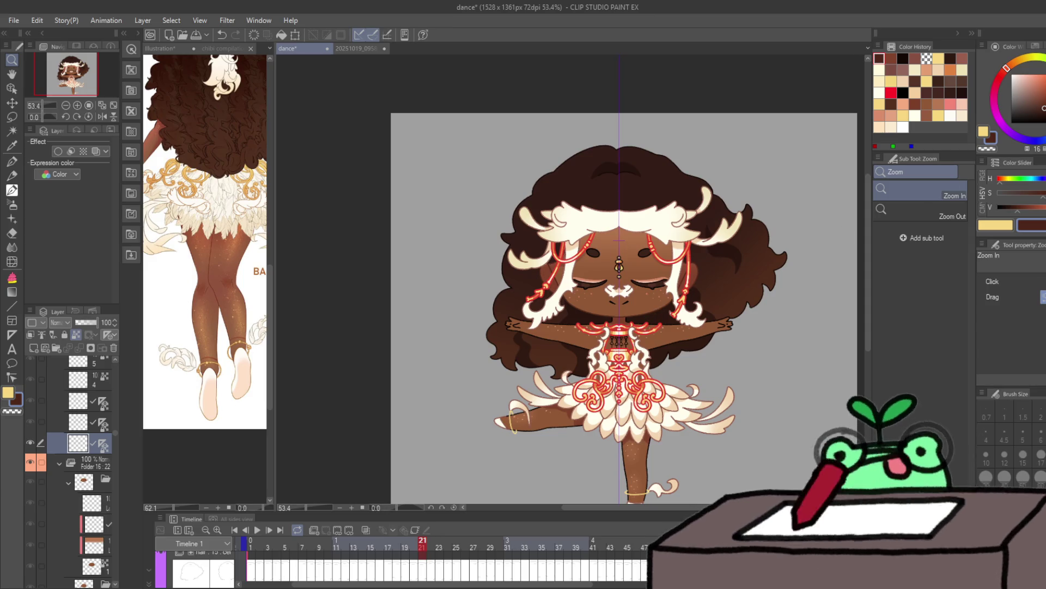
# Step: Step pose by pose through the dance, wrap back to frame 1, and pick black from Color History
pyautogui.press('p')
pyautogui.press('Right')
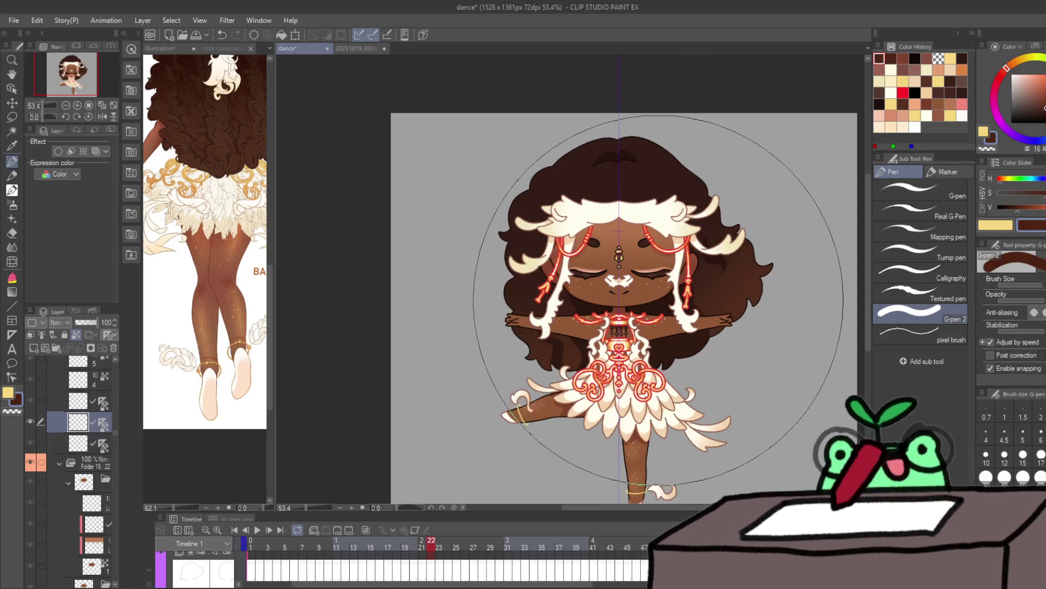
pyautogui.press('Right')
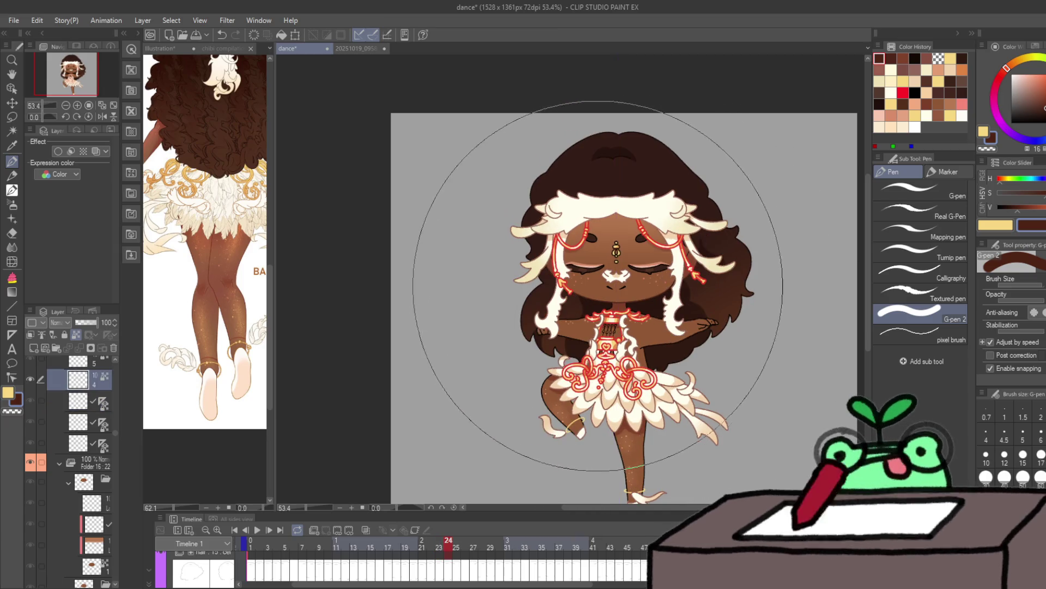
pyautogui.hotkey('ctrl', 'Right')
pyautogui.hotkey('ctrl', 'Right')
pyautogui.hotkey('ctrl', 'Right')
pyautogui.hotkey('ctrl', 'Right')
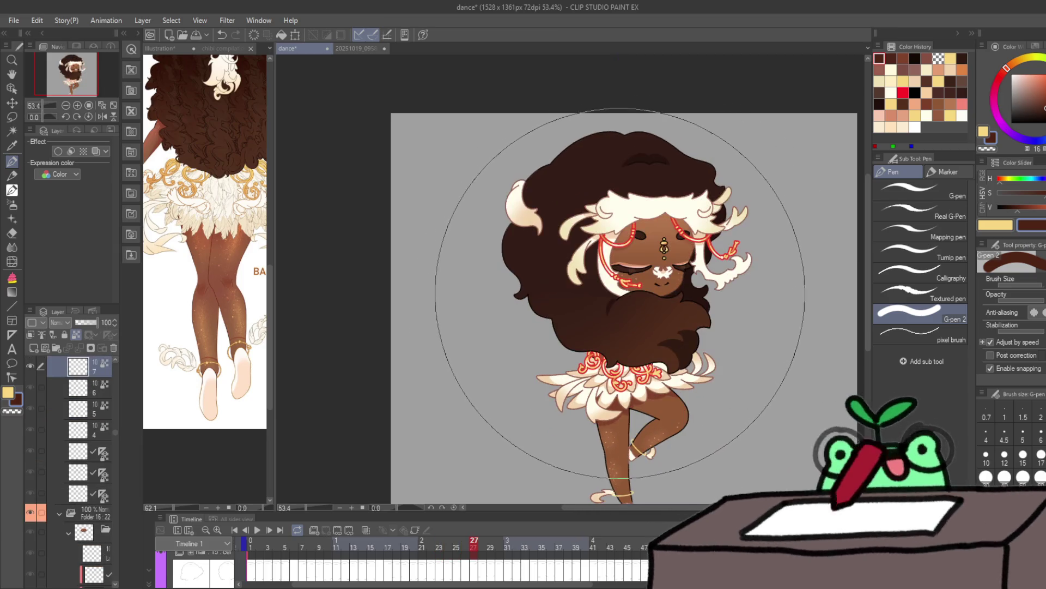
pyautogui.hotkey('ctrl', 'Right')
pyautogui.hotkey('ctrl', 'Right')
pyautogui.hotkey('ctrl', 'Right')
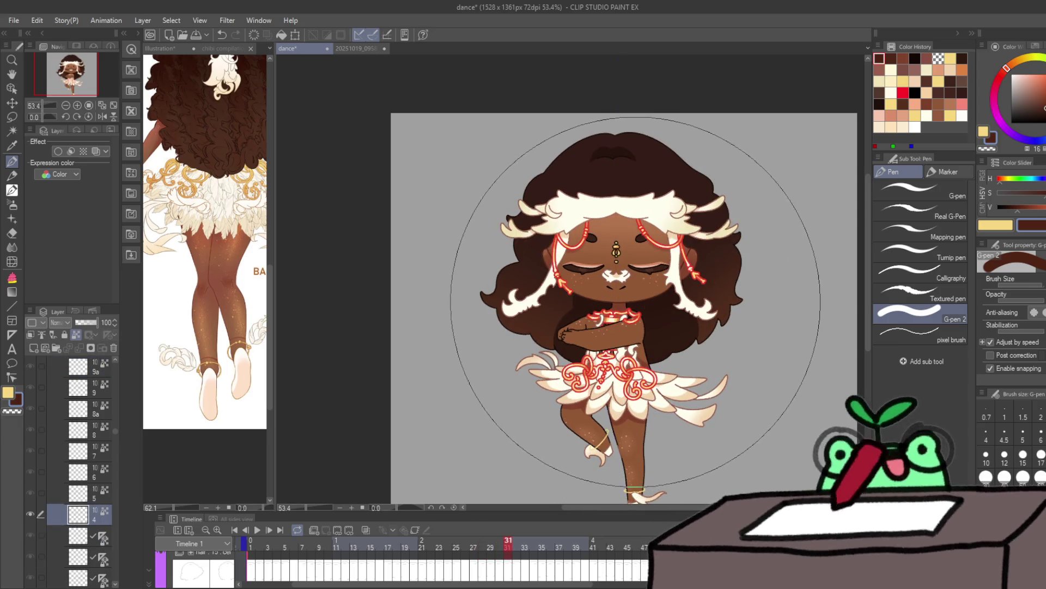
pyautogui.hotkey('ctrl', 'Right')
pyautogui.hotkey('ctrl', 'Right')
pyautogui.hotkey('ctrl', 'Right')
pyautogui.hotkey('ctrl', 'Right')
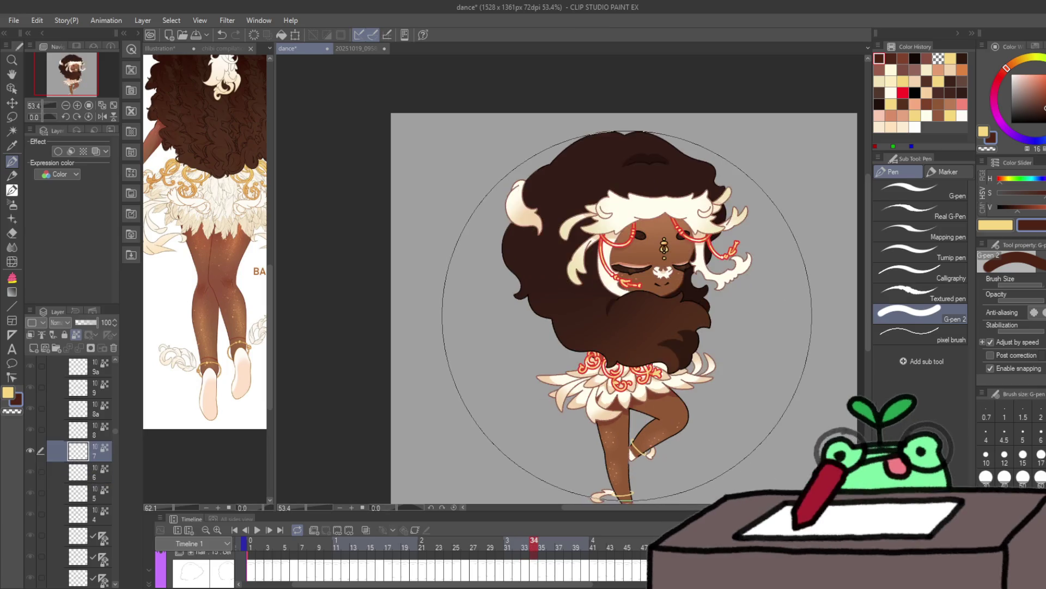
pyautogui.hotkey('ctrl', 'Right')
pyautogui.hotkey('ctrl', 'Right')
pyautogui.hotkey('ctrl', 'Right')
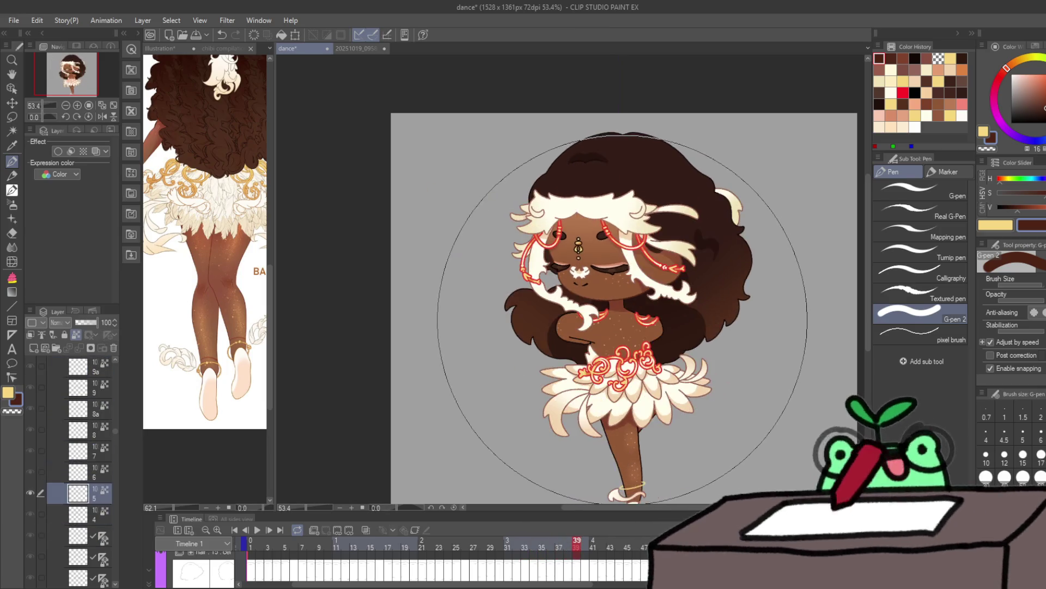
pyautogui.hotkey('ctrl', 'Right')
pyautogui.hotkey('ctrl', 'Right')
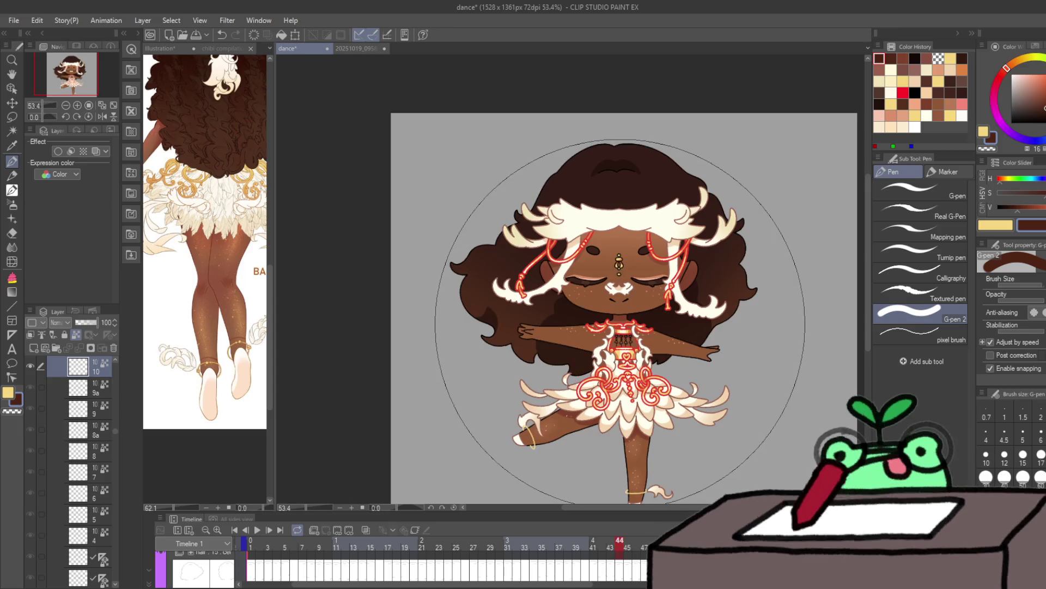
pyautogui.hotkey('ctrl', 'Right')
pyautogui.hotkey('ctrl', 'Right')
pyautogui.hotkey('ctrl', 'Right')
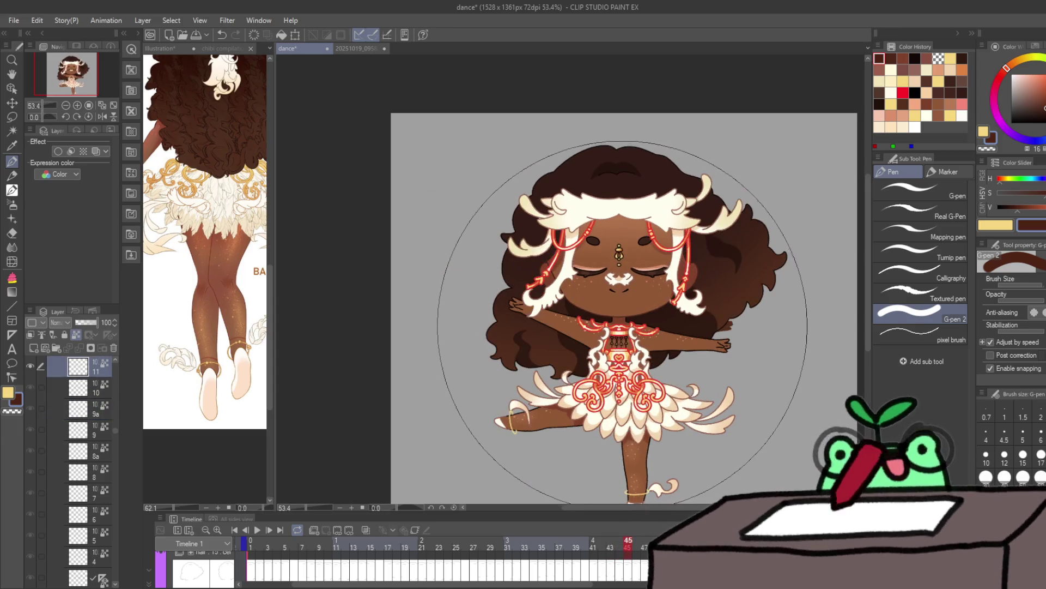
pyautogui.hotkey('ctrl', 'Right')
pyautogui.hotkey('ctrl', 'Right')
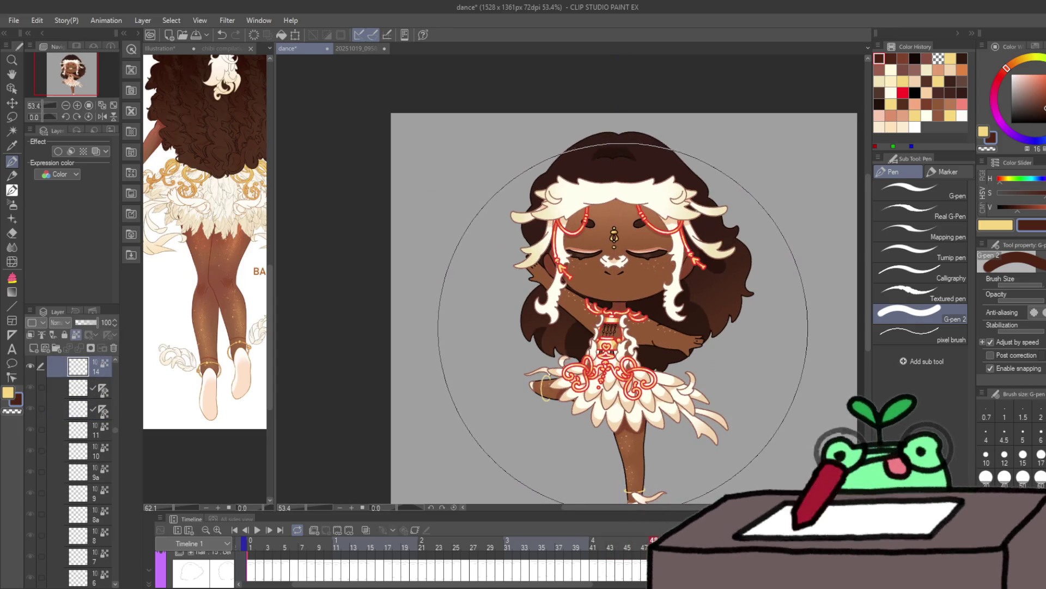
pyautogui.hotkey('ctrl', 'Right')
pyautogui.hotkey('ctrl', 'Right')
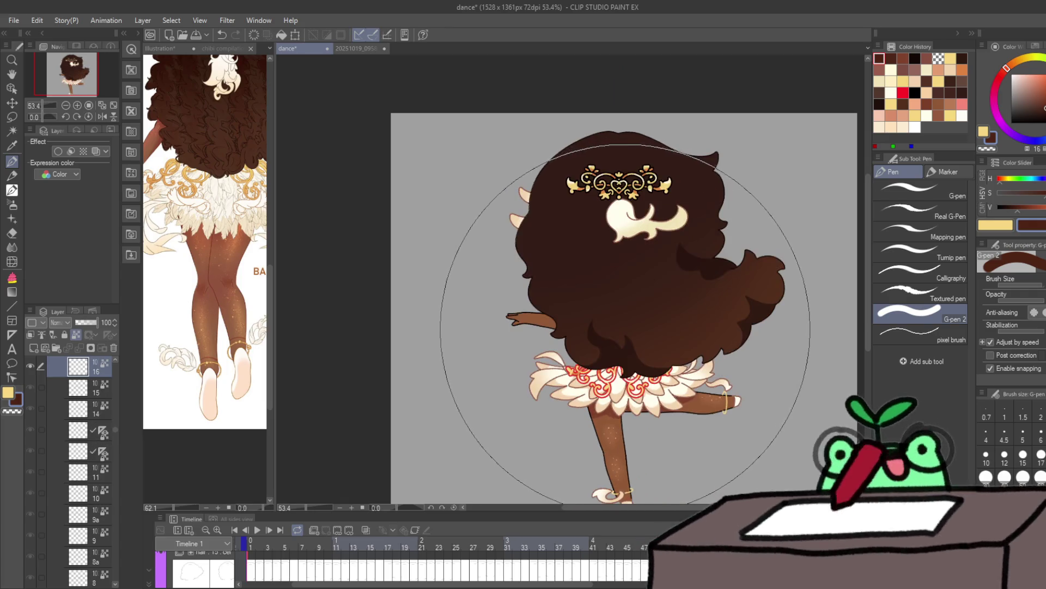
pyautogui.hotkey('ctrl', 'Right')
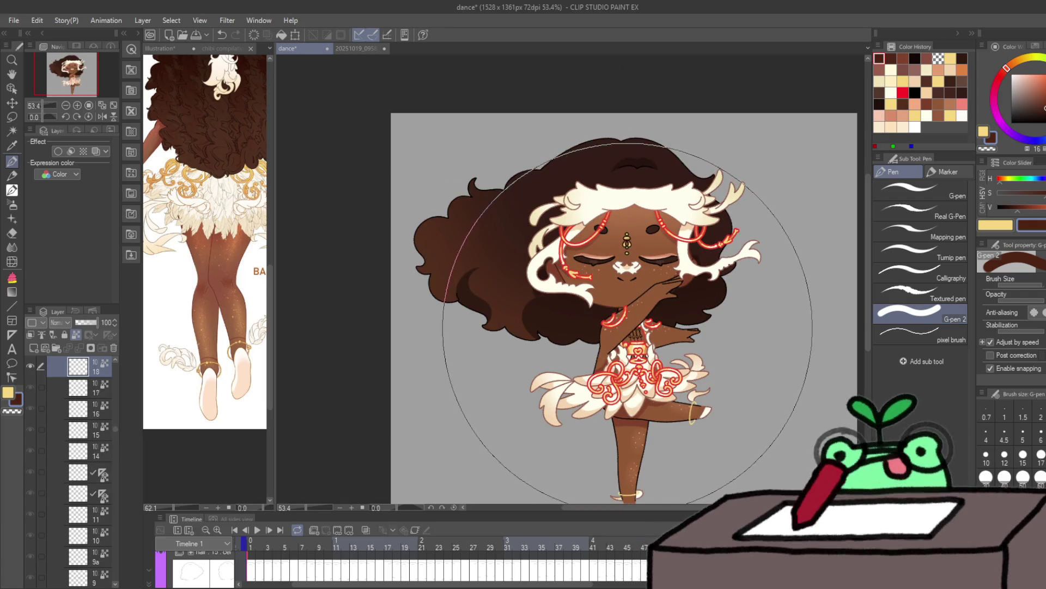
pyautogui.hotkey('ctrl', 'Right')
pyautogui.hotkey('ctrl', 'Right')
pyautogui.hotkey('ctrl', 'Right')
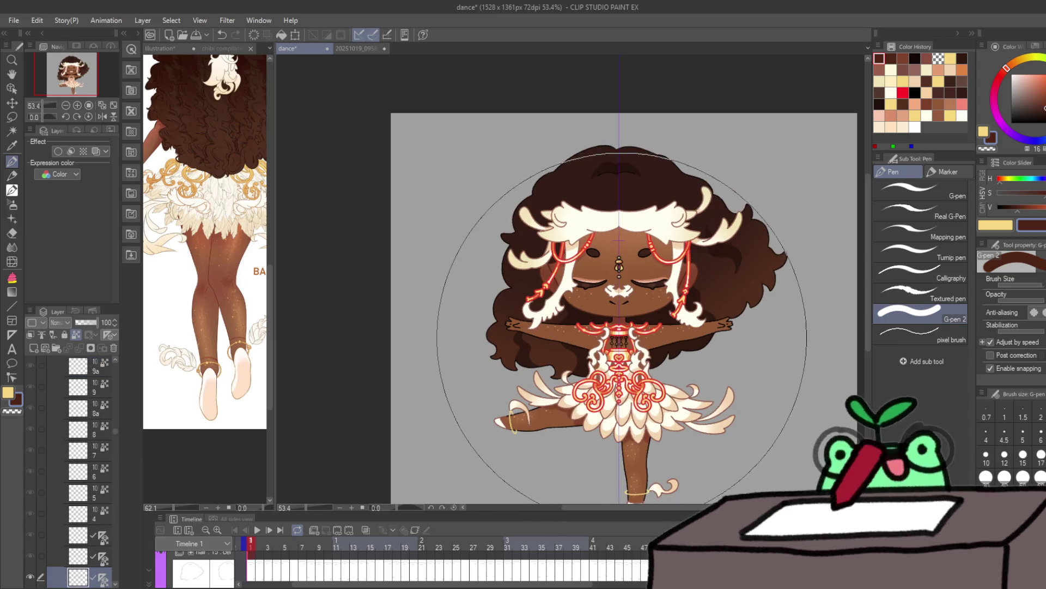
pyautogui.hotkey('ctrl', 'Right')
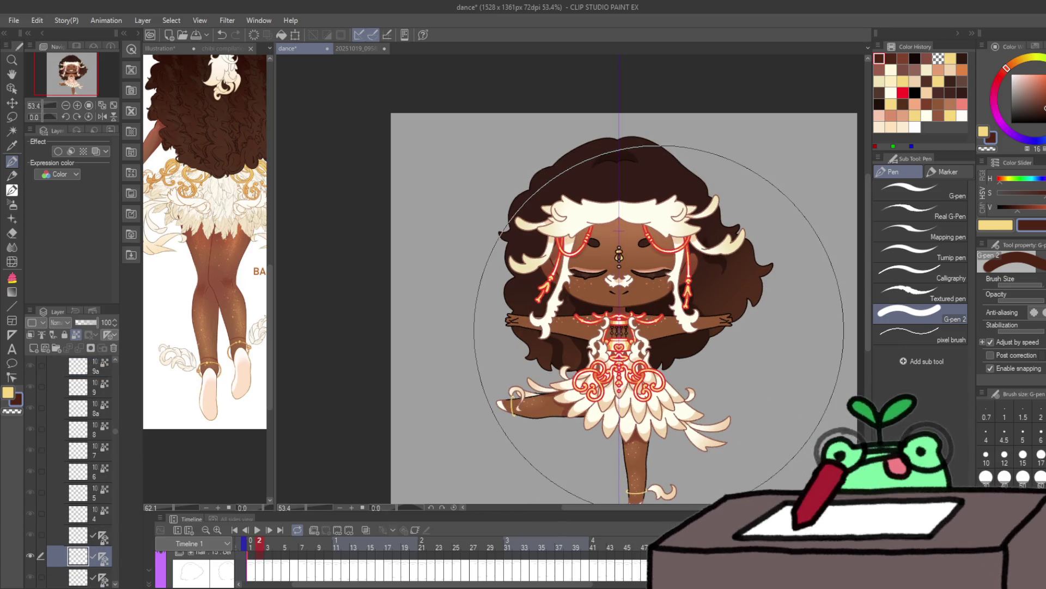
pyautogui.hotkey('ctrl', 'Left')
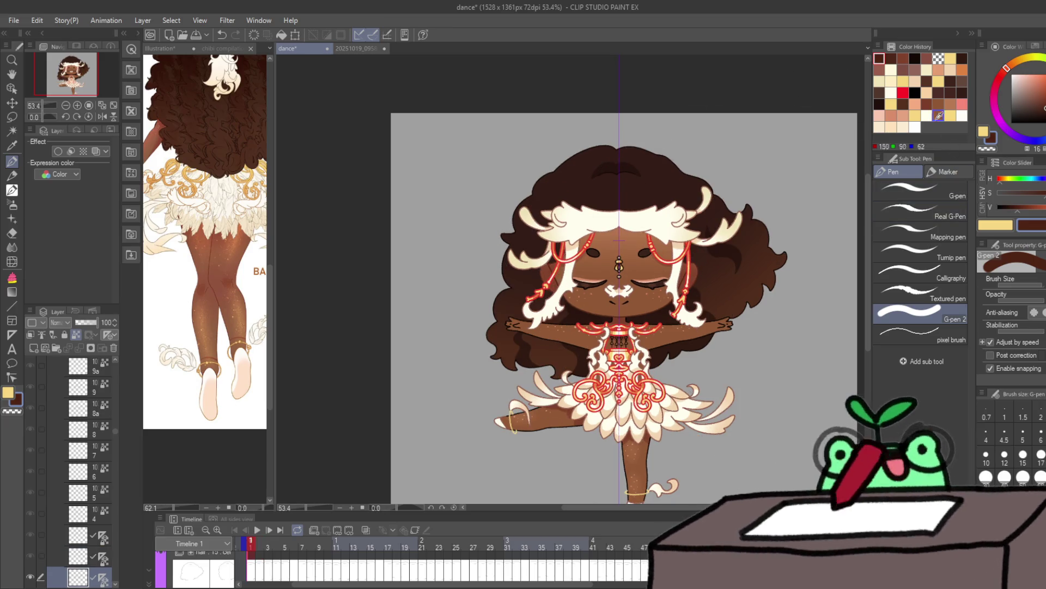
pyautogui.click(915, 59)
pyautogui.scroll(5, 621, 316)
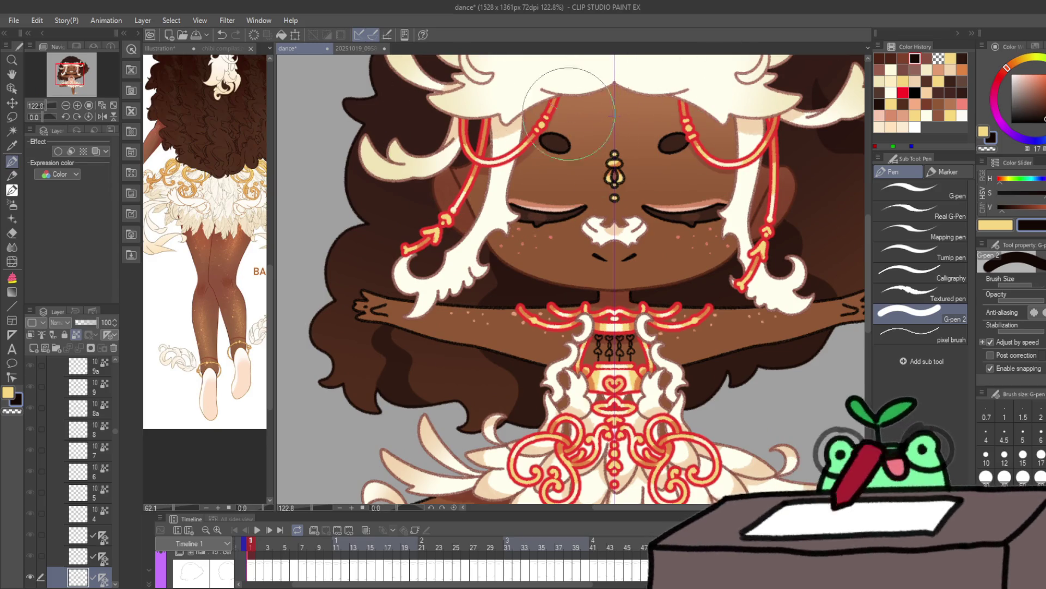
# Step: Add a small touch-up mark on frame 1 and step through frames 2 to 9
pyautogui.click(468, 123)
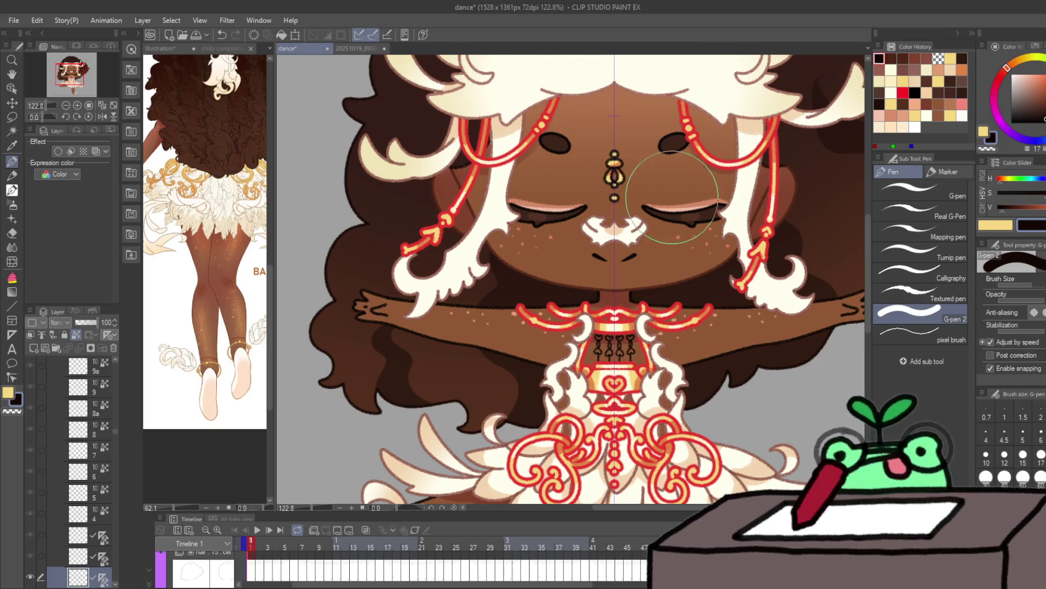
pyautogui.hotkey('ctrl', '-')
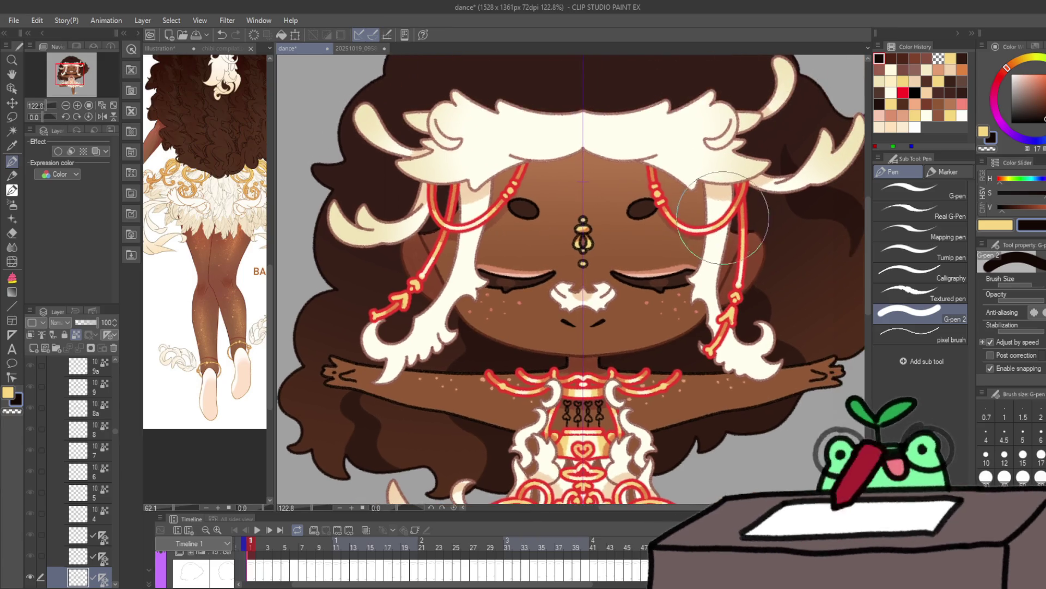
pyautogui.press('Right')
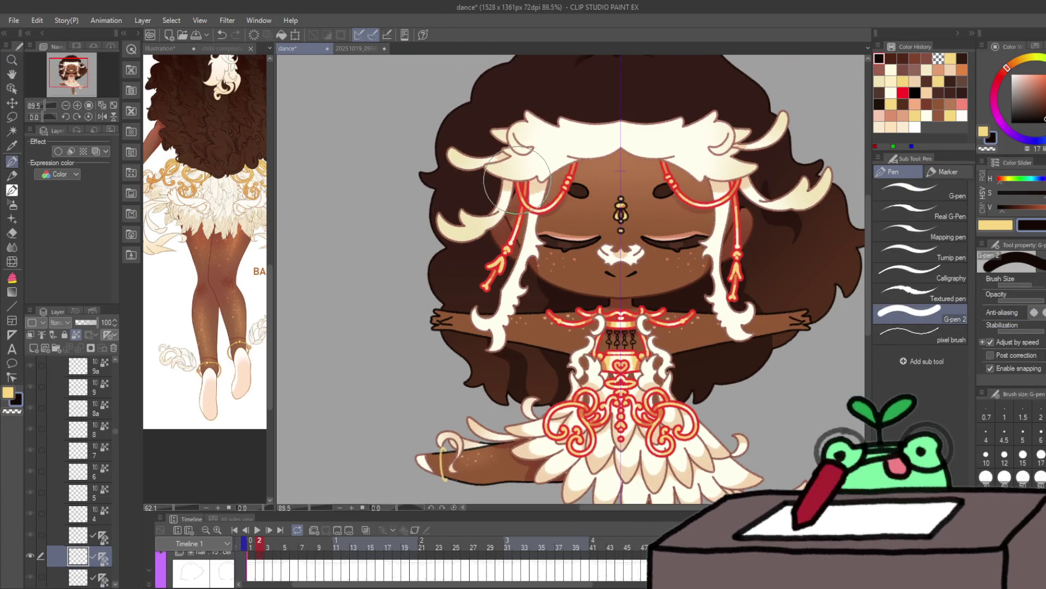
pyautogui.press('Right')
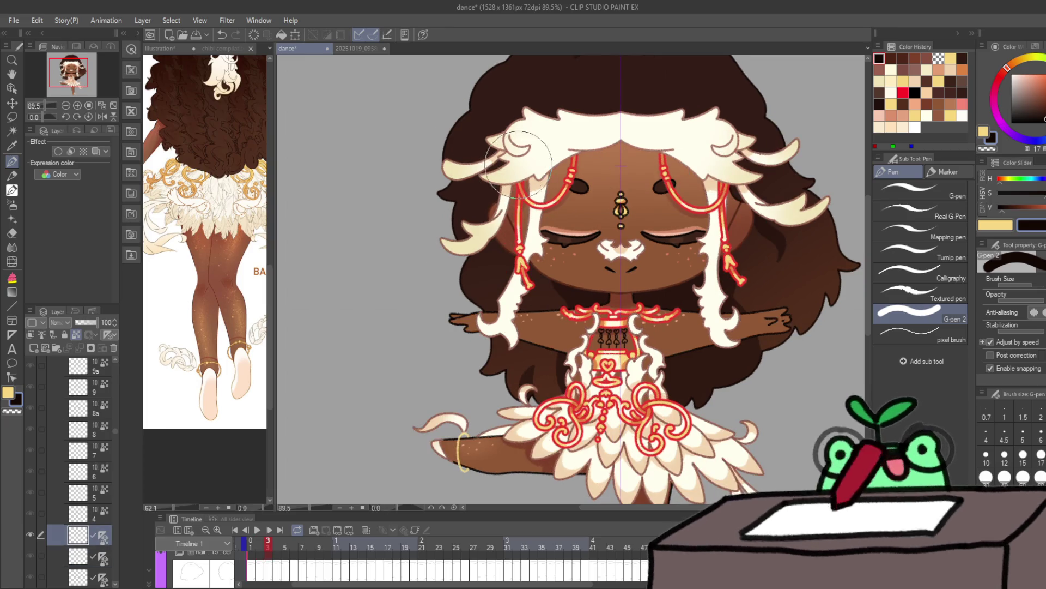
pyautogui.press('Right')
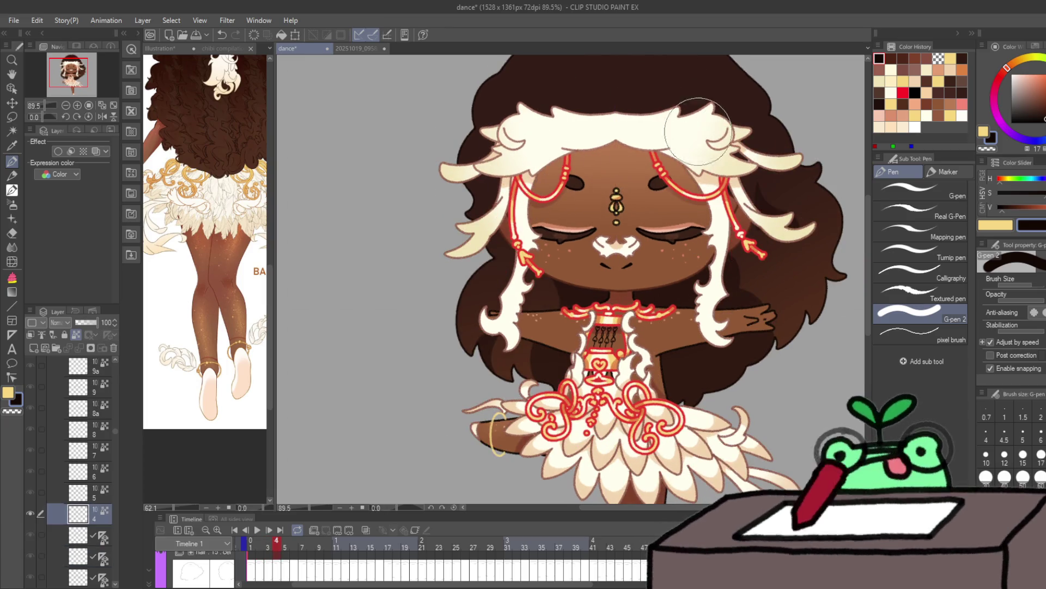
pyautogui.press('Right')
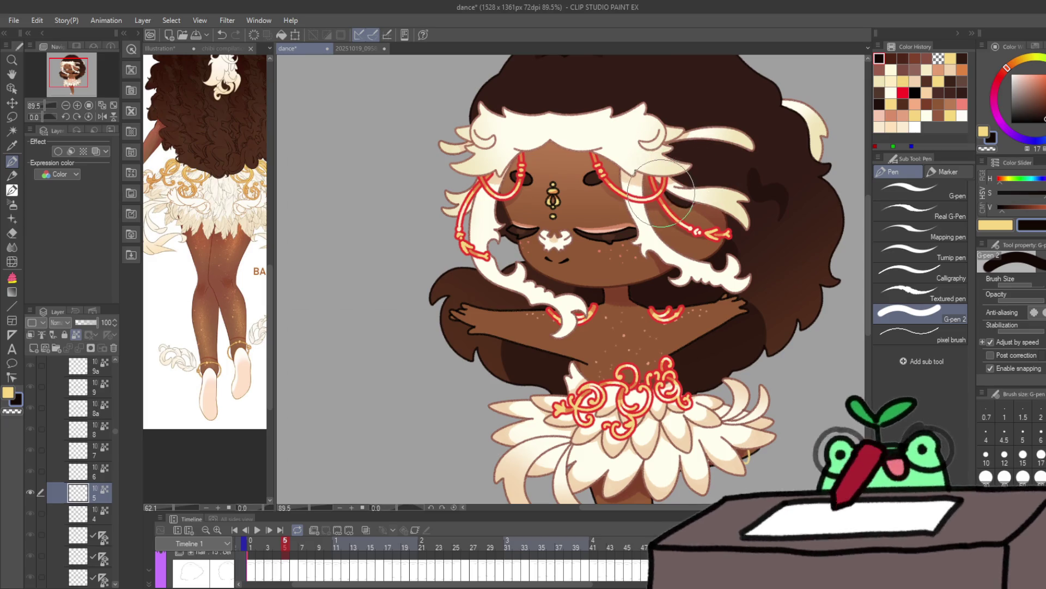
pyautogui.press('Right')
pyautogui.press('Right')
pyautogui.press('Right')
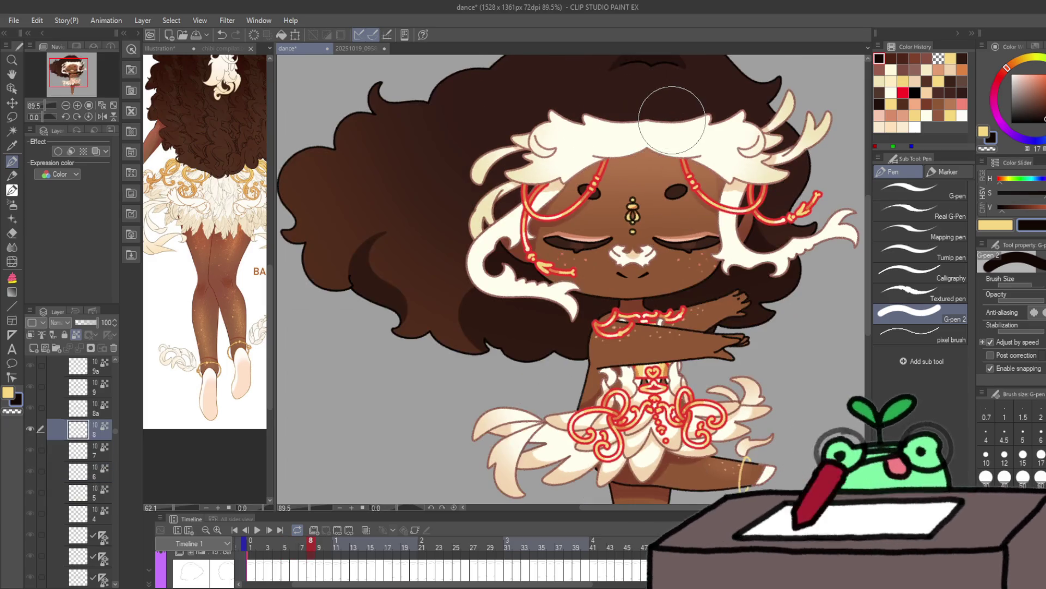
pyautogui.press('Right')
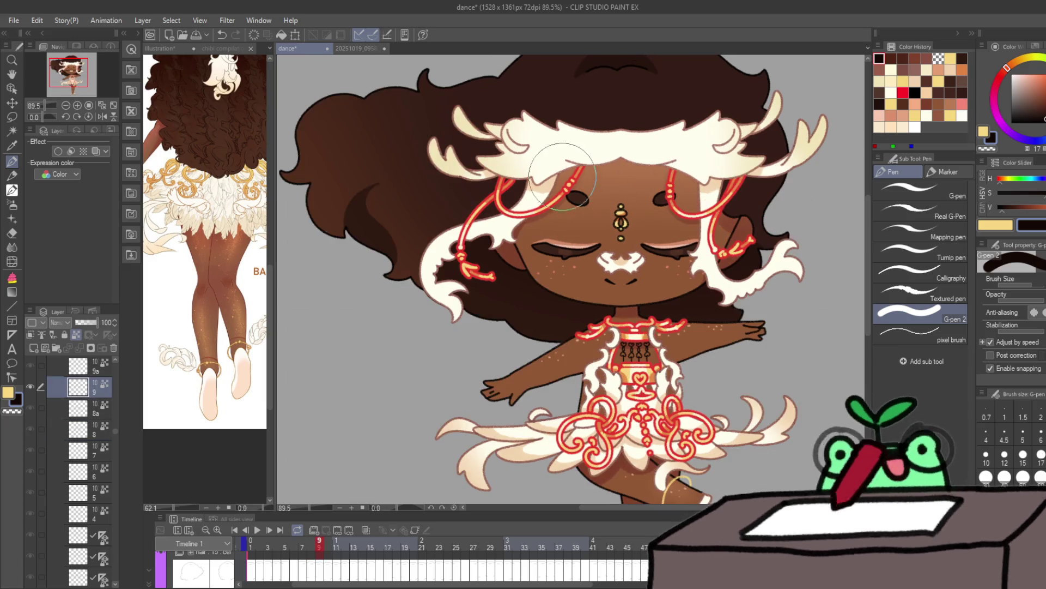
pyautogui.press('Right')
pyautogui.press('Left')
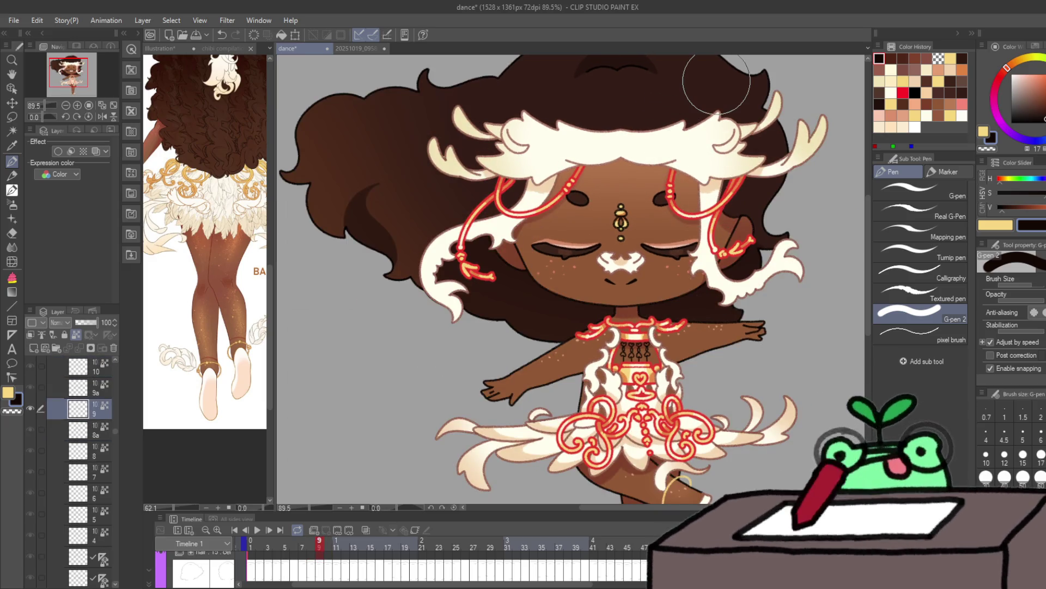
# Step: Eyedrop the dark-brown hair colour, add a small stroke to frame 9's right hair, and go to frame 10
pyautogui.keyDown('alt'); pyautogui.click(717, 85); pyautogui.keyUp('alt')
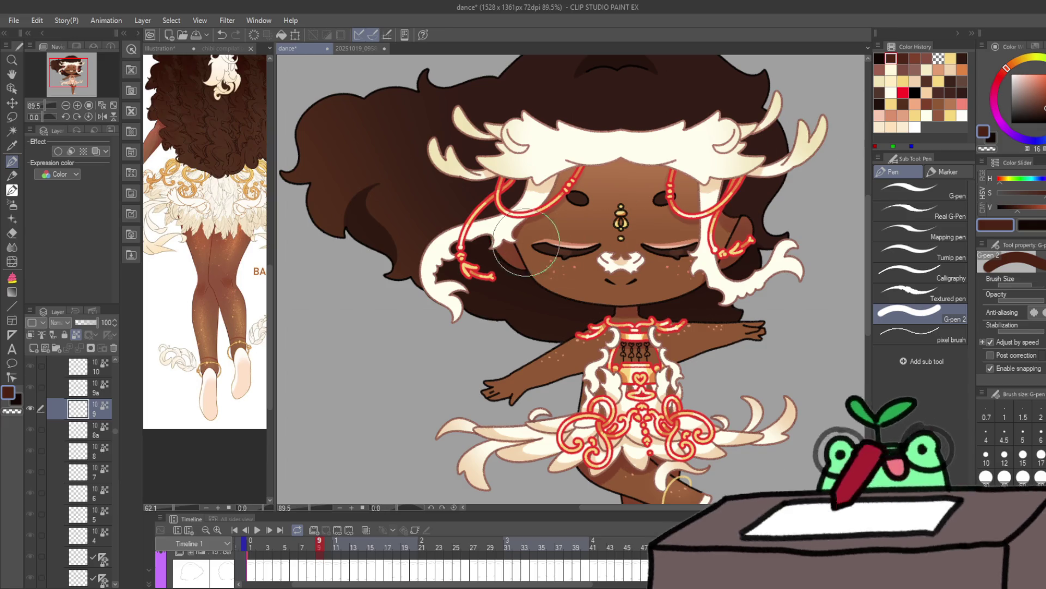
pyautogui.moveTo(731, 234); pyautogui.dragTo(756, 247)
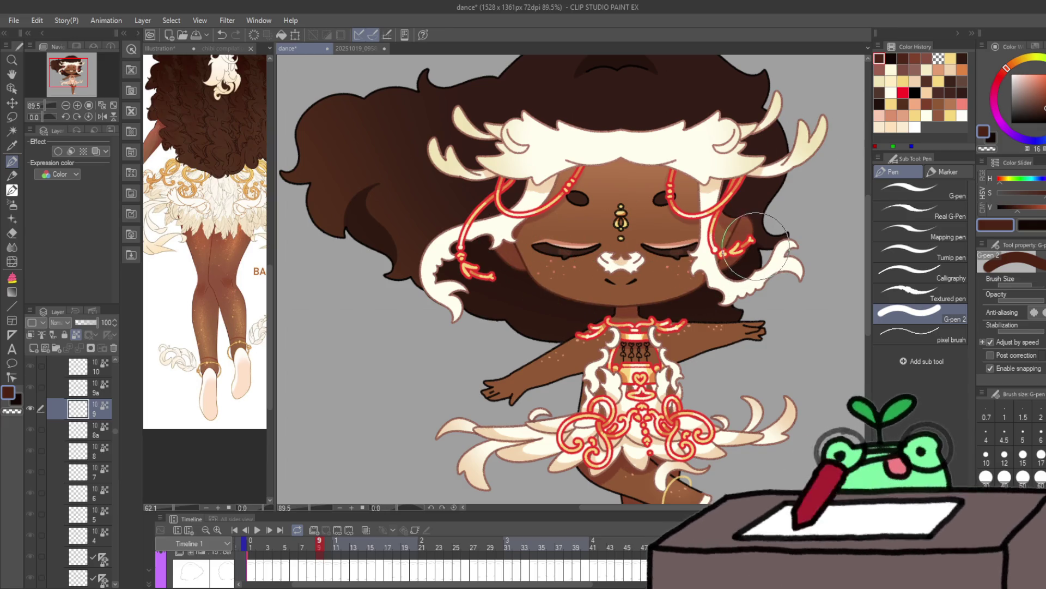
pyautogui.press('Right')
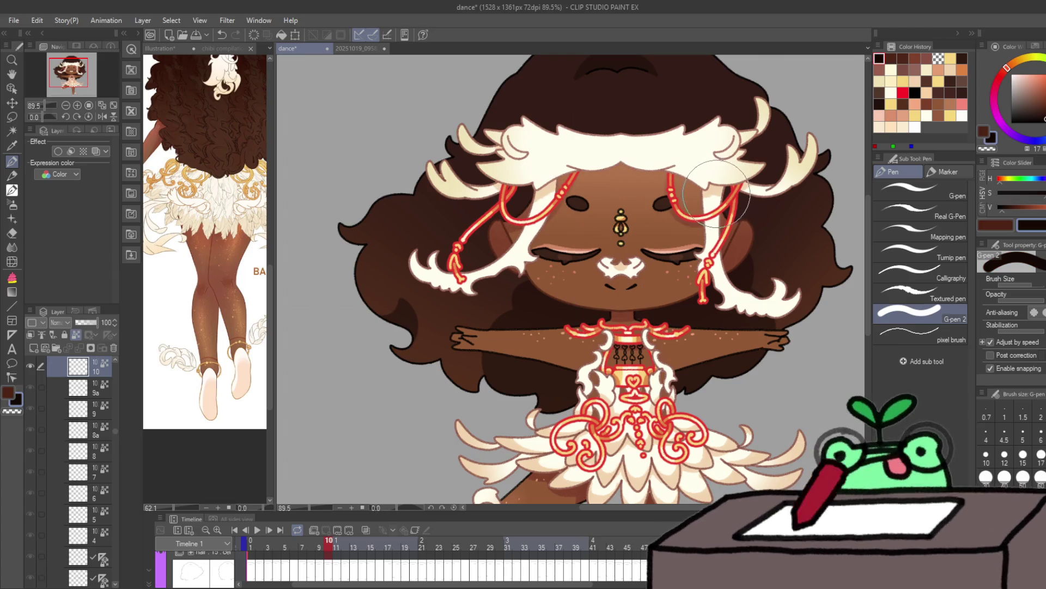
# Step: Step from frame 10 to frame 19, sample a canvas colour beside the face, and swap to the sub colour
pyautogui.press('Right')
pyautogui.press('Right')
pyautogui.press('Right')
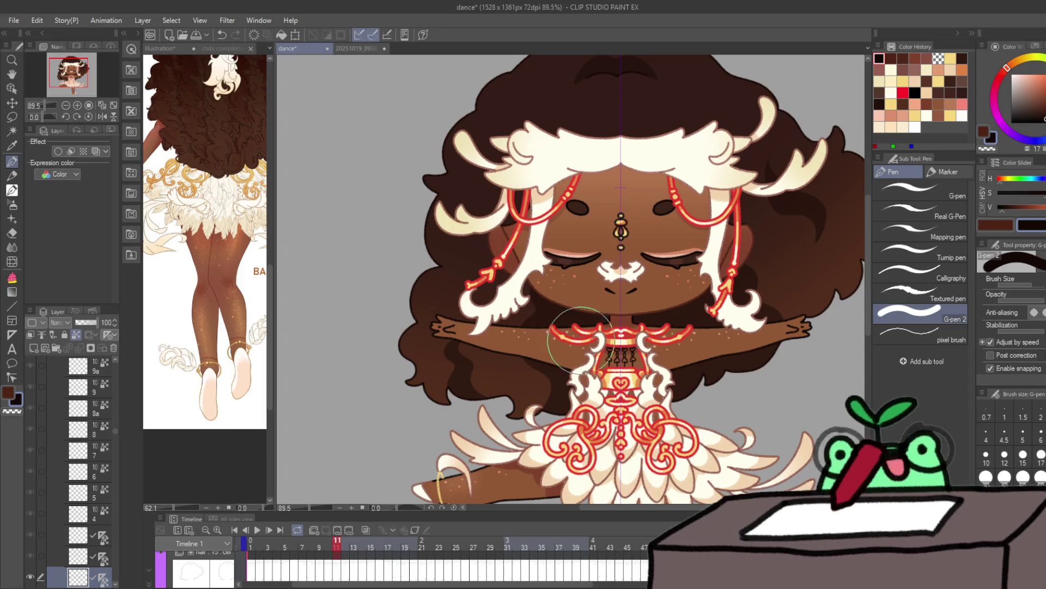
pyautogui.press('Right')
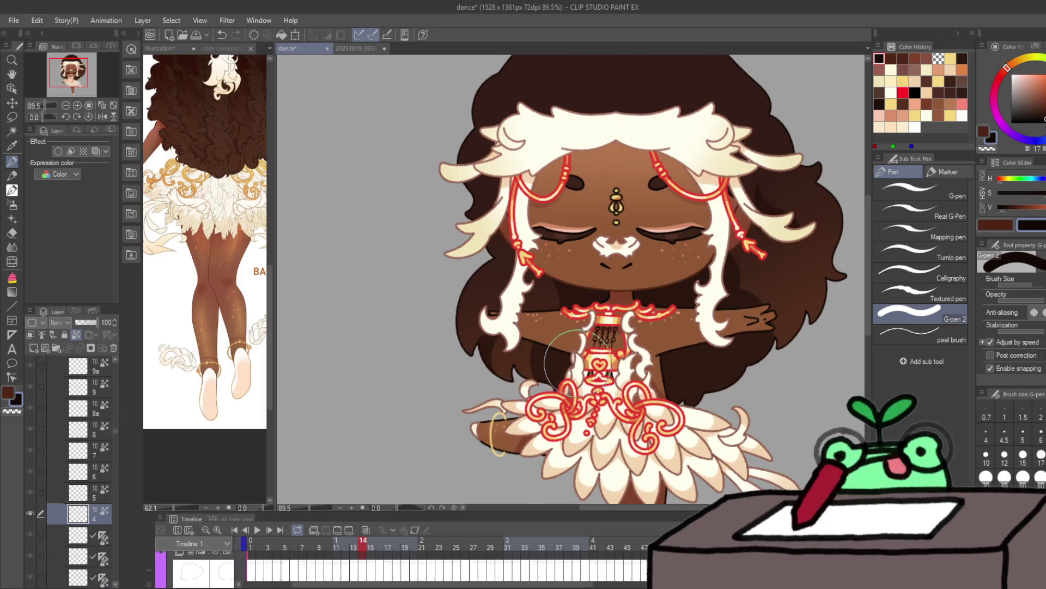
pyautogui.press('Right')
pyautogui.press('Right')
pyautogui.press('Right')
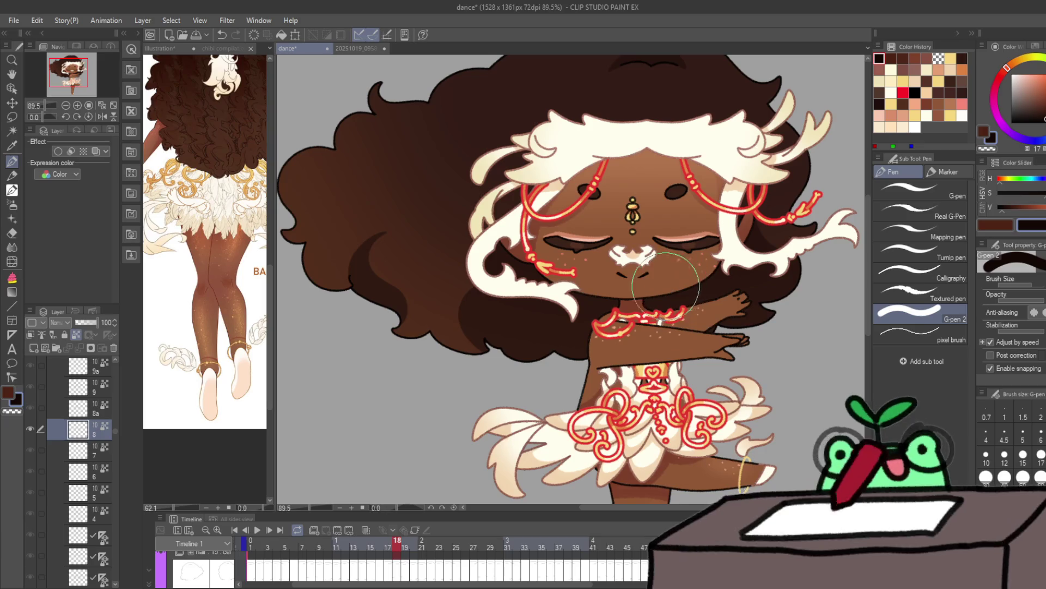
pyautogui.press('Left')
pyautogui.press('Right')
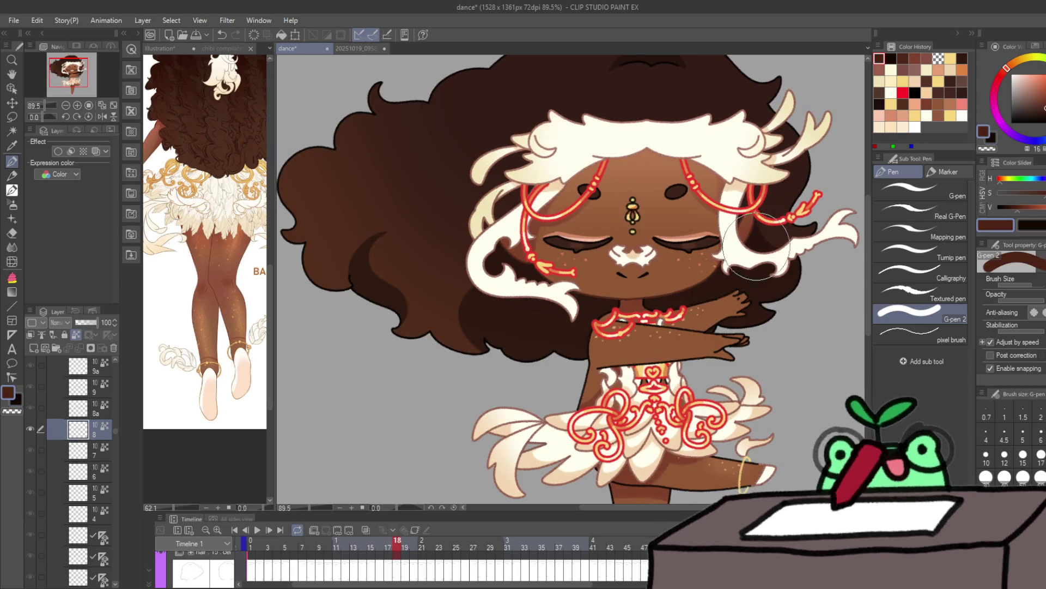
pyautogui.press('Right')
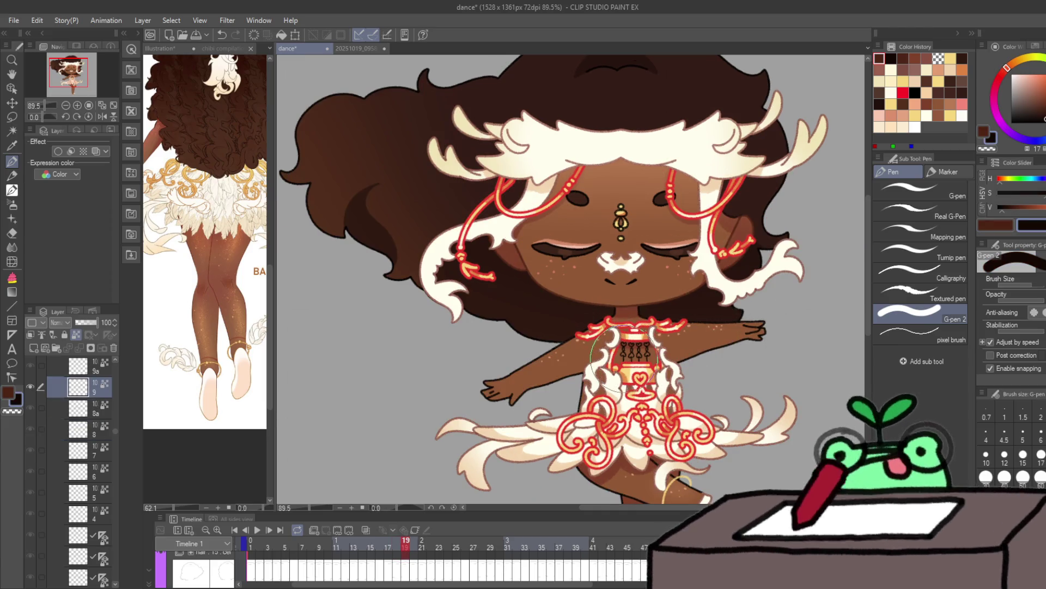
pyautogui.keyDown('alt'); pyautogui.click(709, 204); pyautogui.keyUp('alt')
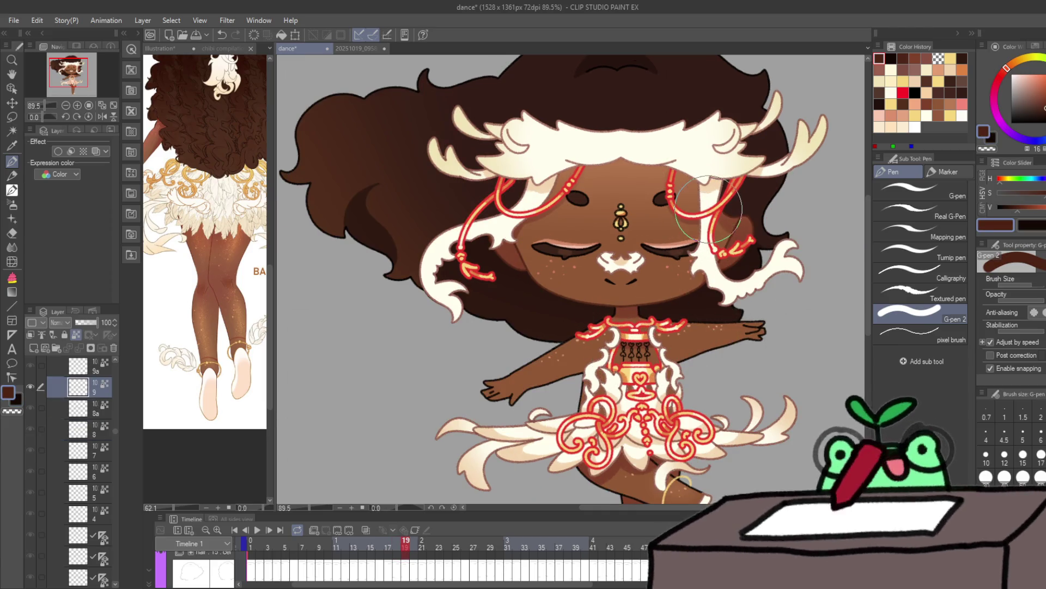
pyautogui.press('x')
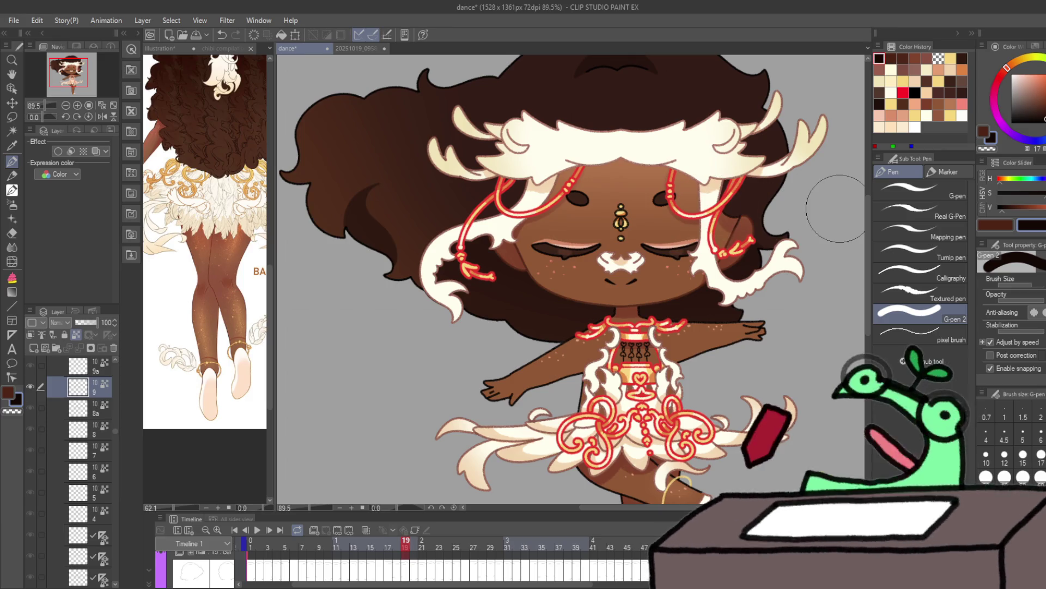
# Step: Advance through frames 20 to 32, checking the gold anklets in each pose
pyautogui.press('Right')
pyautogui.press('Right')
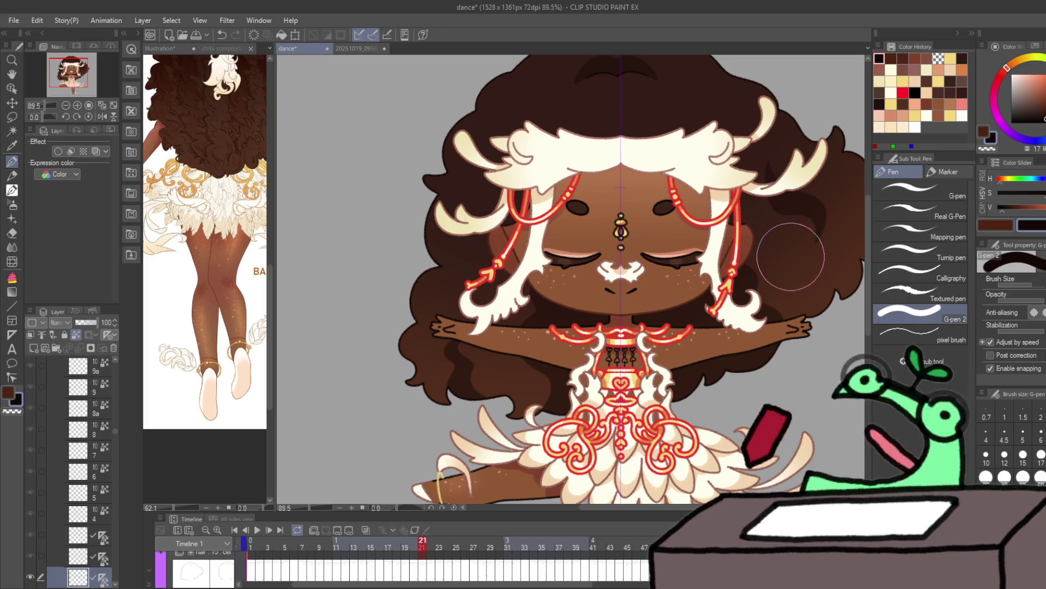
pyautogui.press('Right')
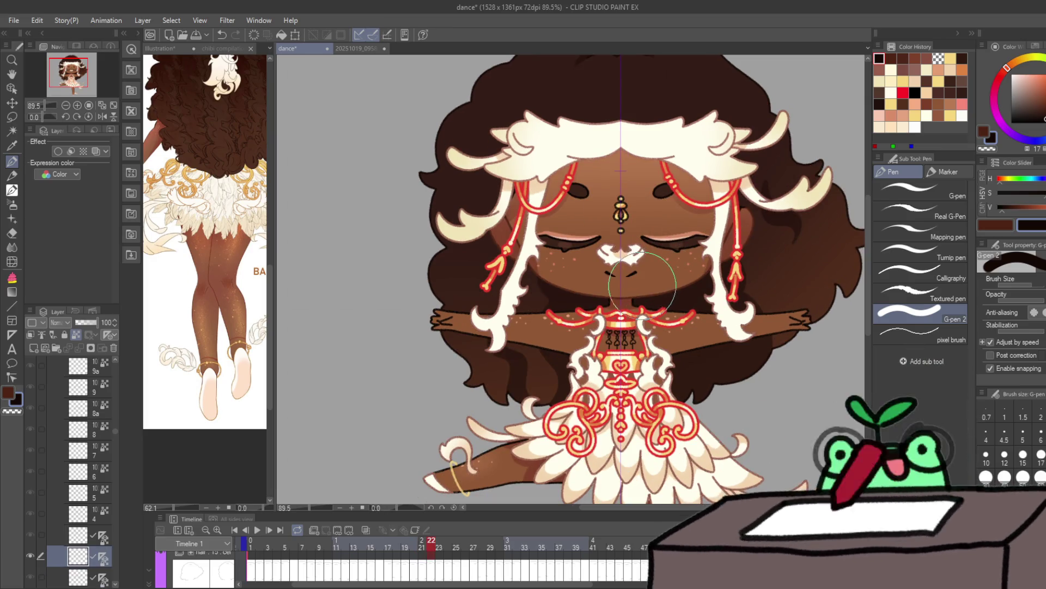
pyautogui.press('Right')
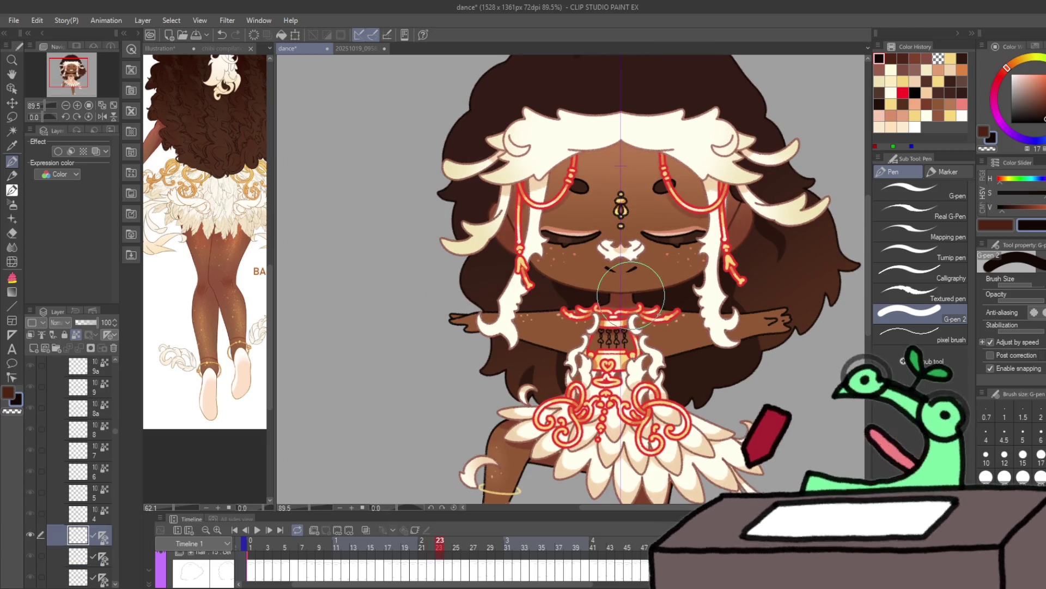
pyautogui.press('Right')
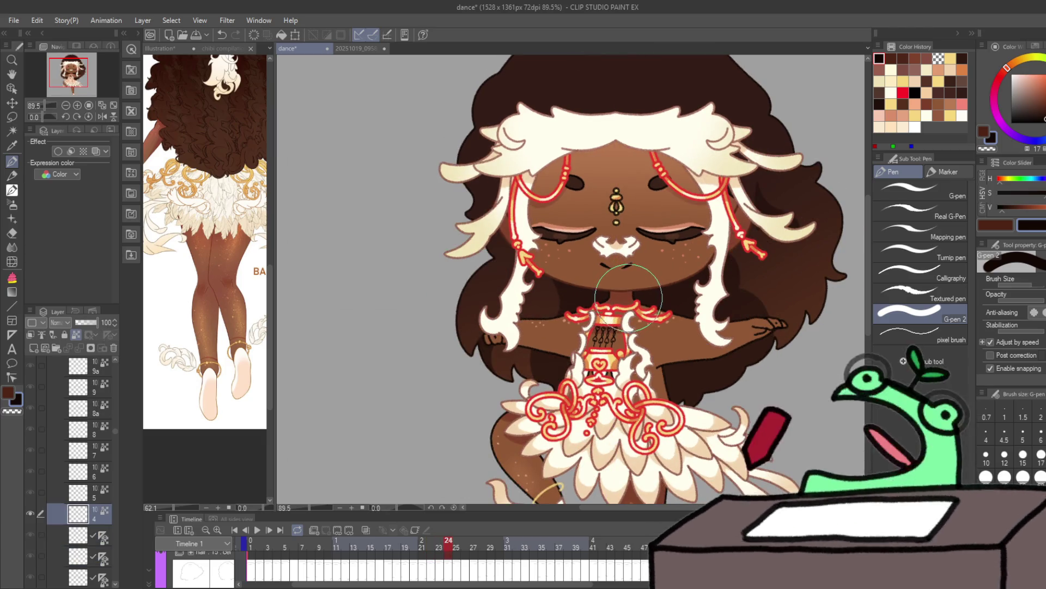
pyautogui.press('Right')
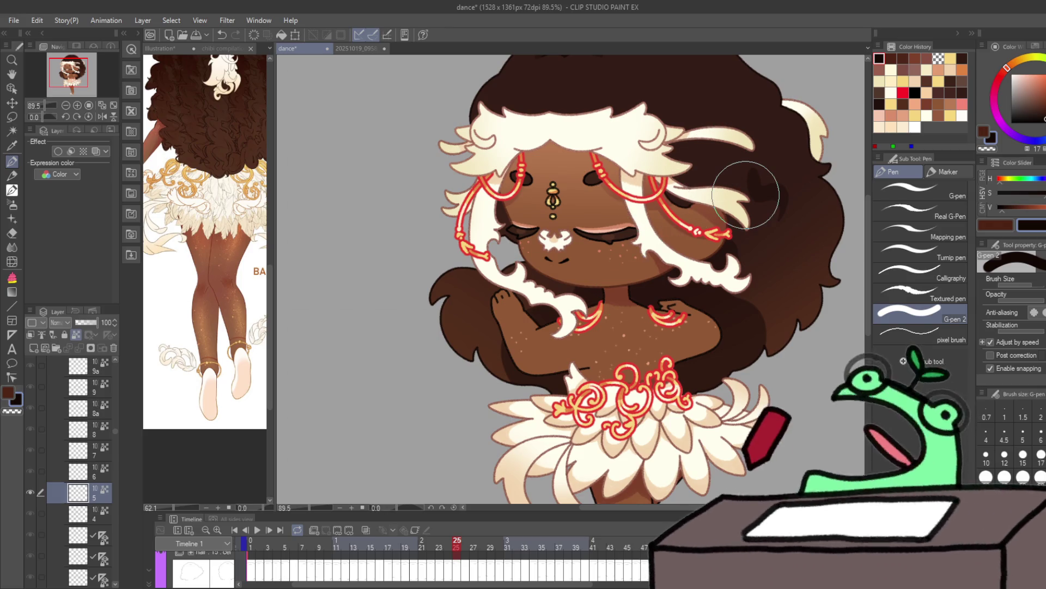
pyautogui.press('Right')
pyautogui.press('Right')
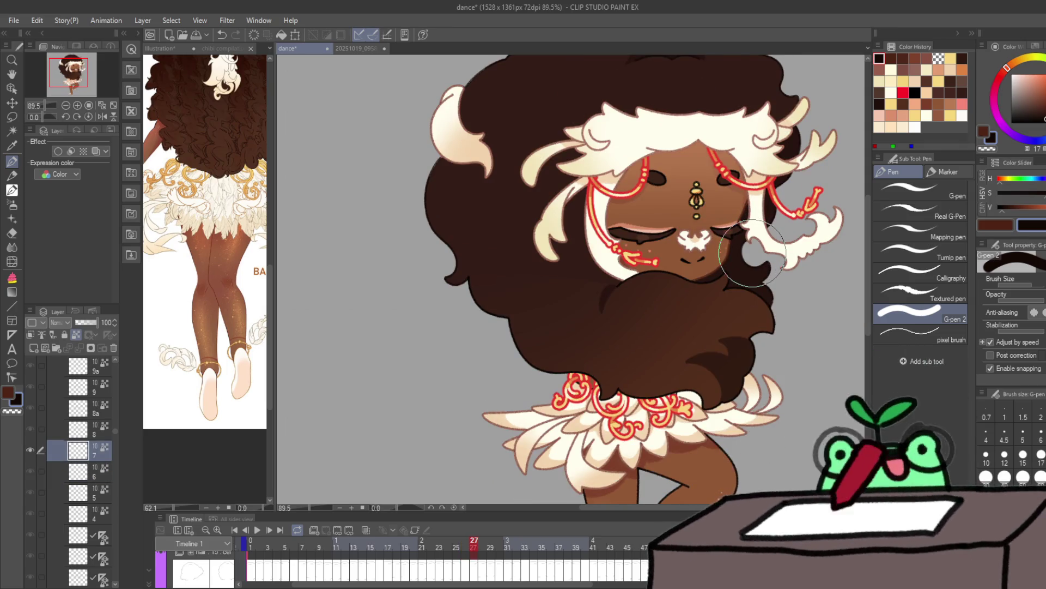
pyautogui.press('Right')
pyautogui.press('Right')
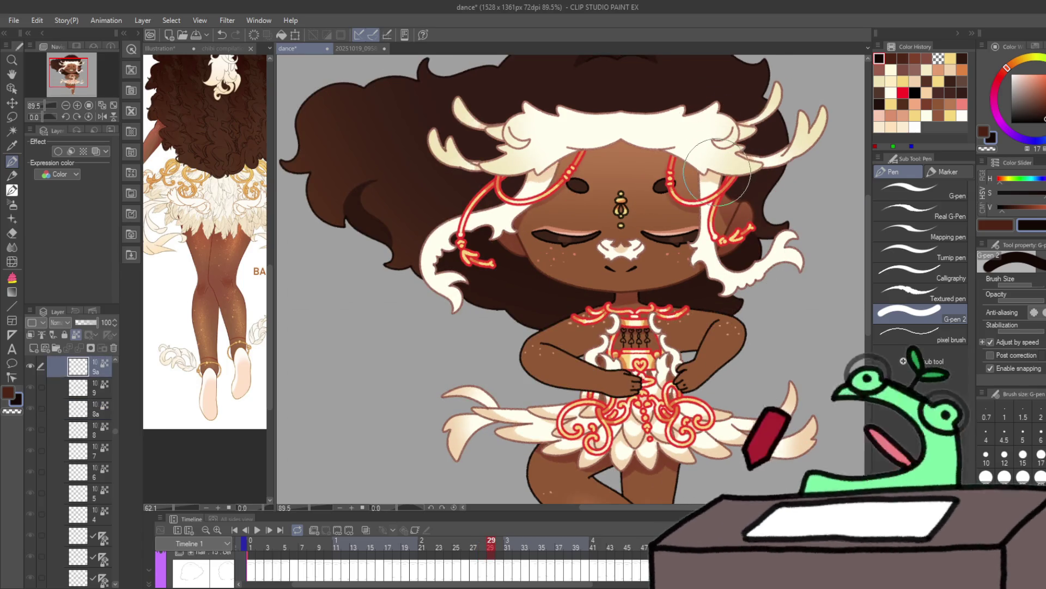
pyautogui.press('Right')
pyautogui.press('Right')
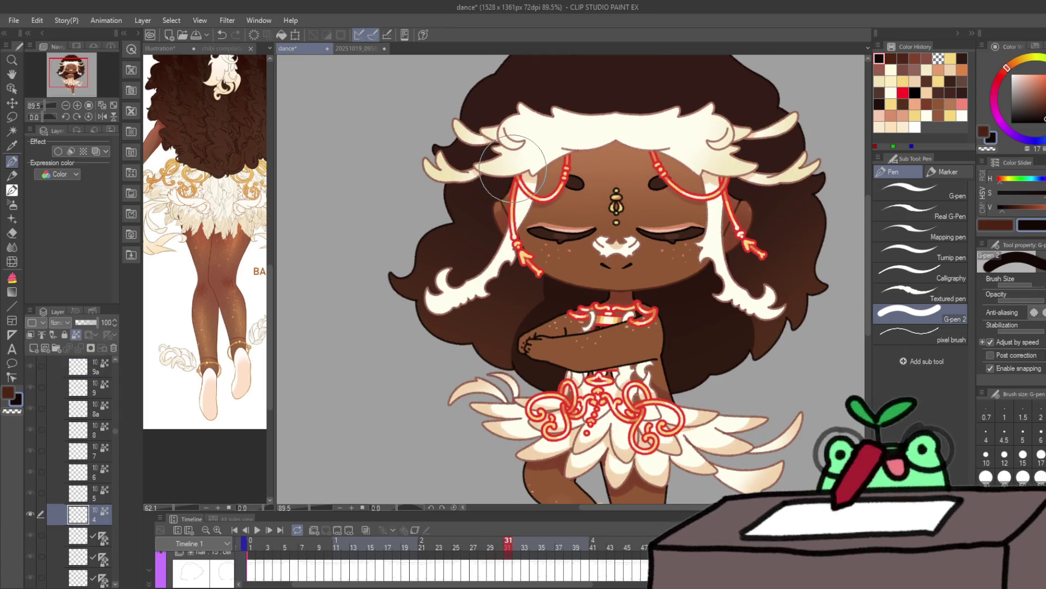
pyautogui.press('Right')
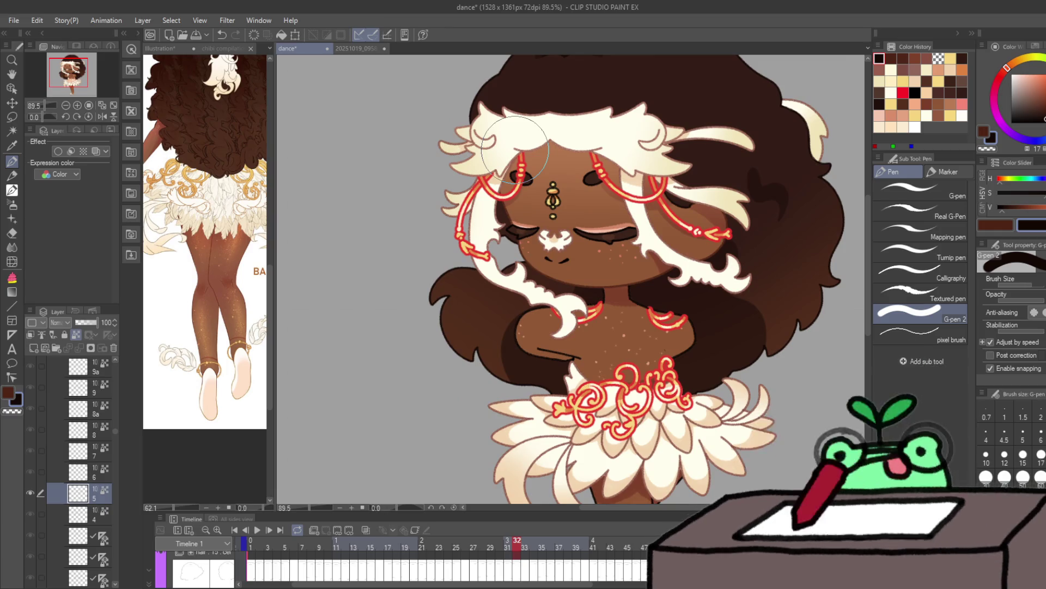
# Step: Continue reviewing frames 34 through 44, checking the anklets in each pose
pyautogui.press('Right')
pyautogui.press('Right')
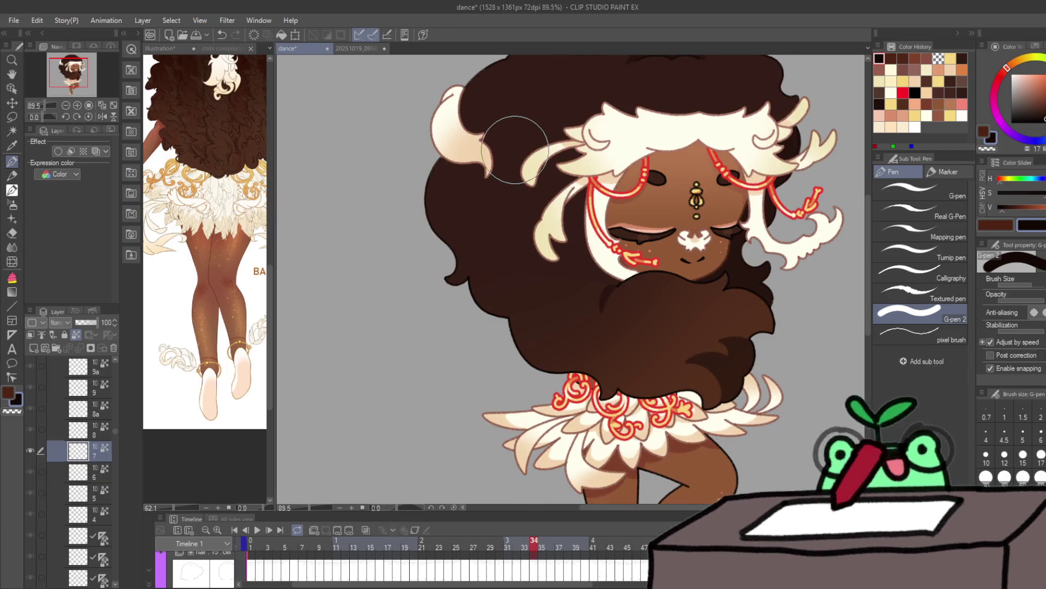
pyautogui.press('Right')
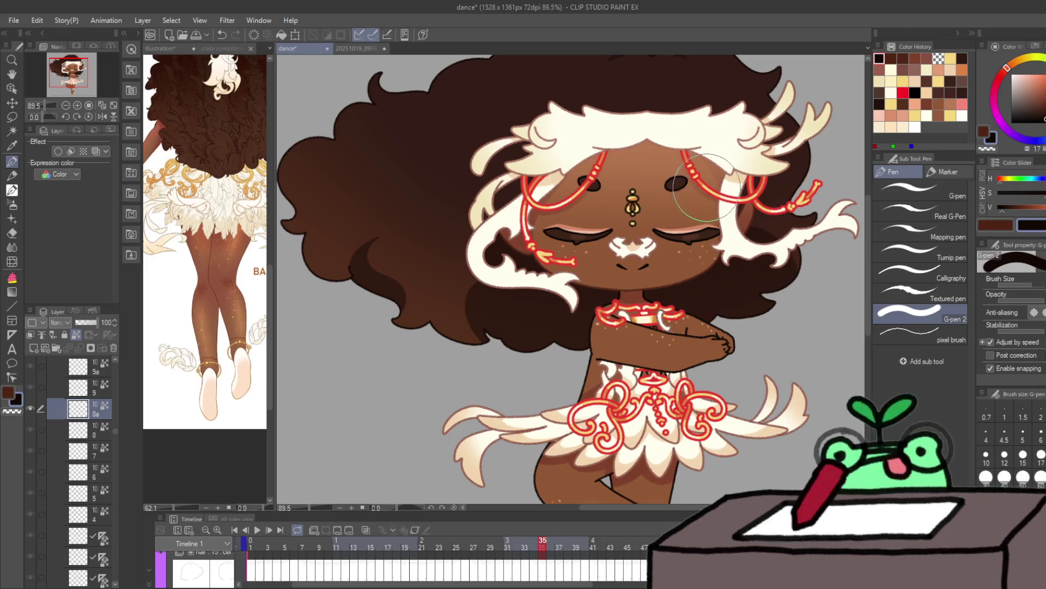
pyautogui.press('Right')
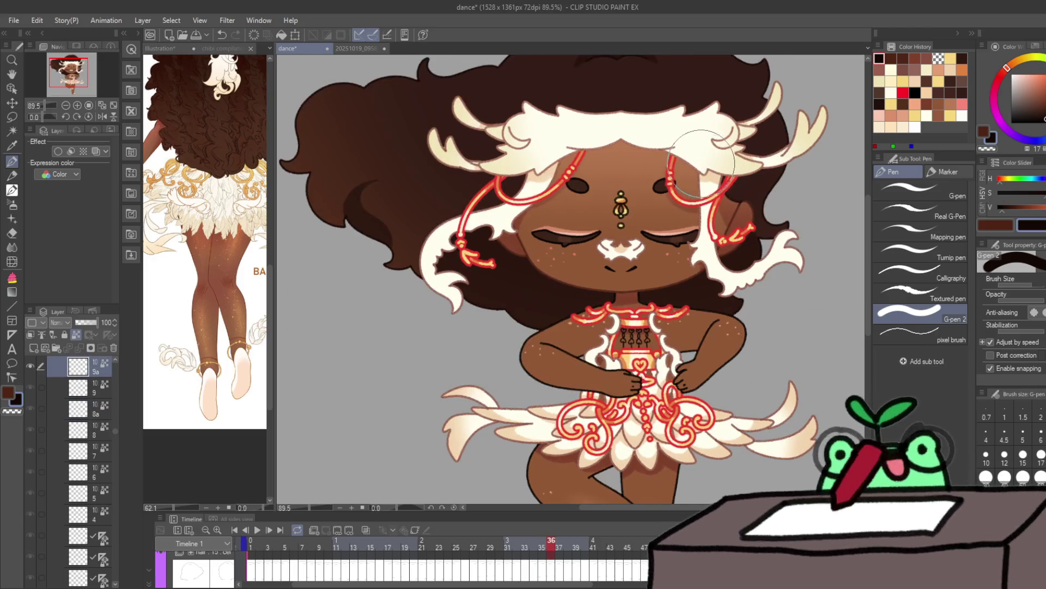
pyautogui.press('Right')
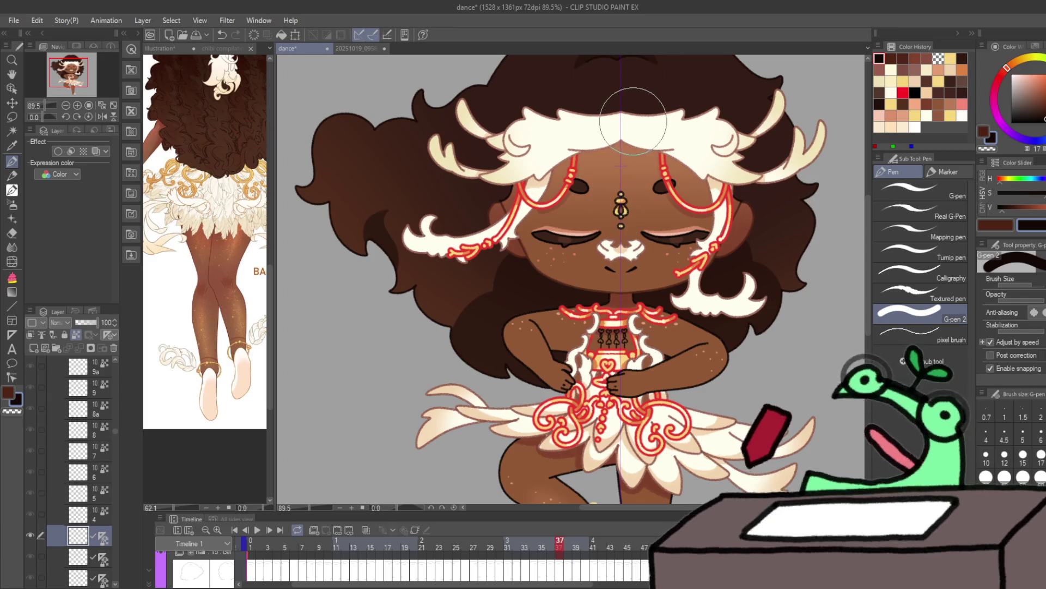
pyautogui.press('Right')
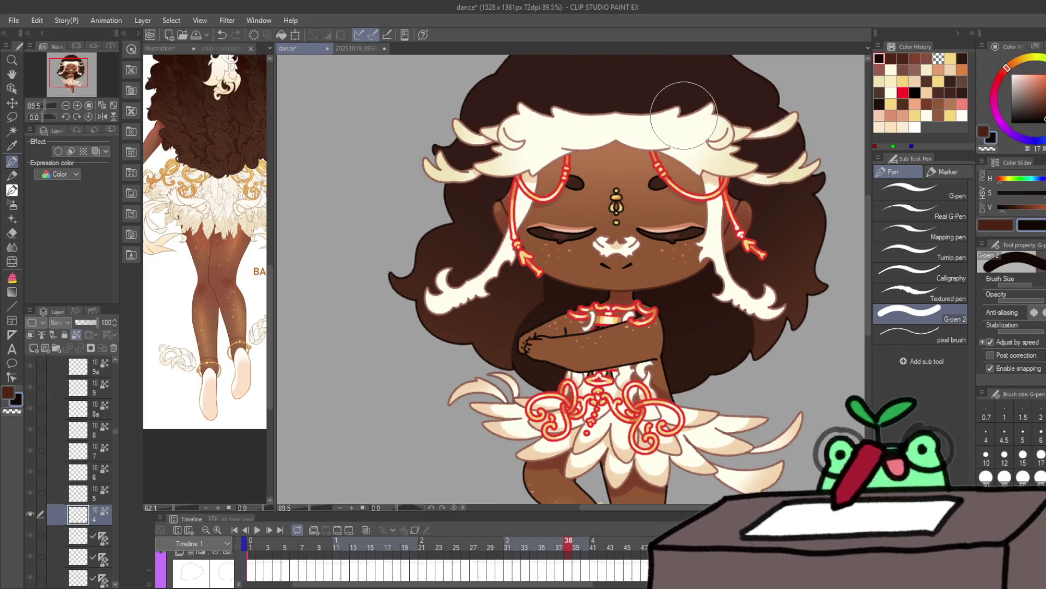
pyautogui.press('Right')
pyautogui.press('Right')
pyautogui.press('Right')
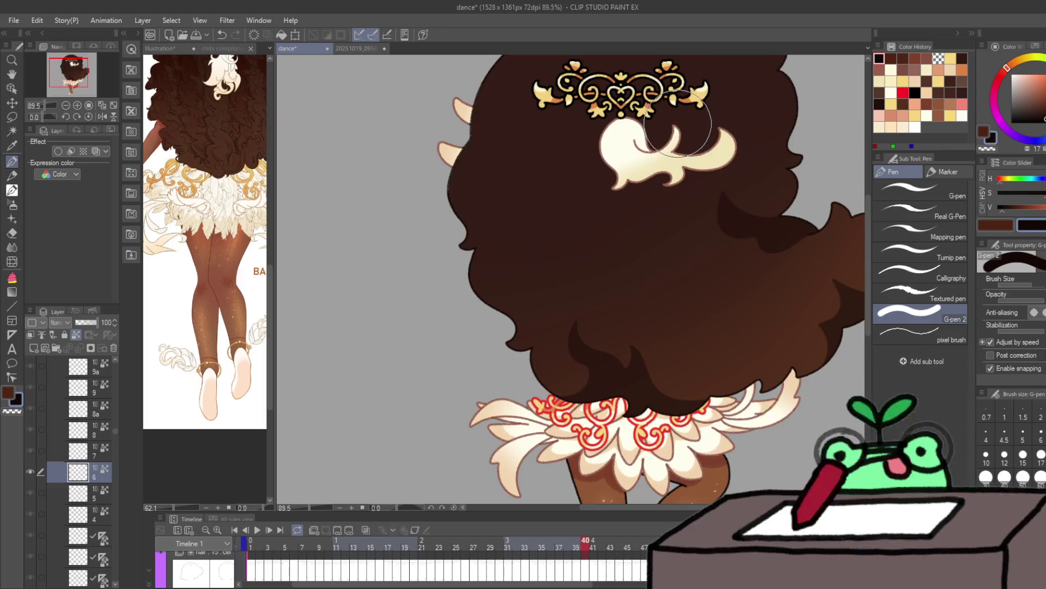
pyautogui.press('Right')
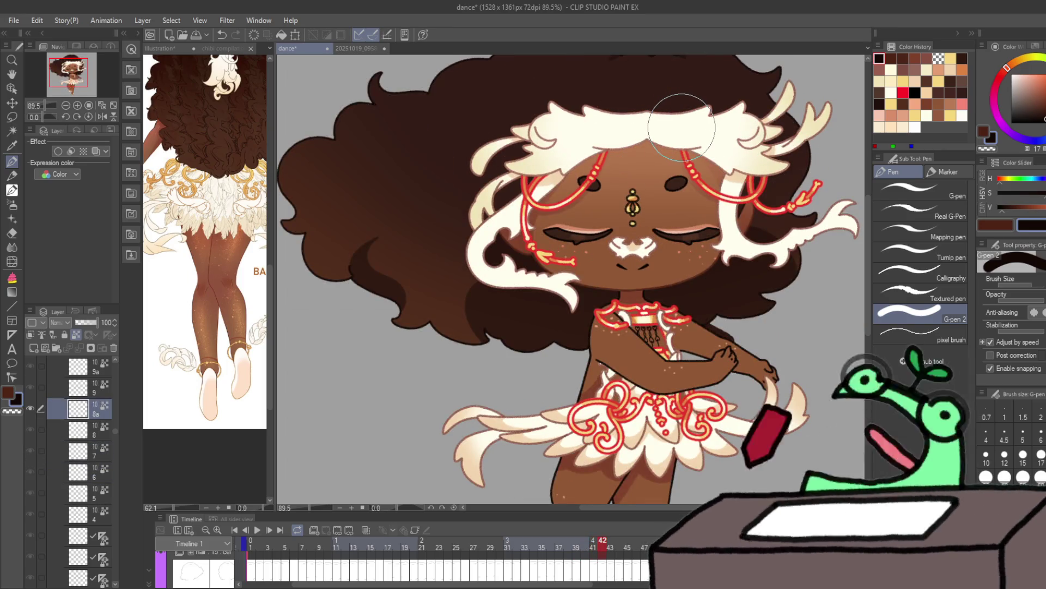
pyautogui.press('Right')
pyautogui.press('Right')
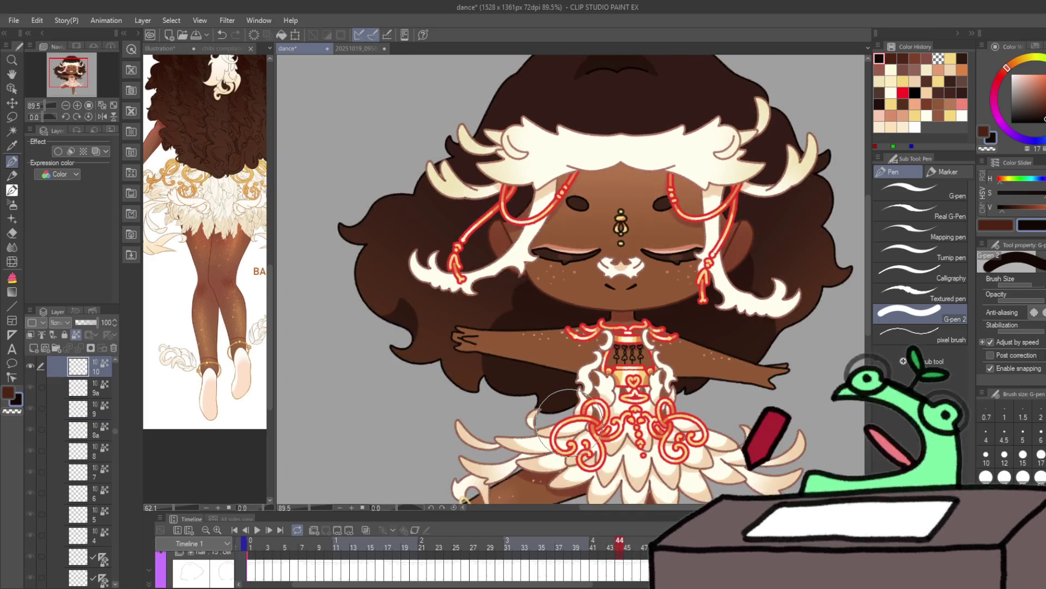
pyautogui.press('Right')
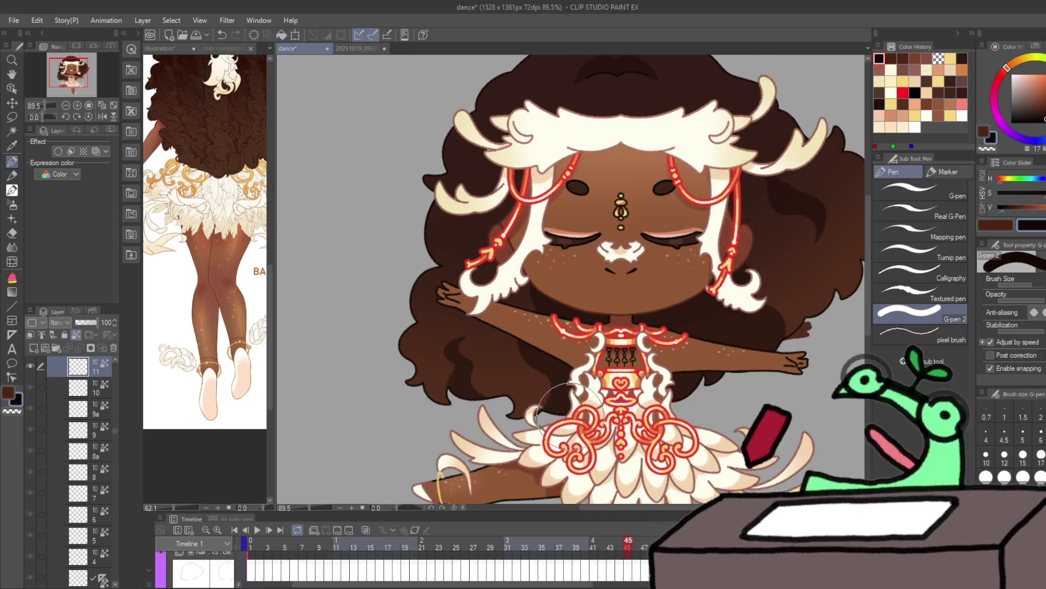
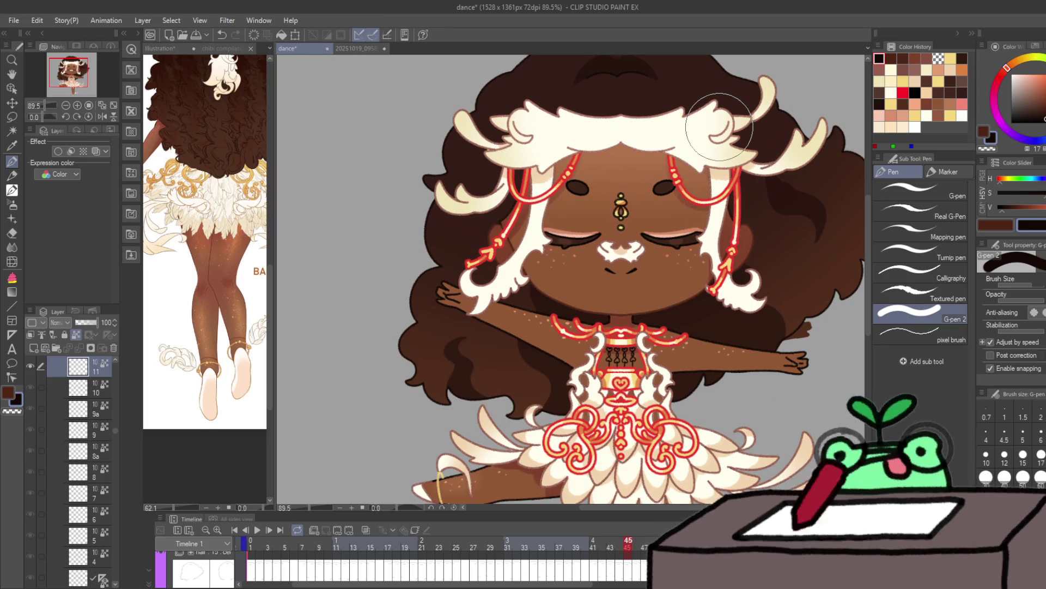
# Step: Step forward through the next dance frames and save the animation file
pyautogui.press('Right')
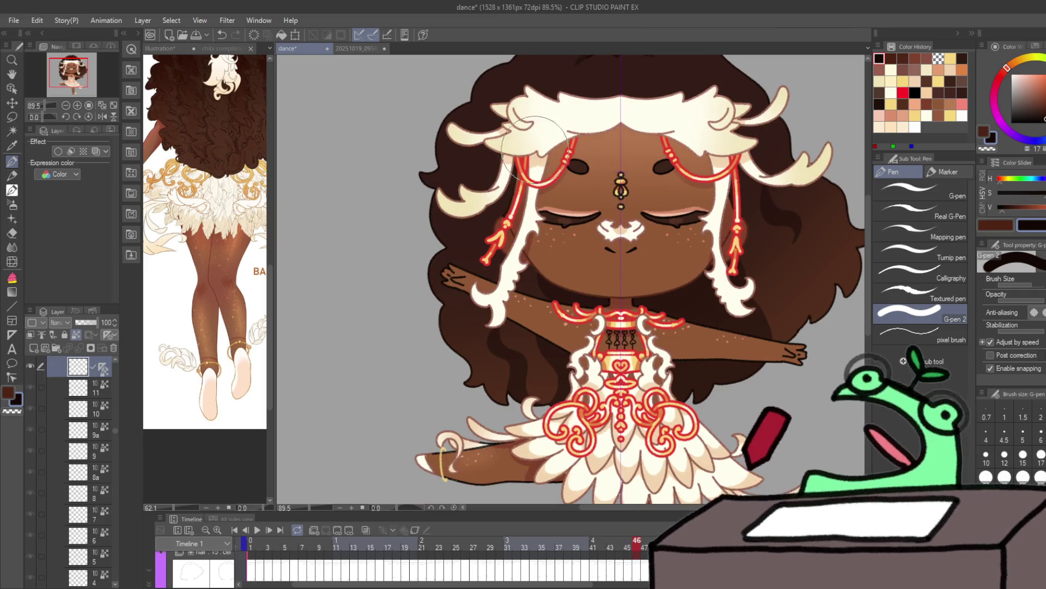
pyautogui.press('Right')
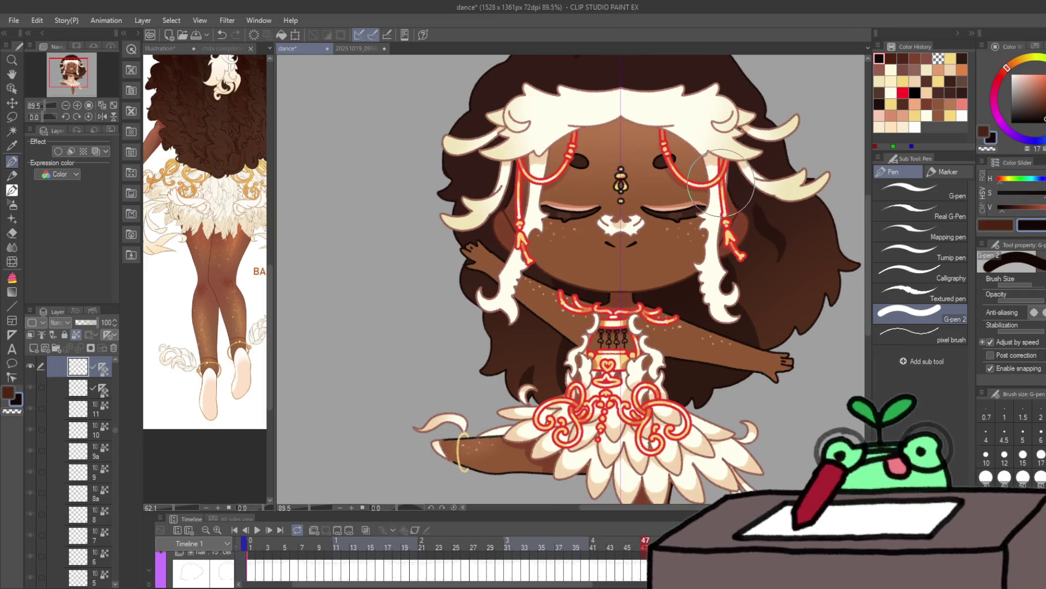
pyautogui.press('Right')
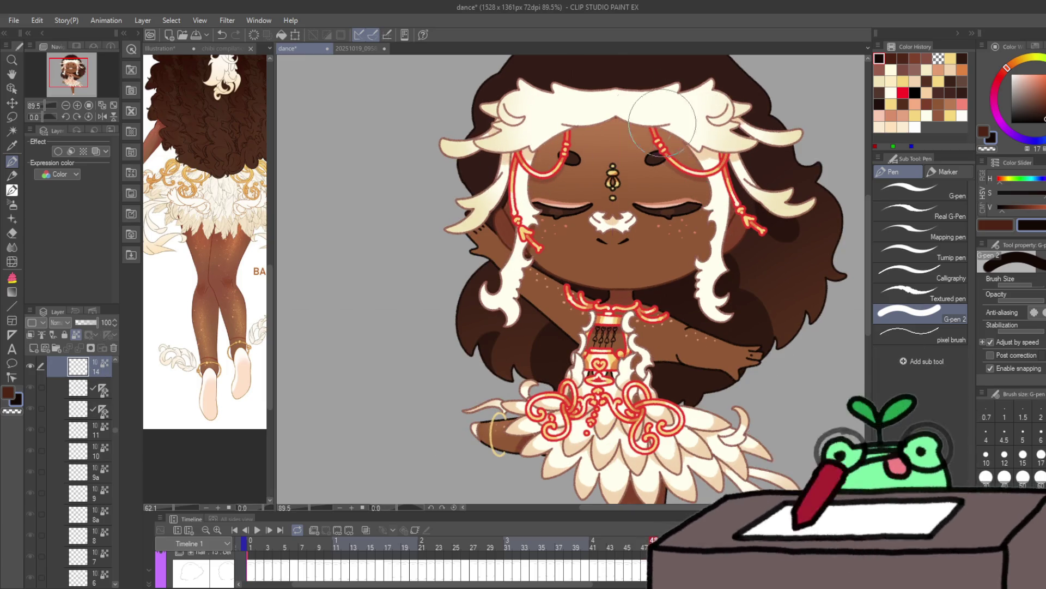
pyautogui.press('Right')
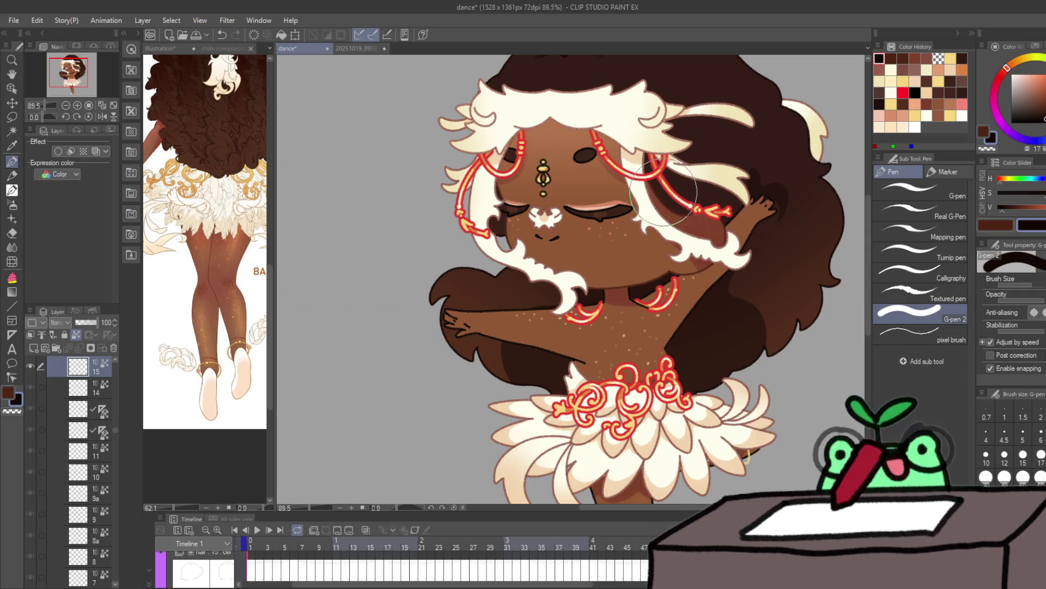
pyautogui.press('Right')
pyautogui.hotkey('ctrl', 's')
# Step: Retouch the right red hair strand on the arms-out frame, then return to frame 1
pyautogui.press('Right')
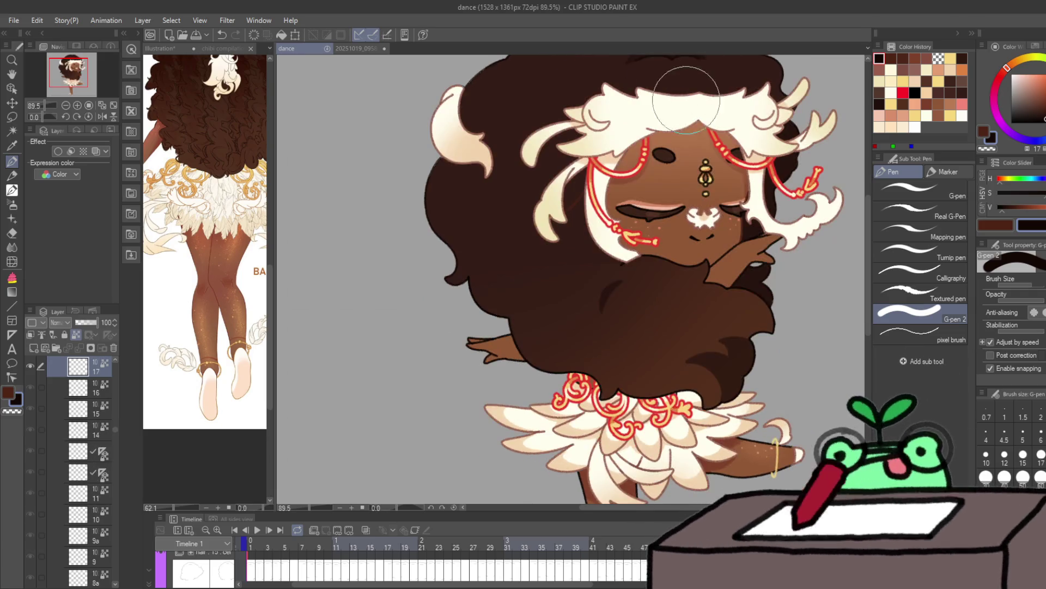
pyautogui.press('Right')
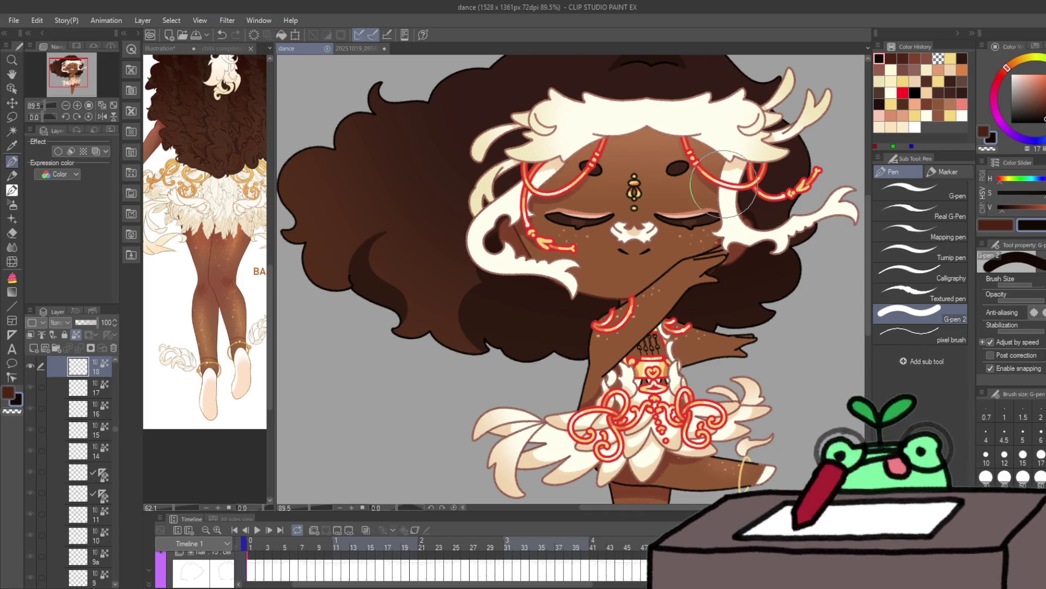
pyautogui.press('Right')
pyautogui.moveTo(712, 185); pyautogui.dragTo(719, 218)
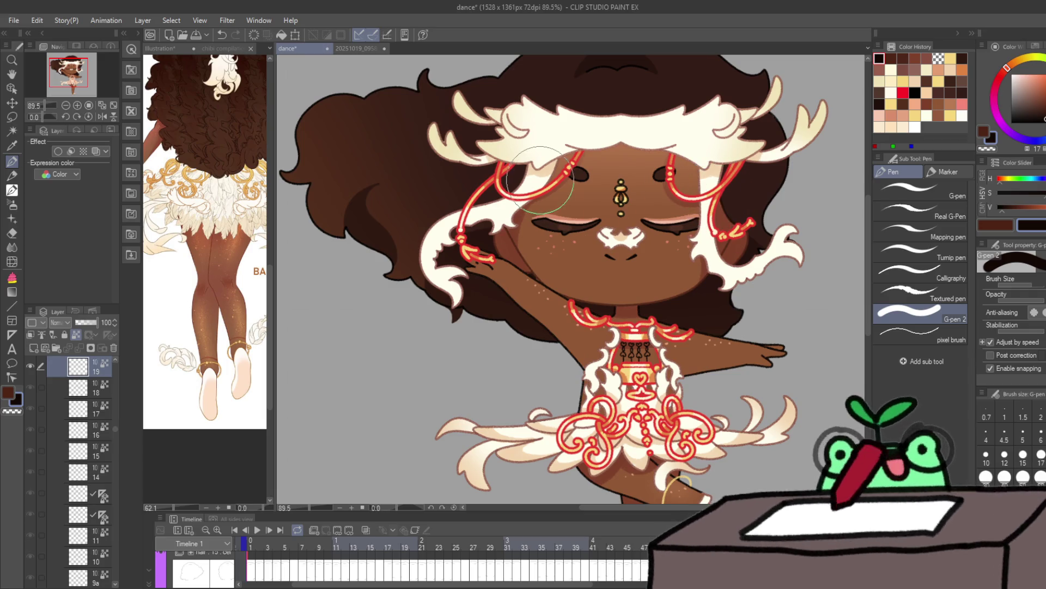
pyautogui.press('Right')
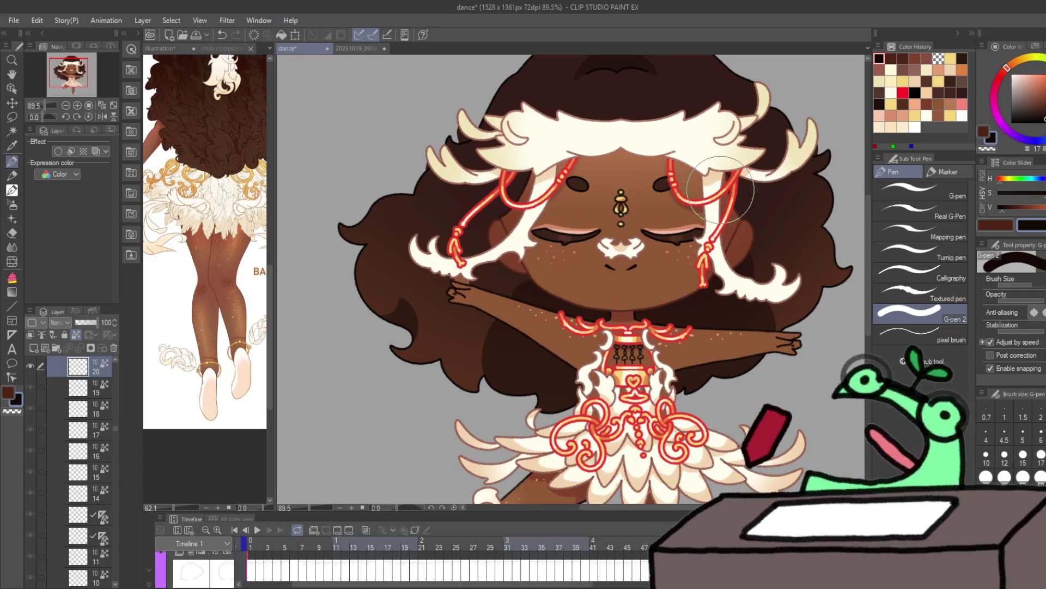
pyautogui.press('Right')
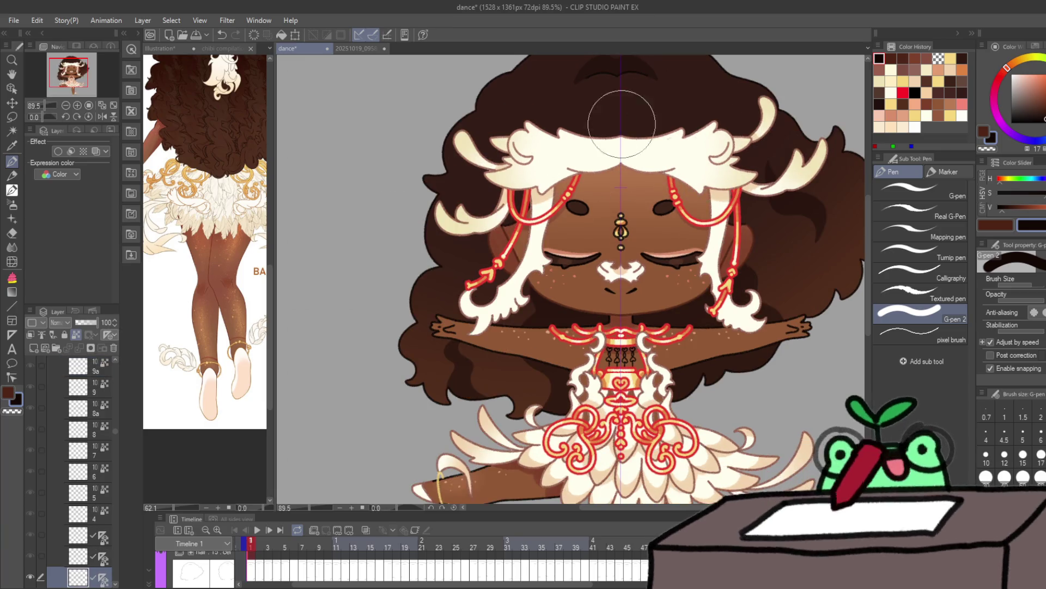
# Step: Switch the drawing colour to dark maroon and step forward to frame 3
pyautogui.press('Left')
pyautogui.press('Right')
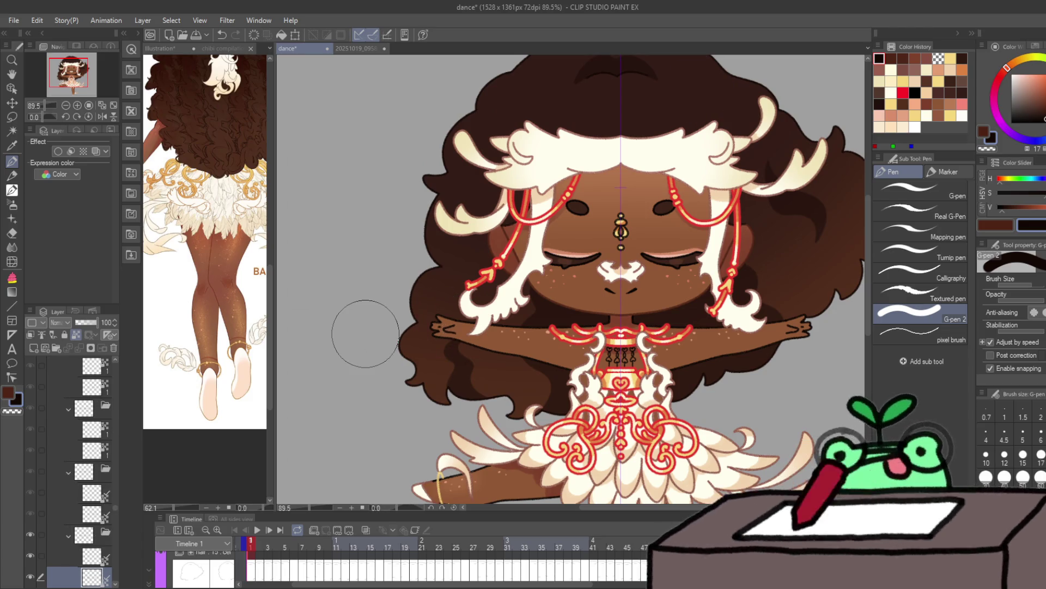
pyautogui.scroll(-3, 86, 410)
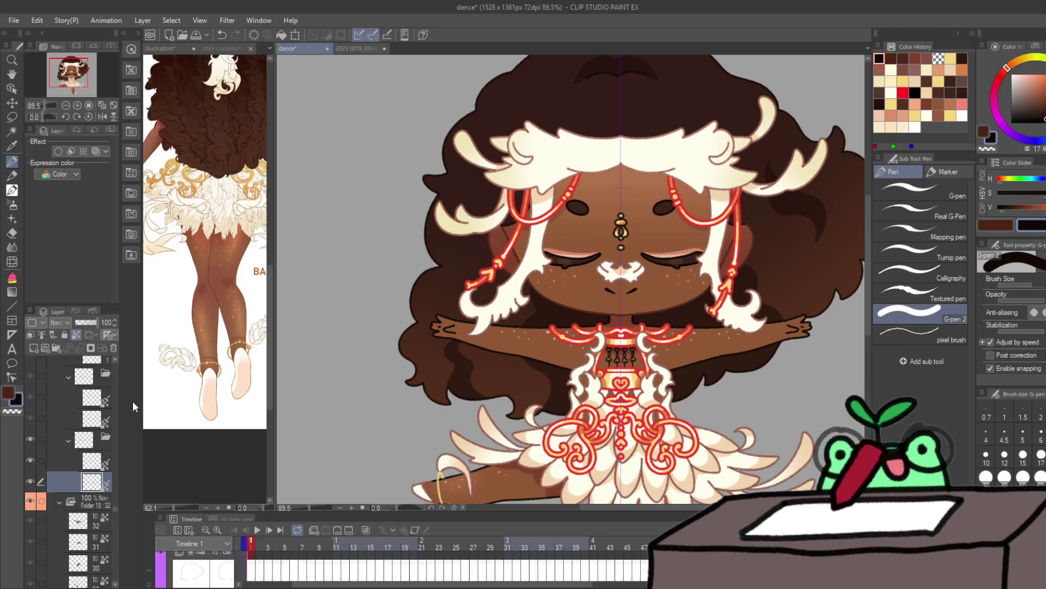
pyautogui.press('x')
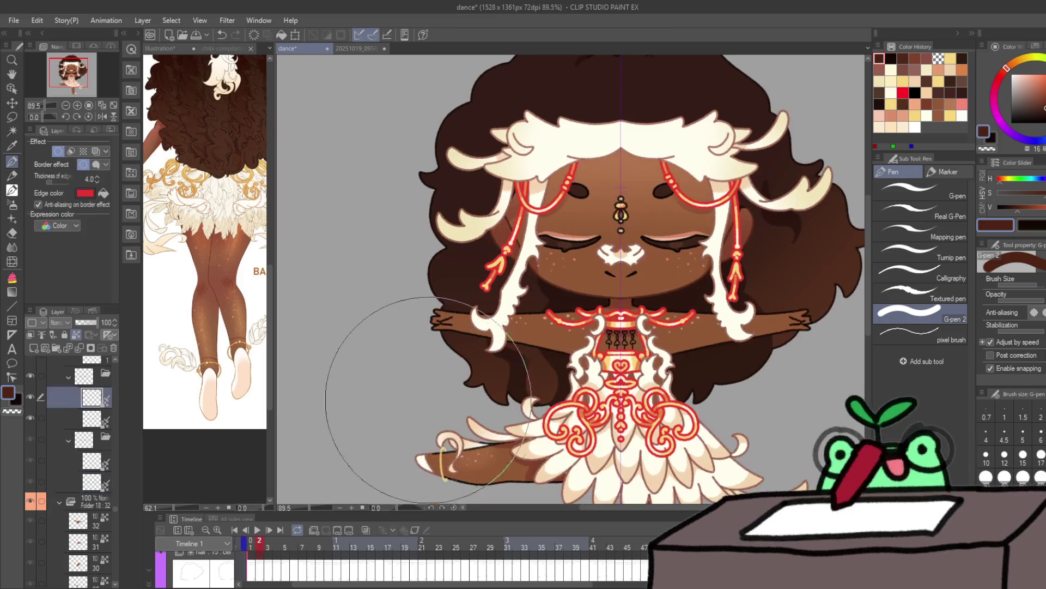
pyautogui.press('Right')
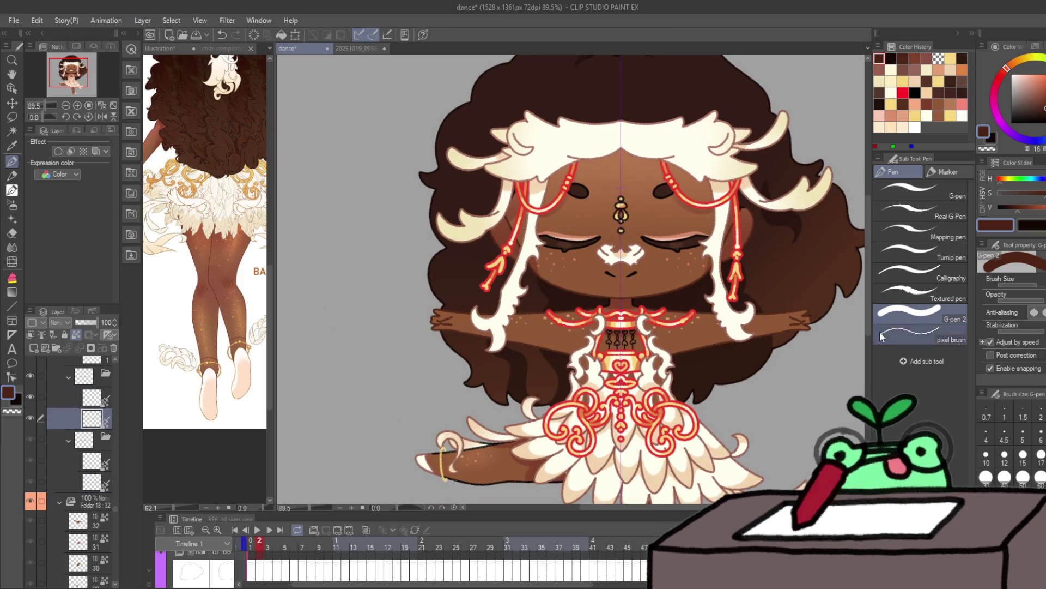
pyautogui.press('Right')
# Step: Target the second layer and toggle between pixel brush and G-pen 2 across frames 3–5
pyautogui.click(90, 390)
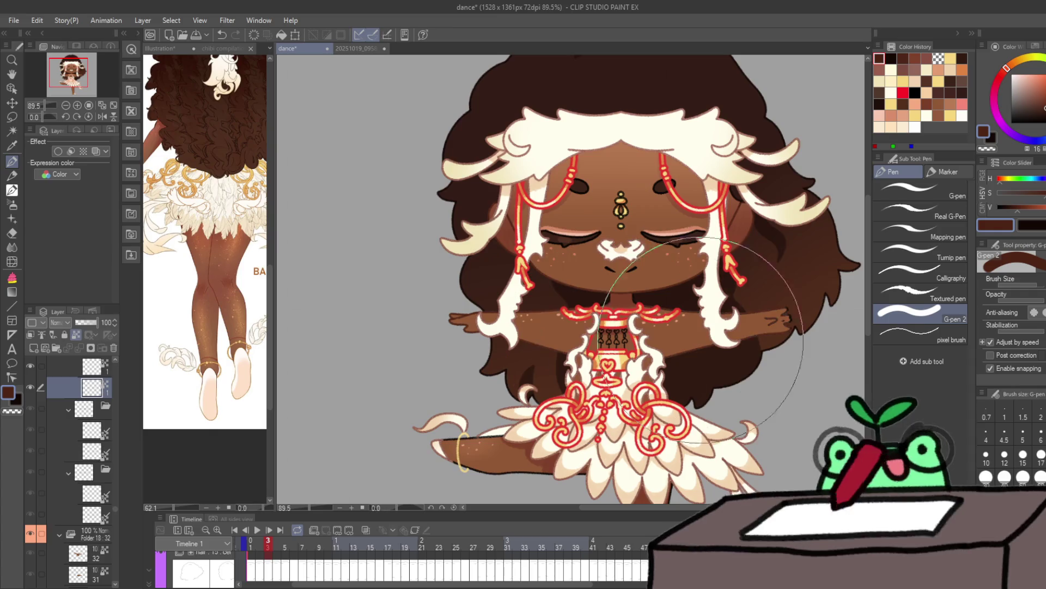
pyautogui.click(920, 334)
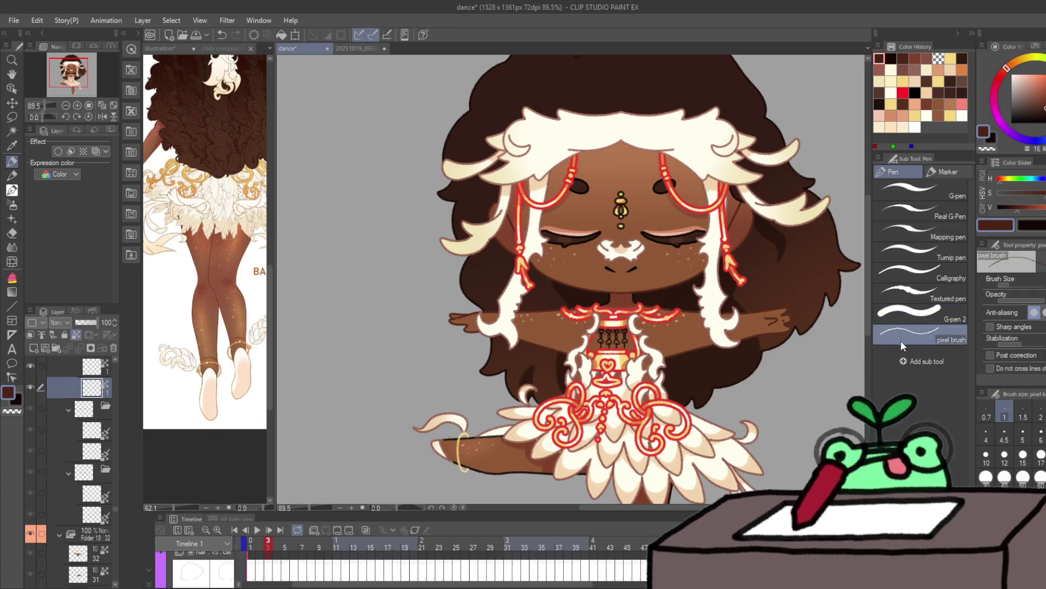
pyautogui.click(921, 313)
pyautogui.press('Right')
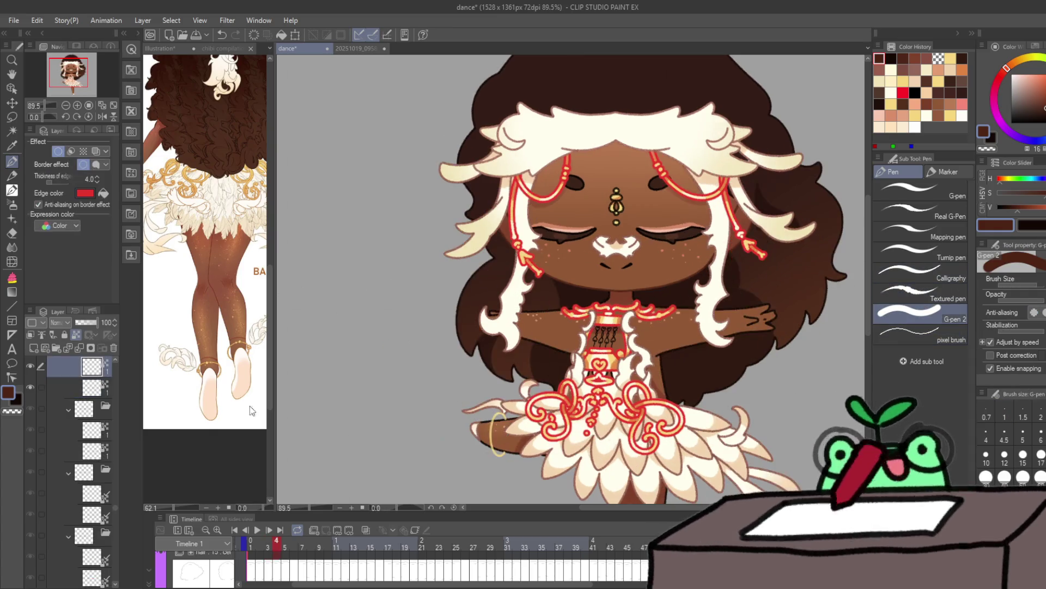
pyautogui.press('Right')
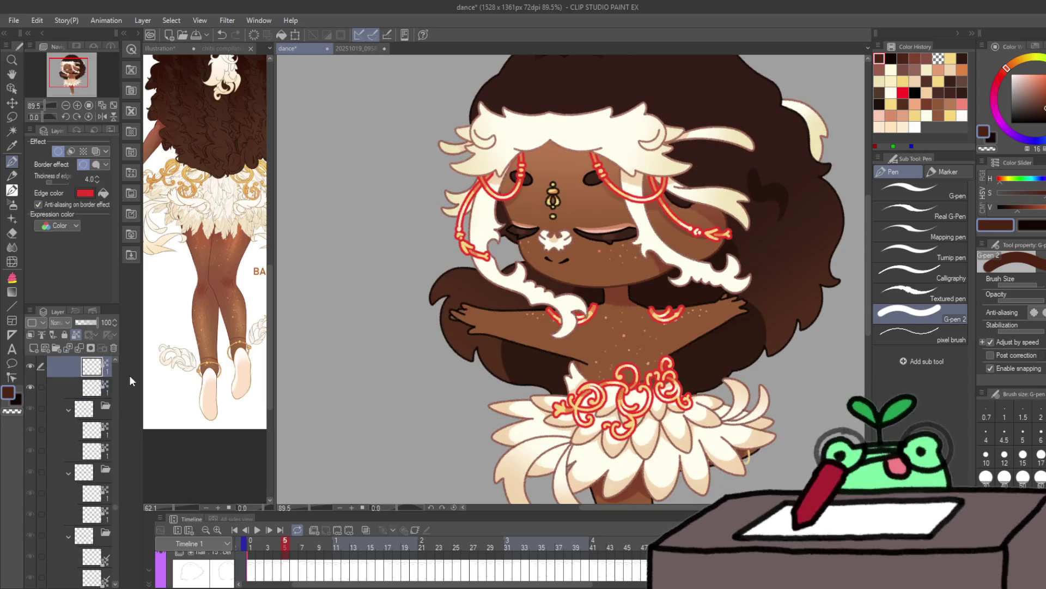
pyautogui.click(92, 387)
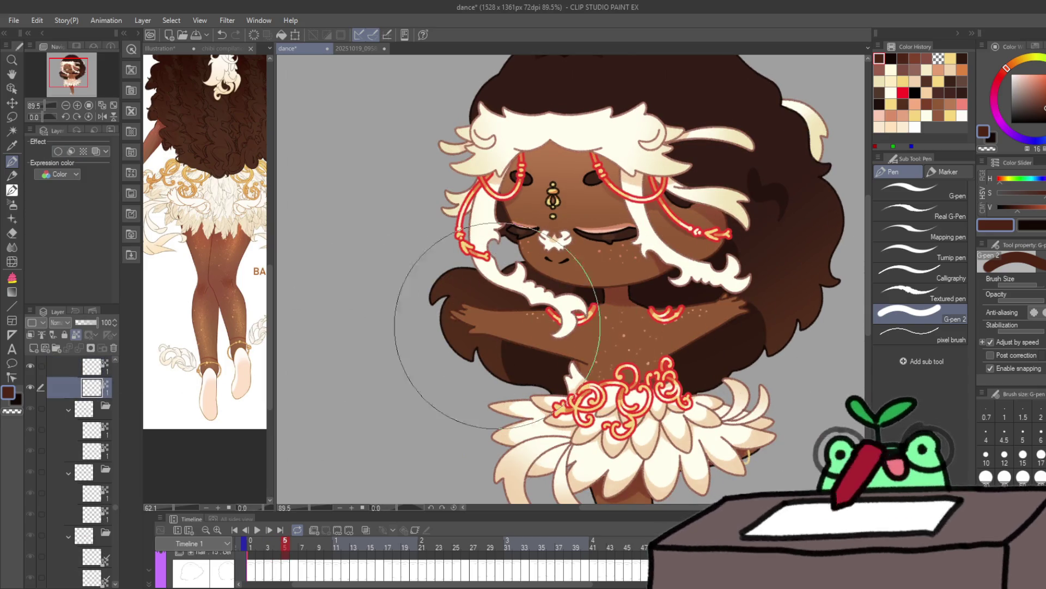
# Step: Check frames 6–9, panning the back-view drawing and keeping the second layer selected
pyautogui.press('Right')
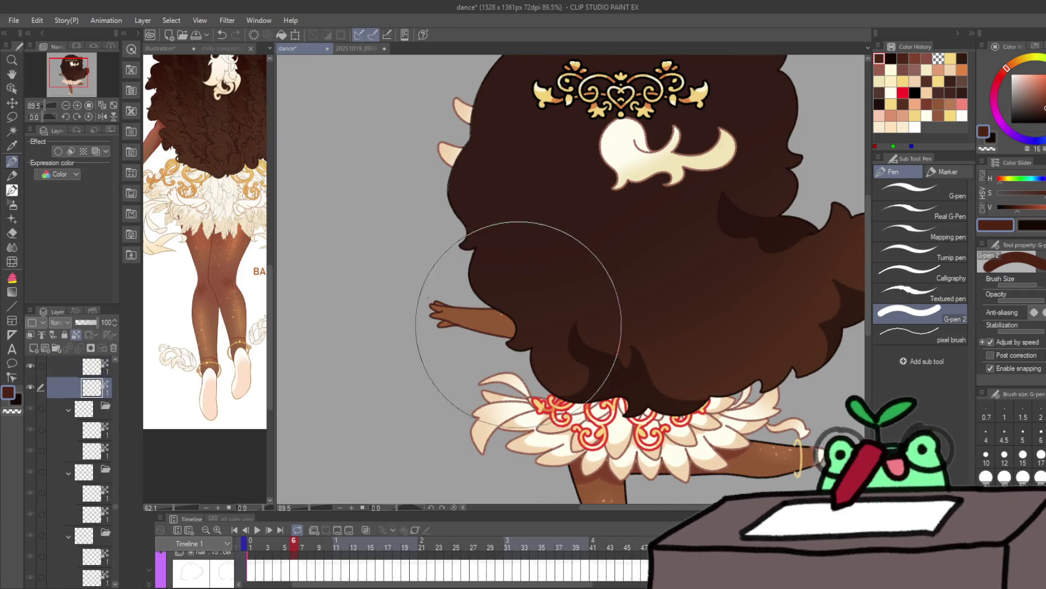
pyautogui.moveTo(635, 326); pyautogui.dragTo(588, 315)
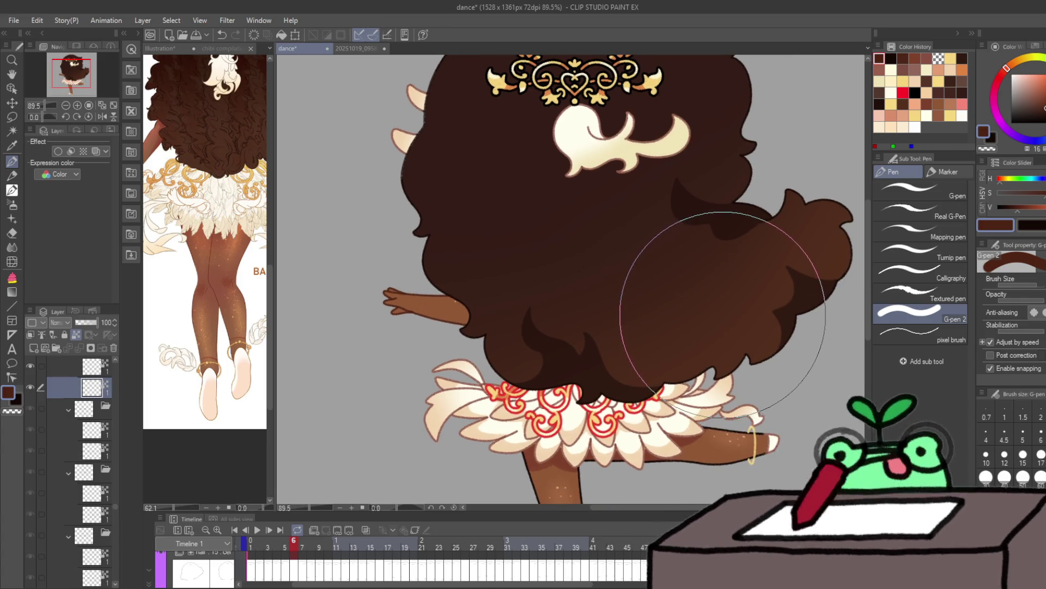
pyautogui.press('Right')
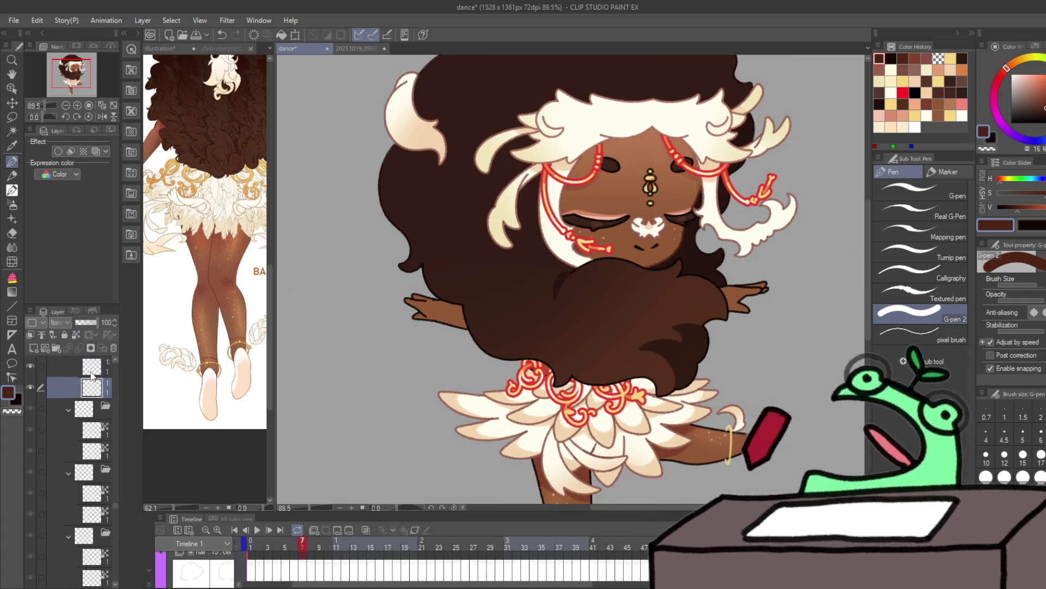
pyautogui.click(63, 388)
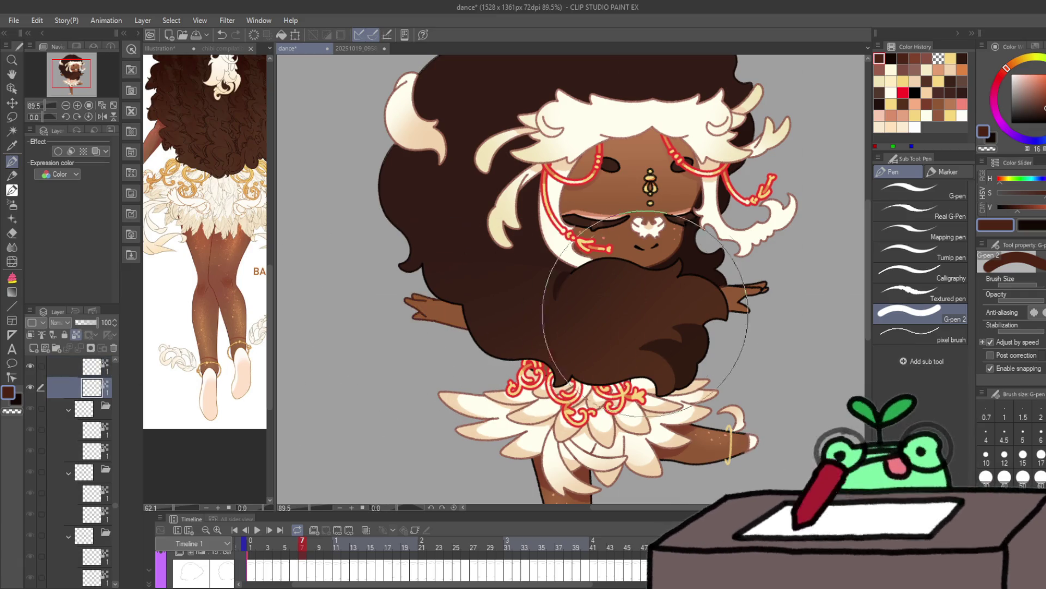
pyautogui.press('Right')
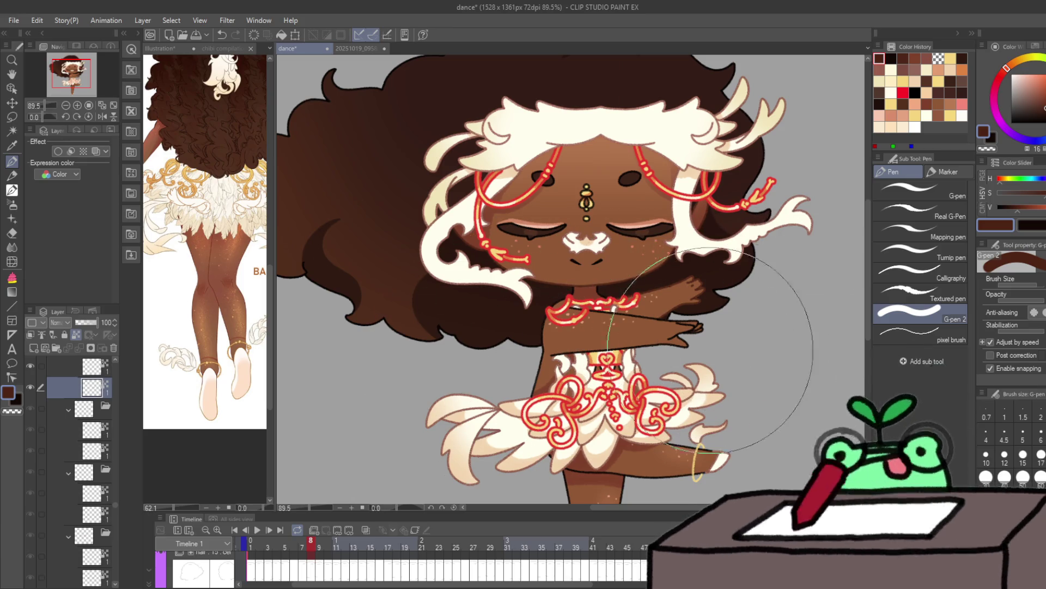
pyautogui.press('Right')
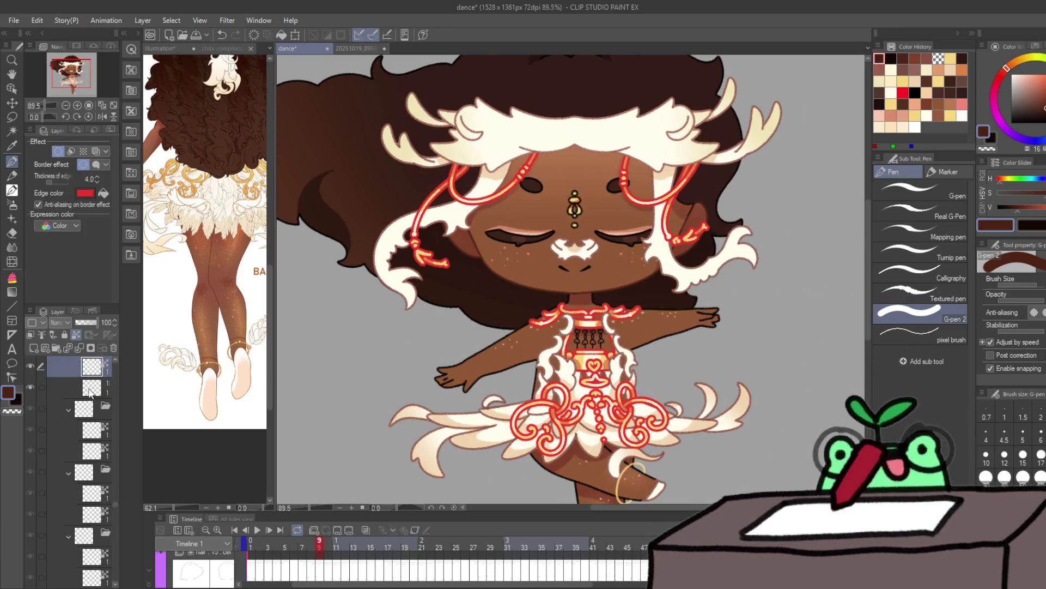
# Step: Adjust the layer selection on frames 9–10, choosing the lower layer, then reach frame 11
pyautogui.keyDown('ctrl'); pyautogui.click(92, 362); pyautogui.keyUp('ctrl')
pyautogui.click(92, 388)
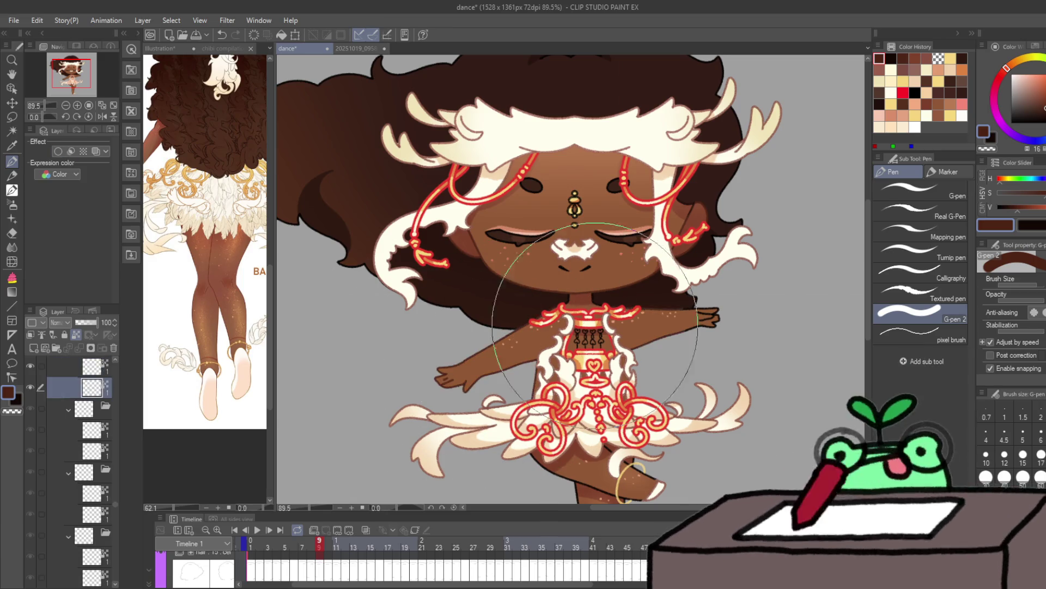
pyautogui.press('Right')
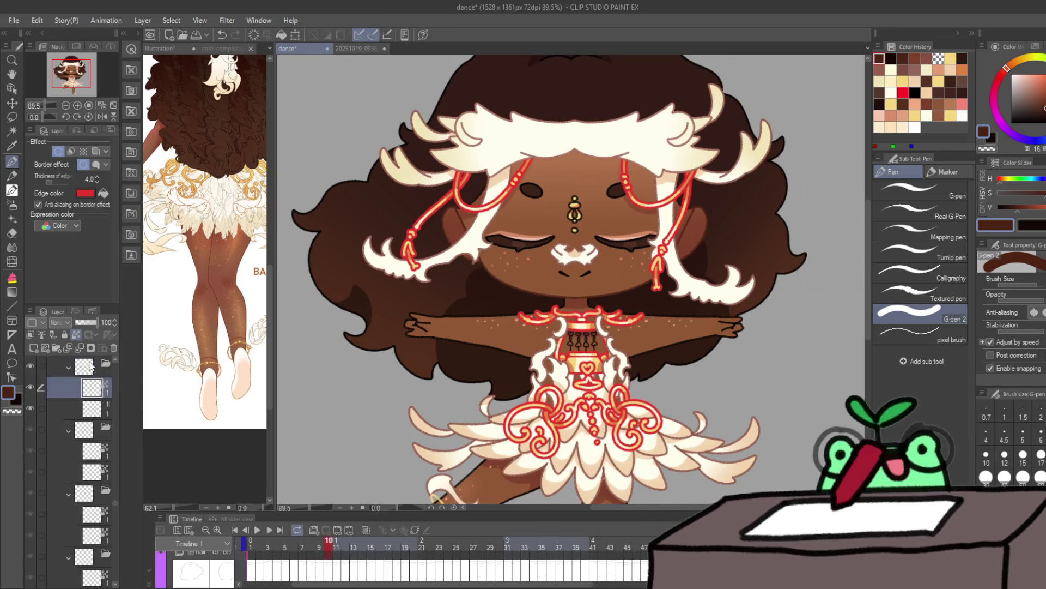
pyautogui.keyDown('ctrl'); pyautogui.click(97, 409); pyautogui.keyUp('ctrl')
pyautogui.click(96, 409)
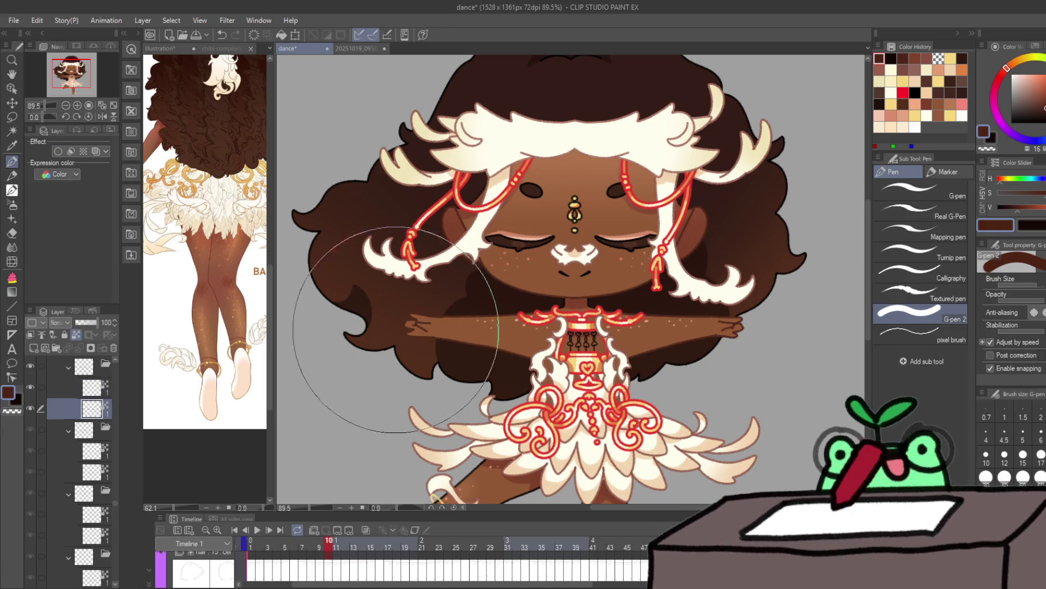
pyautogui.press('Right')
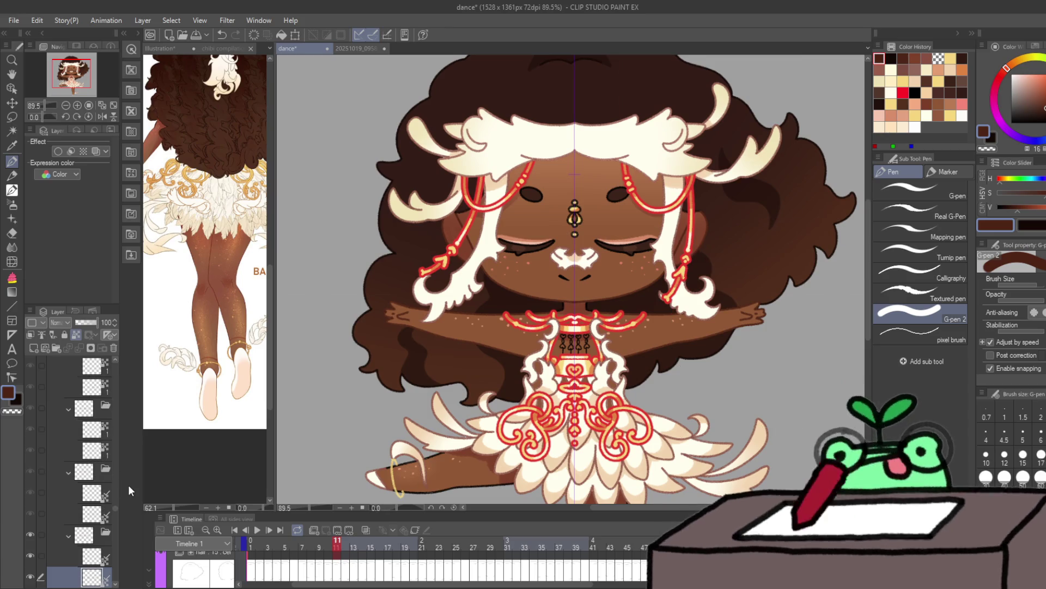
# Step: Jump ahead to frame 25 and lock transparent pixels on its cel
pyautogui.press('Right')
pyautogui.press('Right')
pyautogui.press('Right')
pyautogui.press('Right')
pyautogui.press('Right')
pyautogui.press('Right')
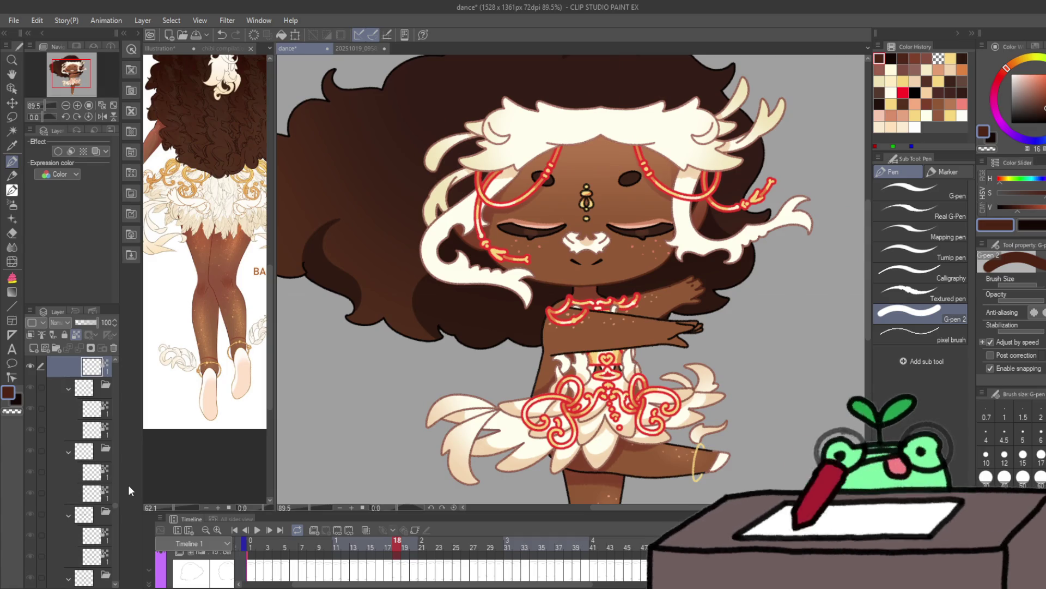
pyautogui.press('Right')
pyautogui.press('Right')
pyautogui.press('Right')
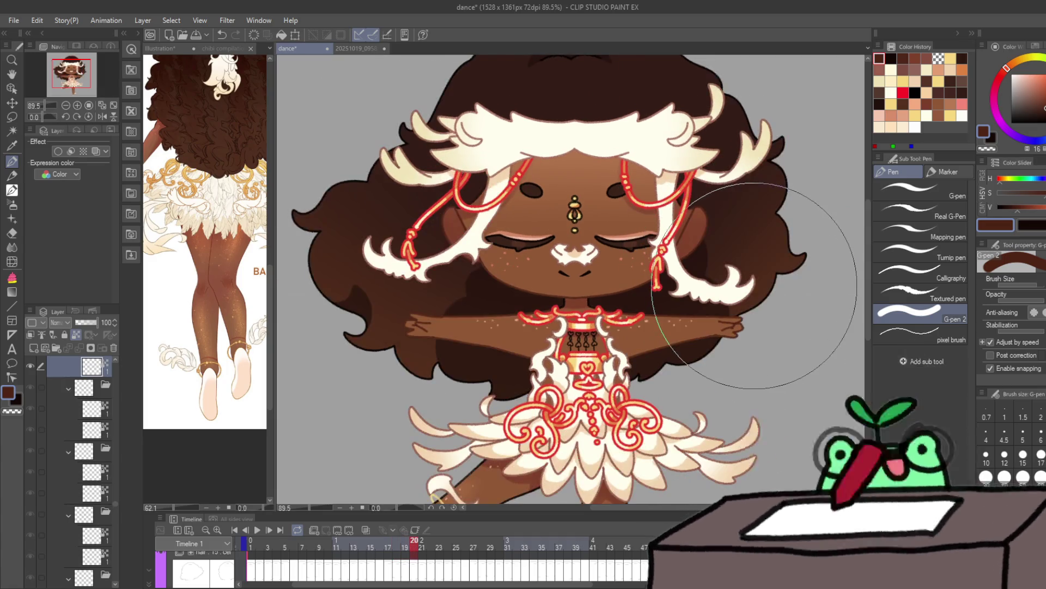
pyautogui.press('Right')
pyautogui.press('Right')
pyautogui.press('Right')
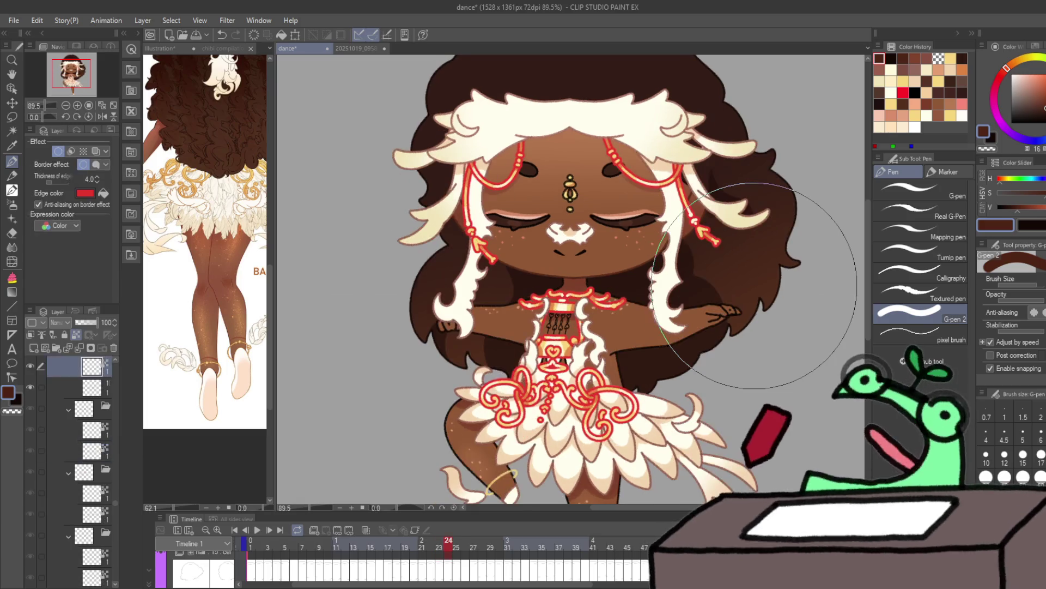
pyautogui.press('Left')
pyautogui.press('Left')
pyautogui.press('Right')
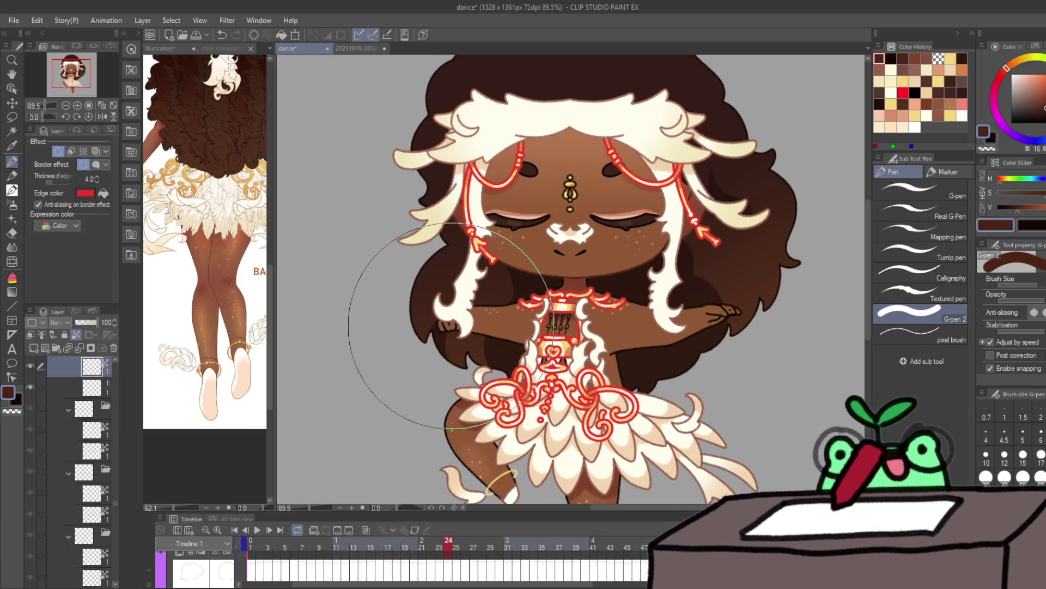
pyautogui.click(76, 334)
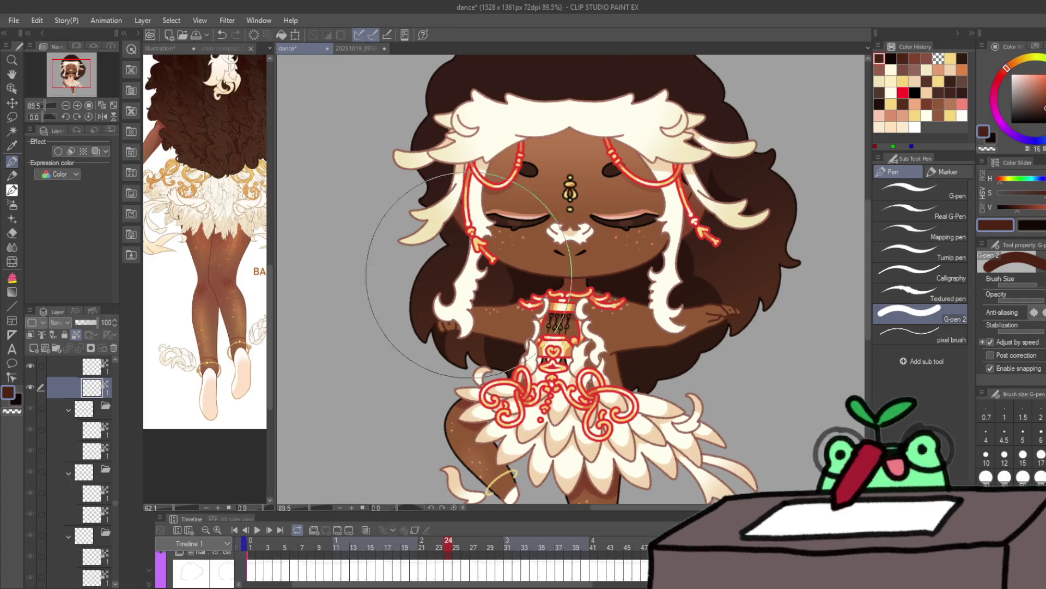
# Step: Advance through frames 26–27, selecting each frame's lower drawing layer
pyautogui.press('Right')
pyautogui.click(96, 385)
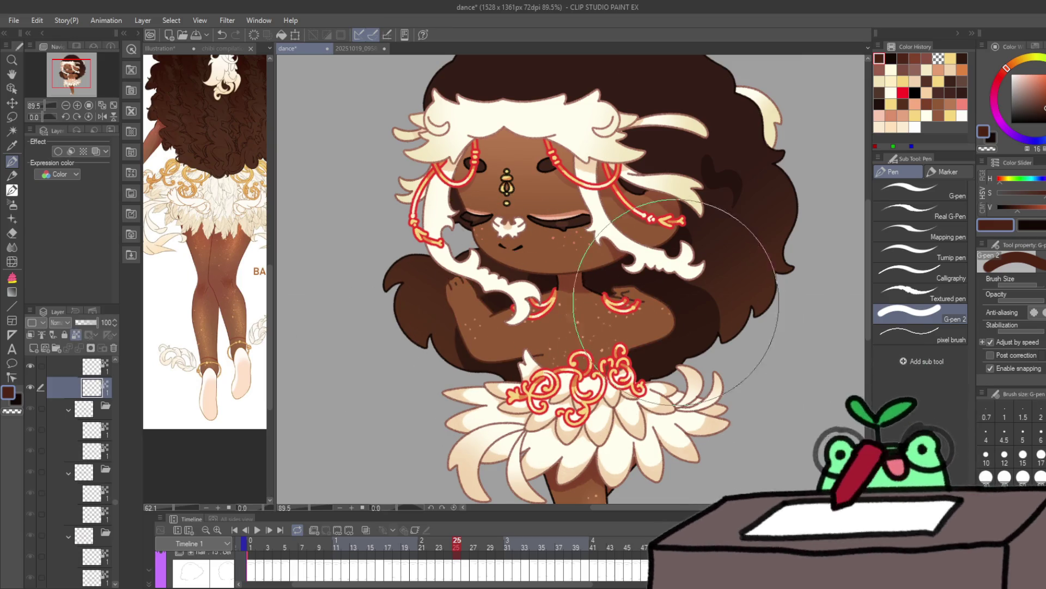
pyautogui.press('Right')
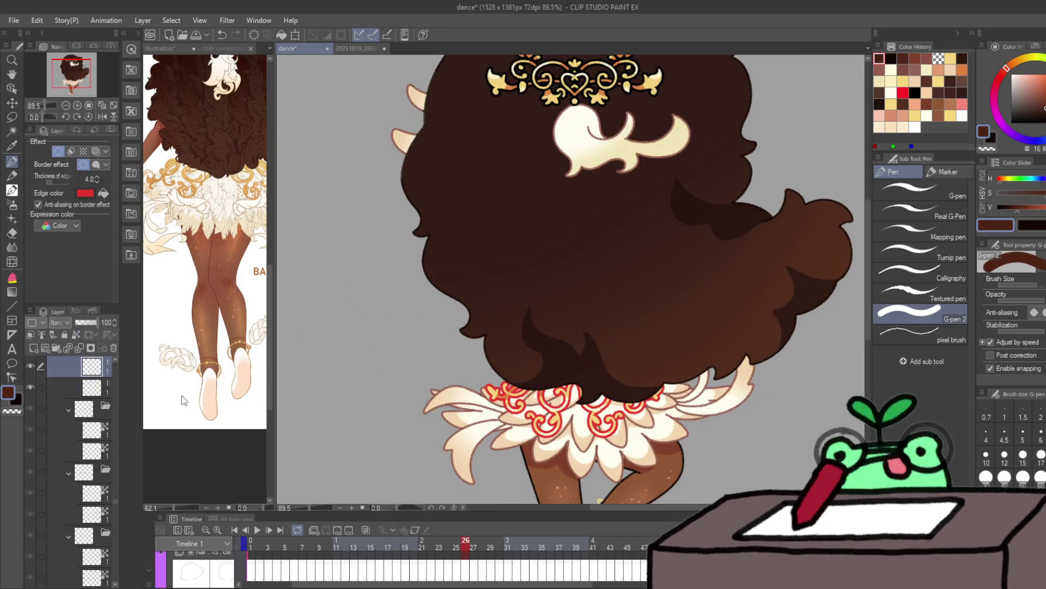
pyautogui.press('Right')
pyautogui.click(92, 389)
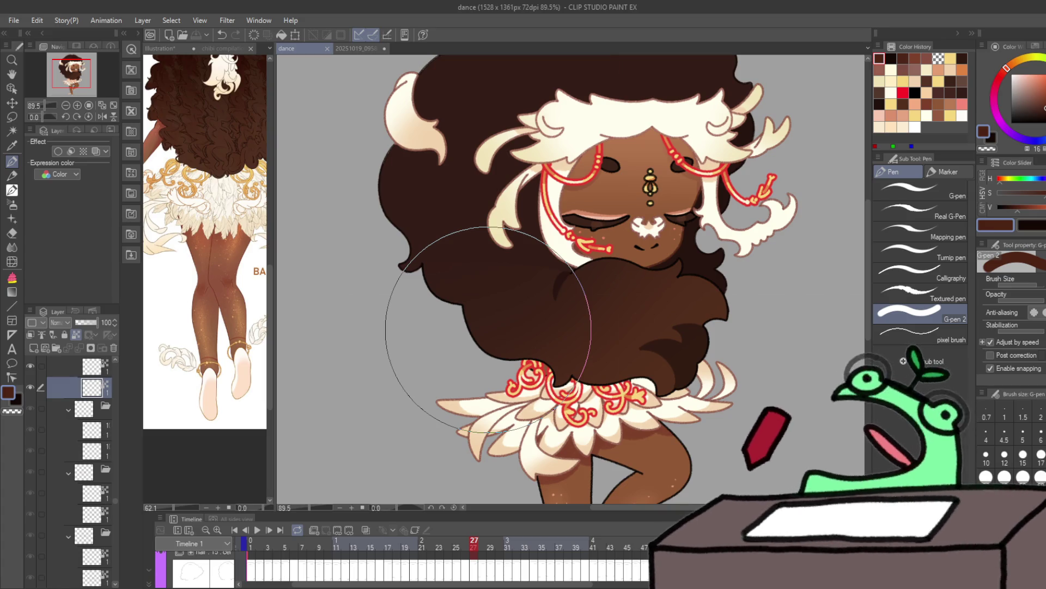
# Step: Review frames 28–33, selecting the lower drawing layer on frame 31
pyautogui.press('Right')
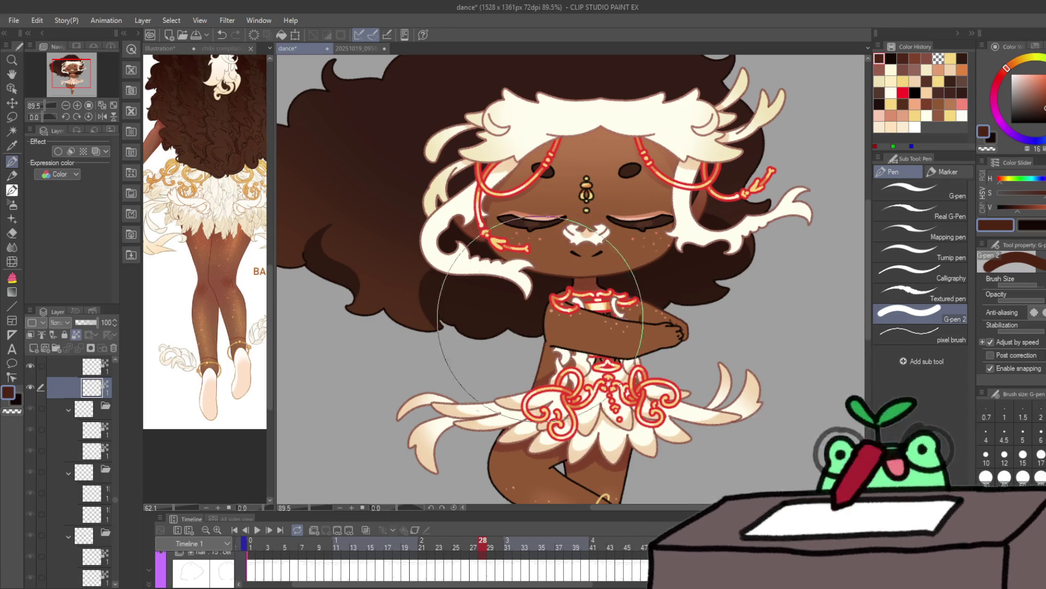
pyautogui.press('Right')
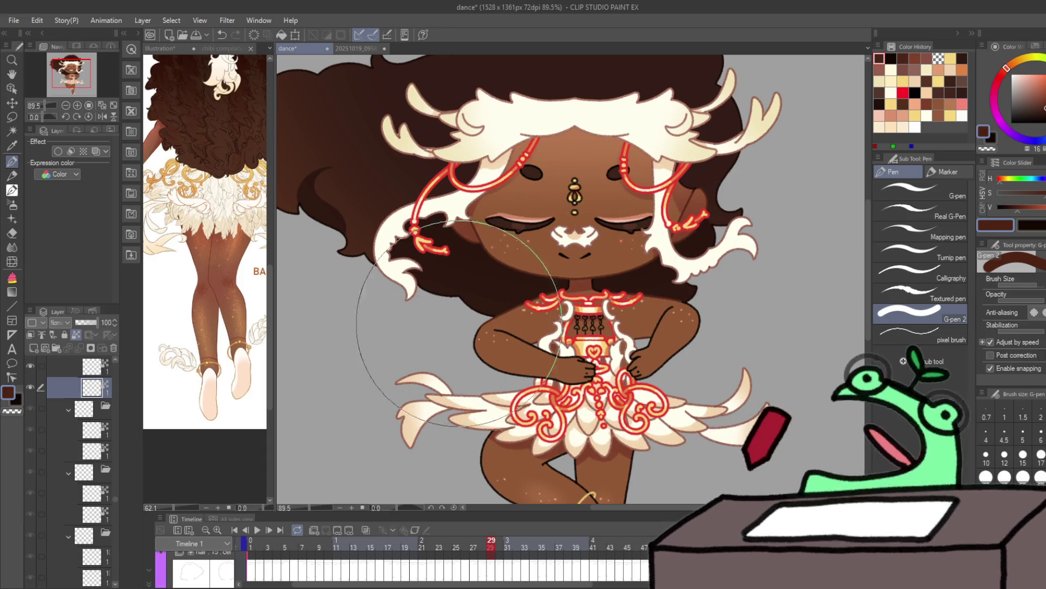
pyautogui.press('Right')
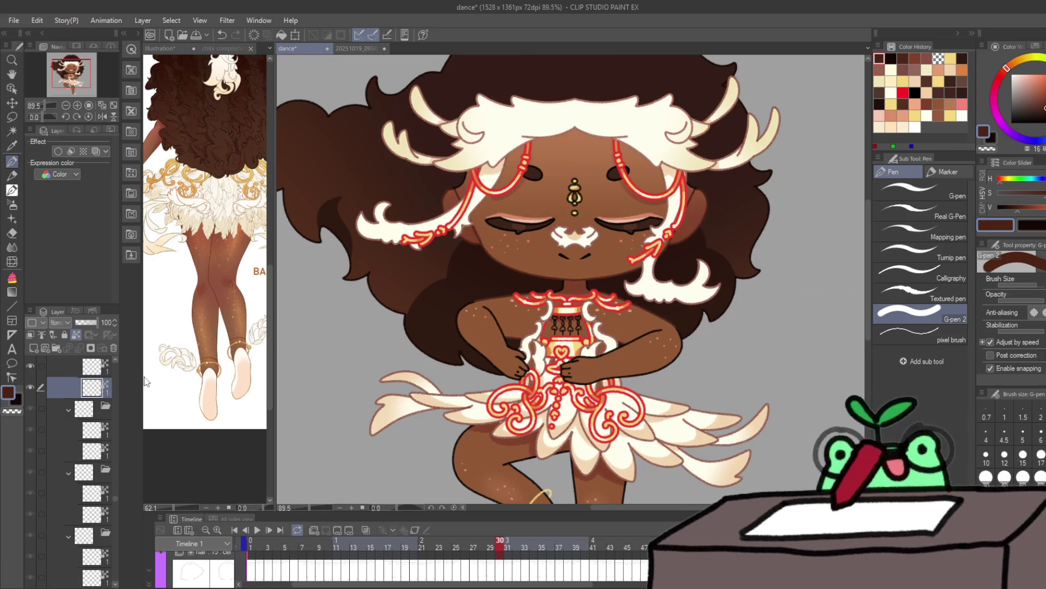
pyautogui.press('Right')
pyautogui.click(92, 388)
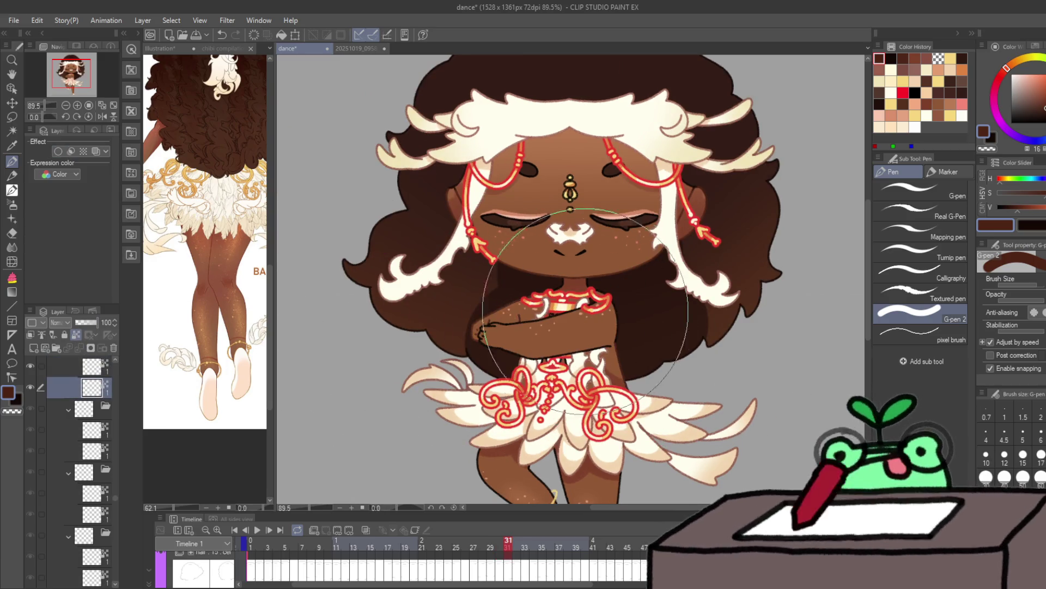
pyautogui.press('Right')
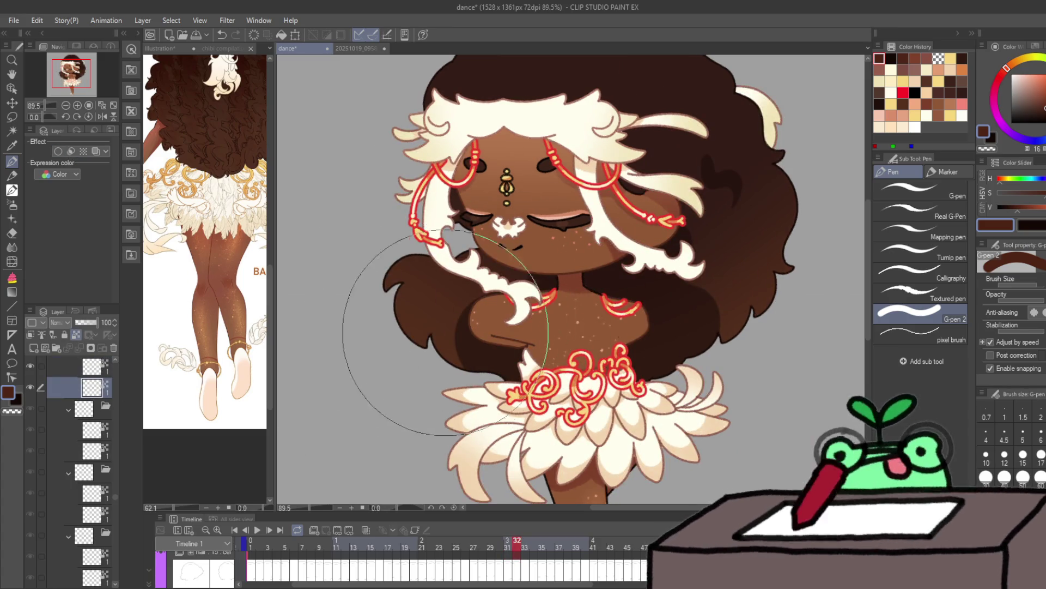
pyautogui.press('Right')
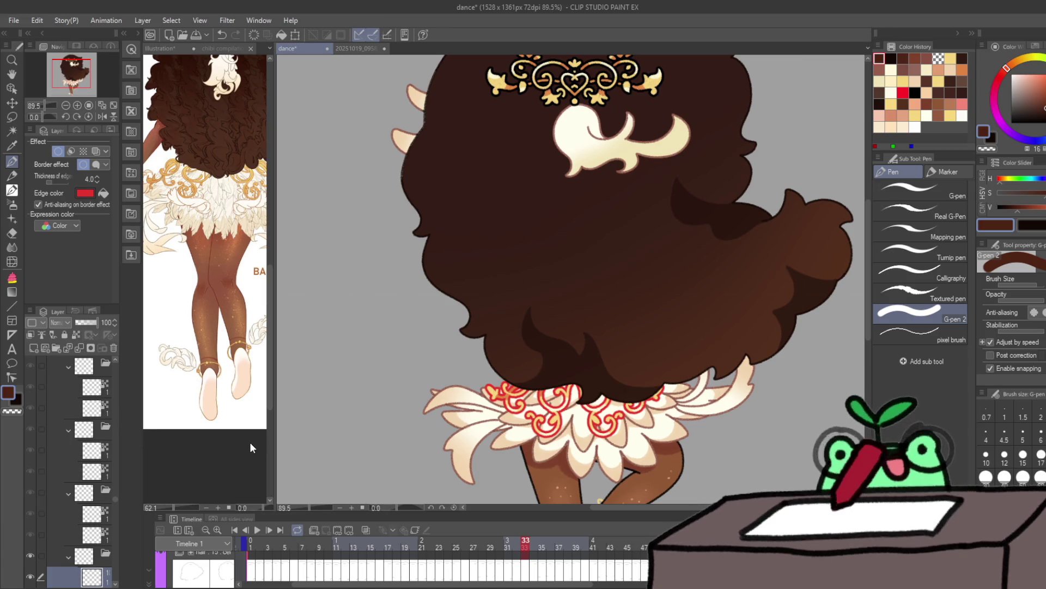
# Step: Jump through frames 36–46, selecting the lower drawing layer on frames 42 and 46
pyautogui.press('Right')
pyautogui.press('Right')
pyautogui.press('Right')
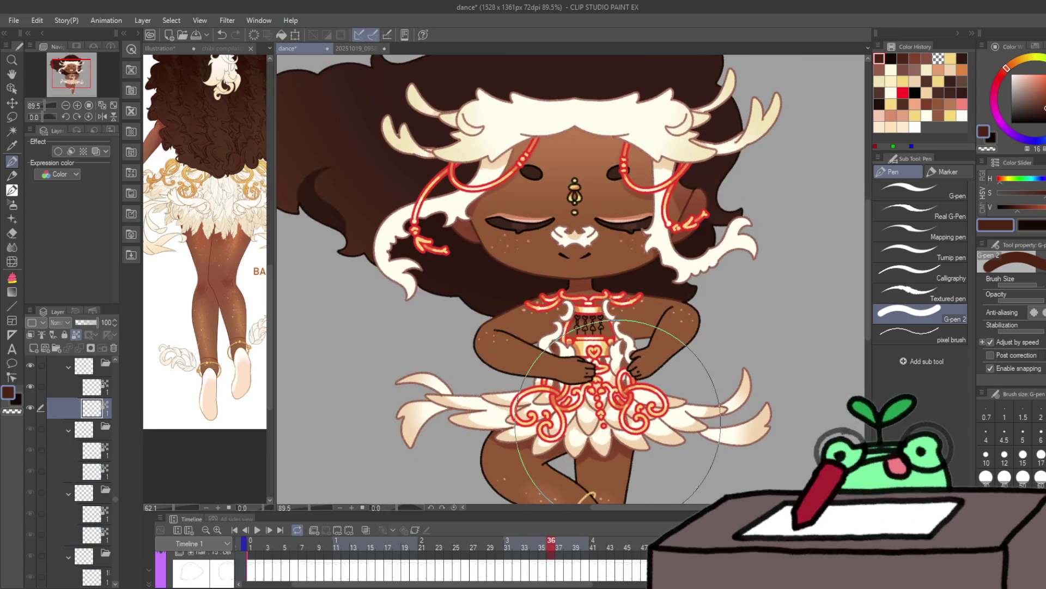
pyautogui.press('Right')
pyautogui.press('Right')
pyautogui.press('Right')
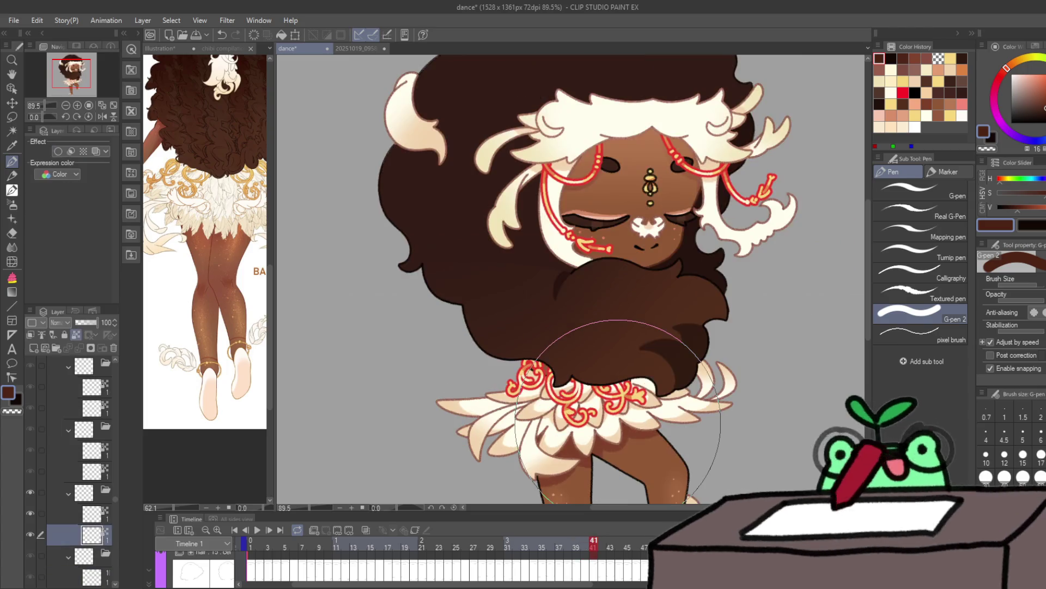
pyautogui.press('Right')
pyautogui.click(92, 385)
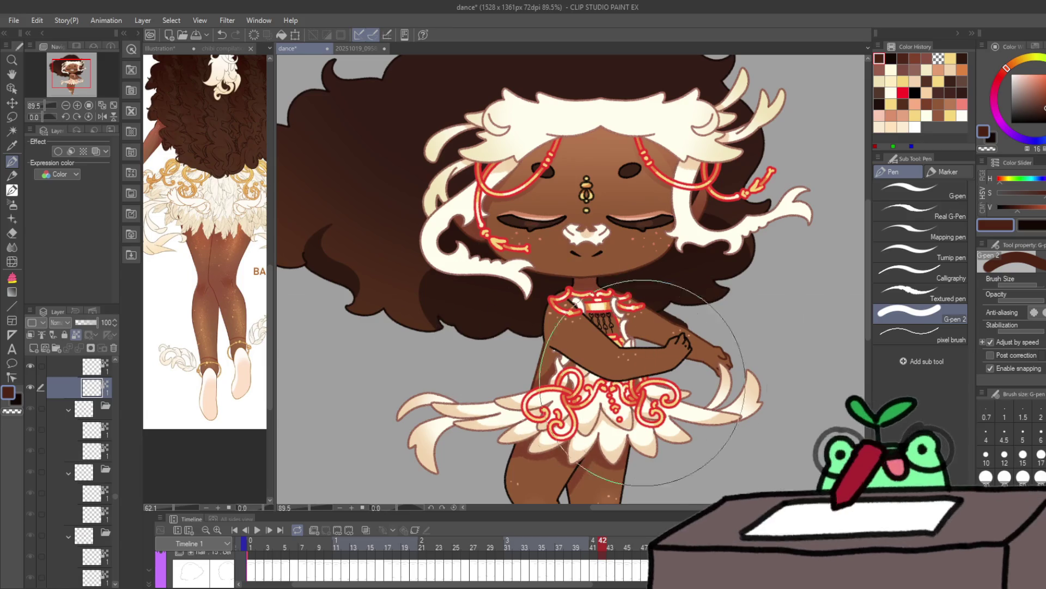
pyautogui.press('Right')
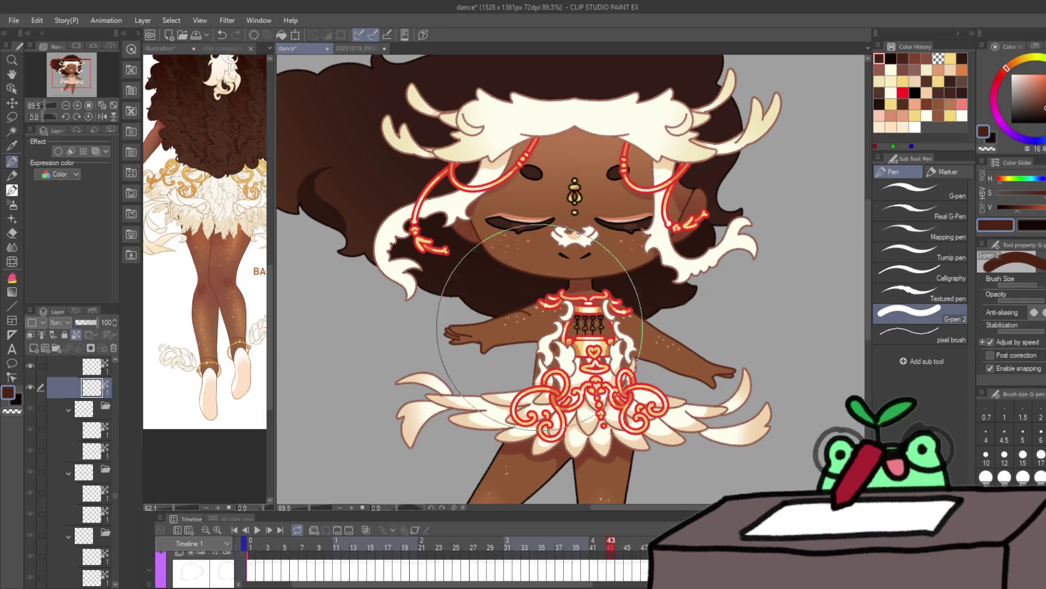
pyautogui.press('Right')
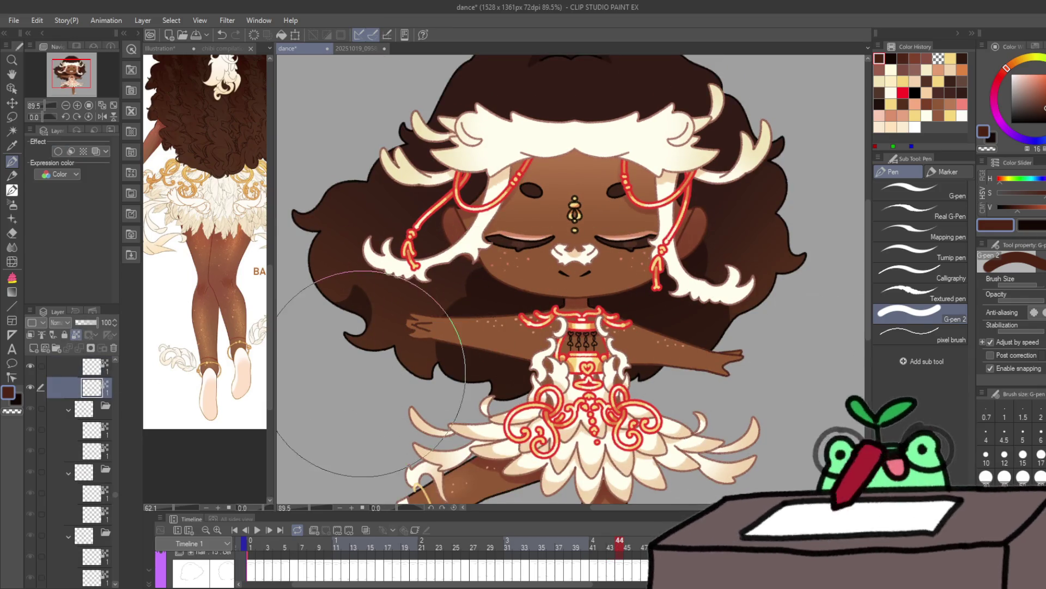
pyautogui.press('Right')
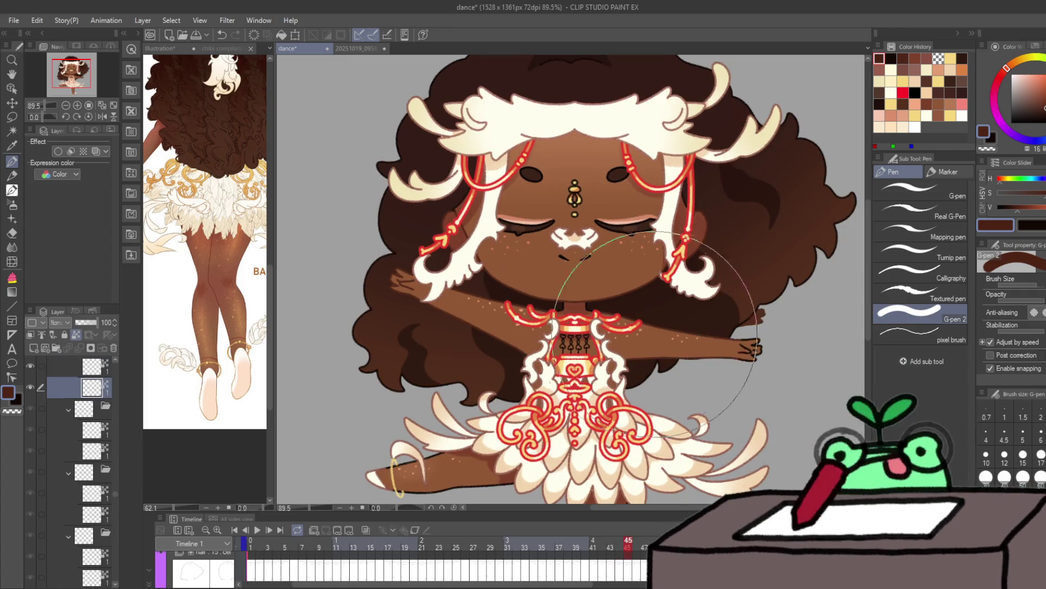
pyautogui.press('Right')
pyautogui.click(100, 387)
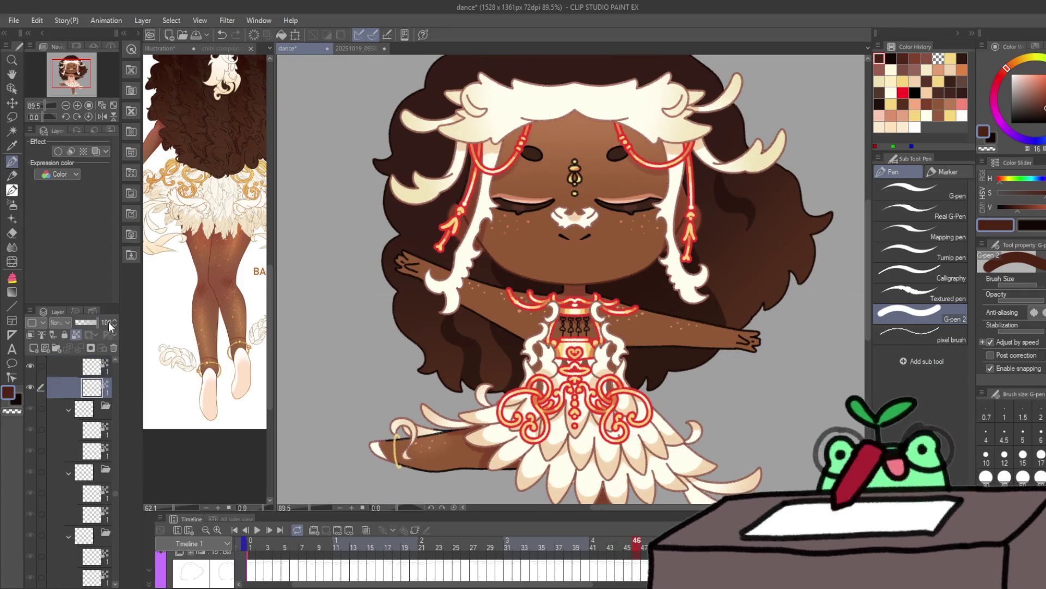
# Step: Advance through frames 47–49 and the back view, selecting each lower drawing layer
pyautogui.press('Right')
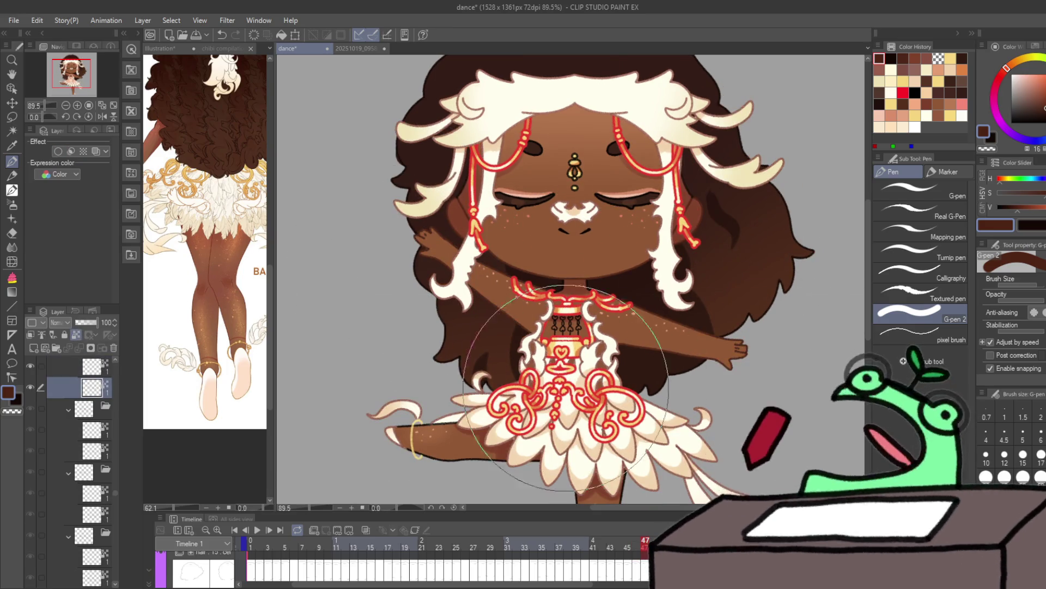
pyautogui.press('Right')
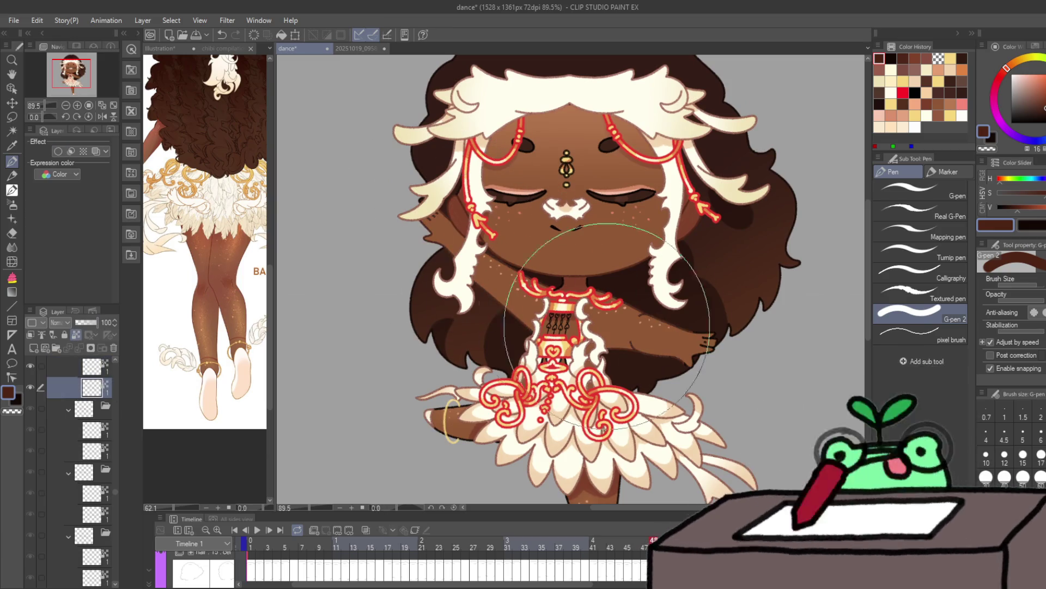
pyautogui.press('Right')
pyautogui.click(99, 388)
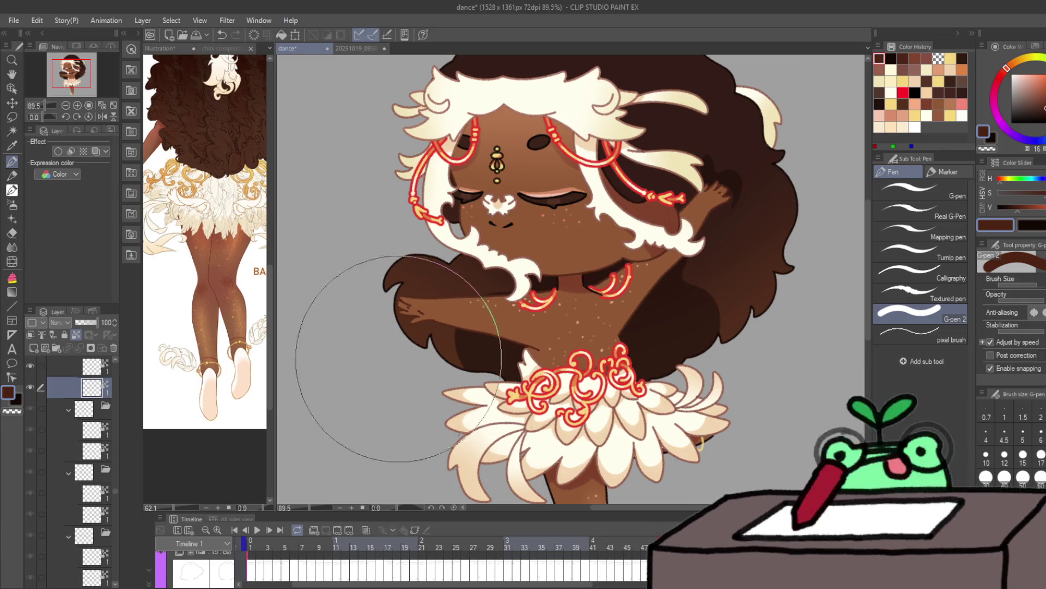
pyautogui.press('Right')
pyautogui.click(94, 390)
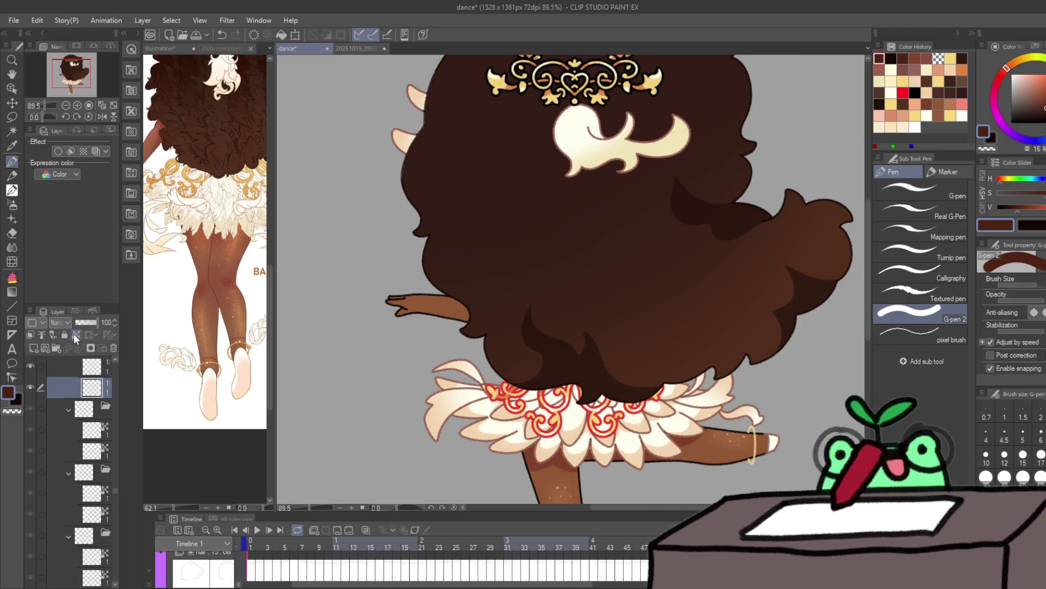
pyautogui.press('Right')
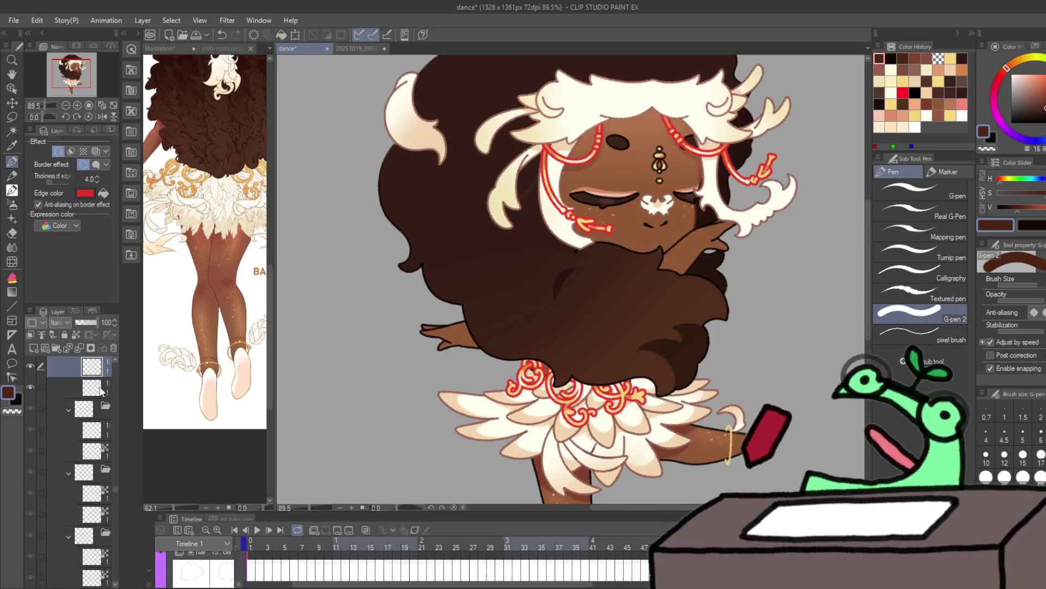
# Step: Paint dark brown over the spinning drawing's hair, switch between layers, and undo the stroke
pyautogui.moveTo(409, 354)
pyautogui.mouseDown()
pyautogui.moveTo(472, 338)
pyautogui.moveTo(455, 350)
pyautogui.mouseUp()
pyautogui.hotkey('ctrl', 'z')
pyautogui.hotkey('ctrl', 'z')
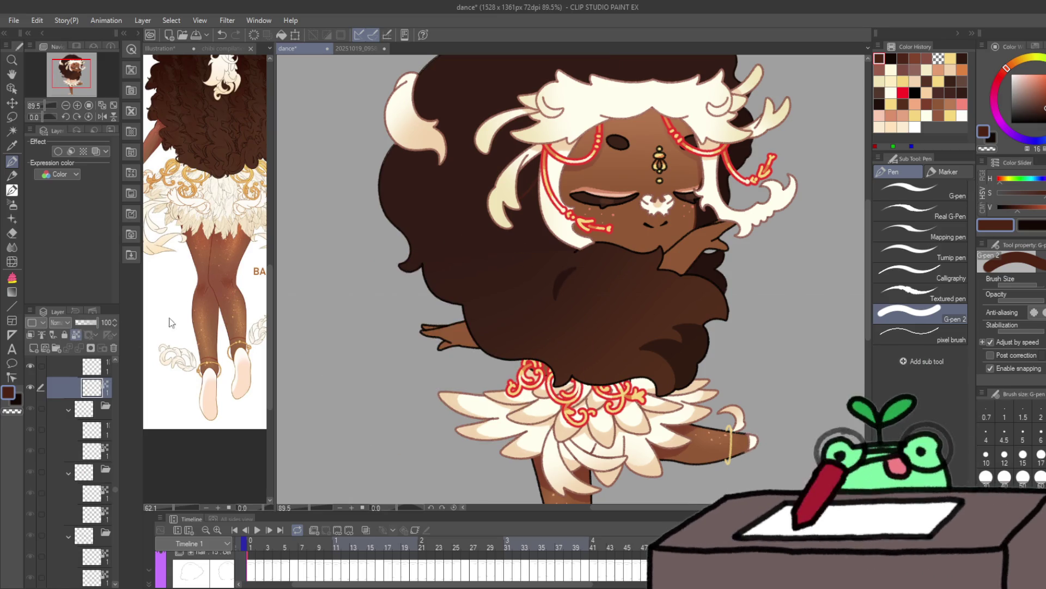
pyautogui.click(106, 367)
pyautogui.click(92, 387)
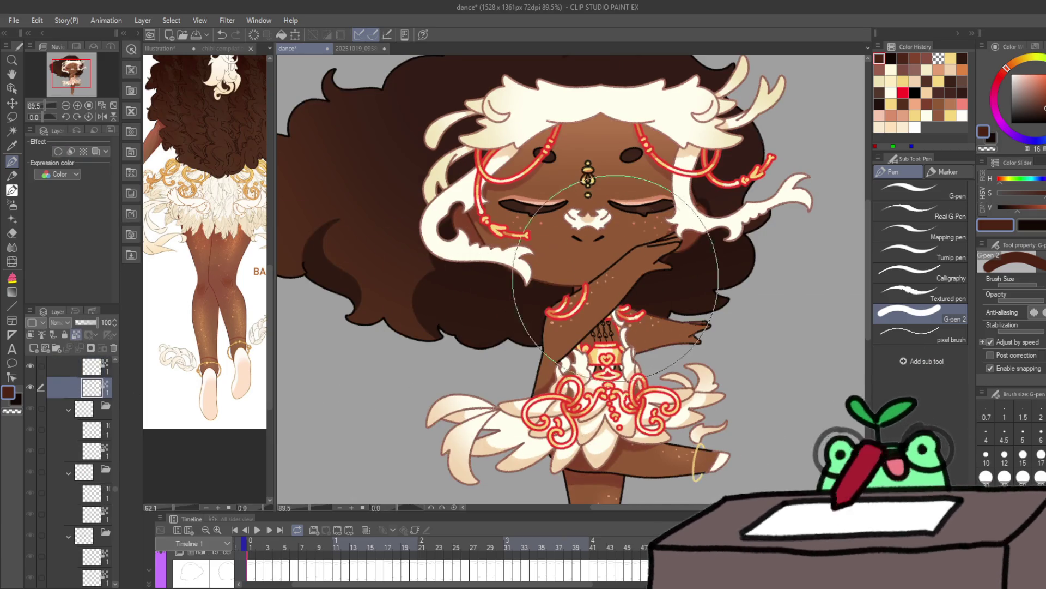
pyautogui.click(103, 366)
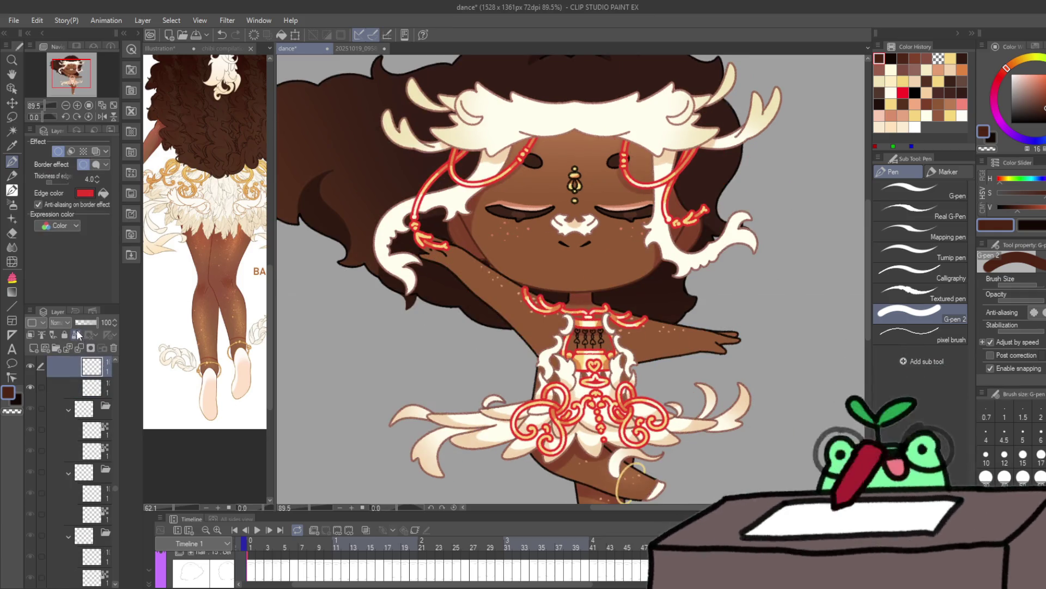
pyautogui.click(77, 334)
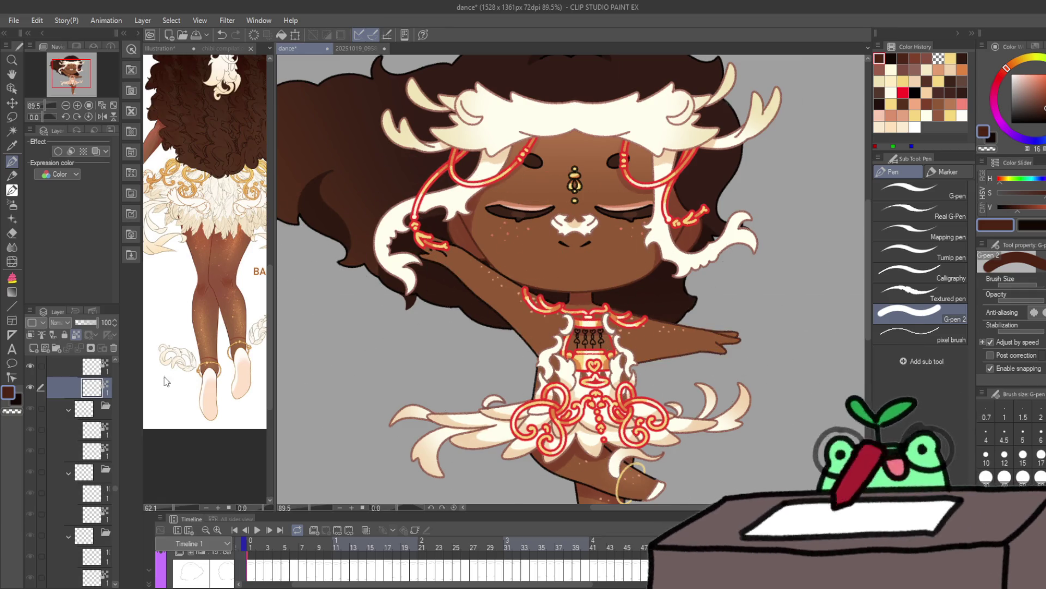
pyautogui.hotkey('ctrl', 'z')
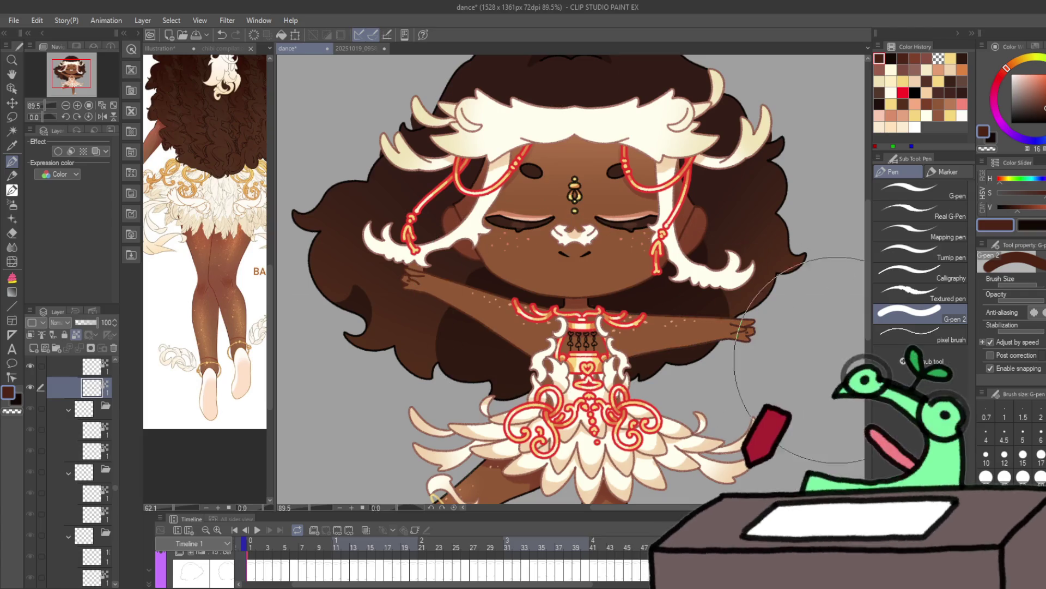
pyautogui.press('e')
pyautogui.scroll(4, 408, 289)
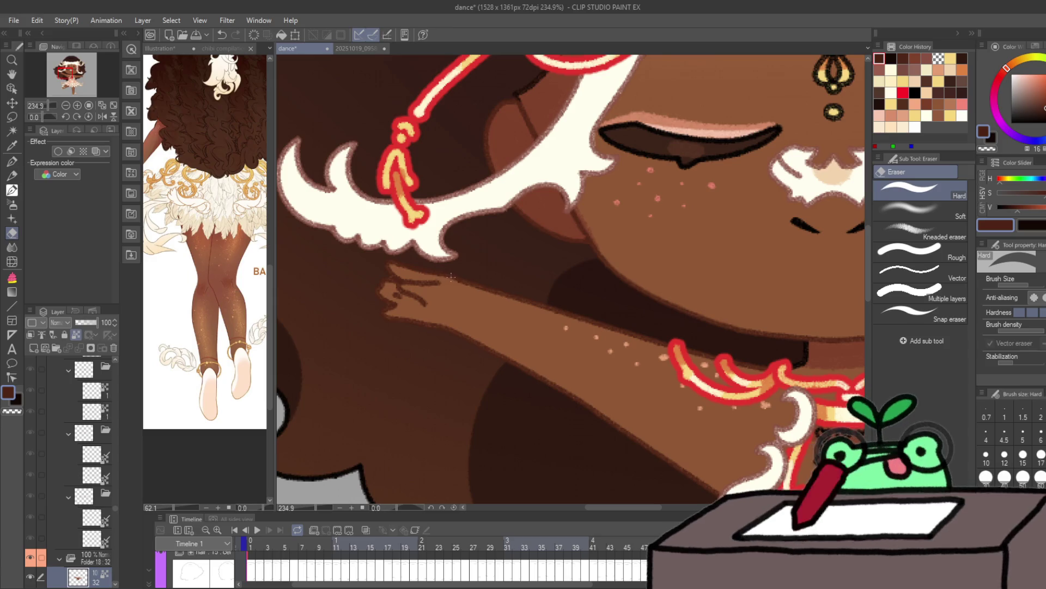
# Step: Add a new empty top layer, return to the pen, and step forward to frame 8
pyautogui.click(137, 253)
pyautogui.click(11, 162)
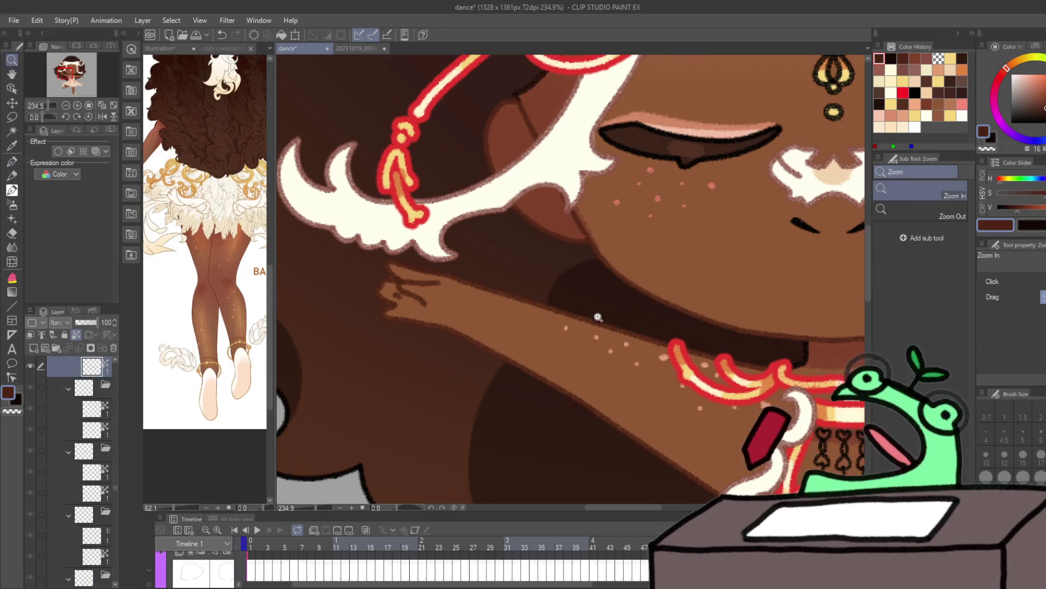
pyautogui.scroll(-4, 804, 347)
pyautogui.scroll(2, 803, 347)
pyautogui.press('Right')
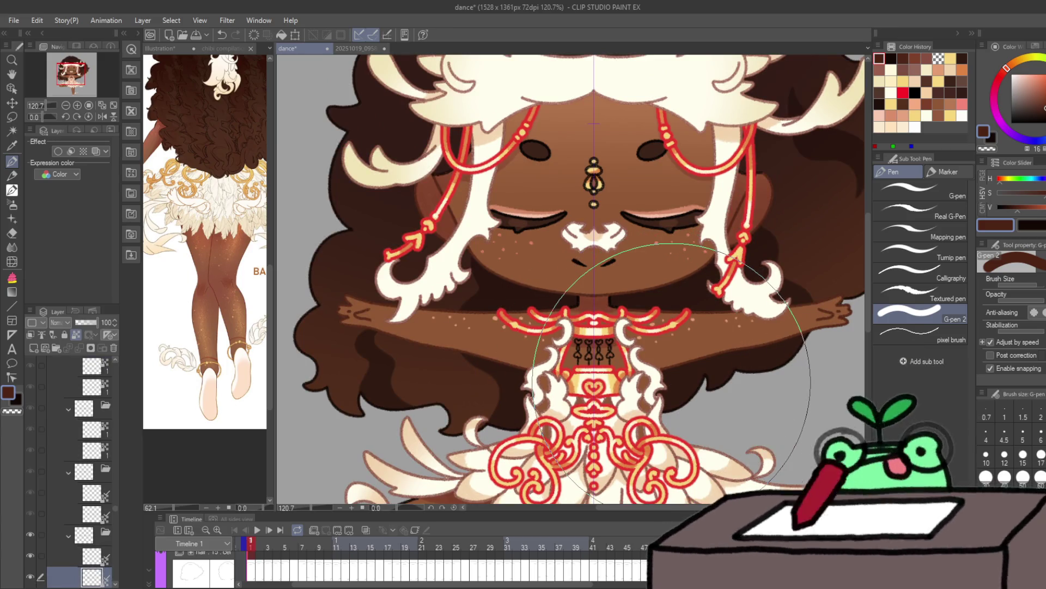
pyautogui.press('Right')
pyautogui.press('Right')
pyautogui.press('Right')
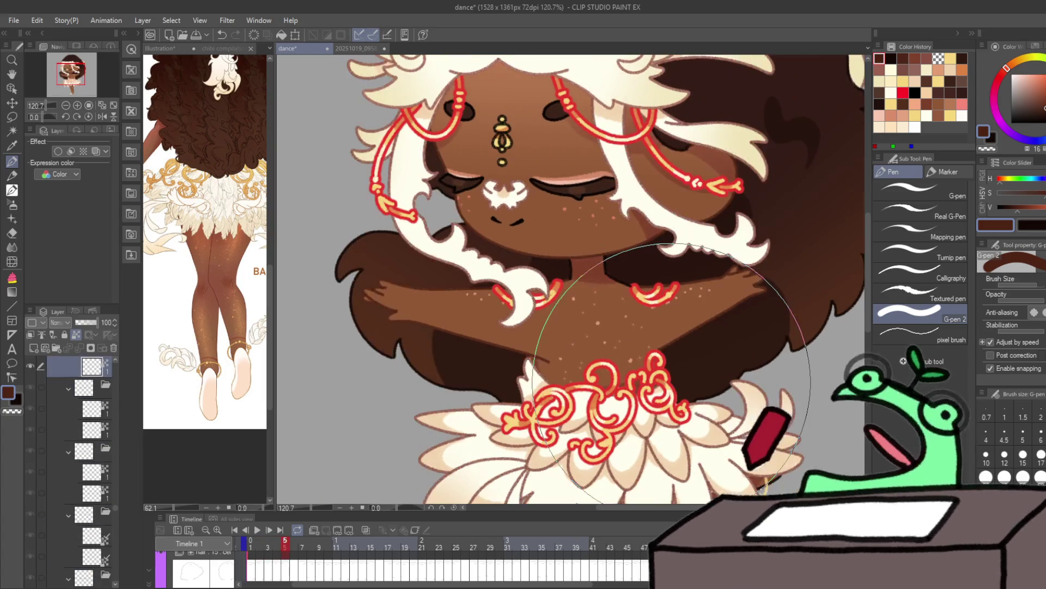
pyautogui.press('Right')
pyautogui.press('Right')
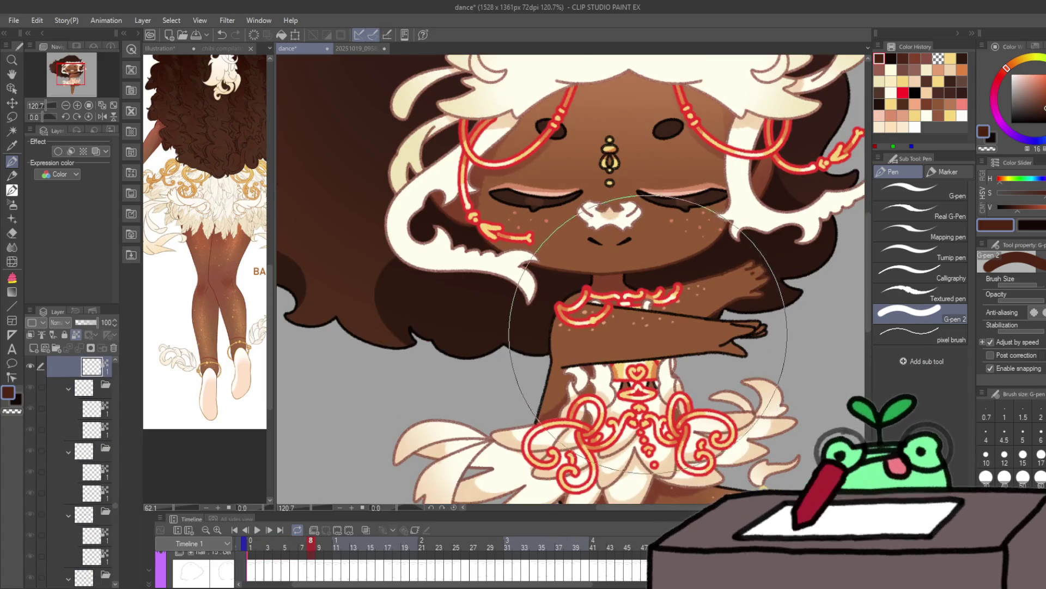
# Step: Switch between cel layers on frame 8, then jump to frame 28 and toggle a cel layer property
pyautogui.click(90, 404)
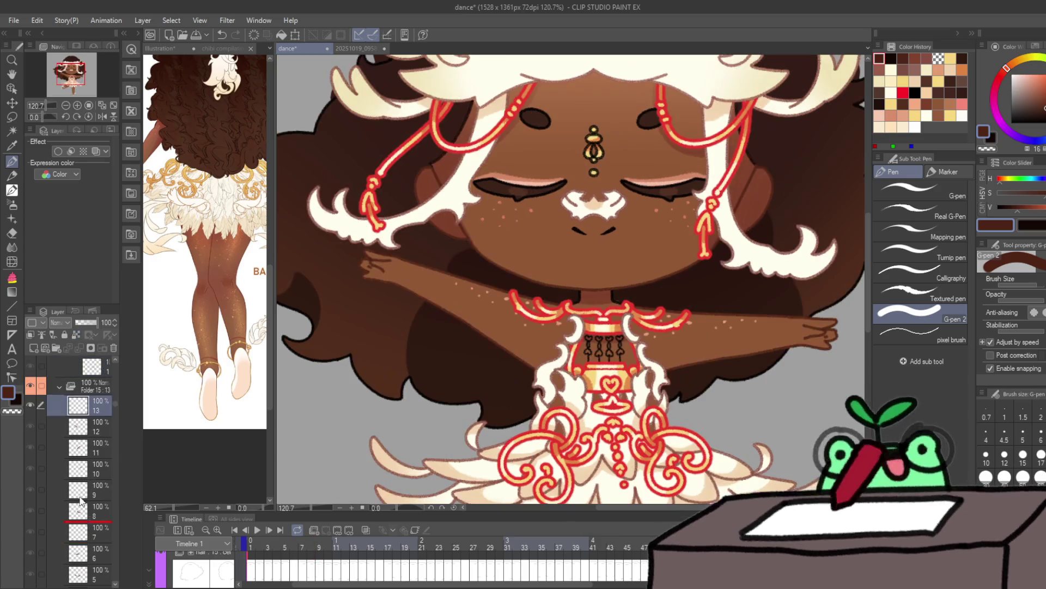
pyautogui.click(105, 372)
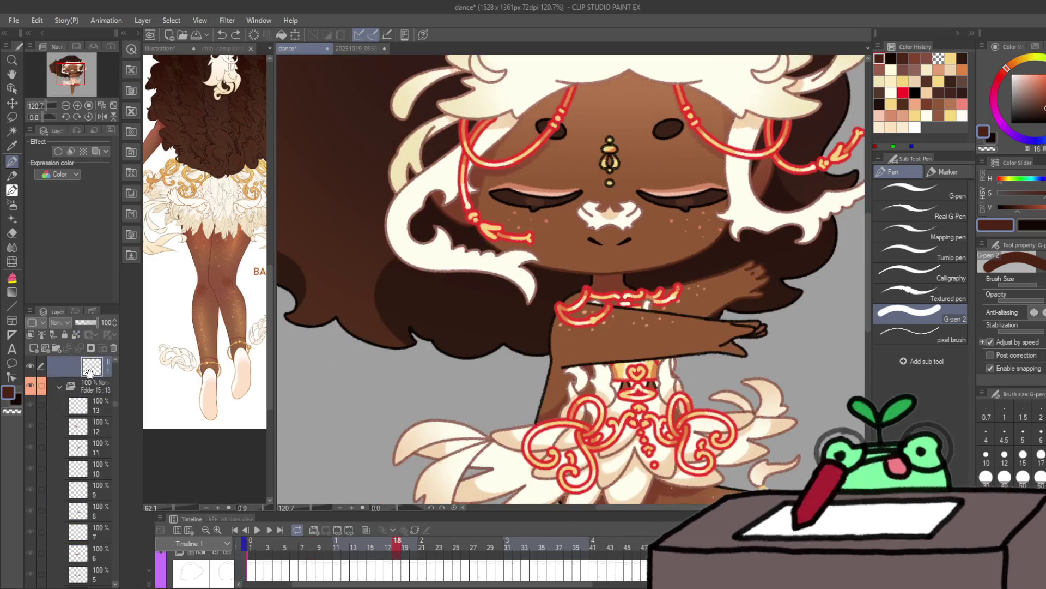
pyautogui.scroll(3, 95, 414)
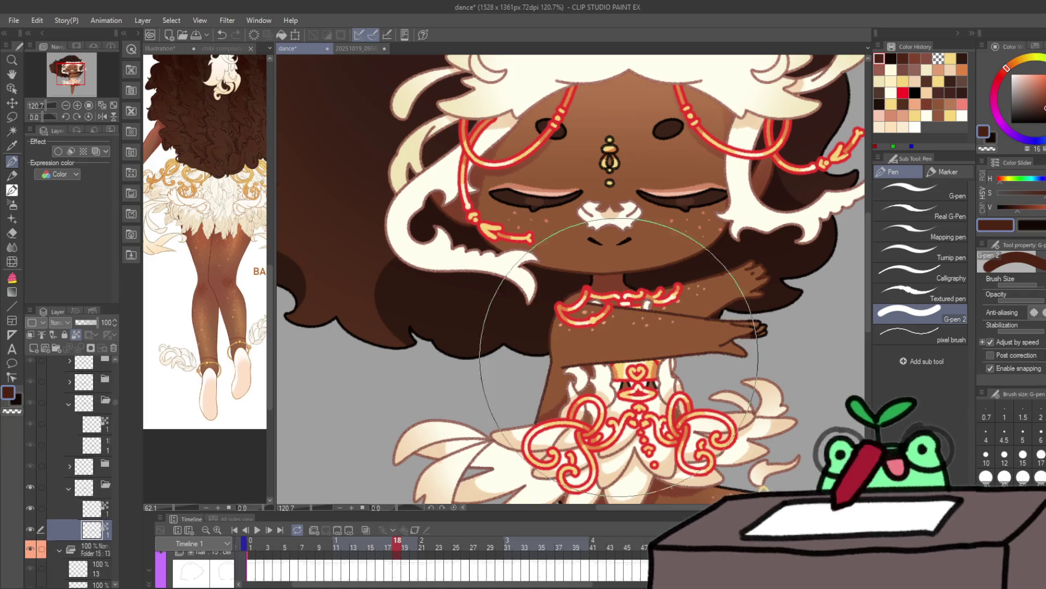
pyautogui.press('Right')
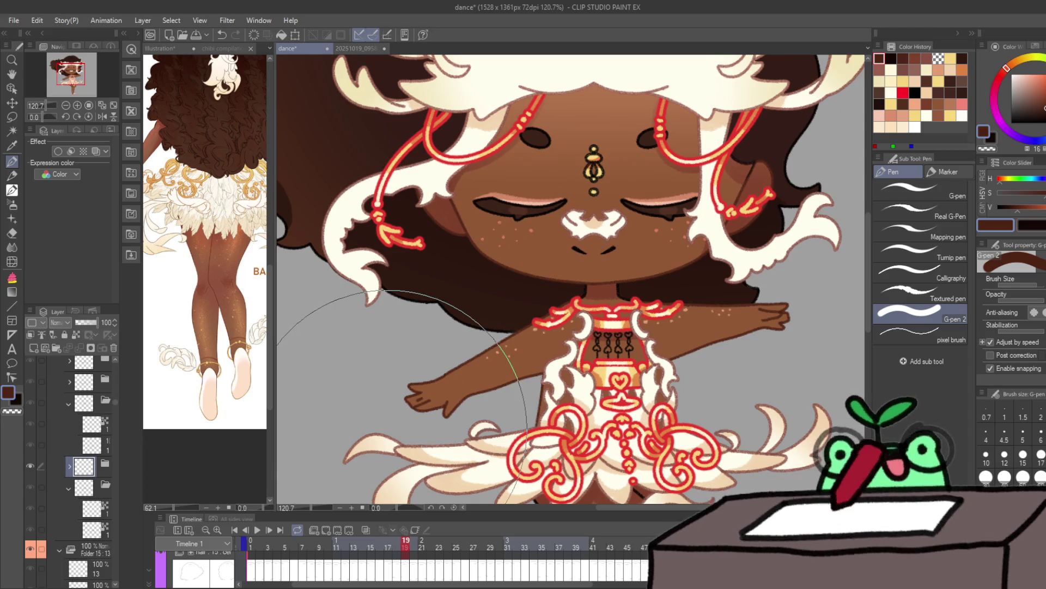
pyautogui.press('Right')
pyautogui.press('Right')
pyautogui.press('Right')
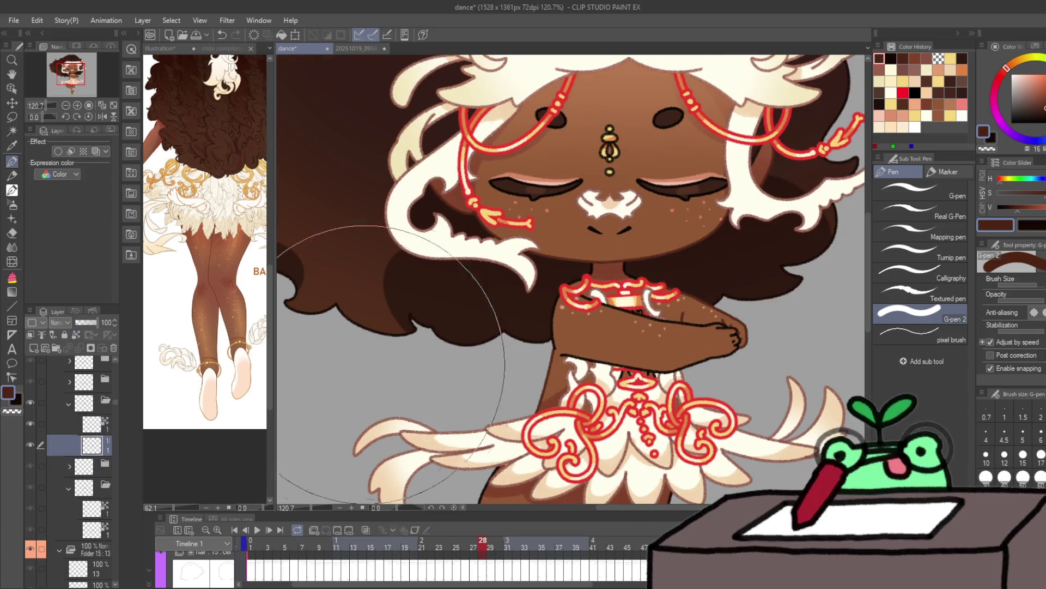
pyautogui.click(77, 331)
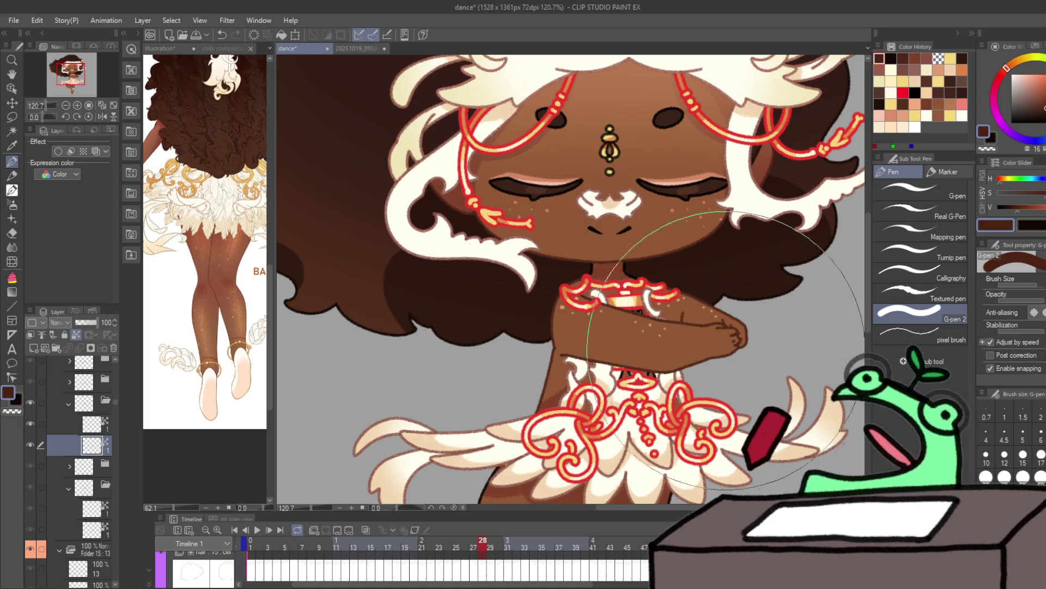
# Step: On frames 29–30, expand the cel folders and select the cel layers inside them
pyautogui.press('Right')
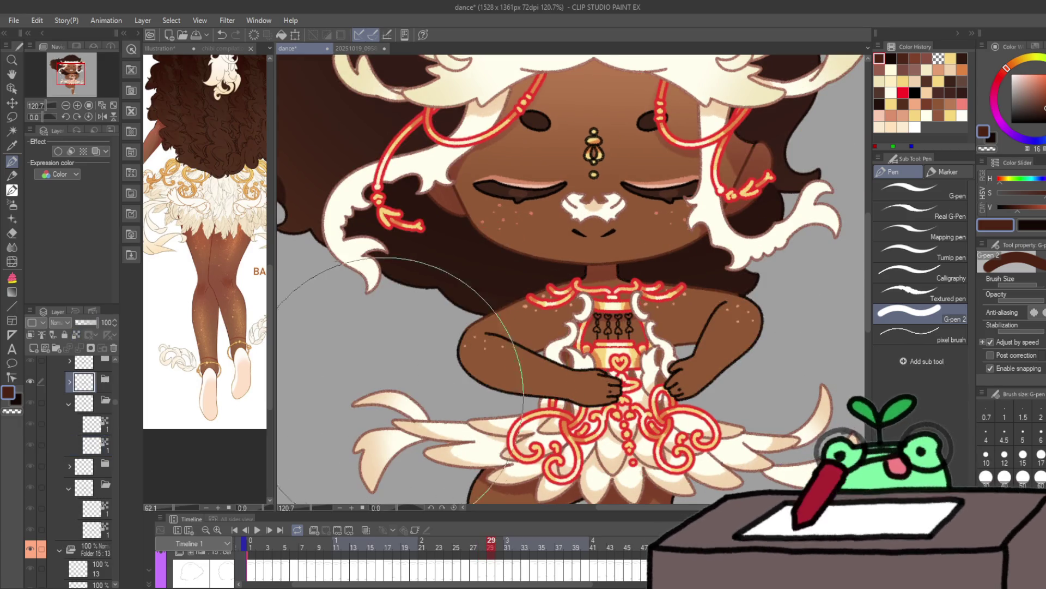
pyautogui.click(70, 382)
pyautogui.click(85, 416)
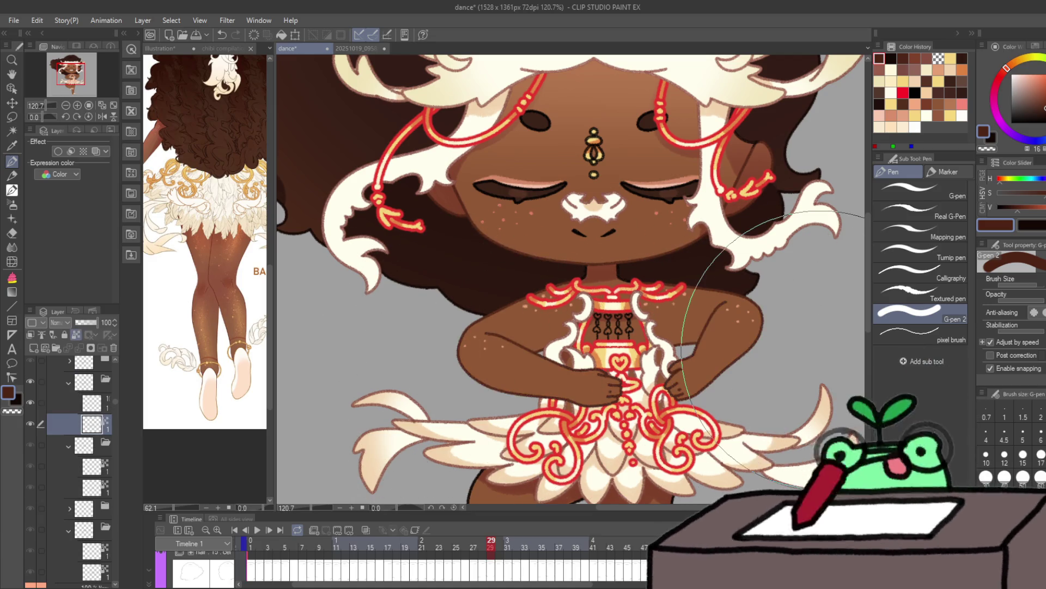
pyautogui.press('Right')
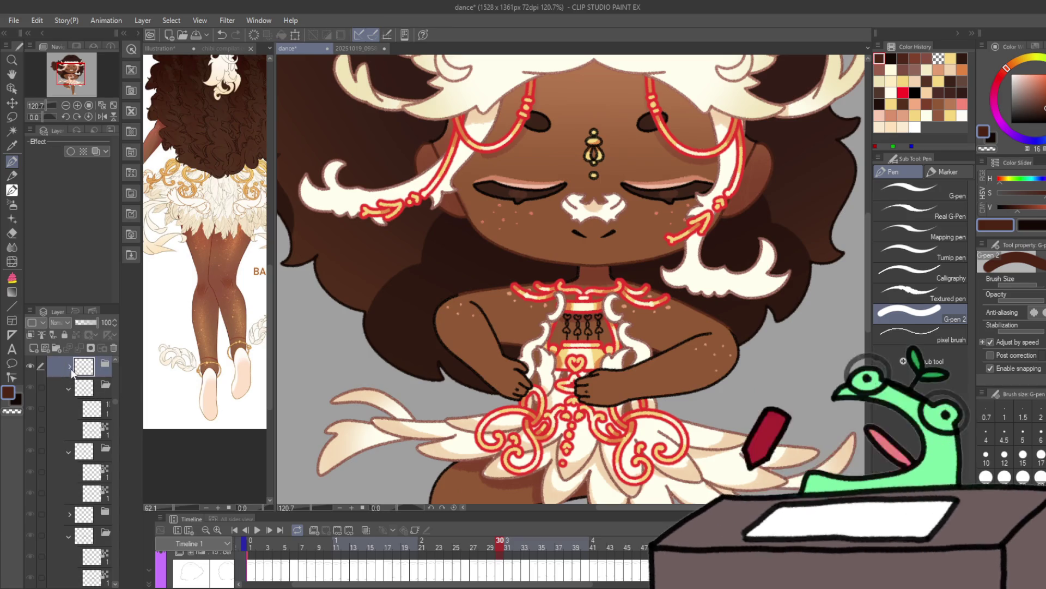
pyautogui.click(69, 367)
pyautogui.click(92, 409)
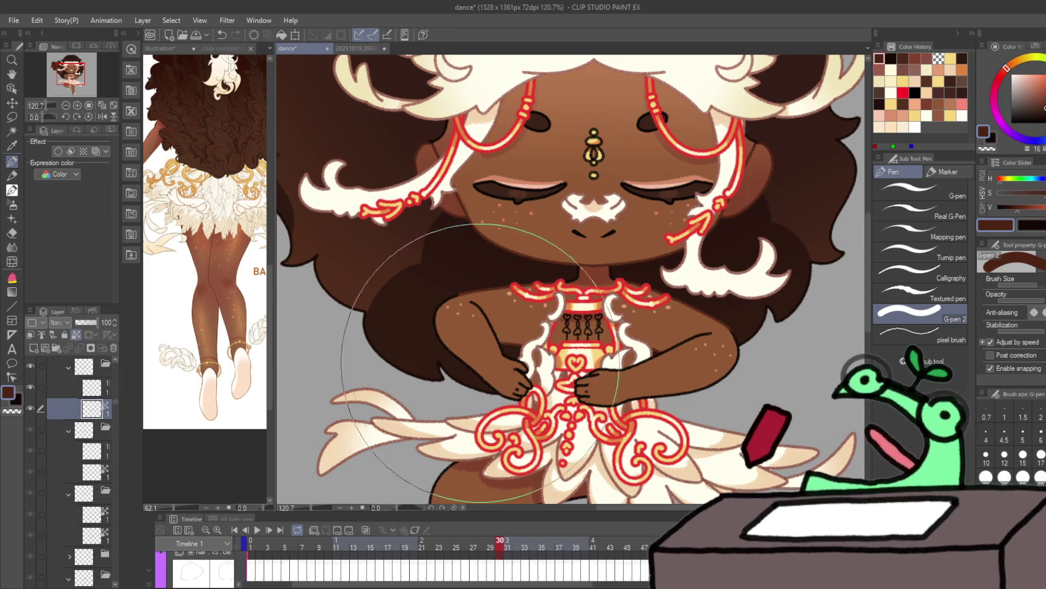
# Step: Select the second cel layer on frame 31 and compare it against the next frame
pyautogui.press('Right')
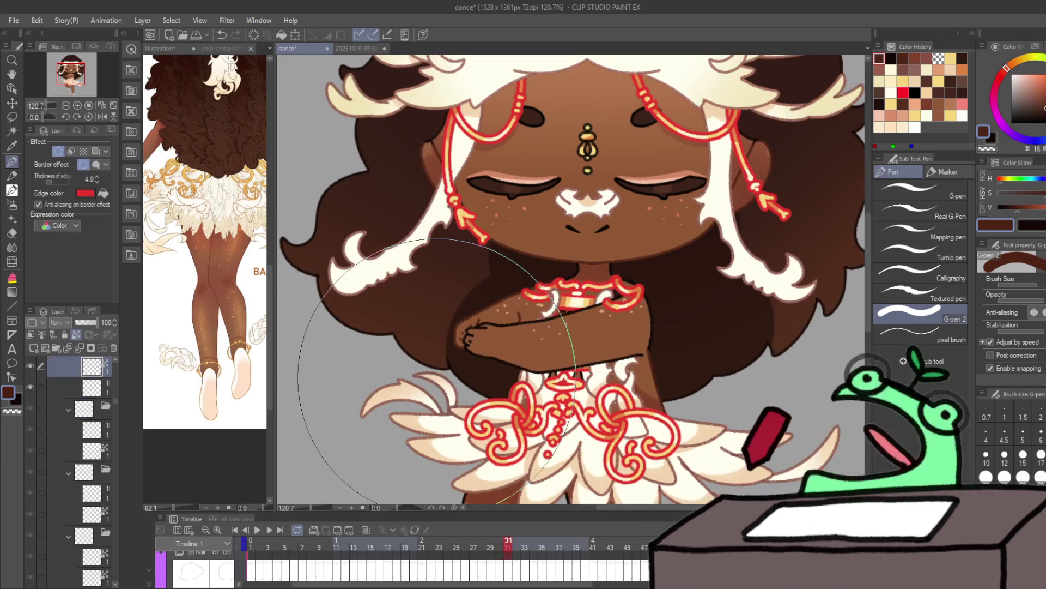
pyautogui.click(85, 388)
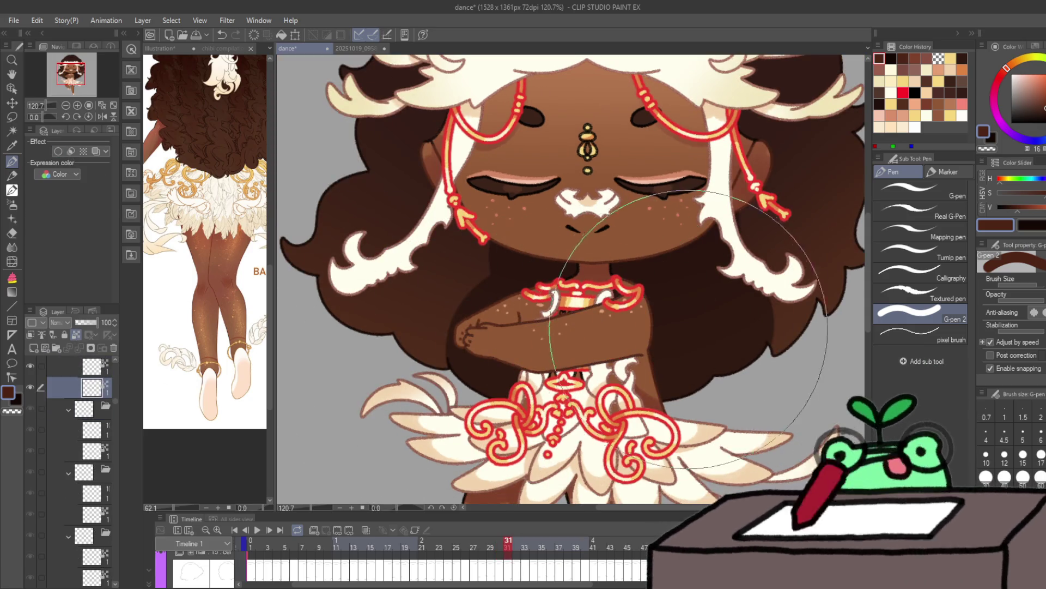
pyautogui.press('Right')
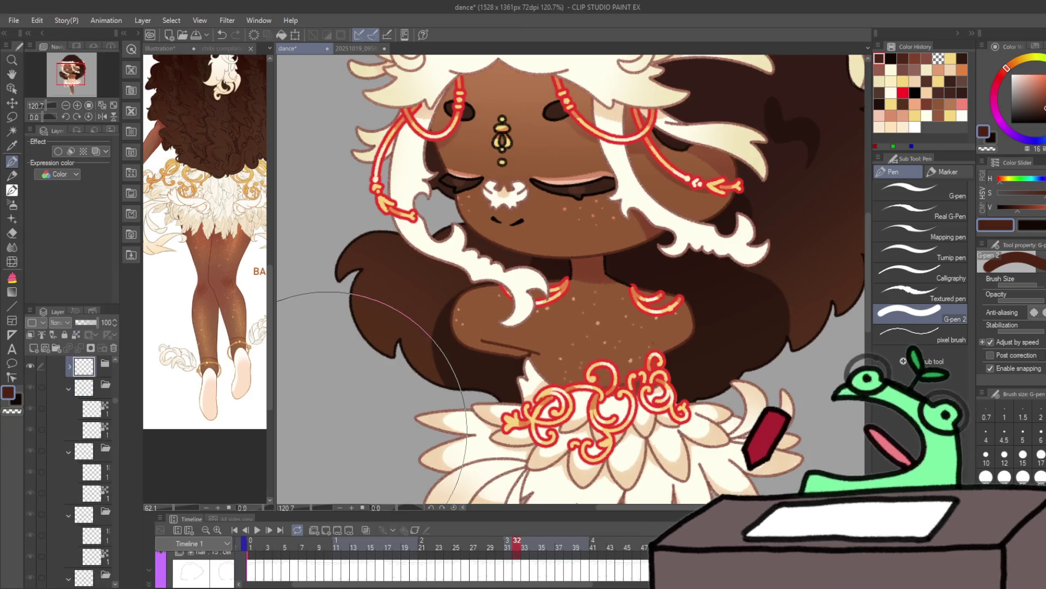
pyautogui.press('Left')
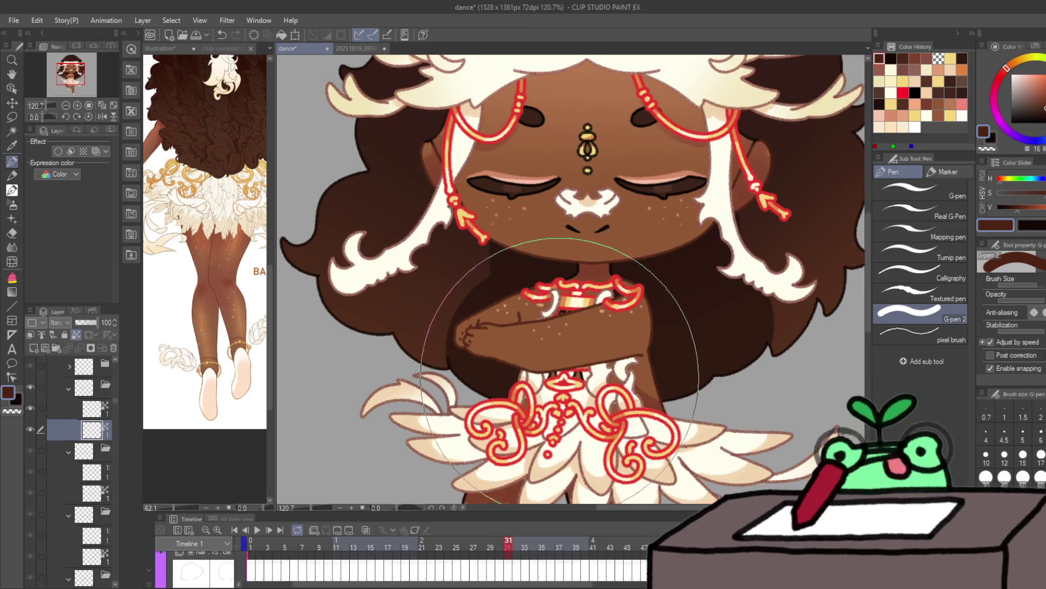
# Step: Zoom in on the neck ornament, then zoom out and step through frames 32–39 back to 38
pyautogui.moveTo(619, 303); pyautogui.dragTo(663, 299)
pyautogui.hotkey('ctrl', '0')
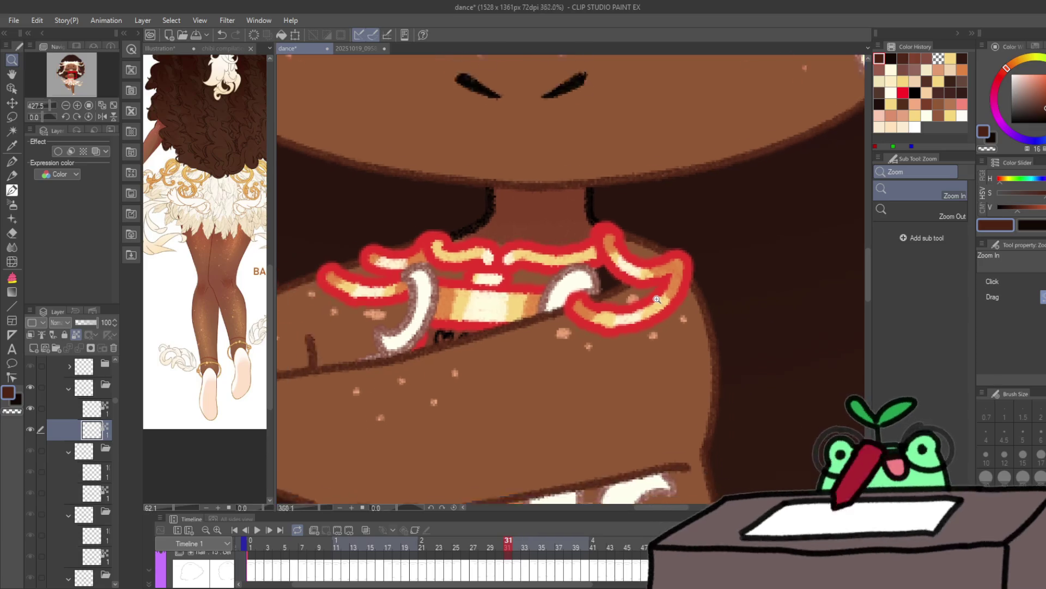
pyautogui.press('p')
pyautogui.press('Right')
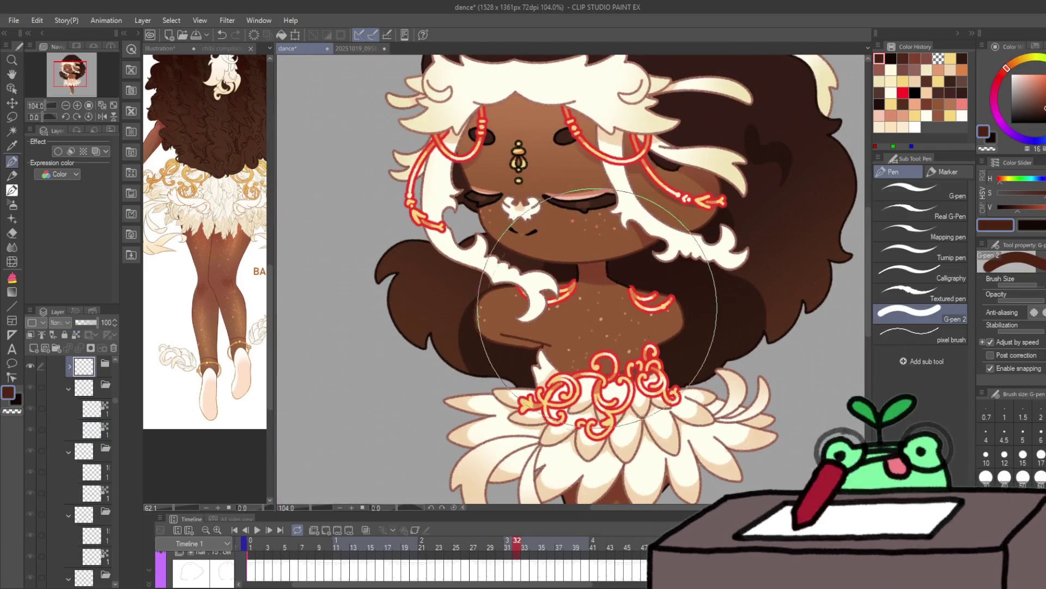
pyautogui.press('Right')
pyautogui.press('Right')
pyautogui.press('Right')
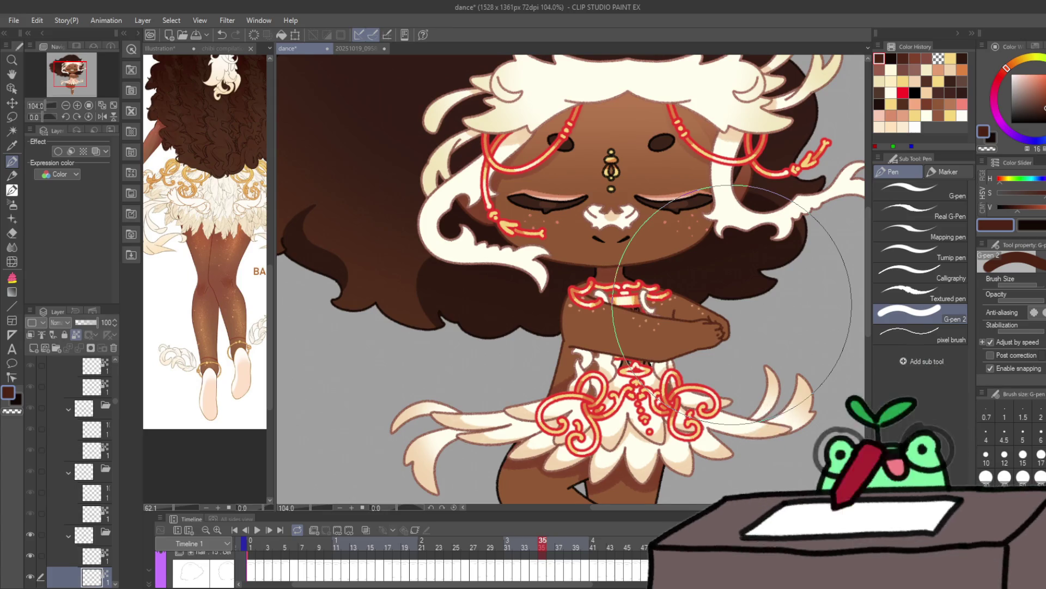
pyautogui.press('Right')
pyautogui.press('Right')
pyautogui.press('Right')
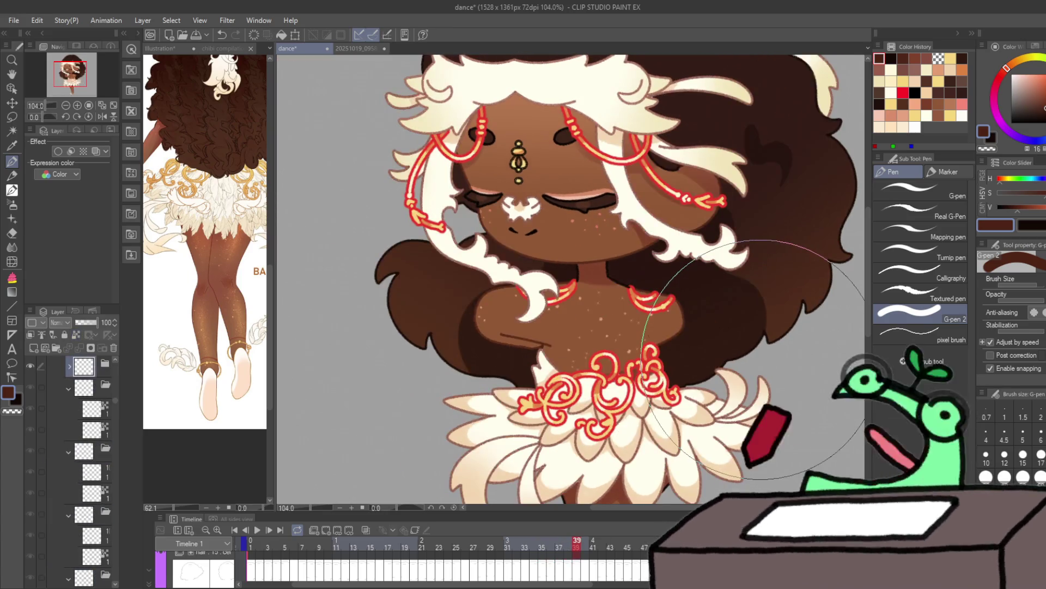
pyautogui.press('Left')
# Step: Erase on frame 38, then eyedrop a light skin brown from the neck and arm
pyautogui.press('e')
pyautogui.scroll(5, 626, 327)
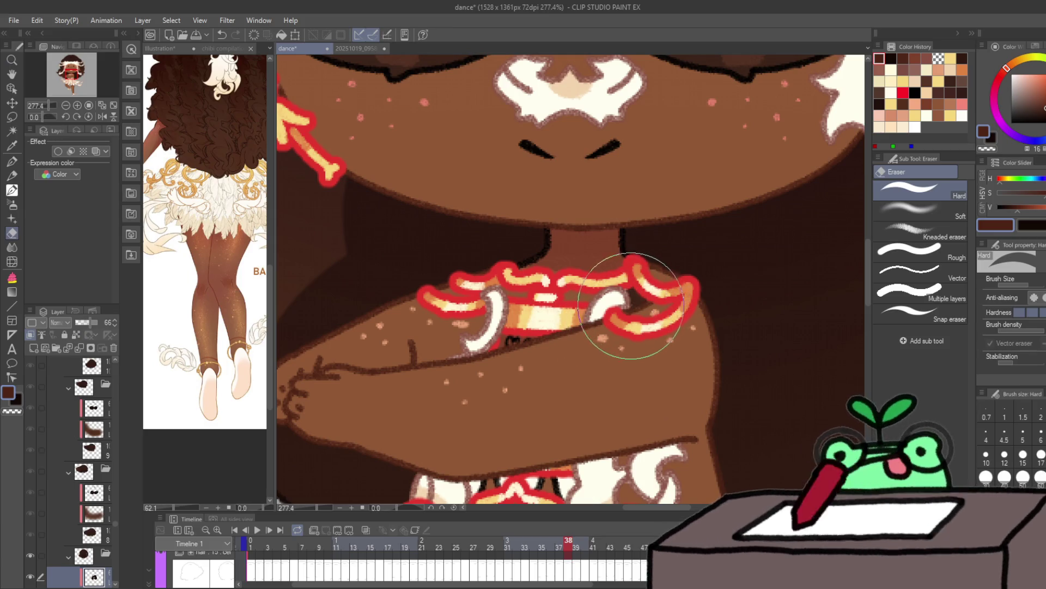
pyautogui.scroll(-3, 129, 439)
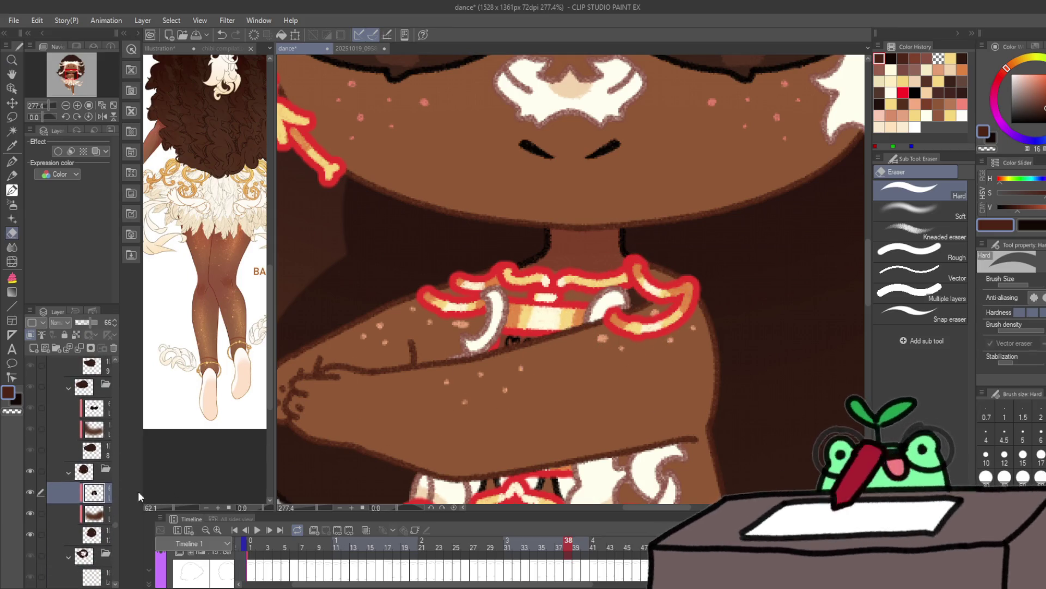
pyautogui.click(12, 159)
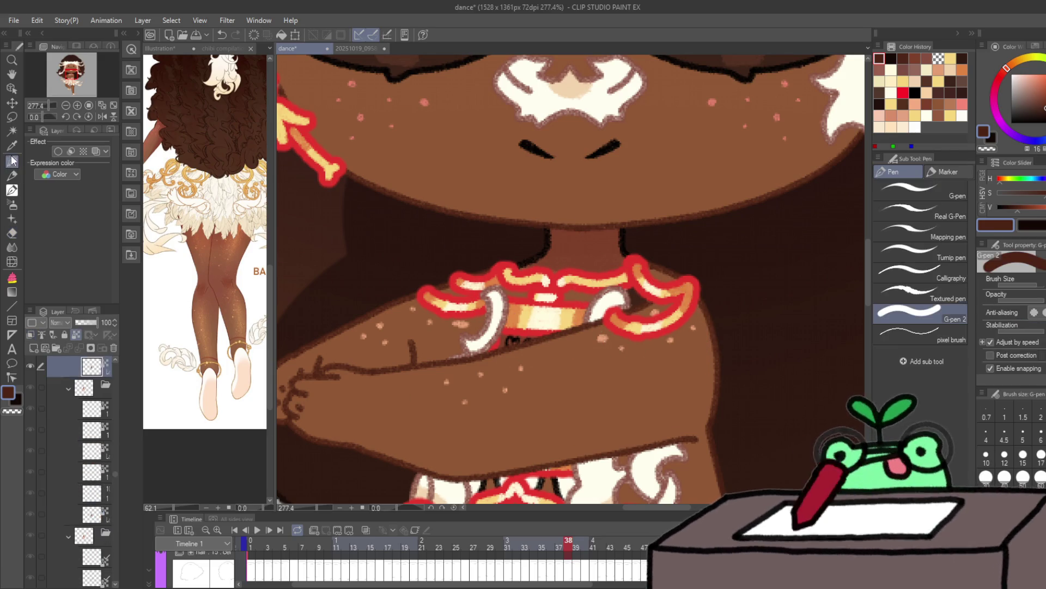
pyautogui.keyDown('alt'); pyautogui.click(483, 257); pyautogui.keyUp('alt')
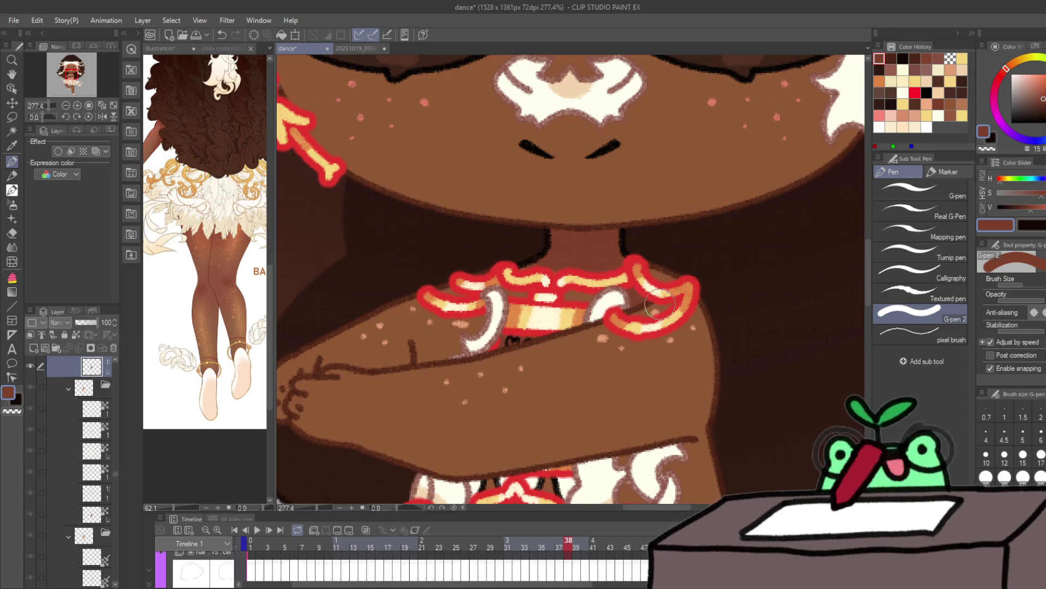
pyautogui.keyDown('alt'); pyautogui.click(589, 245); pyautogui.keyUp('alt')
pyautogui.keyDown('alt'); pyautogui.click(577, 367); pyautogui.keyUp('alt')
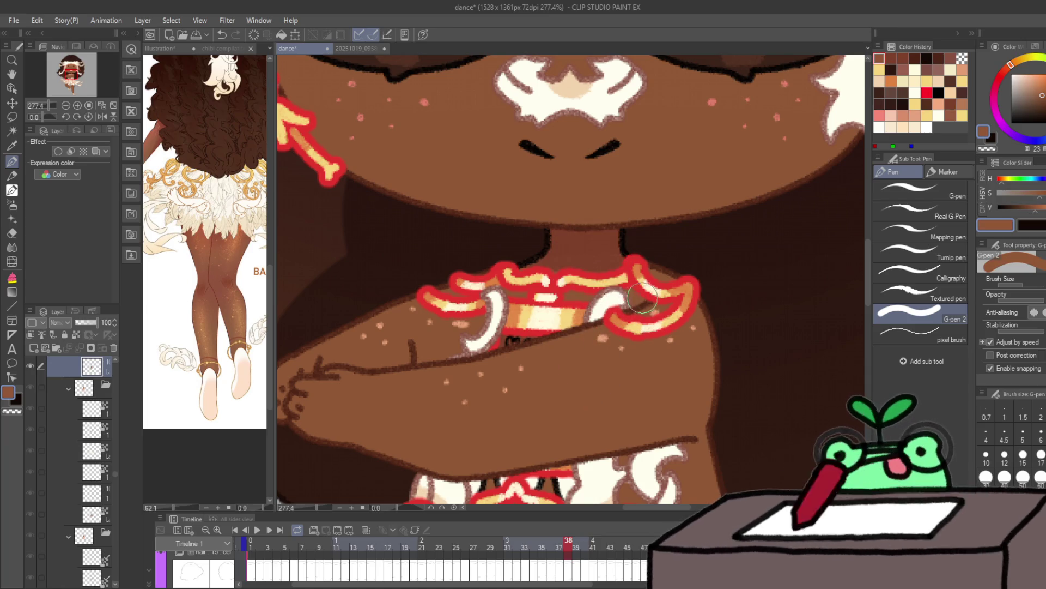
pyautogui.scroll(-5, 603, 384)
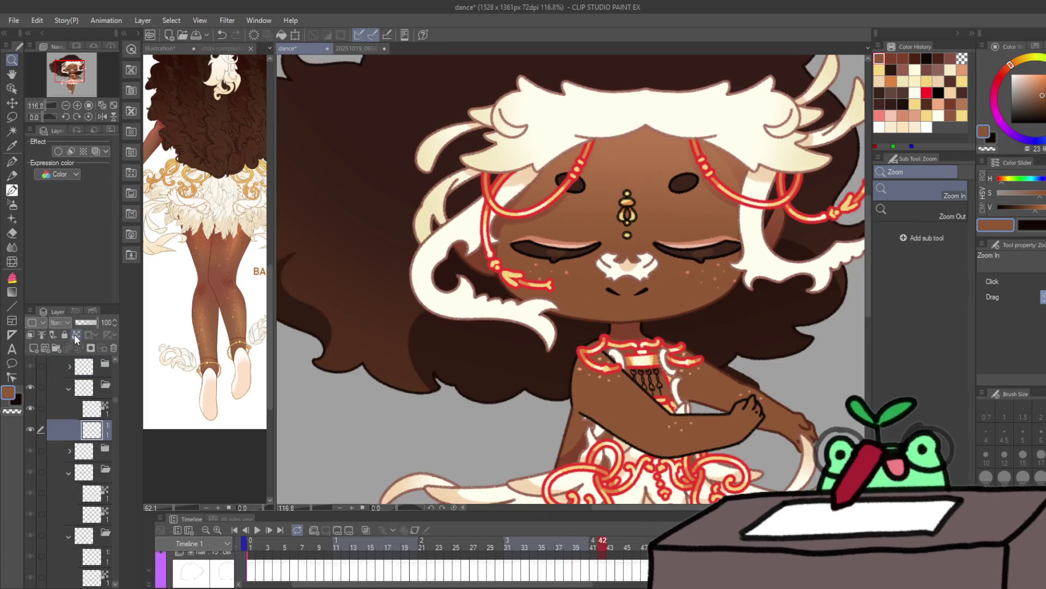
# Step: Pick a dark red-brown from recent colours and step through frames 43–45, selecting the cel below
pyautogui.click(12, 162)
pyautogui.click(913, 60)
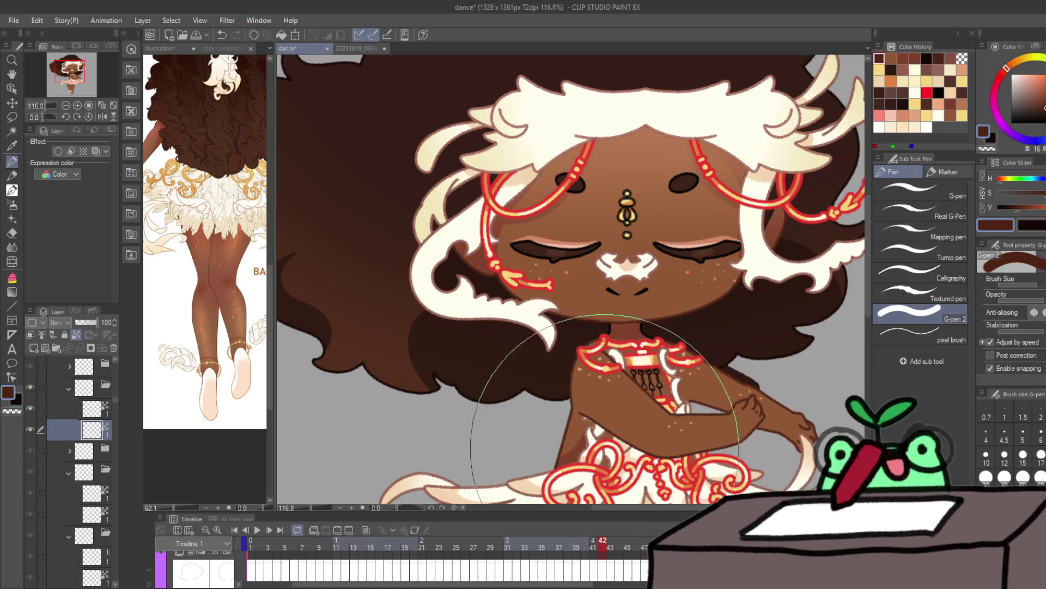
pyautogui.press('Right')
pyautogui.press('Right')
pyautogui.press('Right')
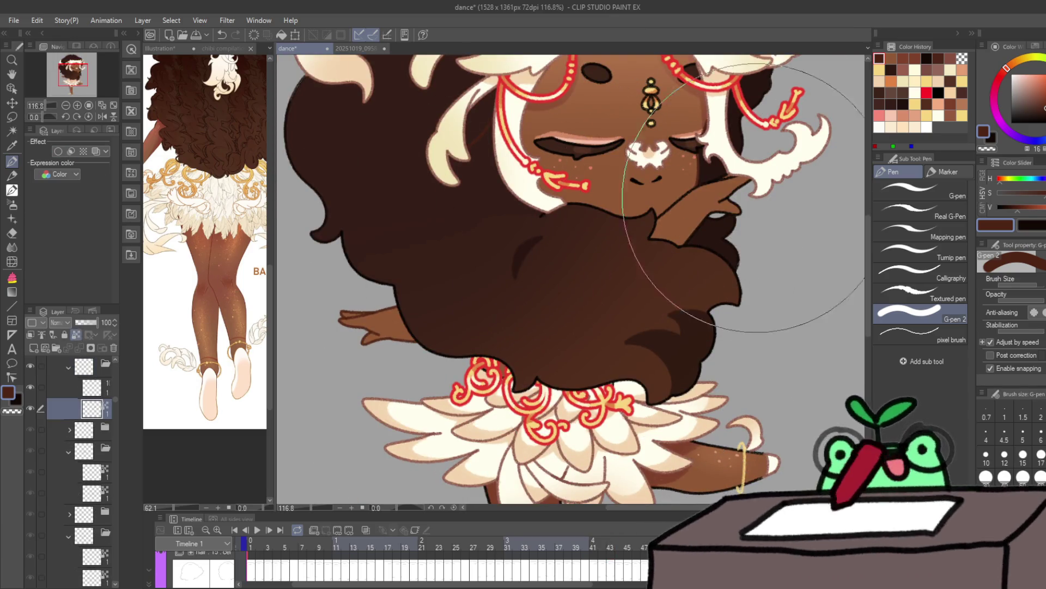
pyautogui.press('Right')
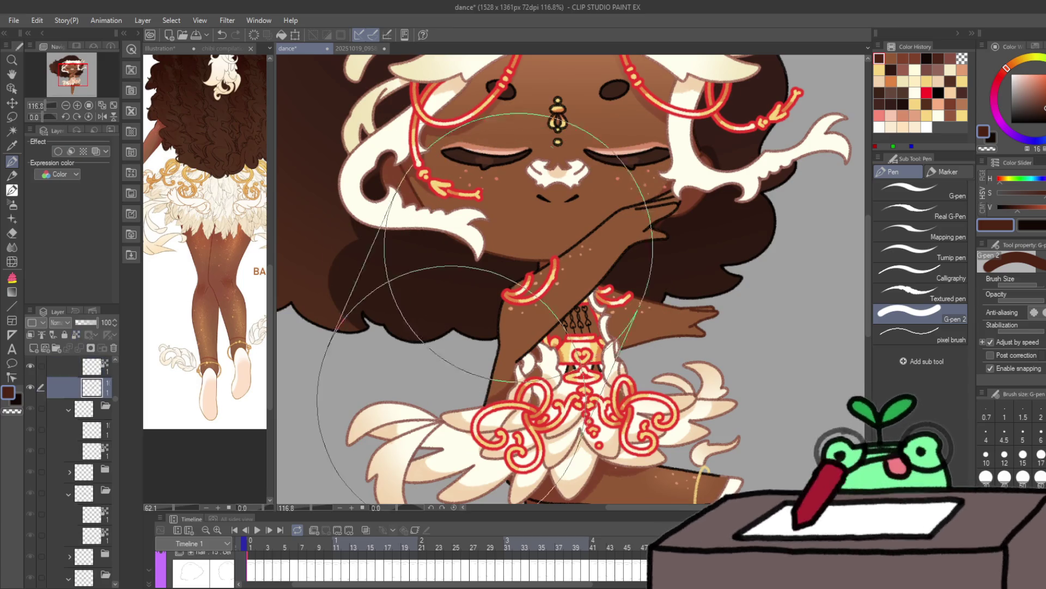
pyautogui.click(74, 335)
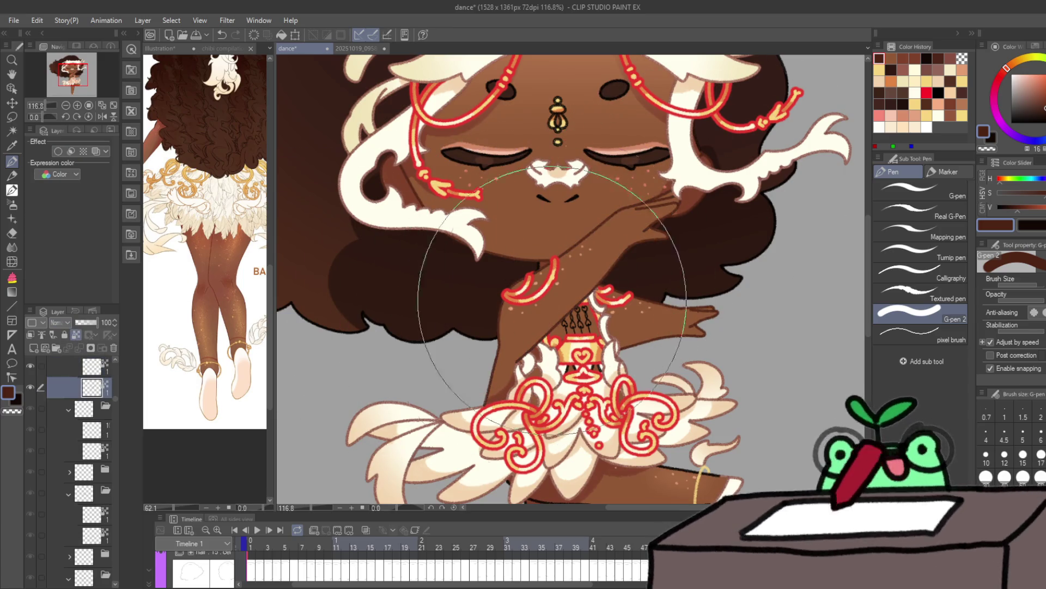
pyautogui.press('Right')
pyautogui.hotkey('alt', '[')
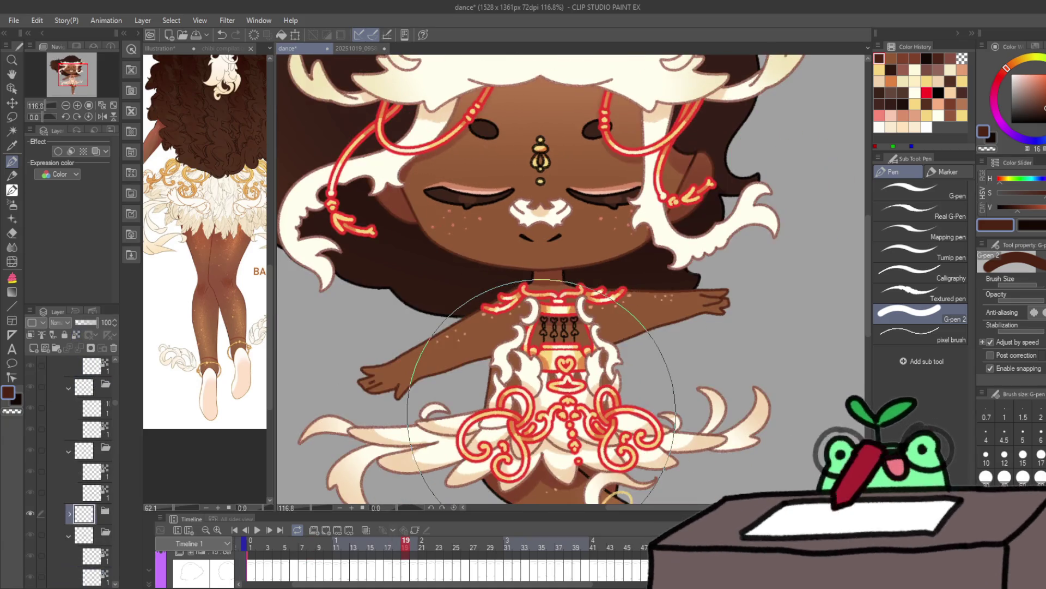
# Step: Play the animation preview, stop it back at frame 1, and scroll down to the legs
pyautogui.click(257, 530)
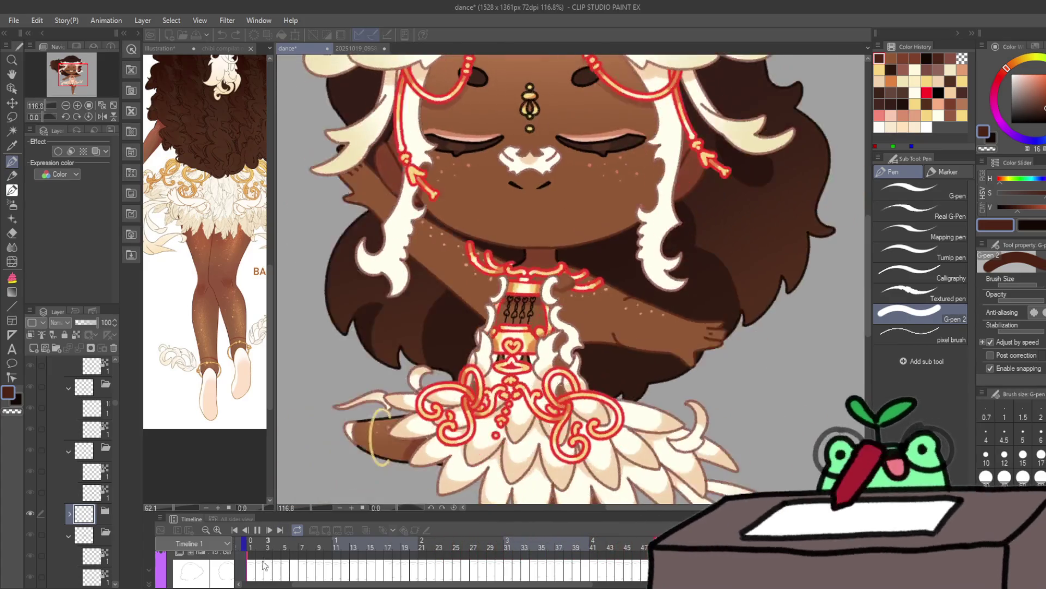
pyautogui.click(256, 571)
pyautogui.scroll(-5, 571, 303)
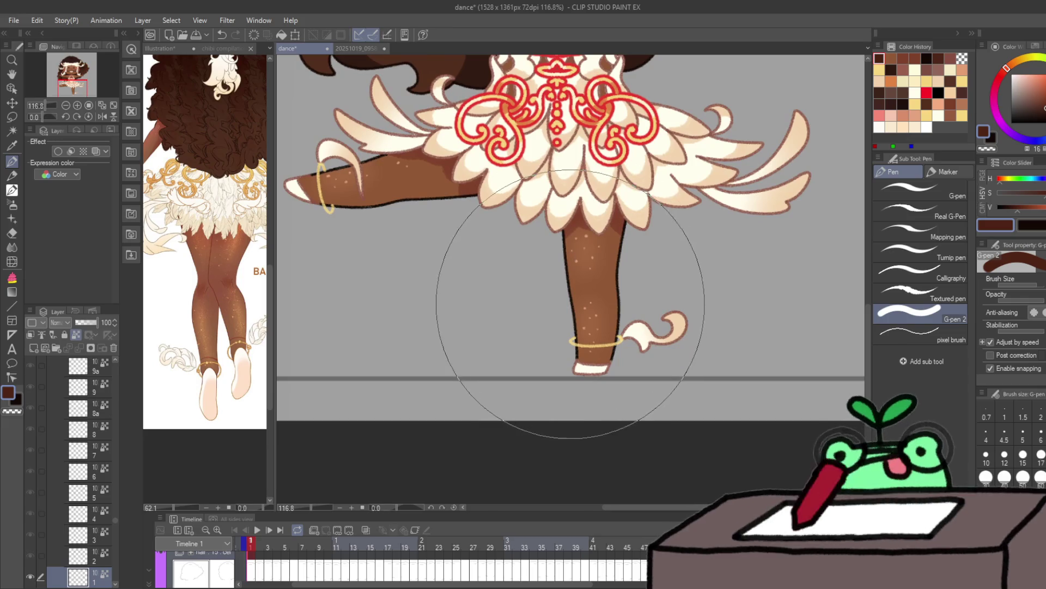
# Step: Shrink the brush, move to frame 2, and pick a darker skin brown on the cel's lower layer
pyautogui.press('[')
pyautogui.press('[')
pyautogui.press('[')
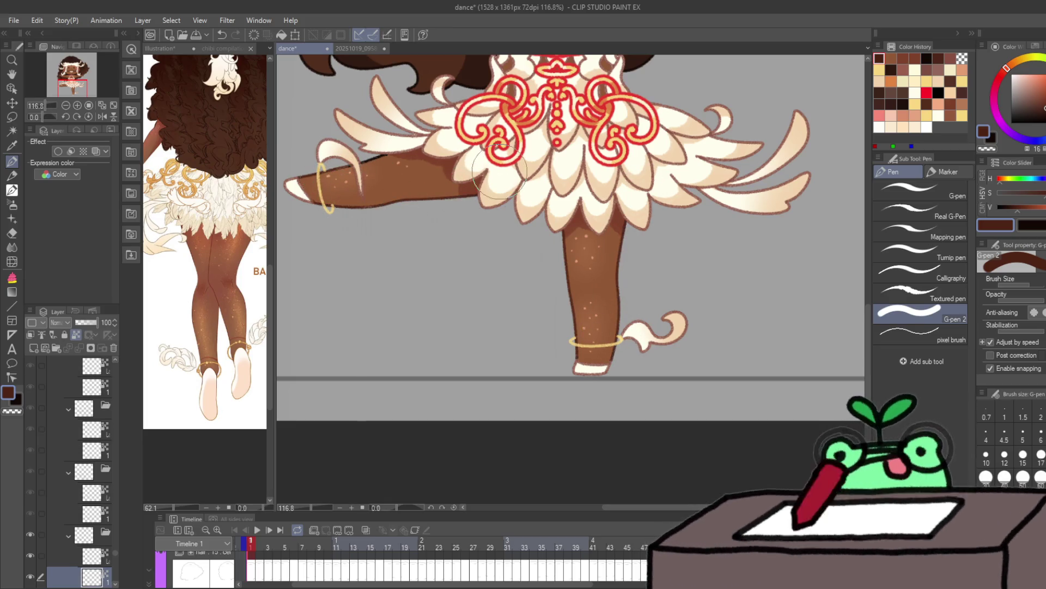
pyautogui.press('Right')
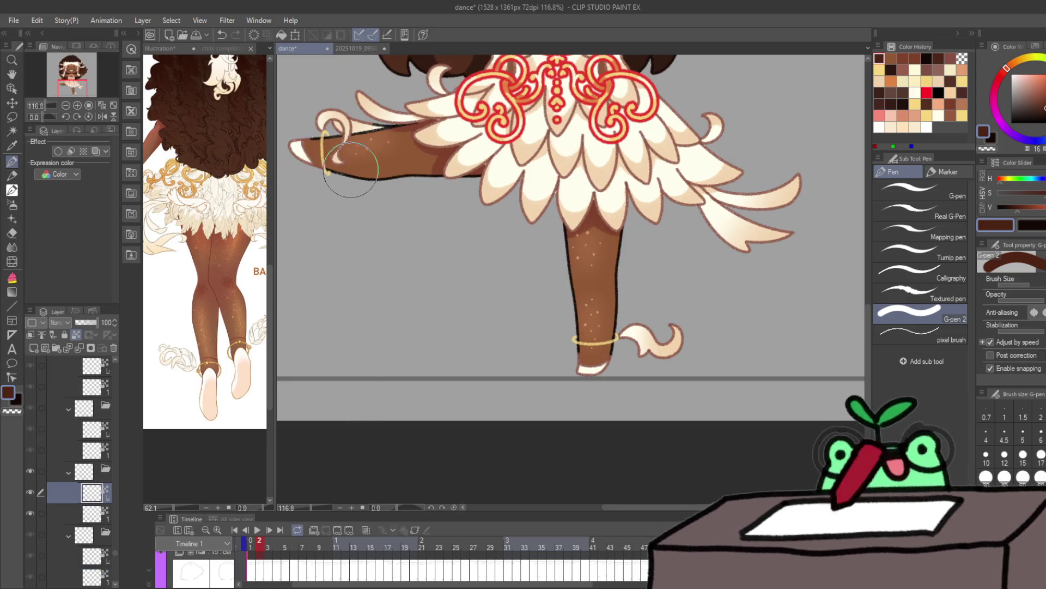
pyautogui.hotkey('alt', '[')
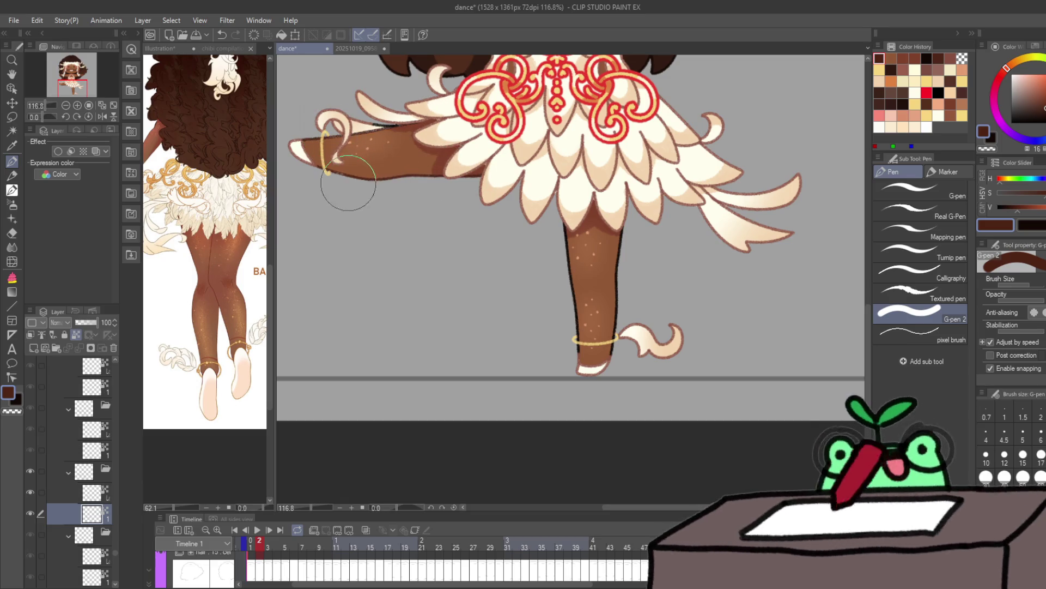
pyautogui.hotkey('alt', ']')
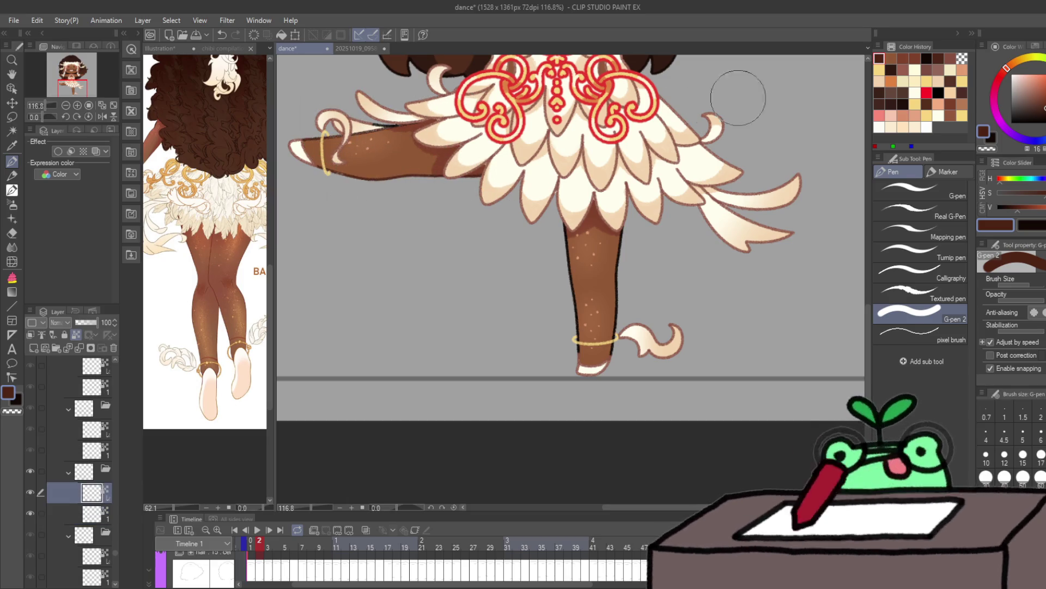
pyautogui.click(903, 68)
pyautogui.click(896, 59)
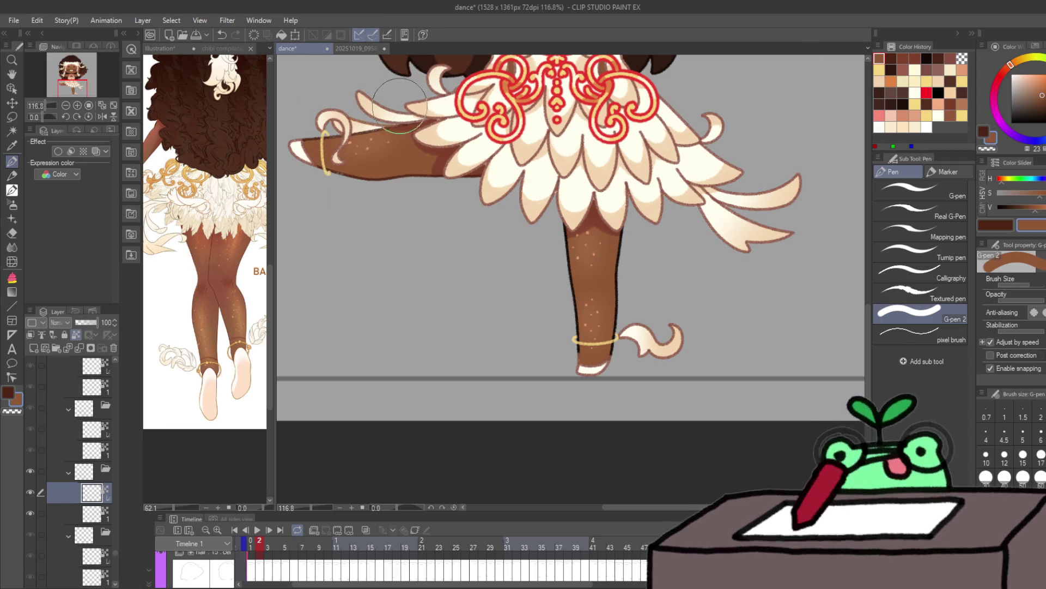
pyautogui.hotkey('alt', '[')
pyautogui.keyDown('alt'); pyautogui.click(468, 136); pyautogui.keyUp('alt')
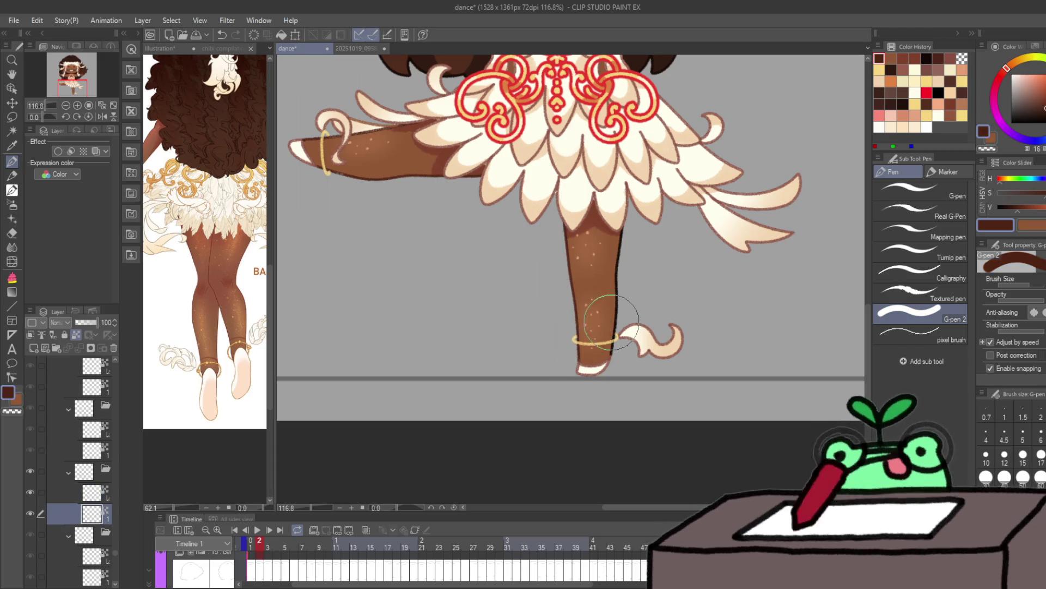
# Step: Paint brown over the raised leg on frame 3, undo one change on frame 4, and reach frame 5
pyautogui.press('.')
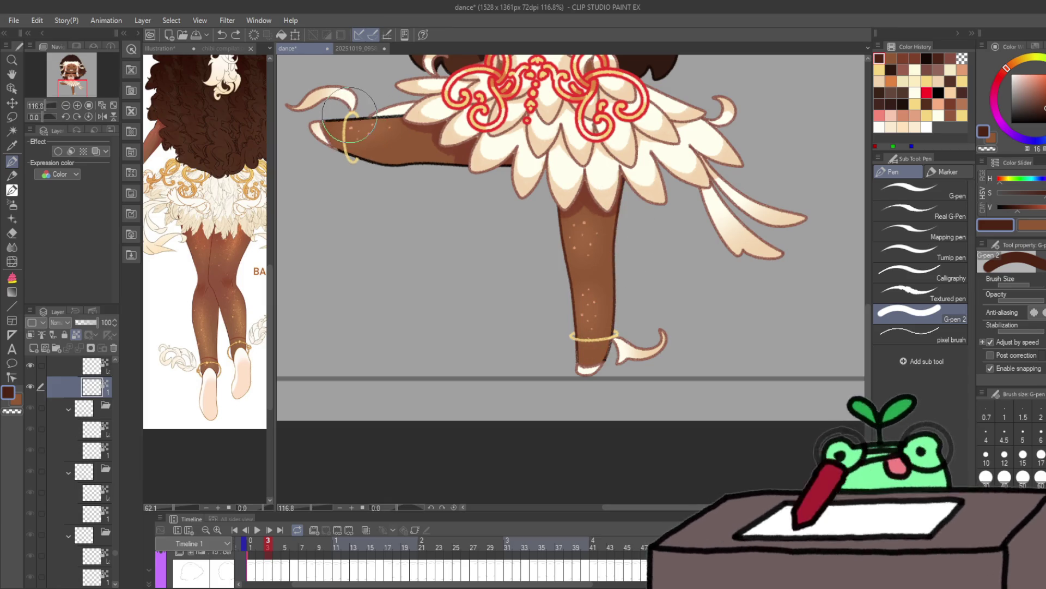
pyautogui.moveTo(350, 115)
pyautogui.mouseDown()
pyautogui.moveTo(362, 152)
pyautogui.moveTo(383, 165)
pyautogui.mouseUp()
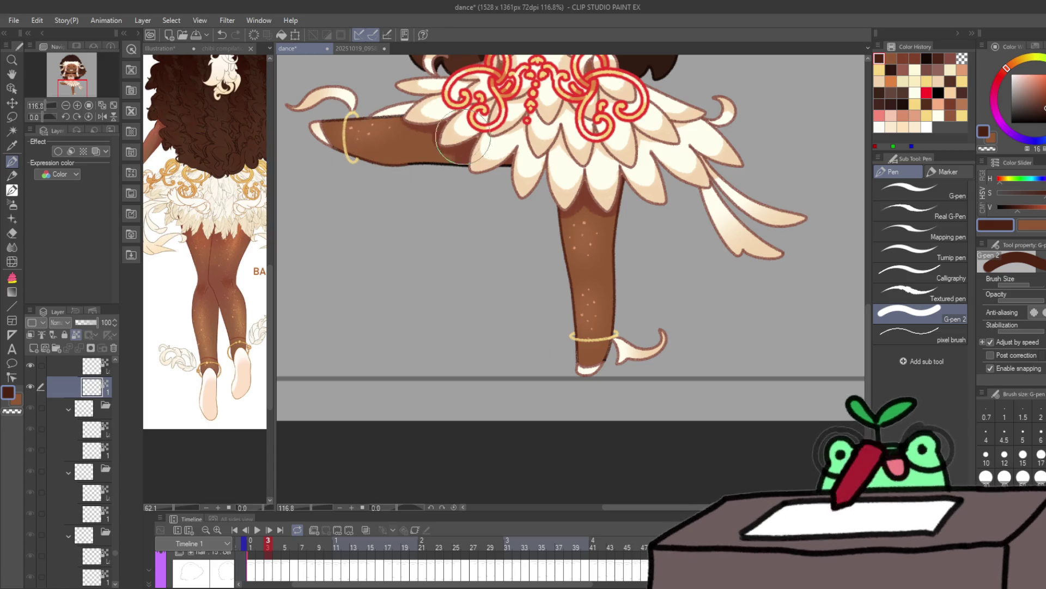
pyautogui.press('.')
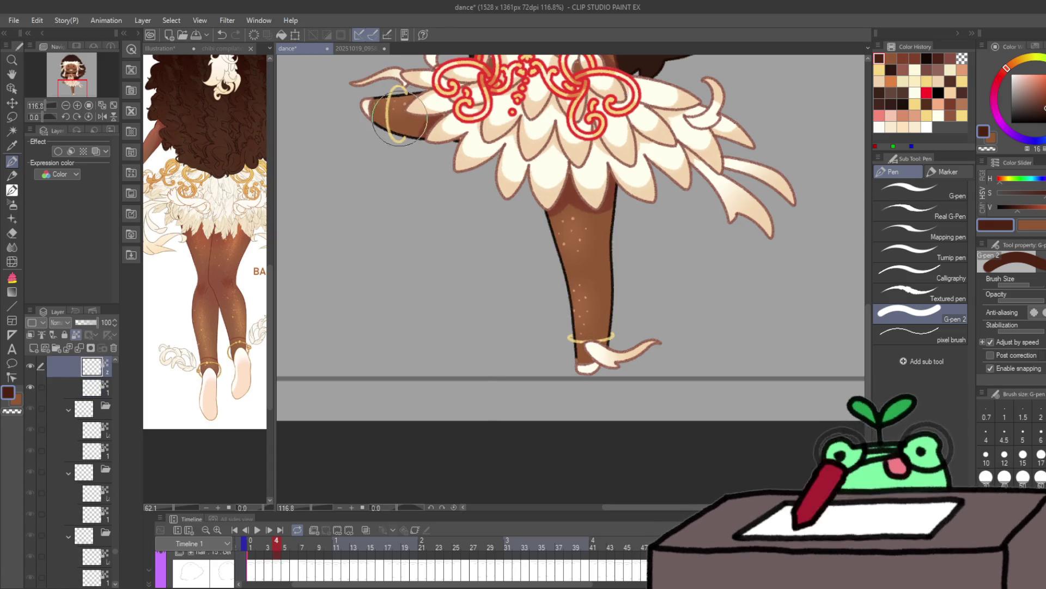
pyautogui.hotkey('ctrl', 'z')
pyautogui.hotkey('ctrl', 'z')
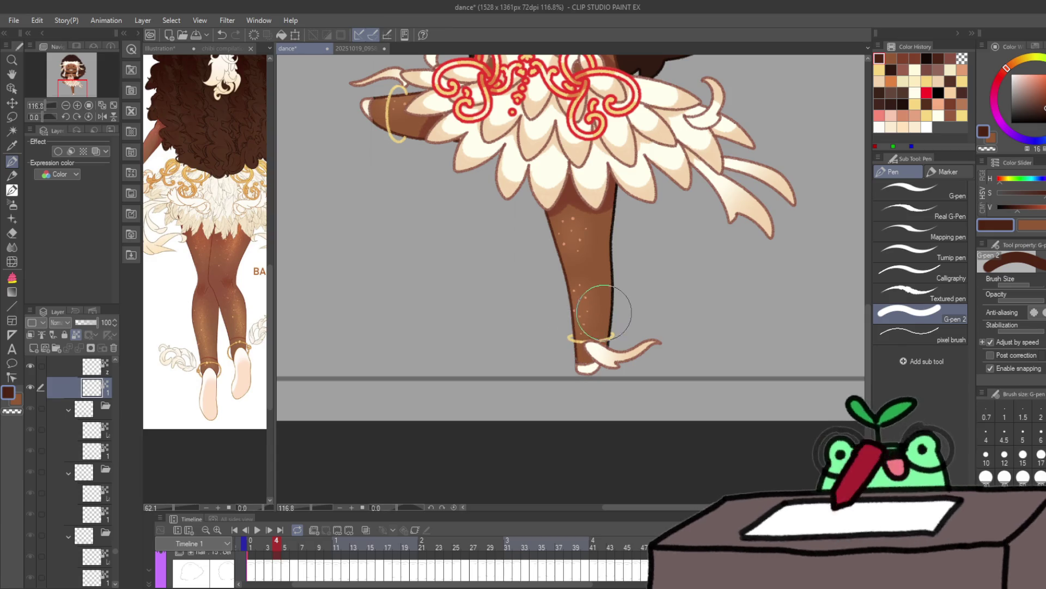
pyautogui.press('.')
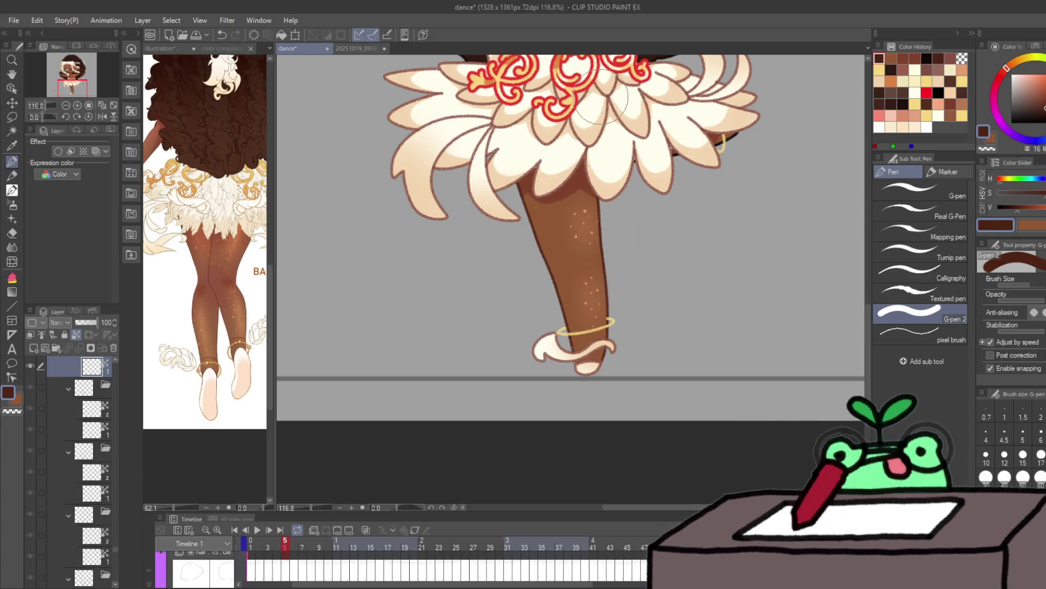
# Step: On frame 7, paint over the standing leg's black outline in brown on the lower layer
pyautogui.press('Right')
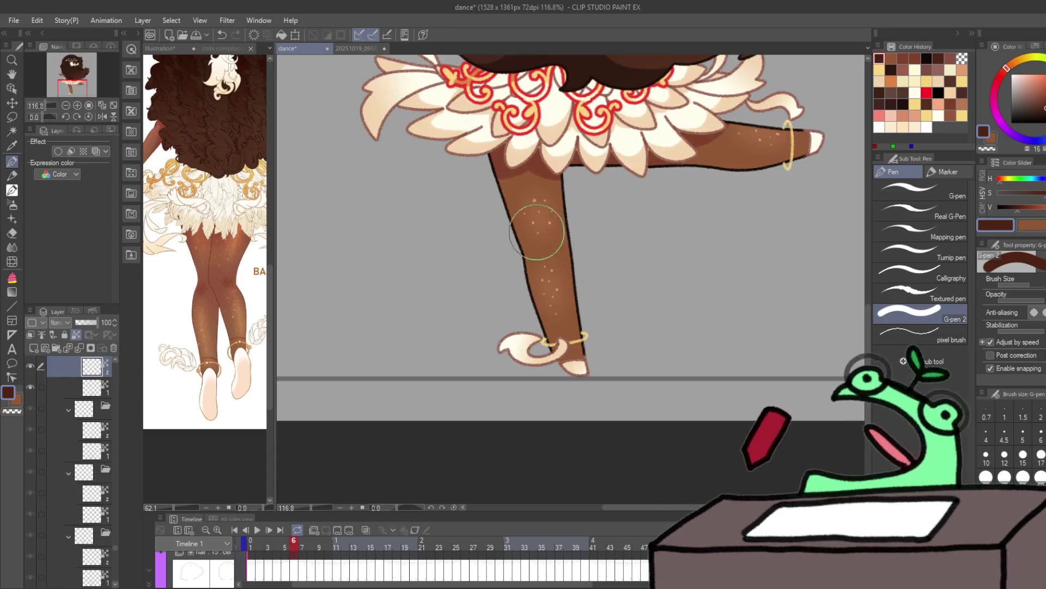
pyautogui.hotkey('alt', '[')
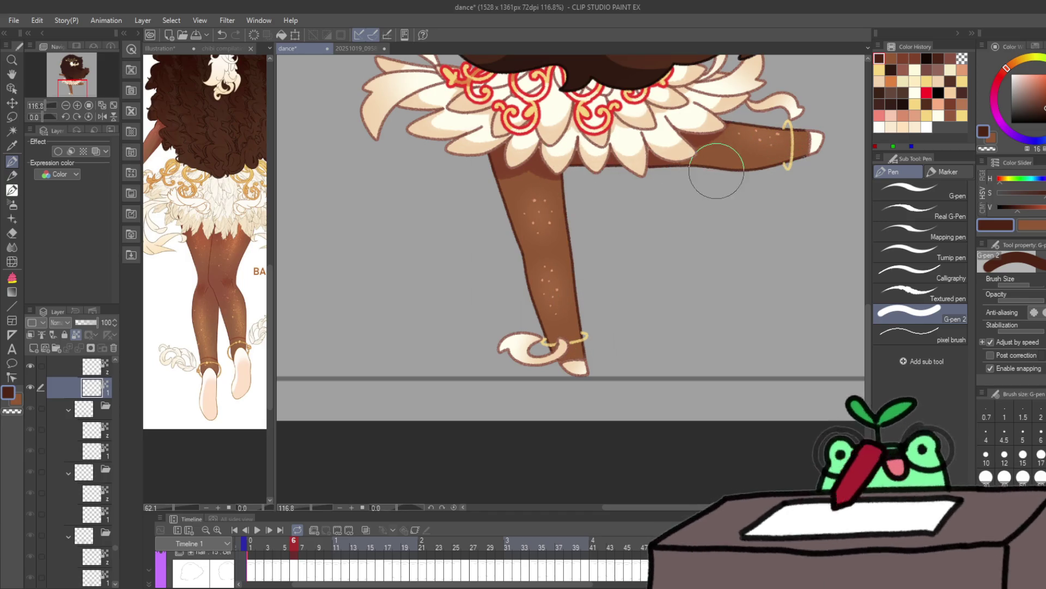
pyautogui.press('Right')
pyautogui.moveTo(501, 175)
pyautogui.mouseDown()
pyautogui.moveTo(519, 245)
pyautogui.moveTo(570, 360)
pyautogui.mouseUp()
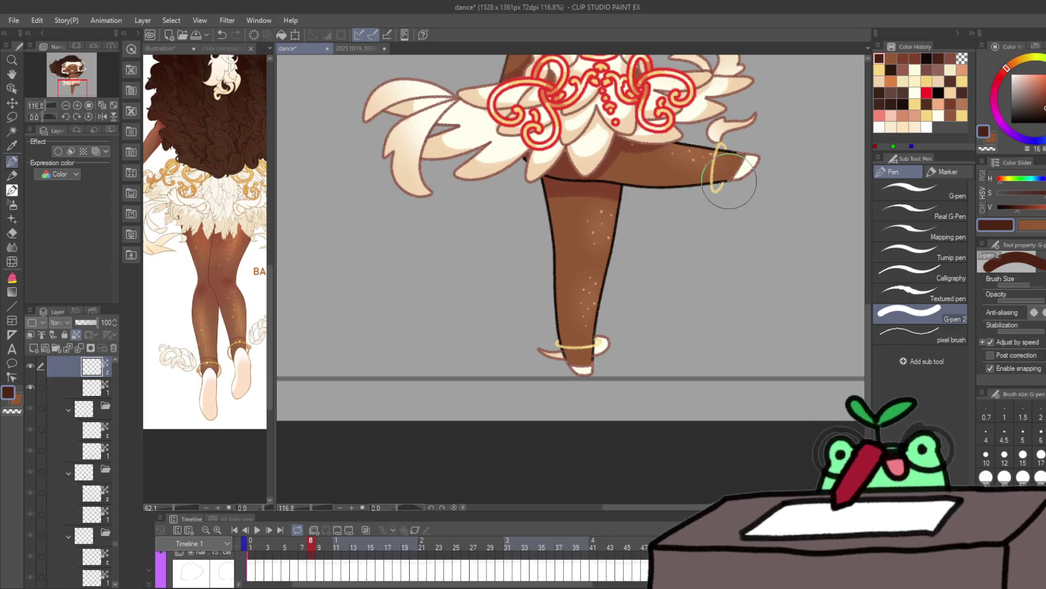
# Step: On frame 10, paint the raised and standing legs' dark outlines brown on the second layer
pyautogui.press('.')
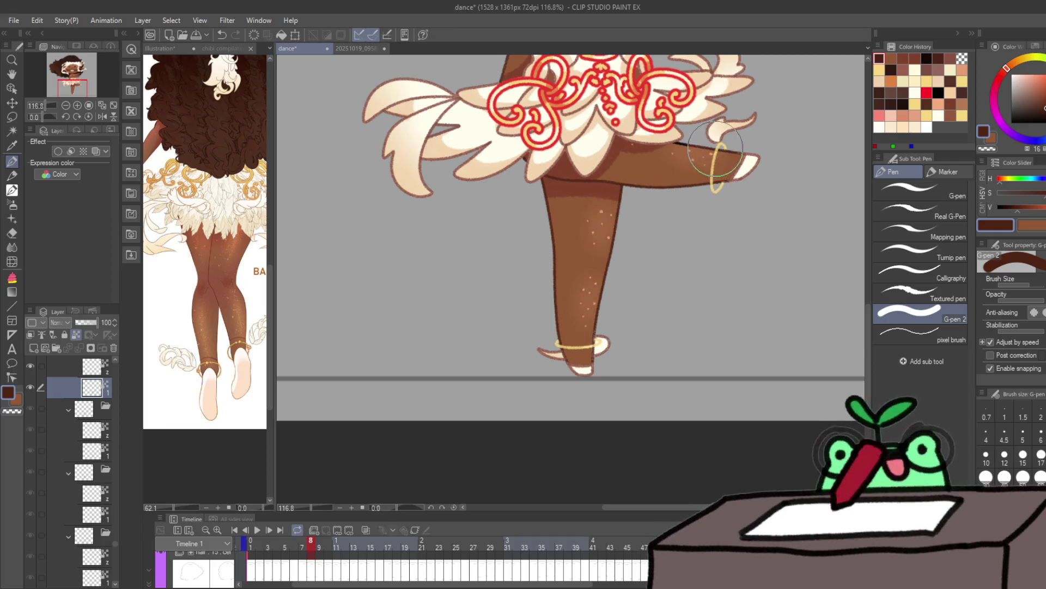
pyautogui.hotkey('ctrl', 'Right')
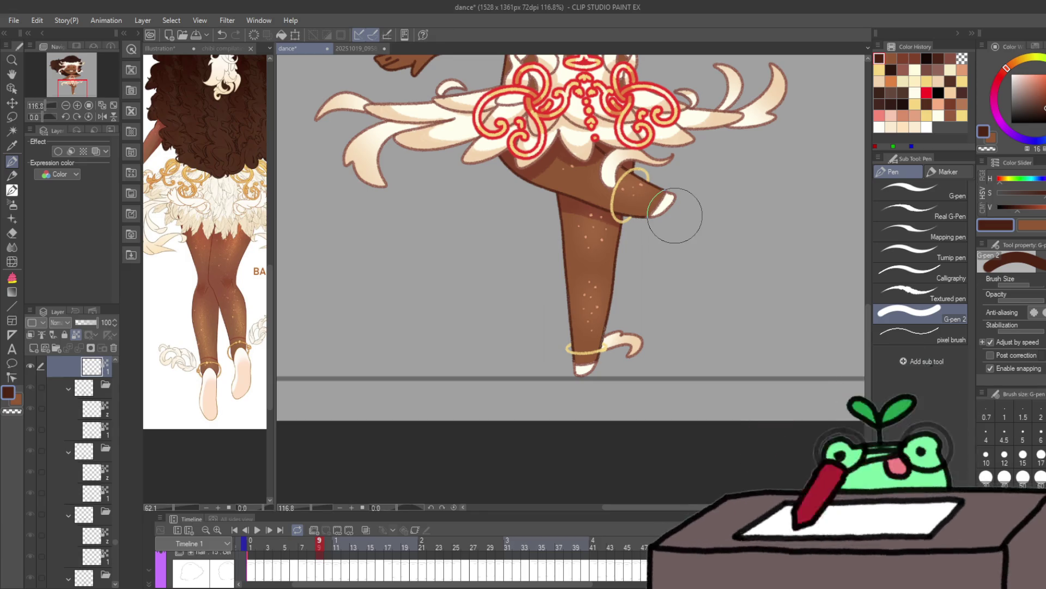
pyautogui.press('Right')
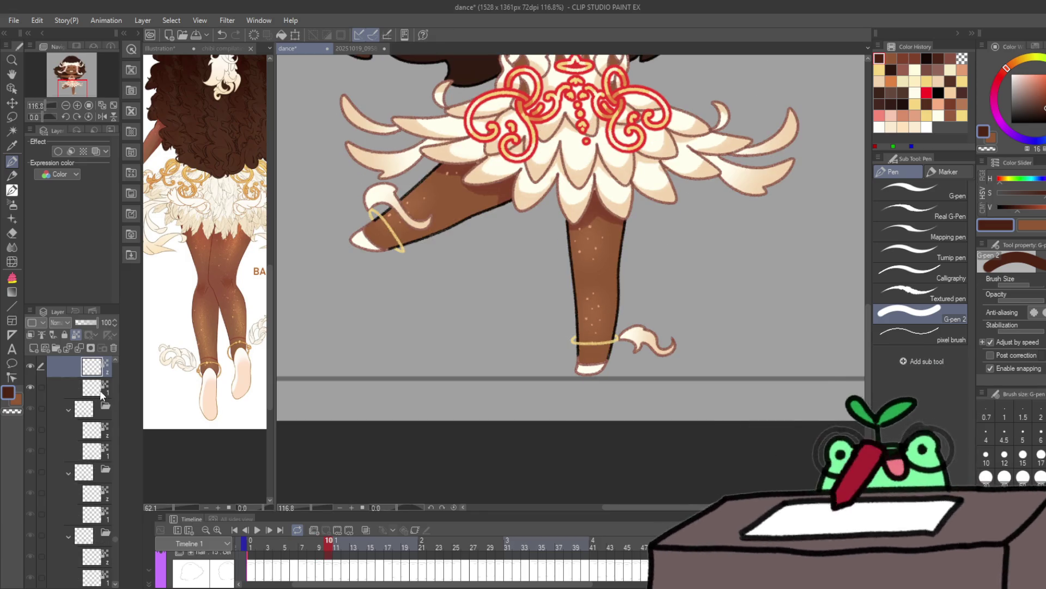
pyautogui.click(101, 388)
pyautogui.moveTo(385, 217)
pyautogui.mouseDown()
pyautogui.moveTo(414, 180)
pyautogui.moveTo(428, 213)
pyautogui.moveTo(409, 233)
pyautogui.moveTo(479, 217)
pyautogui.mouseUp()
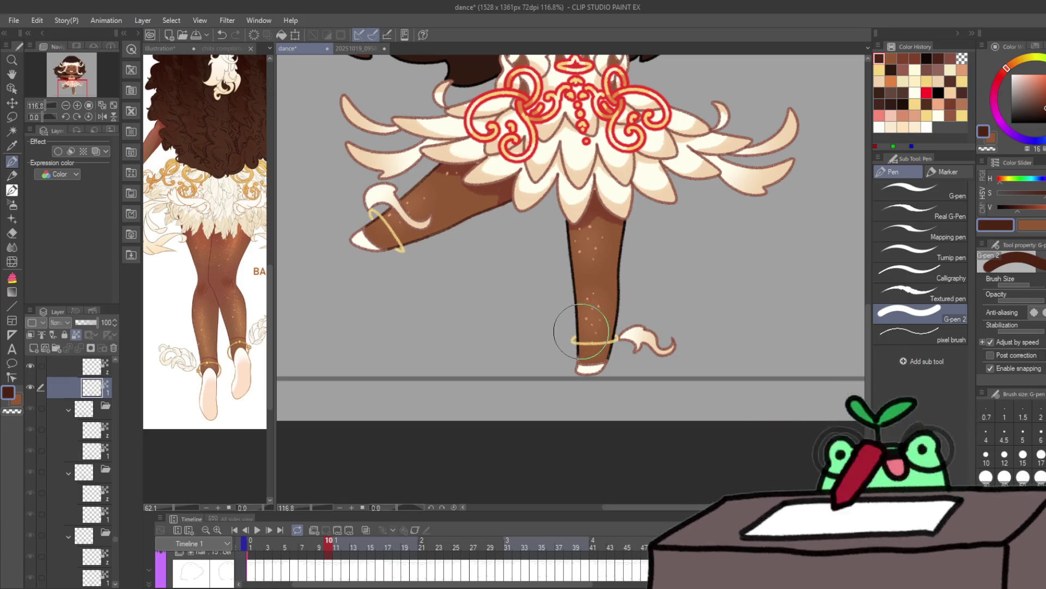
pyautogui.moveTo(581, 331)
pyautogui.mouseDown()
pyautogui.moveTo(603, 221)
pyautogui.moveTo(596, 322)
pyautogui.moveTo(614, 288)
pyautogui.mouseUp()
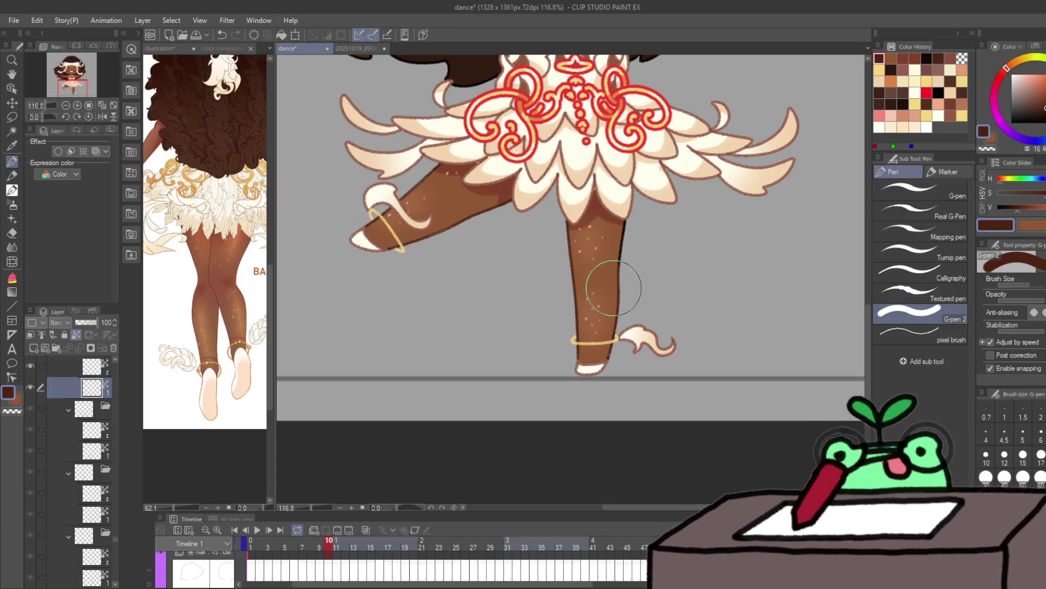
# Step: Advance through frames 11 and 16 to frame 21
pyautogui.press('.')
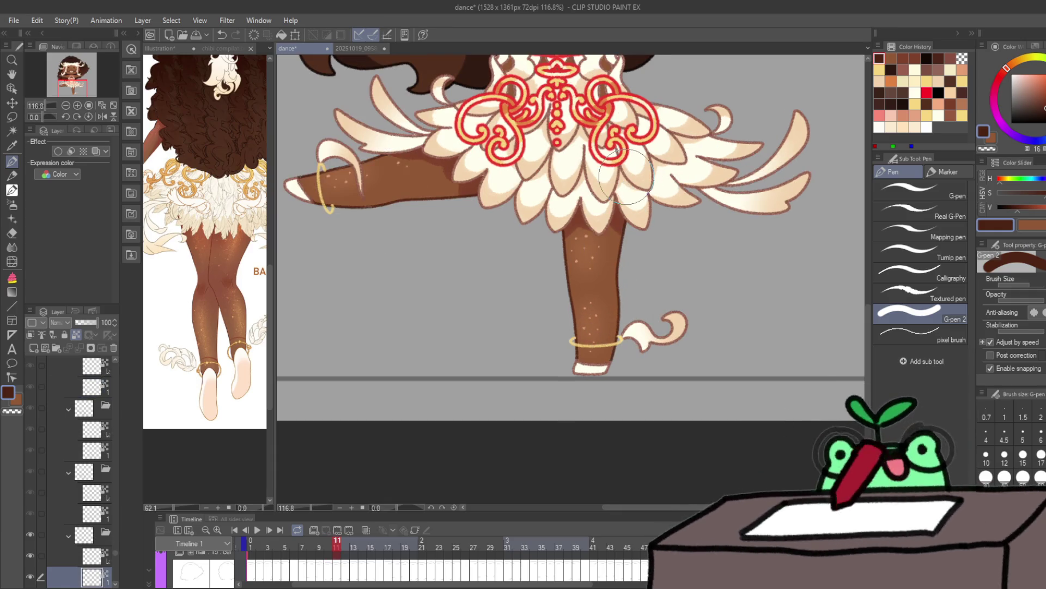
pyautogui.press('.')
pyautogui.press('.')
pyautogui.press('.')
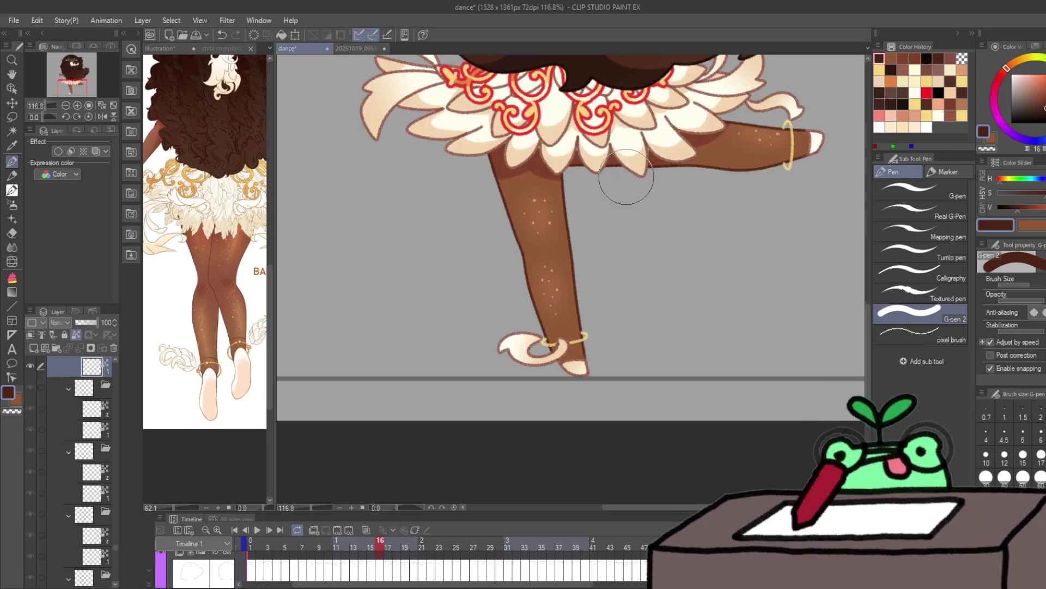
pyautogui.press('.')
pyautogui.press('.')
pyautogui.press('.')
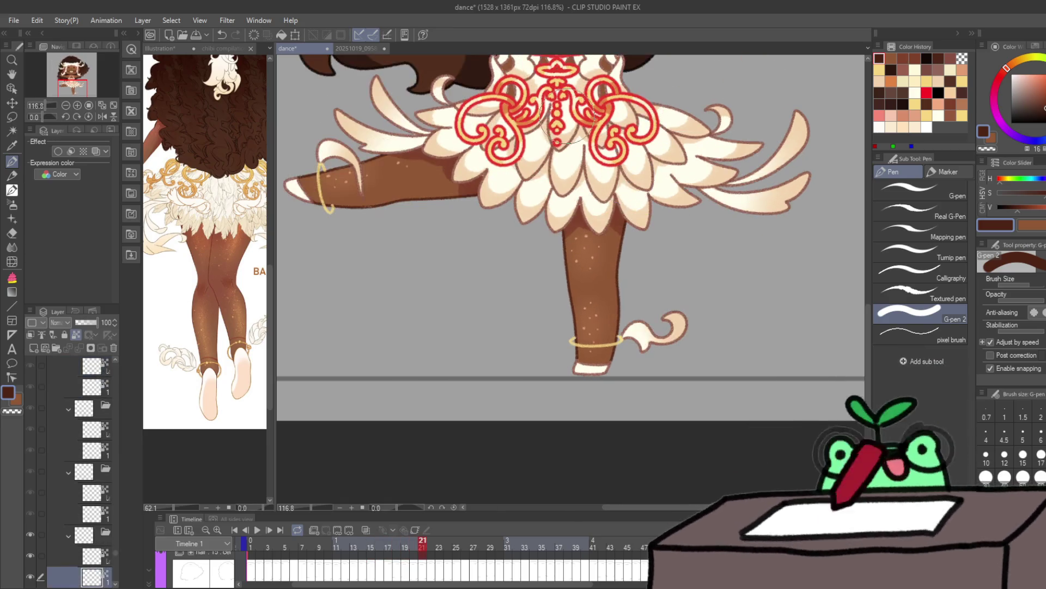
# Step: Flip back and forth between frames 21 and 22 to compare the poses
pyautogui.press('.')
pyautogui.press(',')
pyautogui.press('.')
pyautogui.press(',')
pyautogui.press('.')
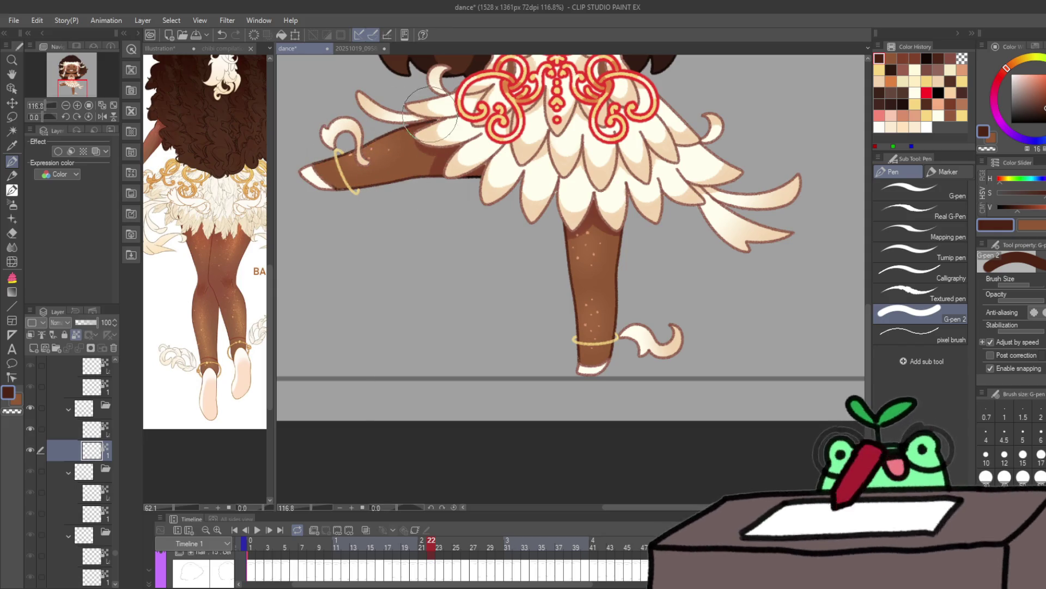
# Step: Step forward from frame 23 through 29 to 31 on the second layer, checking the legs
pyautogui.press('Right')
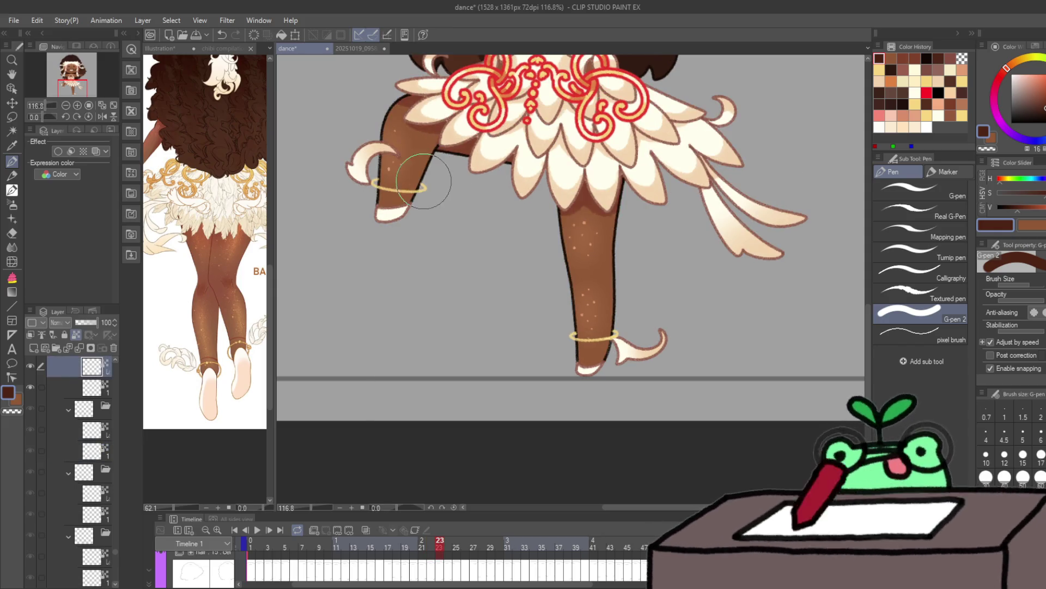
pyautogui.hotkey('alt', '[')
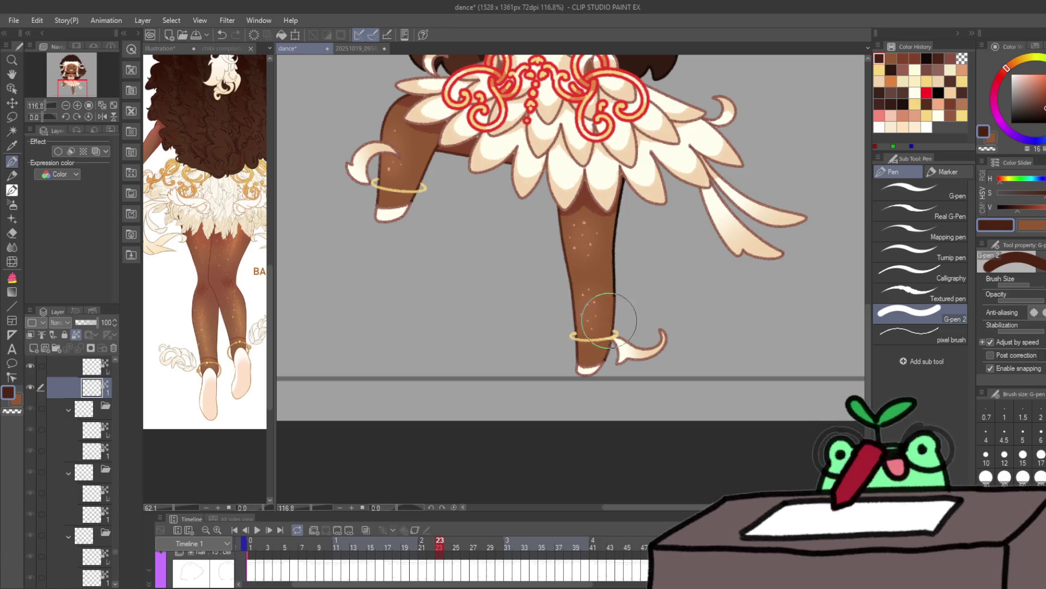
pyautogui.hotkey('ctrl', '.')
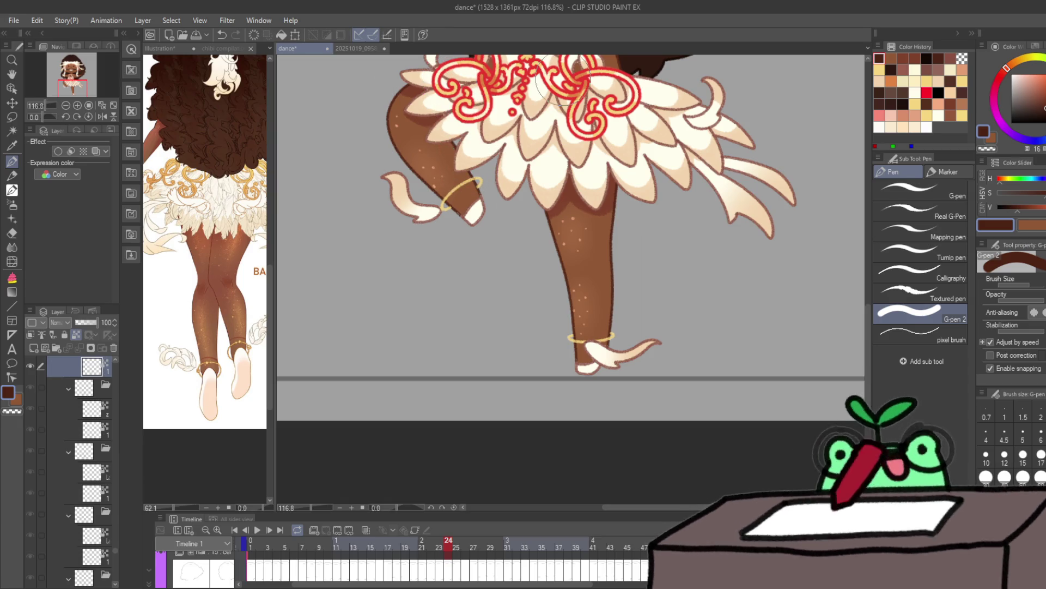
pyautogui.press('Right')
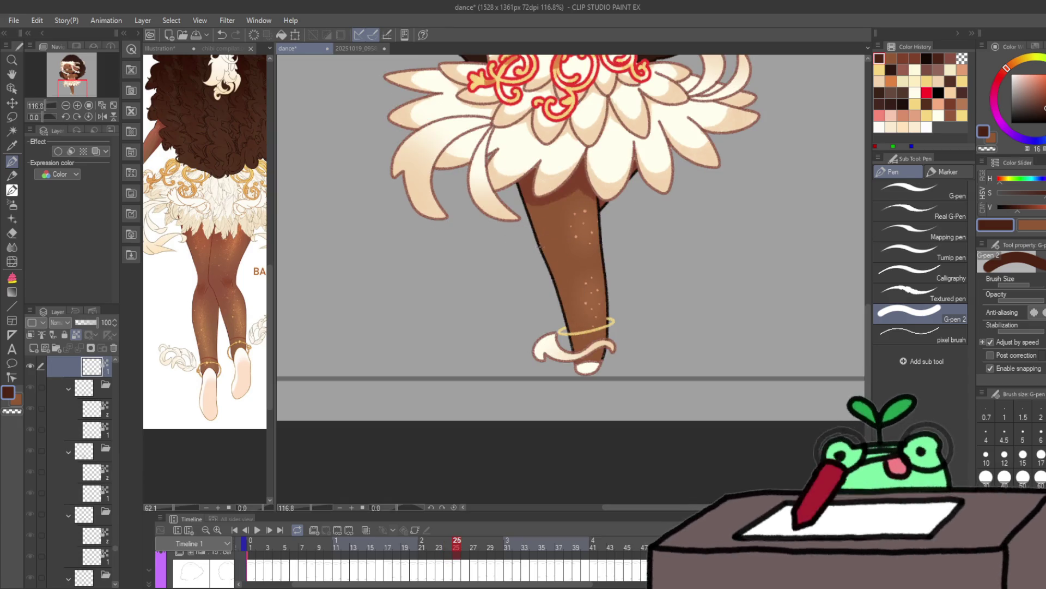
pyautogui.press('Right')
pyautogui.press('Right')
pyautogui.press('Right')
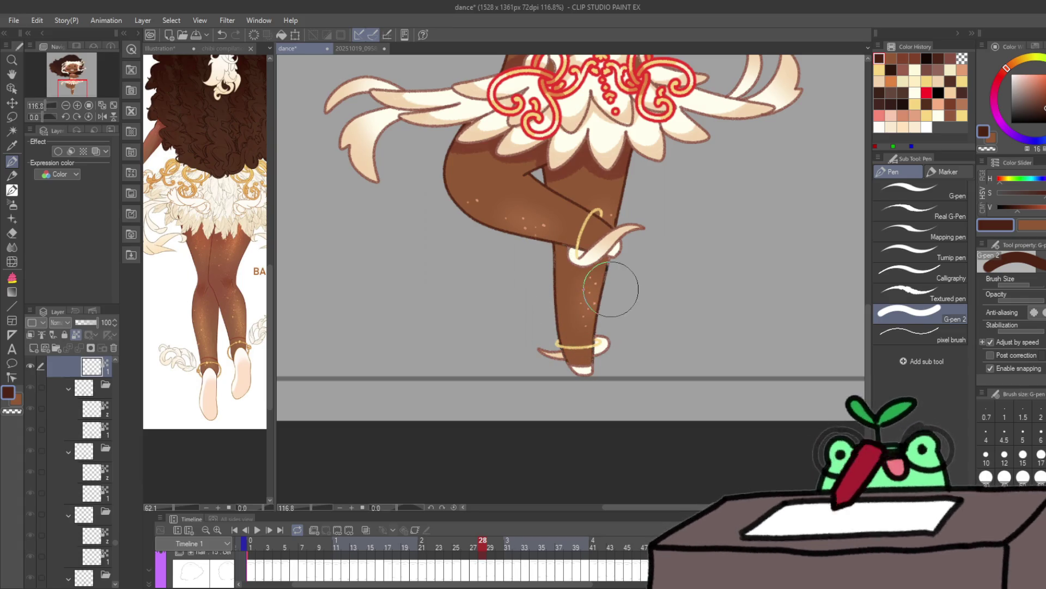
pyautogui.hotkey('ctrl', 'Right')
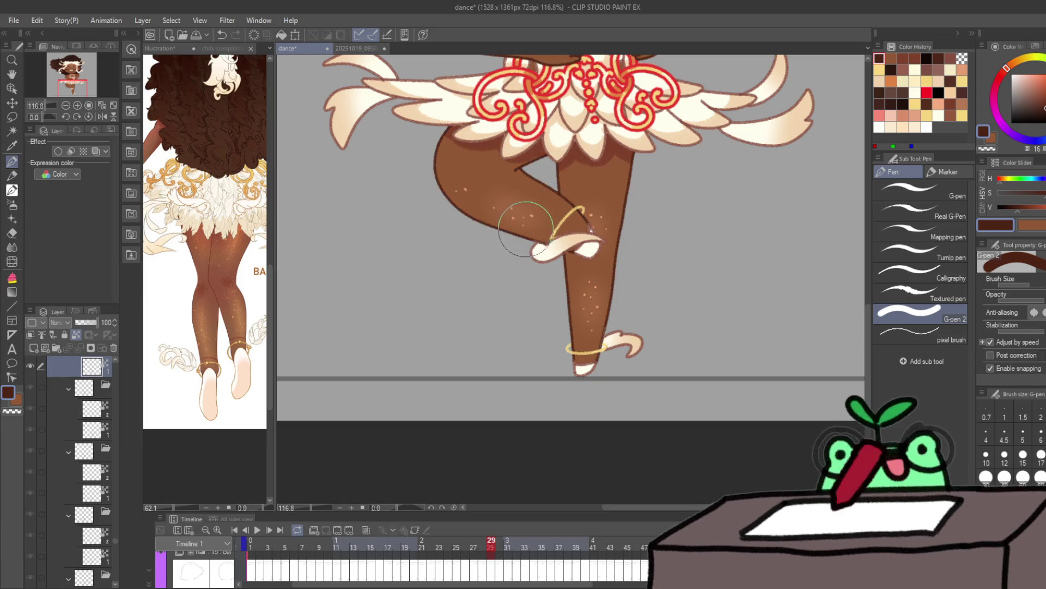
pyautogui.press('Right')
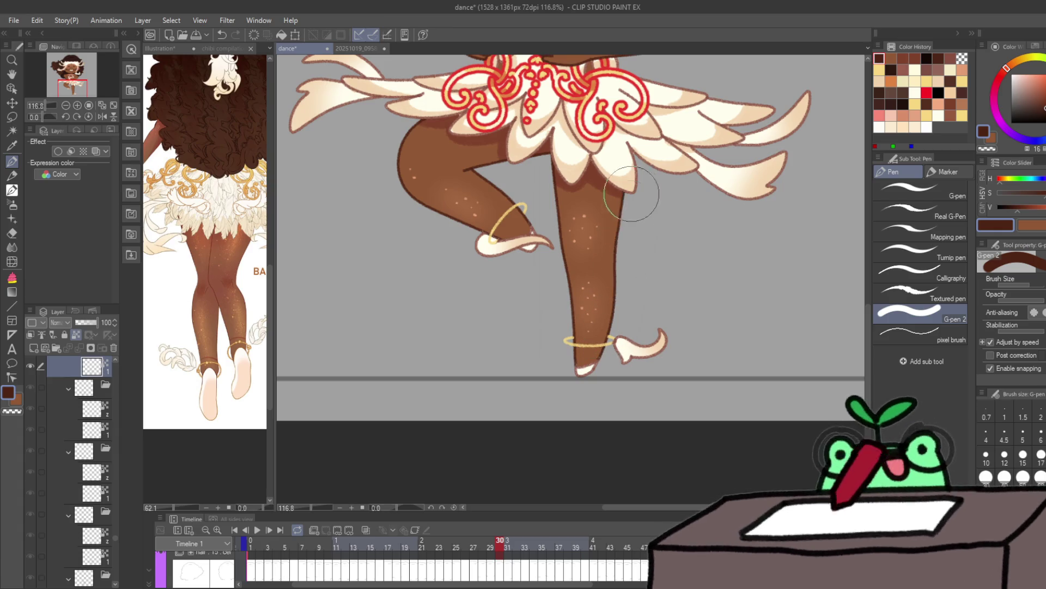
pyautogui.hotkey('ctrl', 'Right')
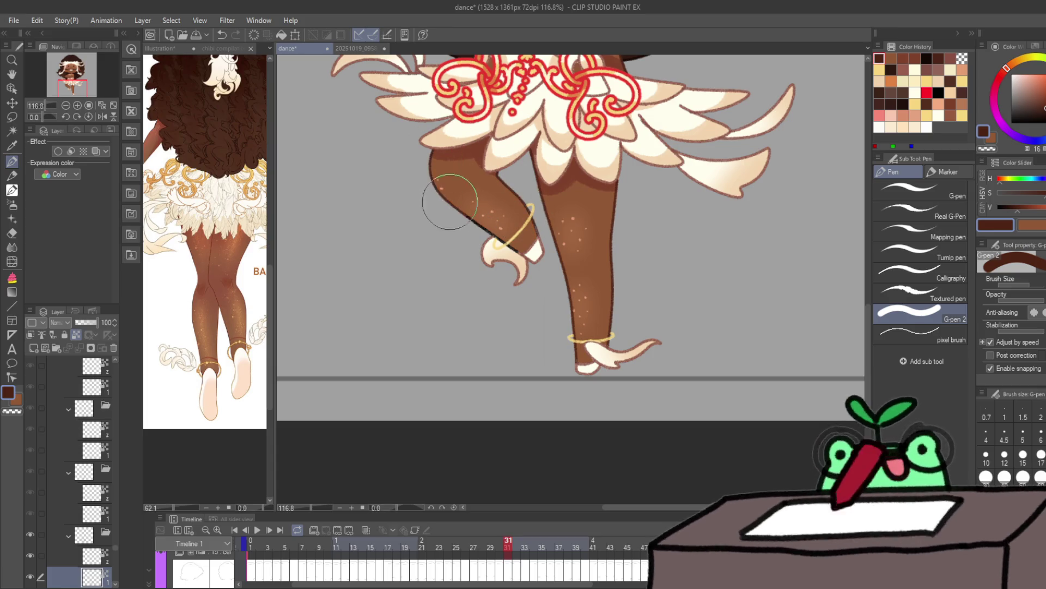
# Step: Advance to frame 43 and complete the gold band around the raised ankle
pyautogui.hotkey('ctrl', 'Right')
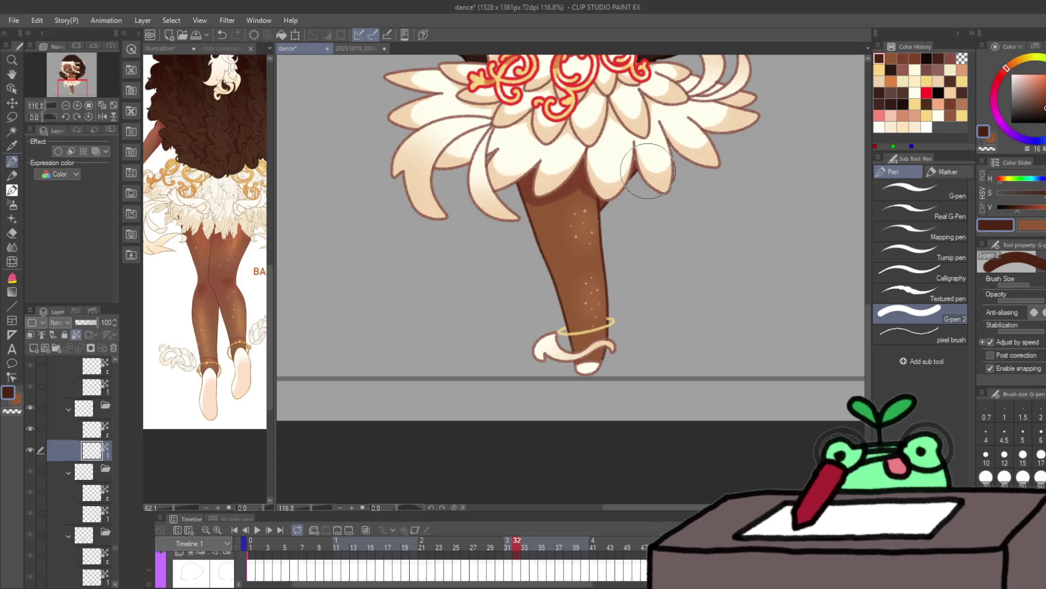
pyautogui.hotkey('ctrl', 'Right')
pyautogui.hotkey('ctrl', 'Right')
pyautogui.hotkey('ctrl', 'Right')
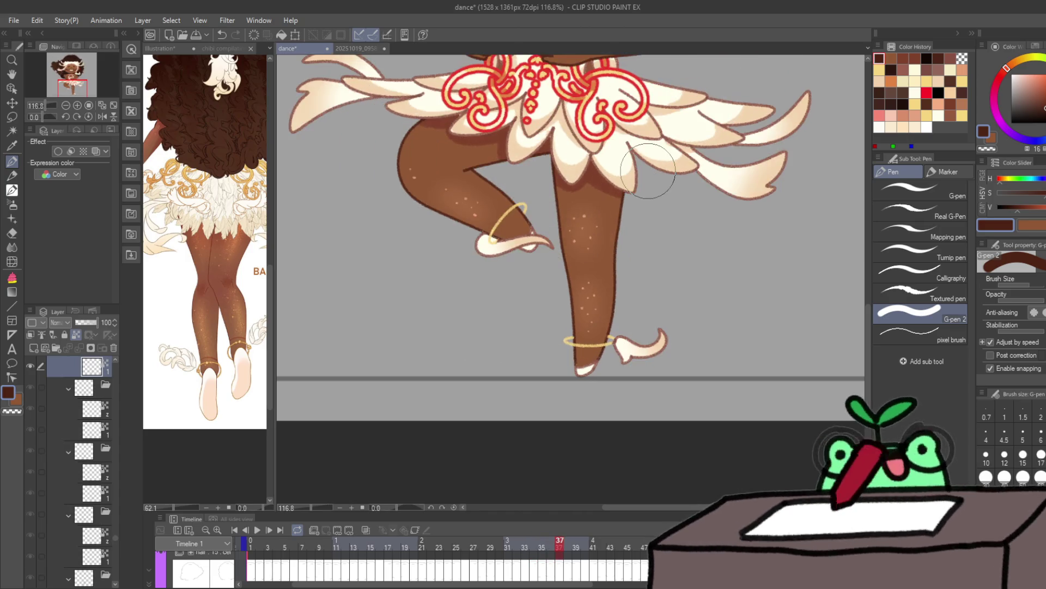
pyautogui.hotkey('ctrl', 'Right')
pyautogui.hotkey('ctrl', 'Right')
pyautogui.hotkey('ctrl', 'Right')
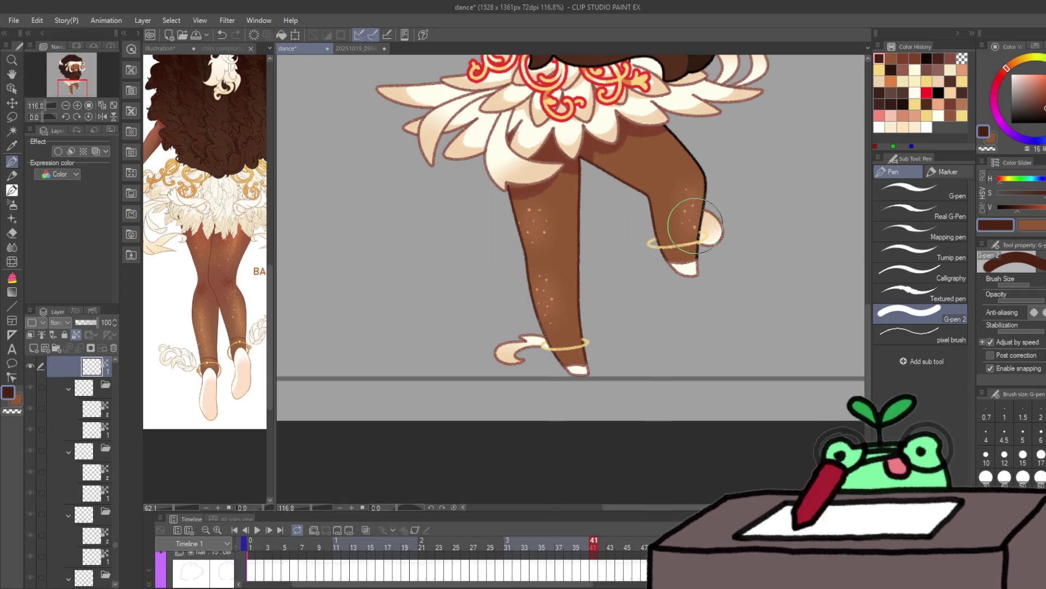
pyautogui.hotkey('ctrl', 'Right')
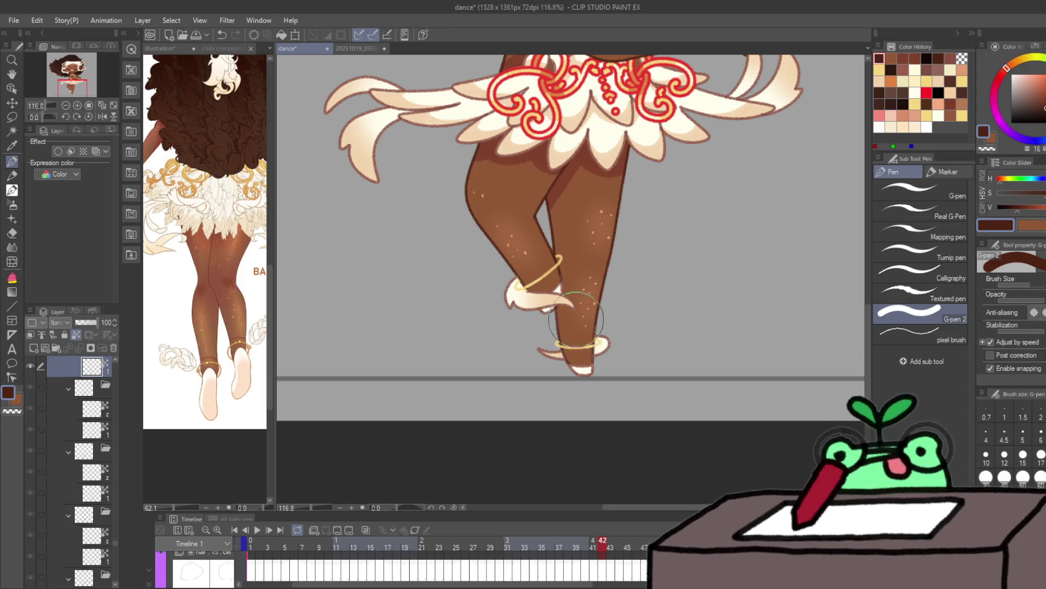
pyautogui.press('Right')
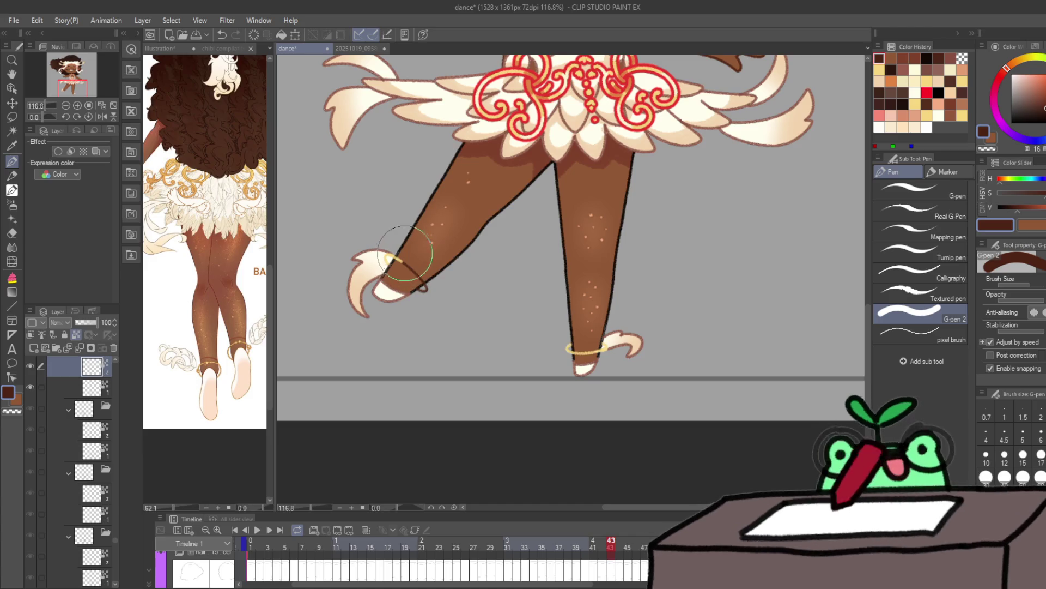
pyautogui.moveTo(404, 253); pyautogui.dragTo(428, 289)
# Step: On frame 44's second layer, draw a gold arc at the raised ankle, undoing and redoing it
pyautogui.hotkey('alt', '[')
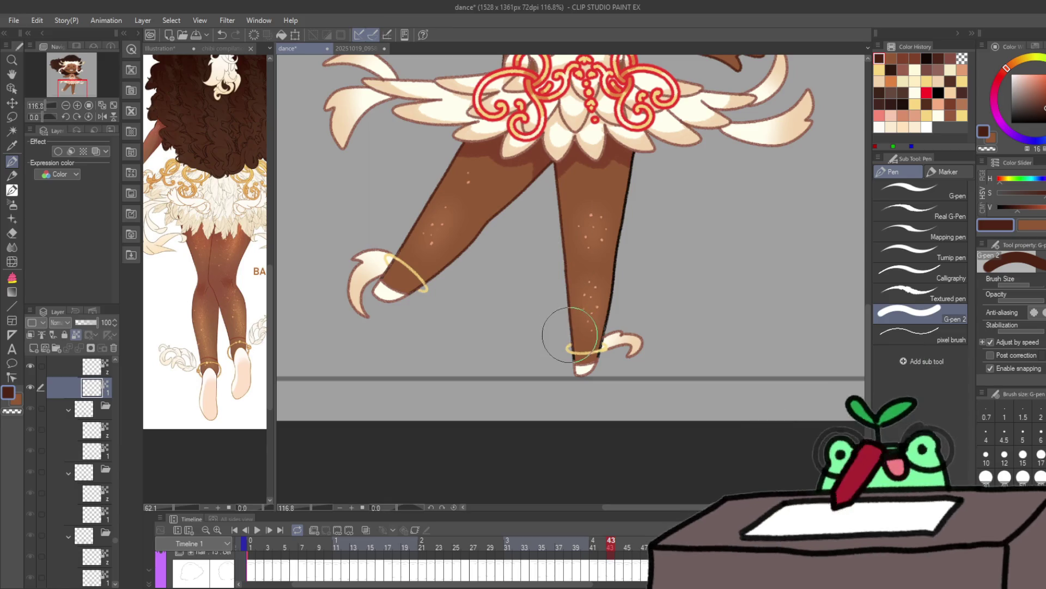
pyautogui.press('.')
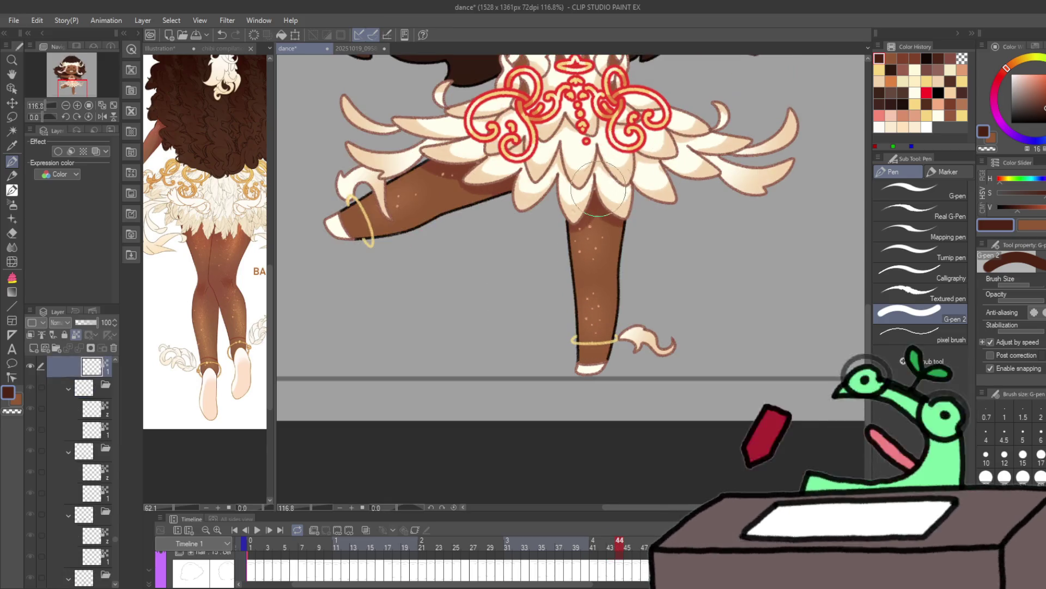
pyautogui.moveTo(349, 197); pyautogui.dragTo(373, 243)
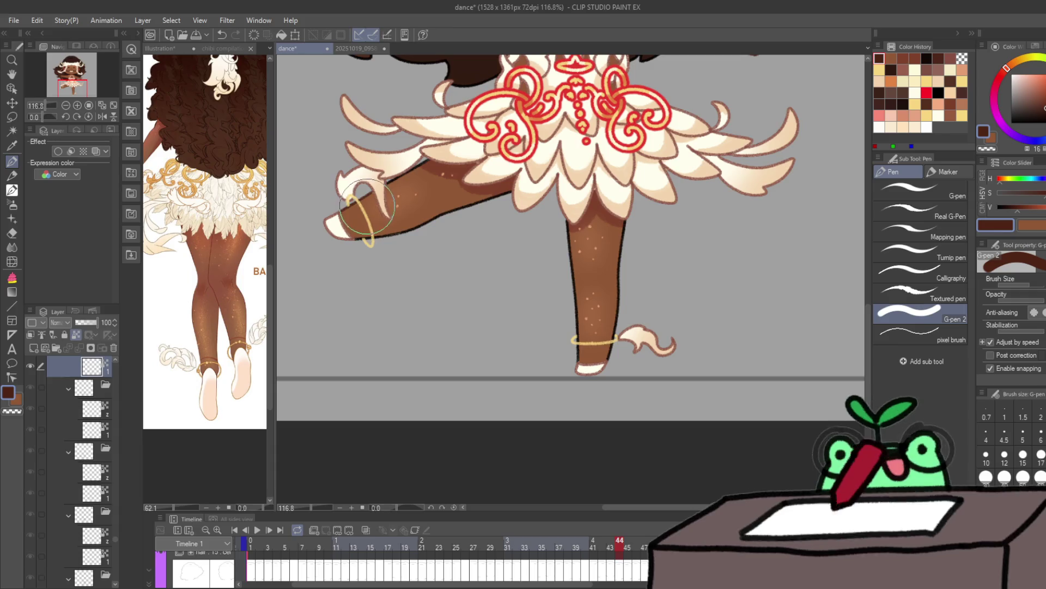
pyautogui.hotkey('ctrl', 'z')
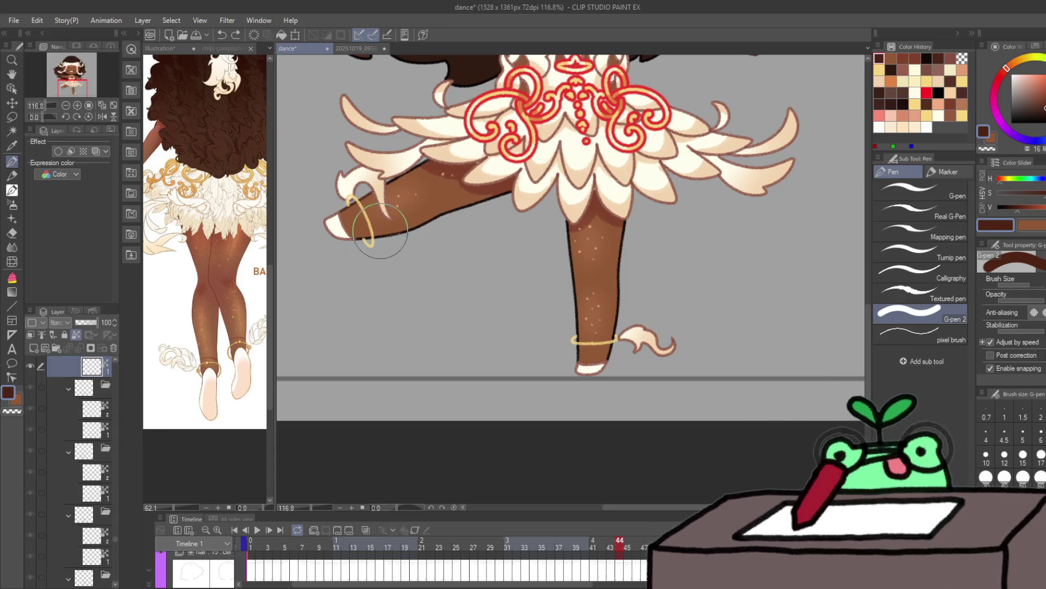
pyautogui.hotkey('ctrl', 'y')
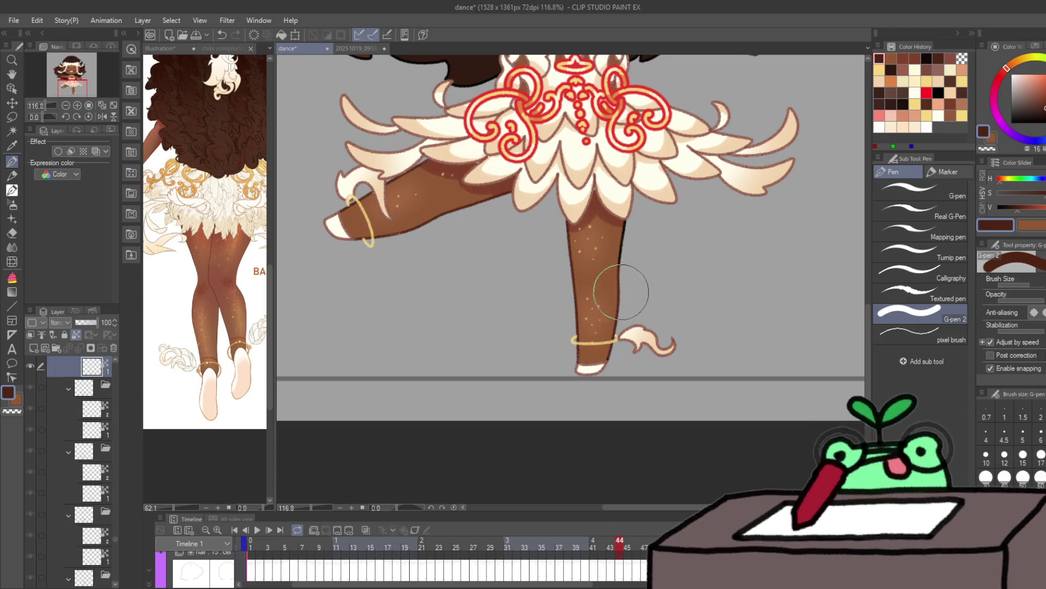
# Step: Step through frames 45 to 47 and cycle on through the animation drawings
pyautogui.press('.')
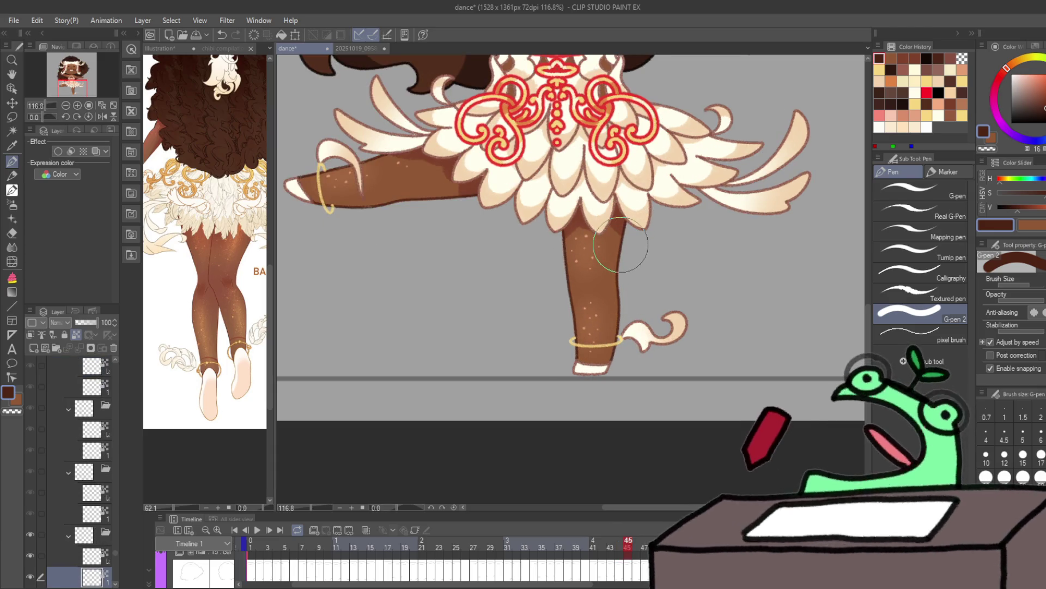
pyautogui.press('Right')
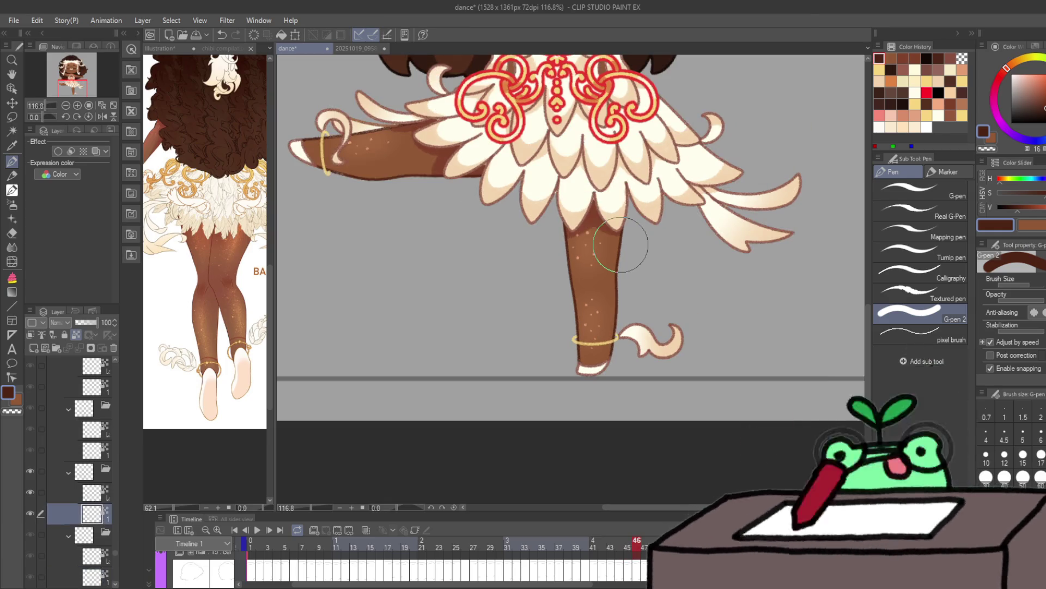
pyautogui.press('Right')
pyautogui.press('Right')
pyautogui.press('Right')
pyautogui.press('Right')
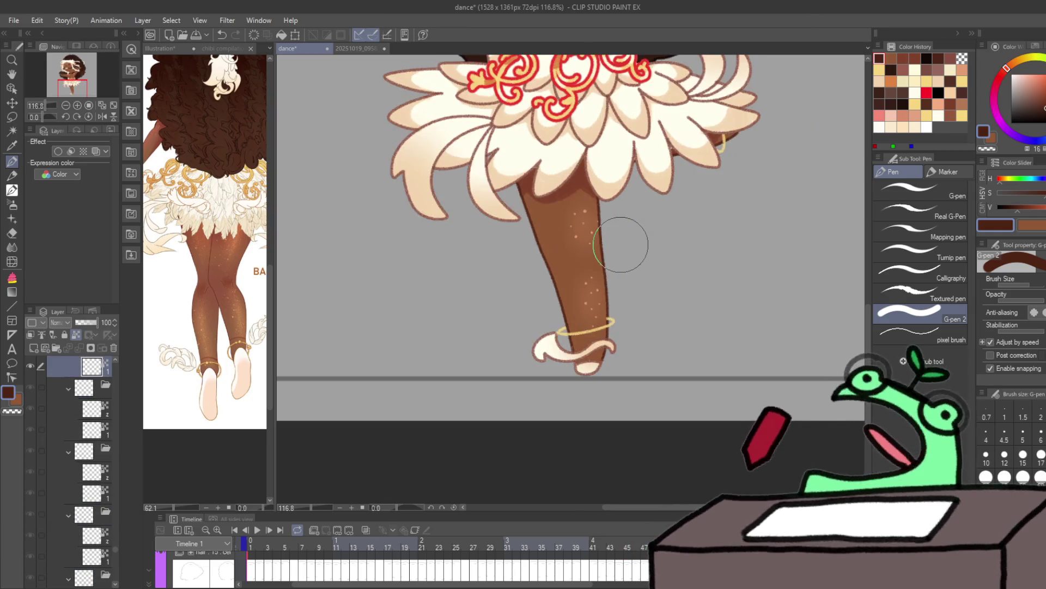
pyautogui.press('Right')
pyautogui.press('Right')
pyautogui.press('Right')
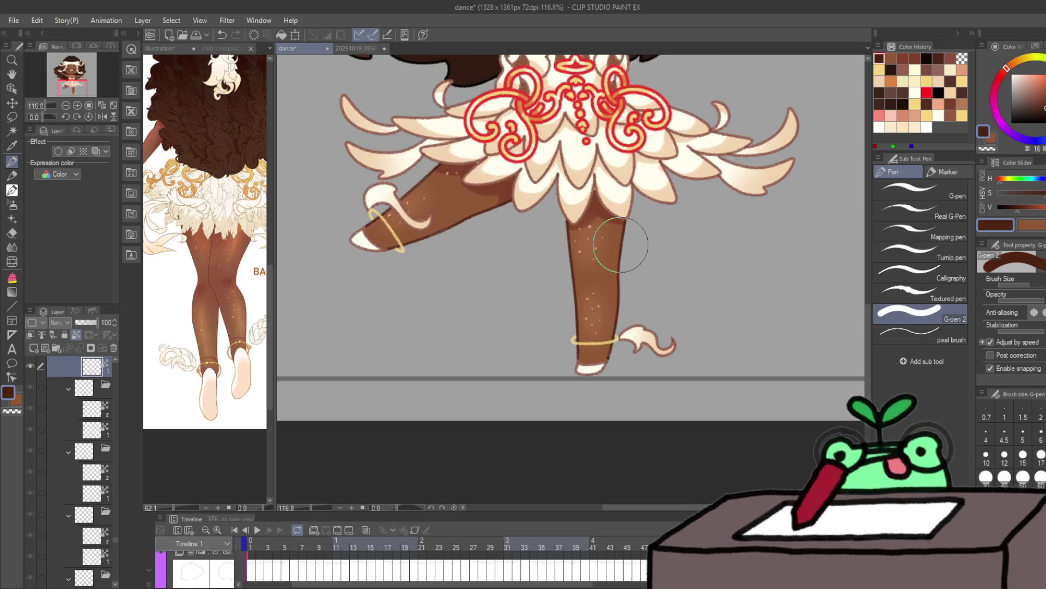
pyautogui.press('Right')
pyautogui.press('Right')
pyautogui.press('Right')
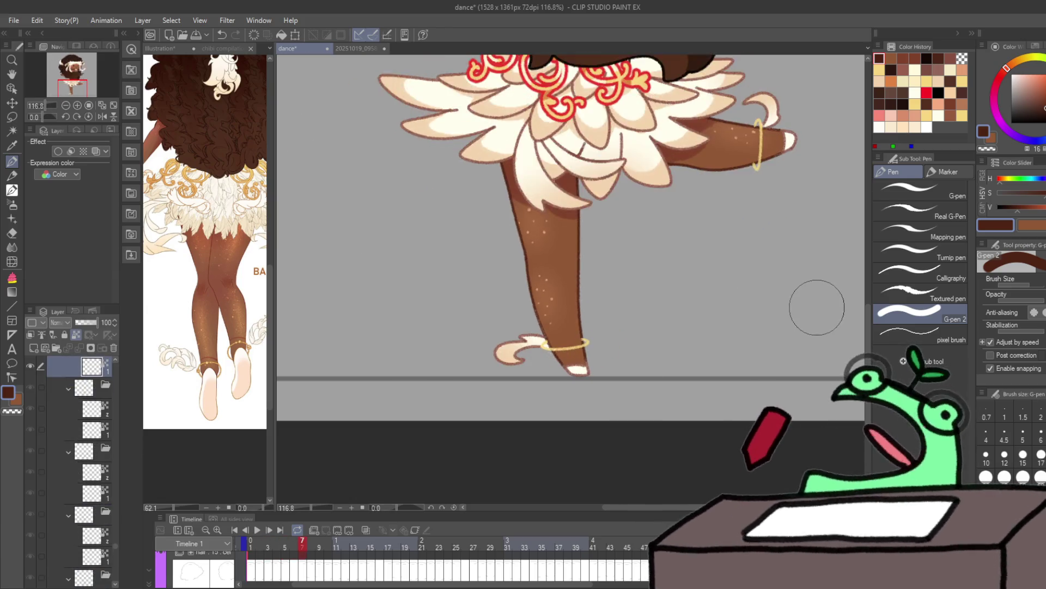
# Step: Zoom out to the whole character, return to frame 1, and activate the Illustration reference
pyautogui.scroll(10, 629, 270)
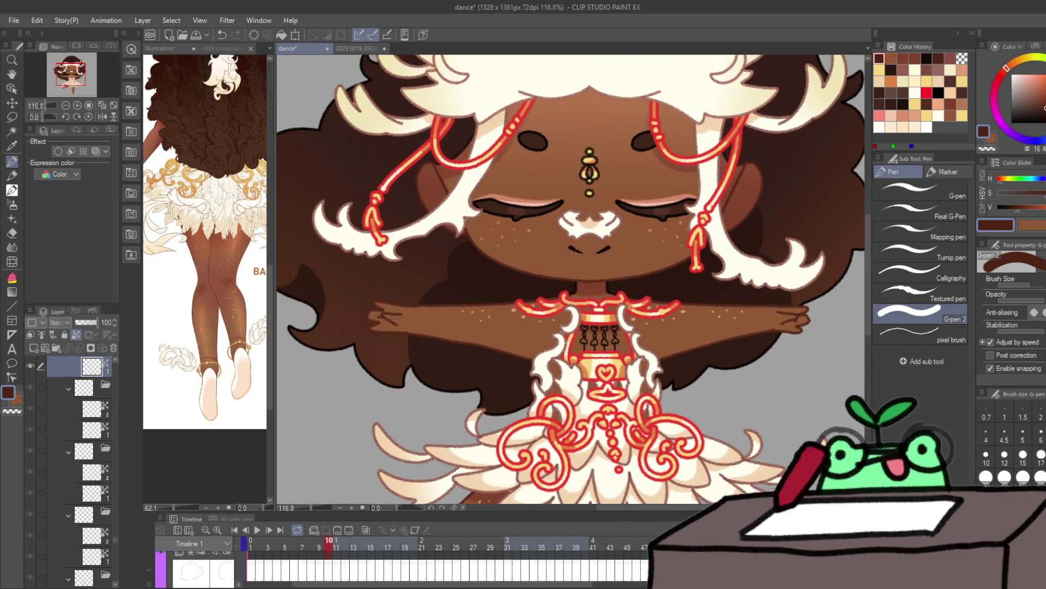
pyautogui.moveTo(575, 250)
pyautogui.mouseDown()
pyautogui.moveTo(615, 351)
pyautogui.moveTo(608, 284)
pyautogui.mouseUp()
pyautogui.press('p')
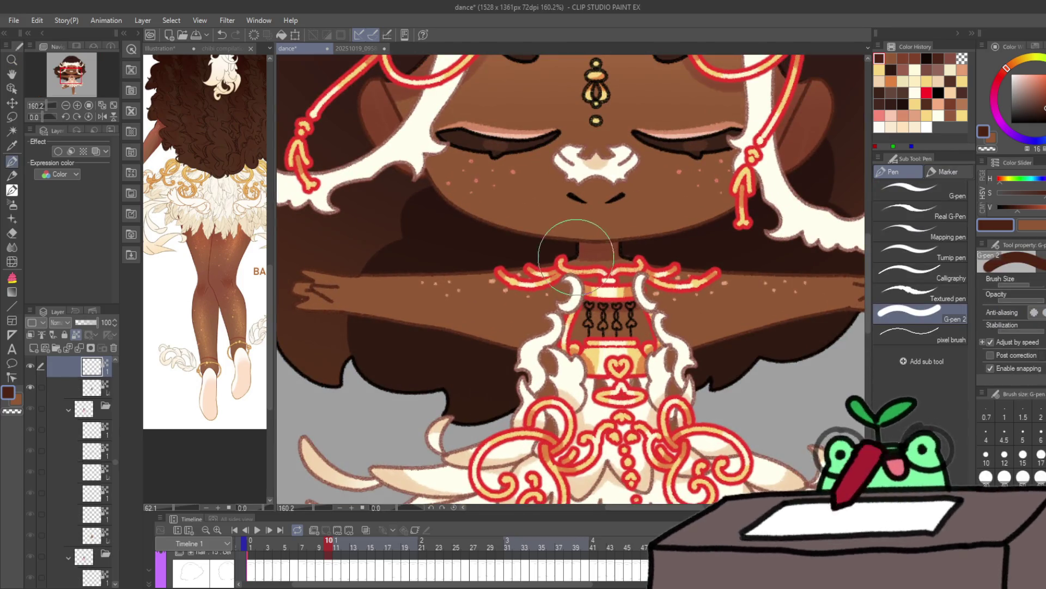
pyautogui.scroll(-1, 385, 436)
pyautogui.click(252, 547)
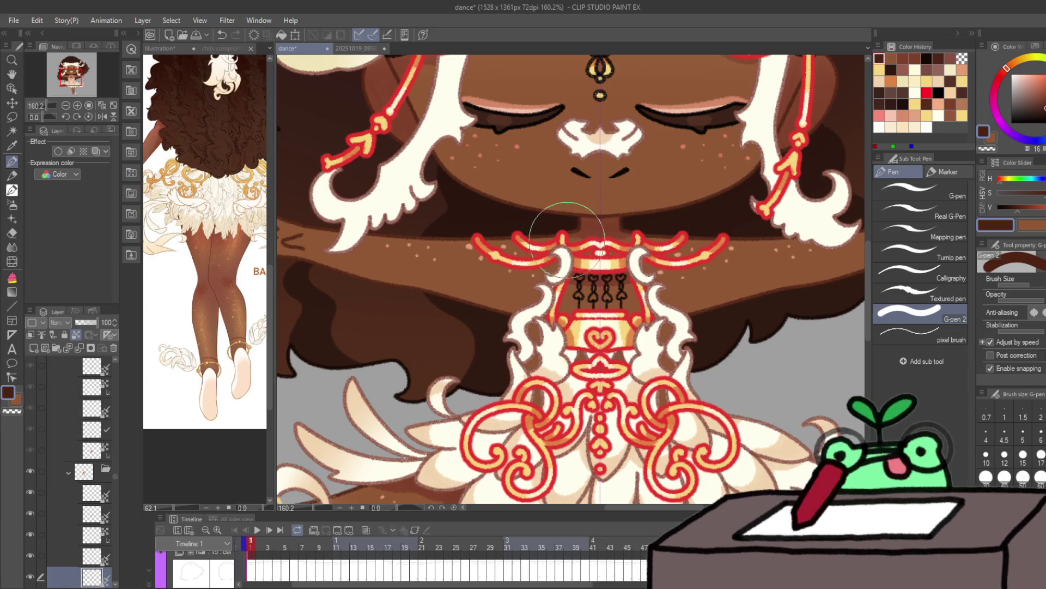
pyautogui.moveTo(229, 243); pyautogui.dragTo(174, 382)
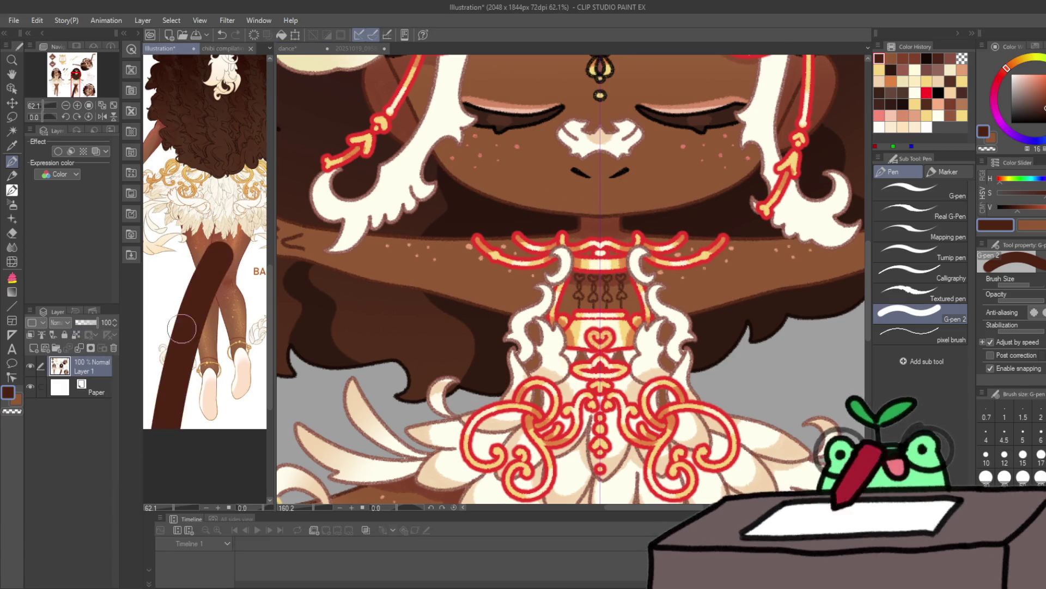
# Step: Undo the trial stroke on the Illustration reference, eyedrop its cream feather colour, and return to the dance
pyautogui.hotkey('ctrl', 'z')
pyautogui.scroll(10, 218, 272)
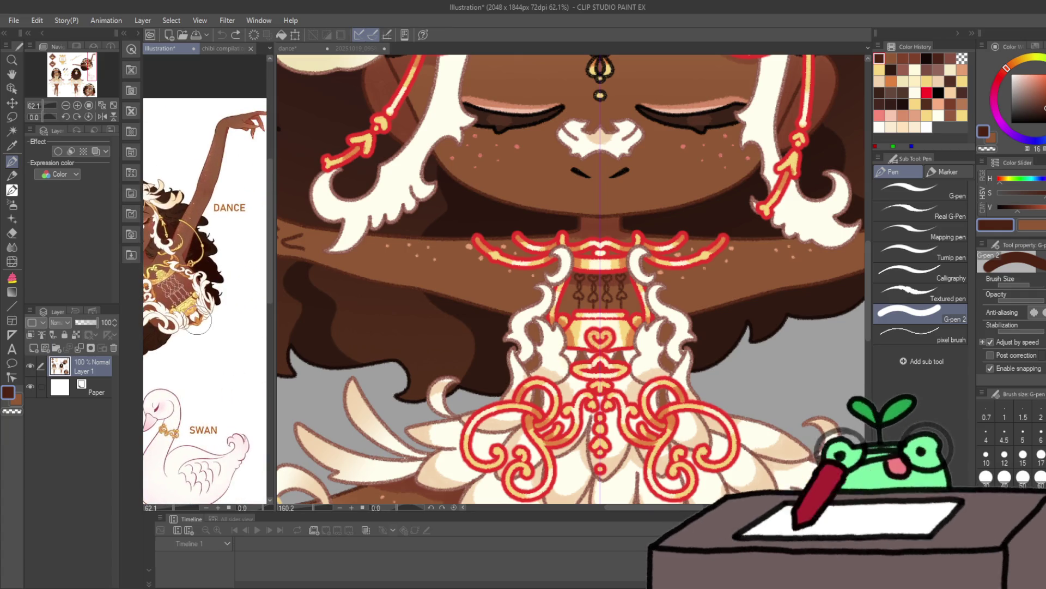
pyautogui.hotkey('ctrl', 'space')
pyautogui.moveTo(175, 297)
pyautogui.mouseDown()
pyautogui.moveTo(188, 305)
pyautogui.moveTo(175, 322)
pyautogui.mouseUp()
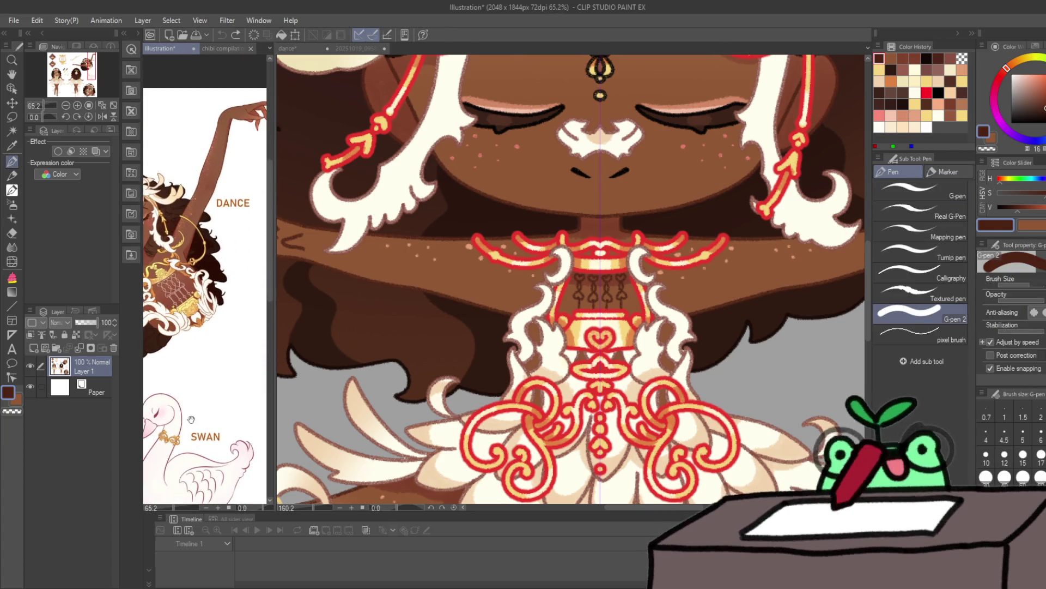
pyautogui.scroll(-10, 192, 419)
pyautogui.scroll(6, 186, 436)
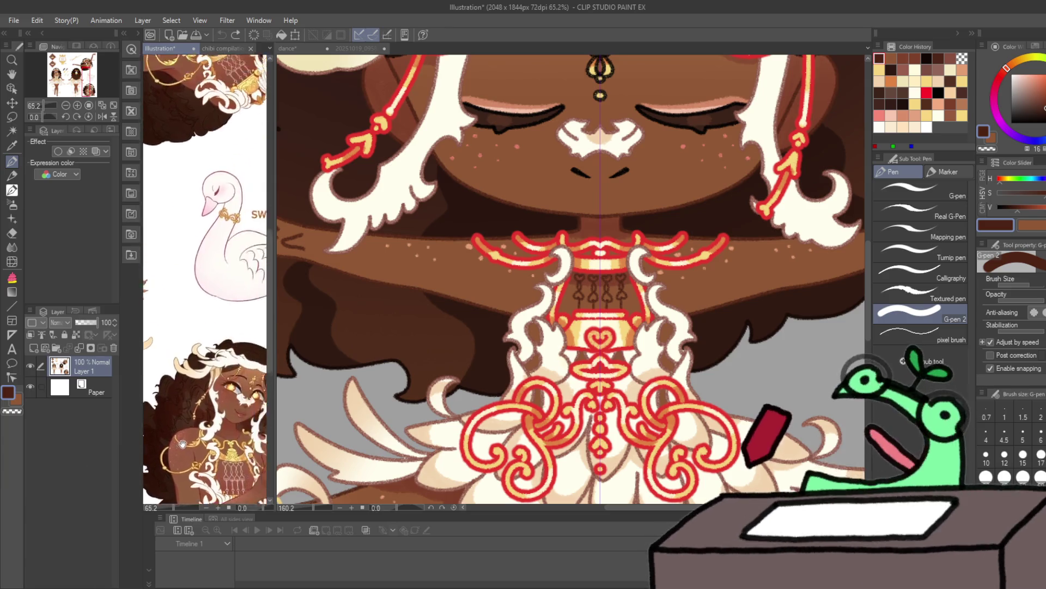
pyautogui.scroll(-5, 183, 443)
pyautogui.keyDown('alt'); pyautogui.click(239, 199); pyautogui.keyUp('alt')
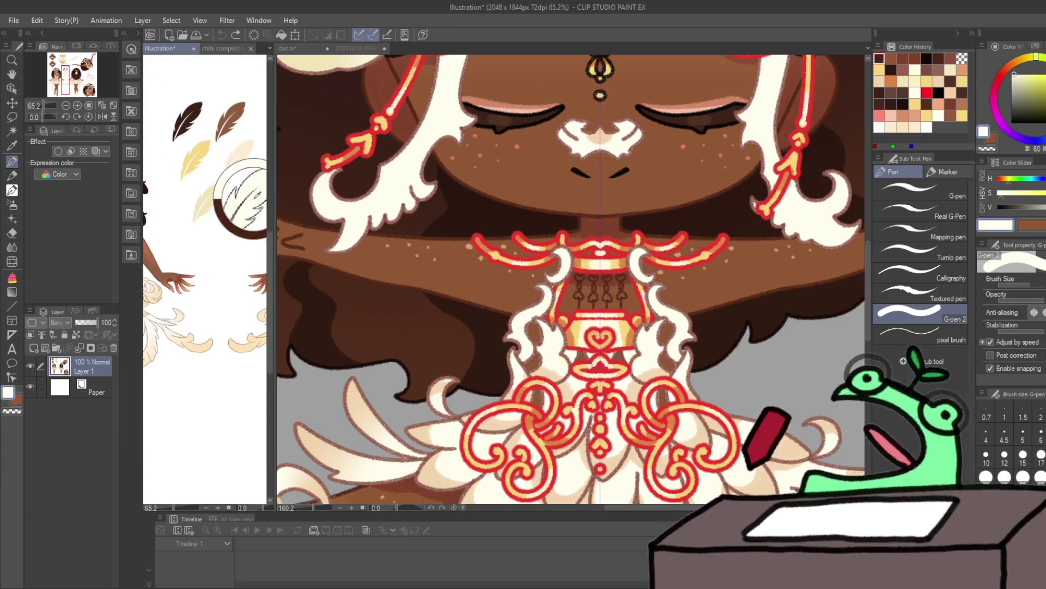
pyautogui.moveTo(632, 327)
pyautogui.mouseDown()
pyautogui.moveTo(619, 371)
pyautogui.moveTo(697, 308)
pyautogui.mouseUp()
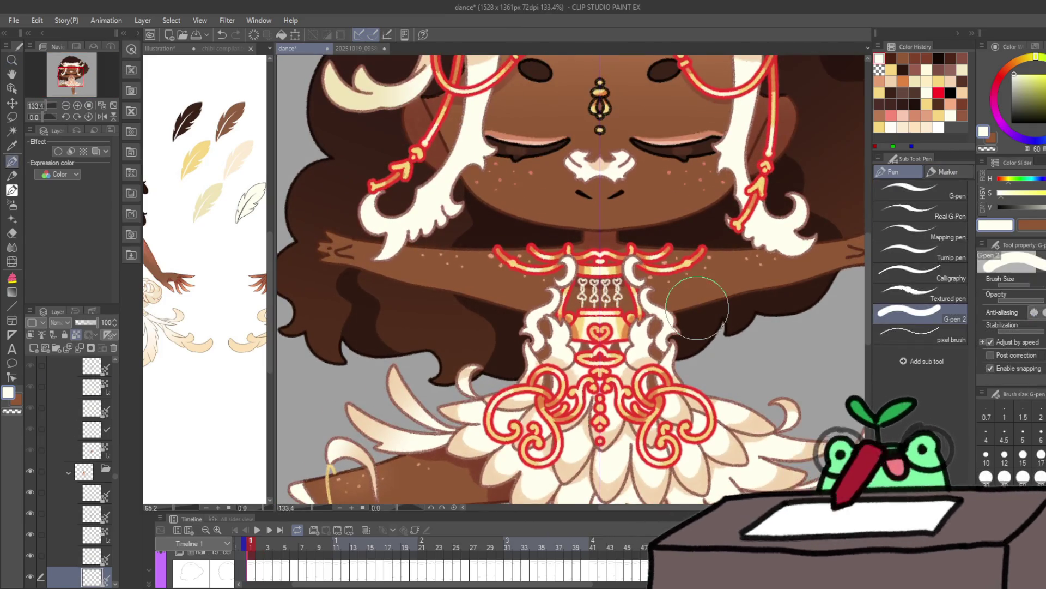
# Step: On frame 2's fourth layer down, pick the dark maroon colour from the drawing
pyautogui.press('Right')
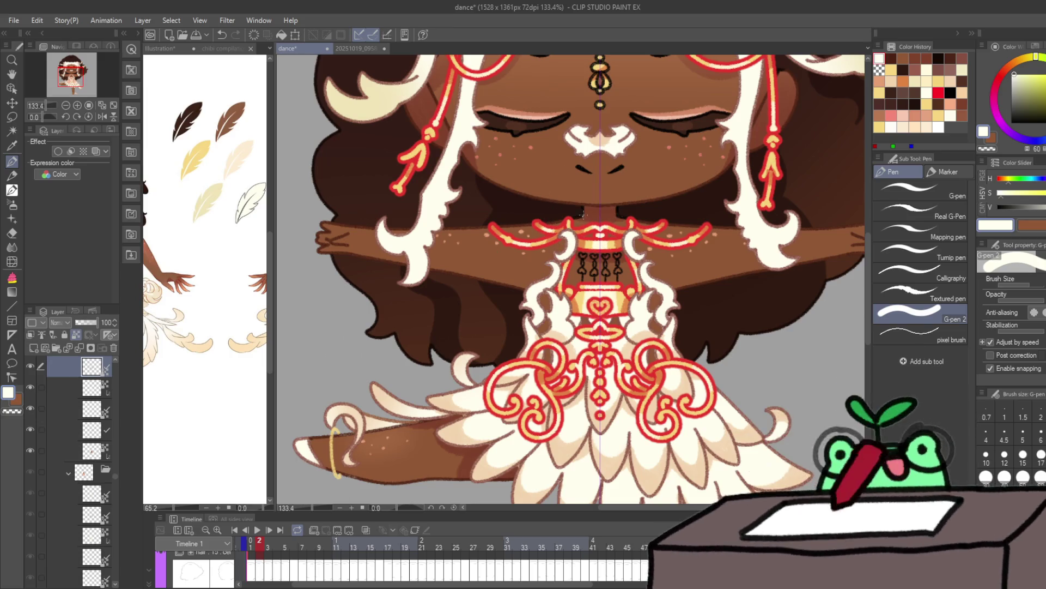
pyautogui.hotkey('alt', '[')
pyautogui.hotkey('alt', '[')
pyautogui.hotkey('alt', '[')
pyautogui.press('x')
pyautogui.press('x')
pyautogui.press('x')
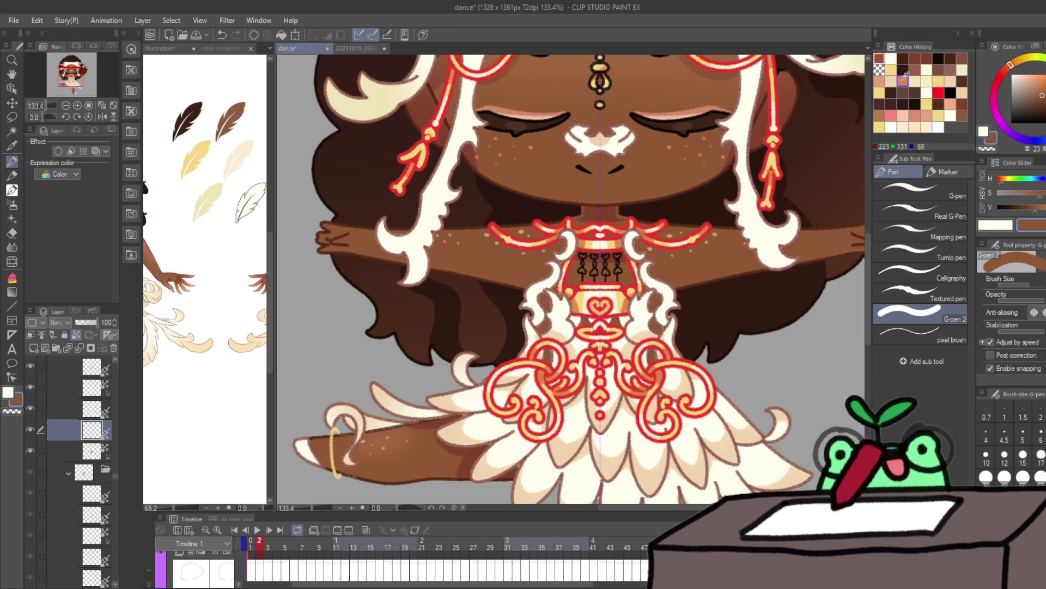
pyautogui.keyDown('alt'); pyautogui.click(648, 202); pyautogui.keyUp('alt')
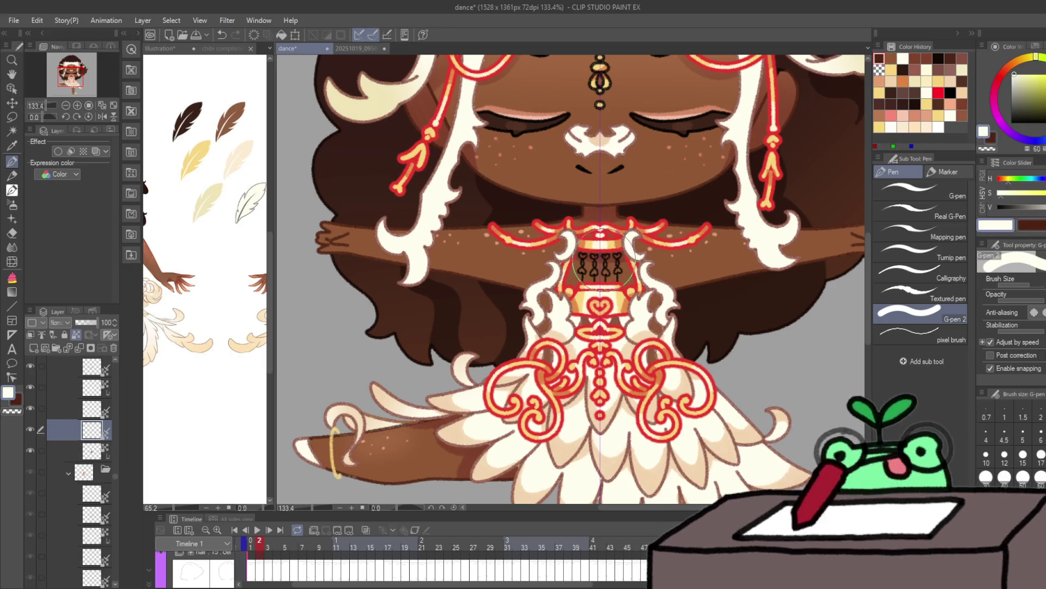
# Step: Select frame 3's cel layer, then compare frames 3 and 4 with maroon and white colours
pyautogui.press('Right')
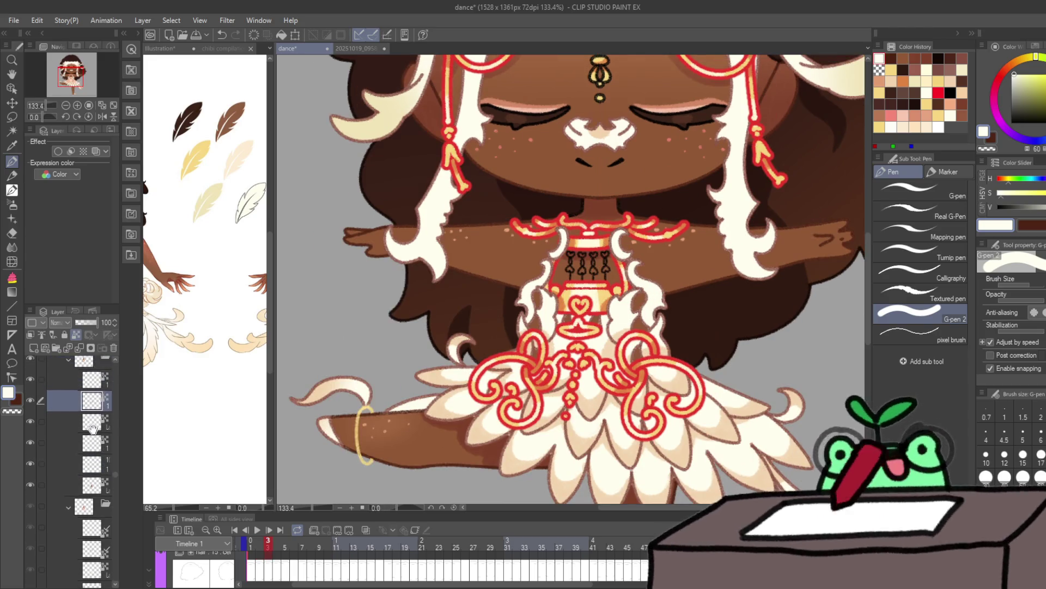
pyautogui.keyDown('ctrl'); pyautogui.click(491, 240); pyautogui.keyUp('ctrl')
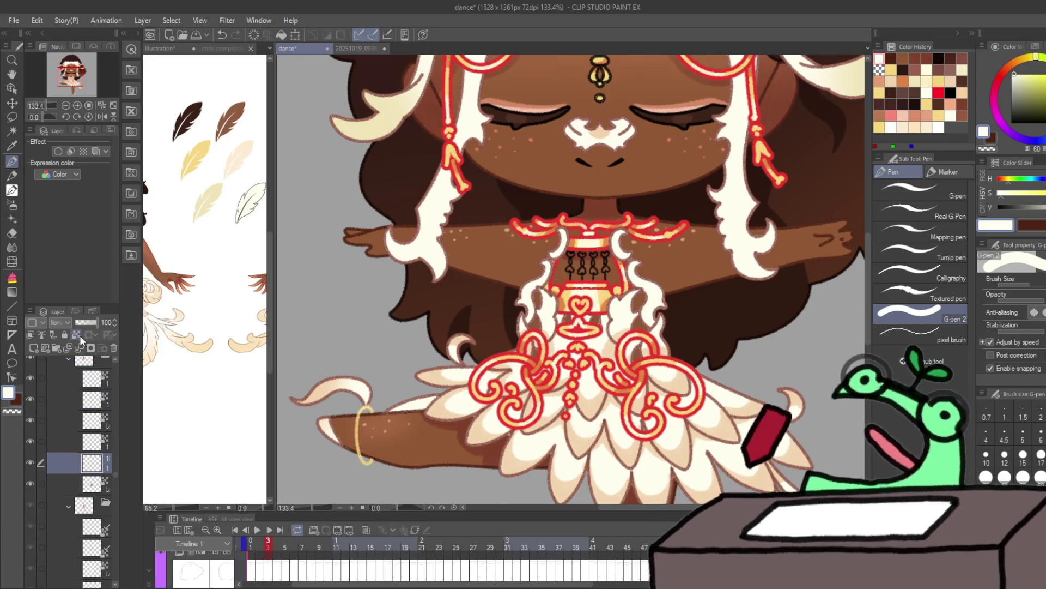
pyautogui.press('x')
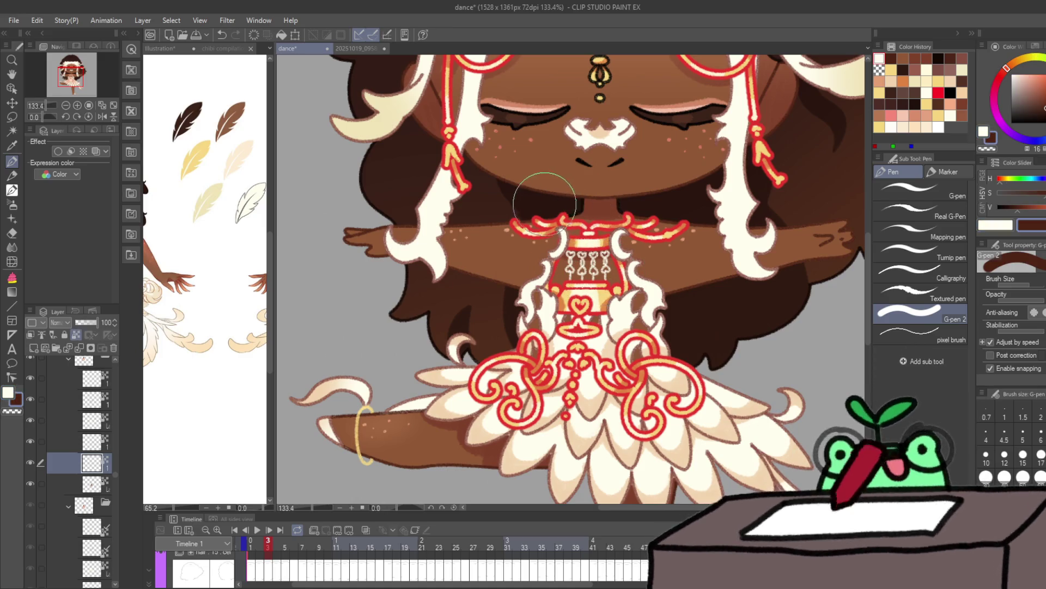
pyautogui.press('Right')
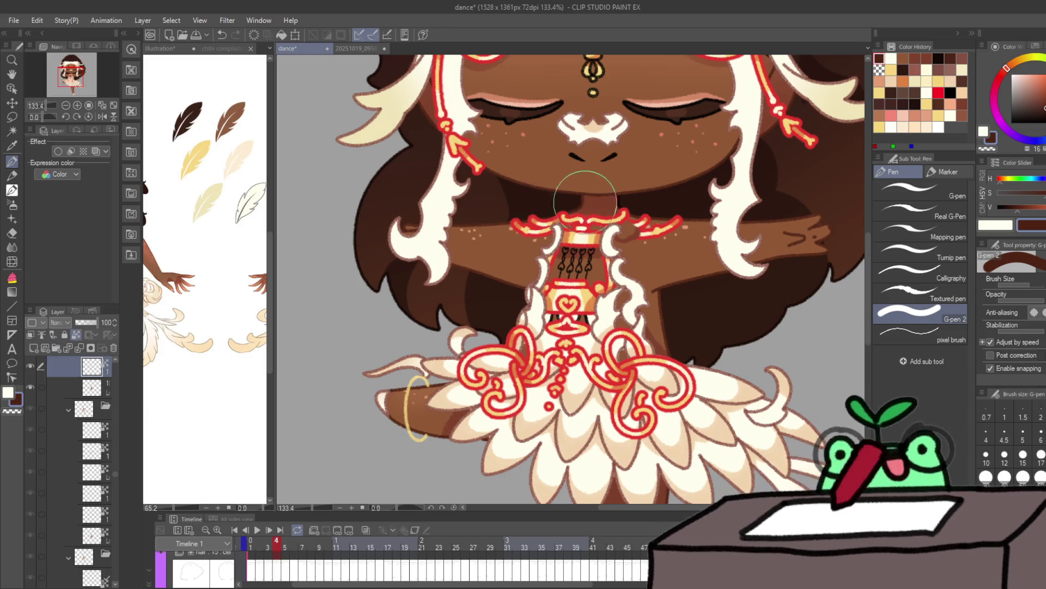
pyautogui.press('x')
pyautogui.press('Left')
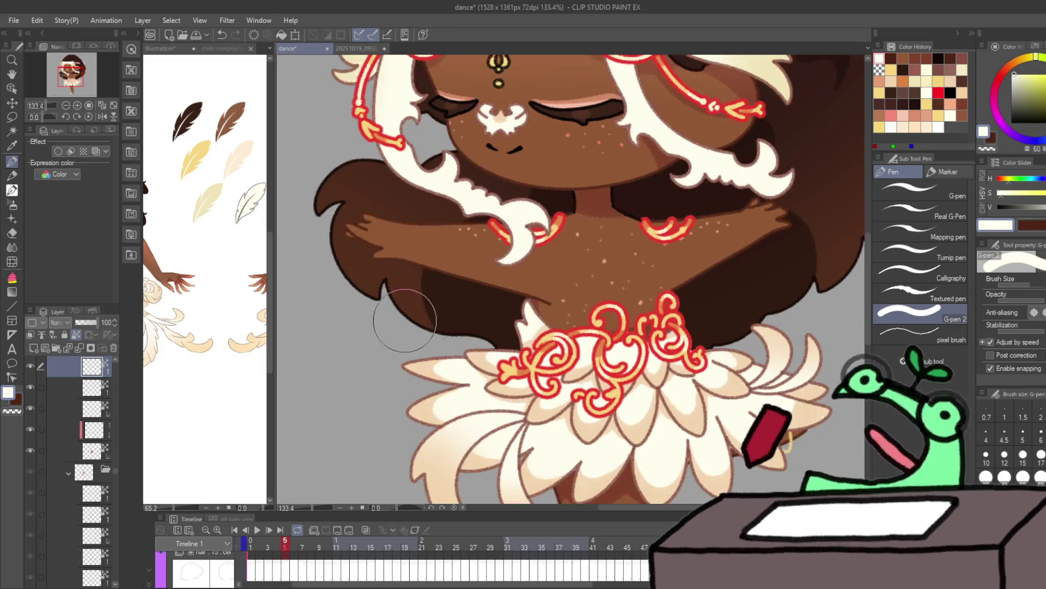
pyautogui.press('Right')
# Step: Zoom in on the necklace and chest ornament, toggling the bottom layer to check neck shading
pyautogui.hotkey('ctrl', 'space')
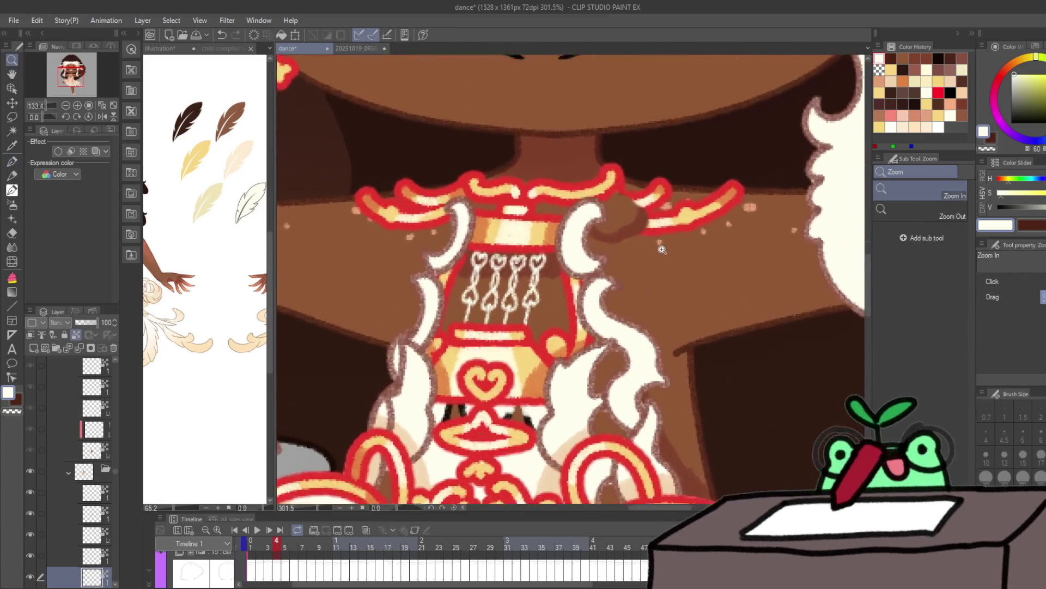
pyautogui.click(661, 248)
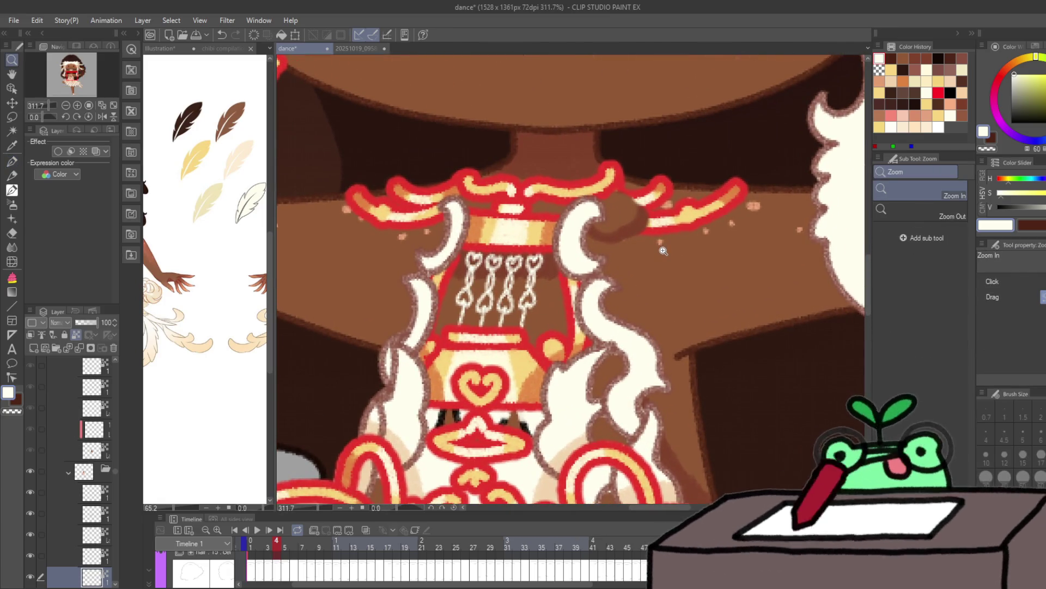
pyautogui.moveTo(664, 251)
pyautogui.mouseDown()
pyautogui.moveTo(572, 262)
pyautogui.moveTo(646, 267)
pyautogui.mouseUp()
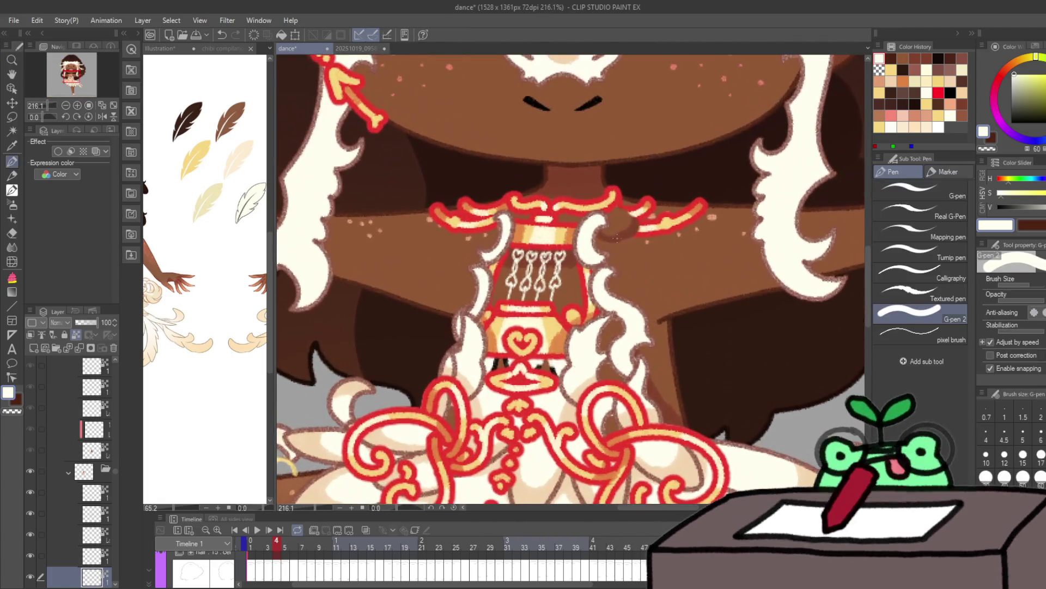
pyautogui.click(34, 581)
pyautogui.click(31, 577)
# Step: Erase the stray mark beside the necklace, then return to the pen on the layer above
pyautogui.press('e')
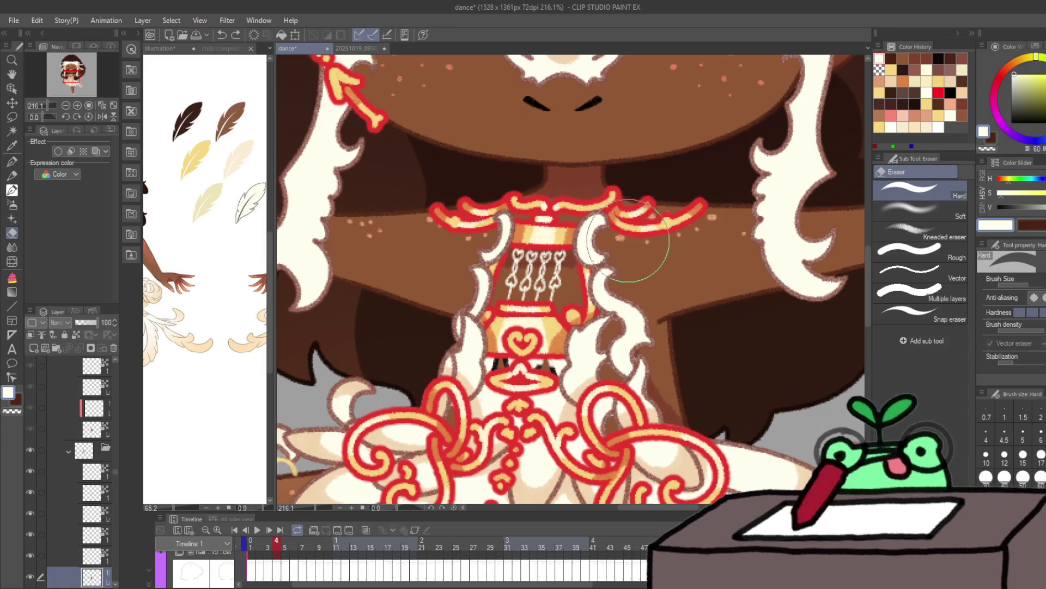
pyautogui.hotkey('ctrl', 'space')
pyautogui.moveTo(718, 269); pyautogui.dragTo(643, 269)
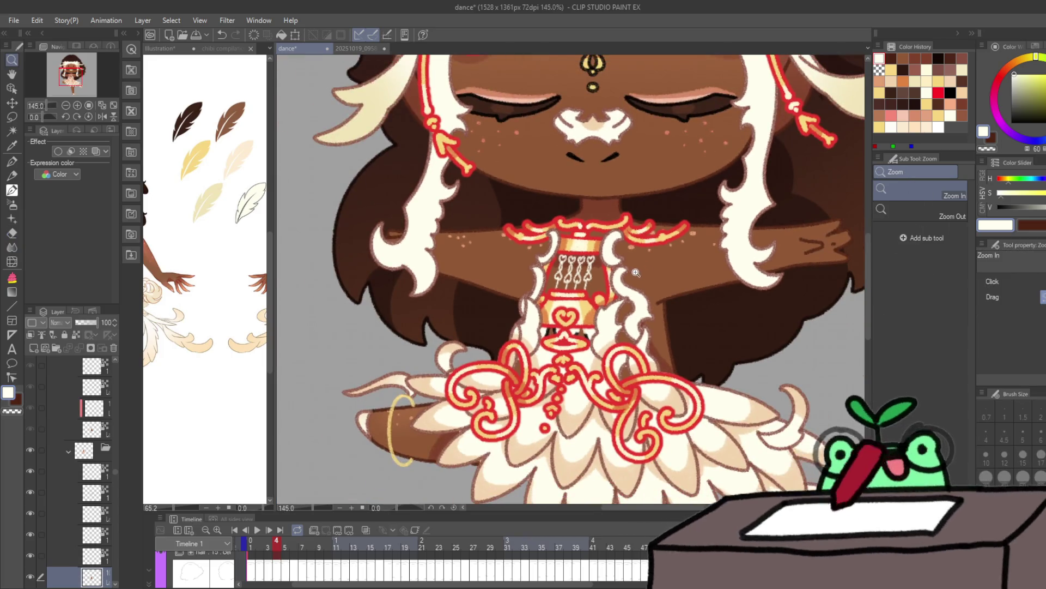
pyautogui.click(636, 273)
pyautogui.hotkey('alt', ']')
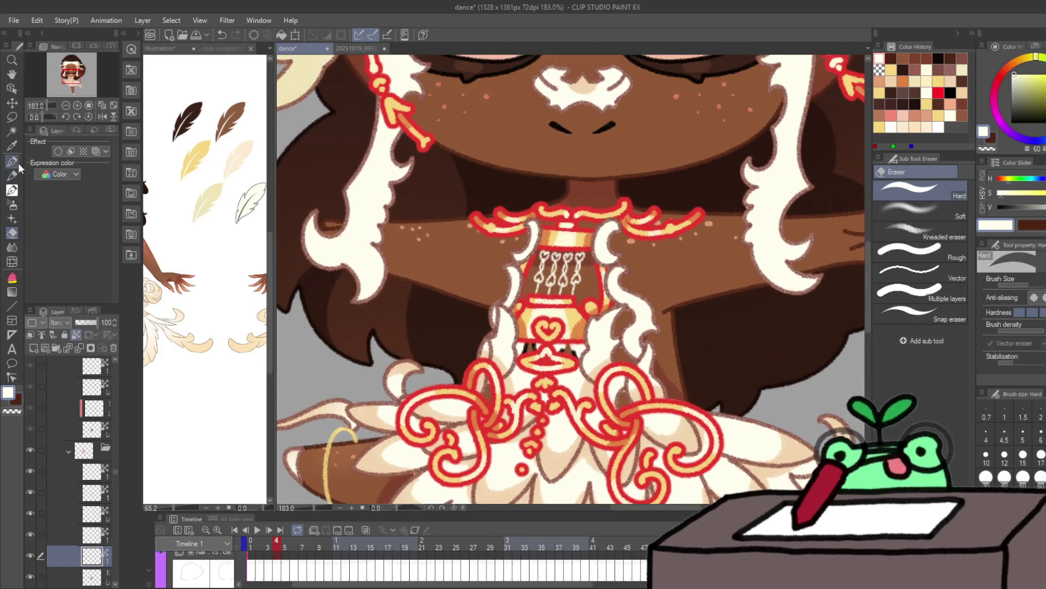
pyautogui.click(12, 161)
# Step: Advance to frames 5 and 6 with the dark brown drawing colour
pyautogui.press('Right')
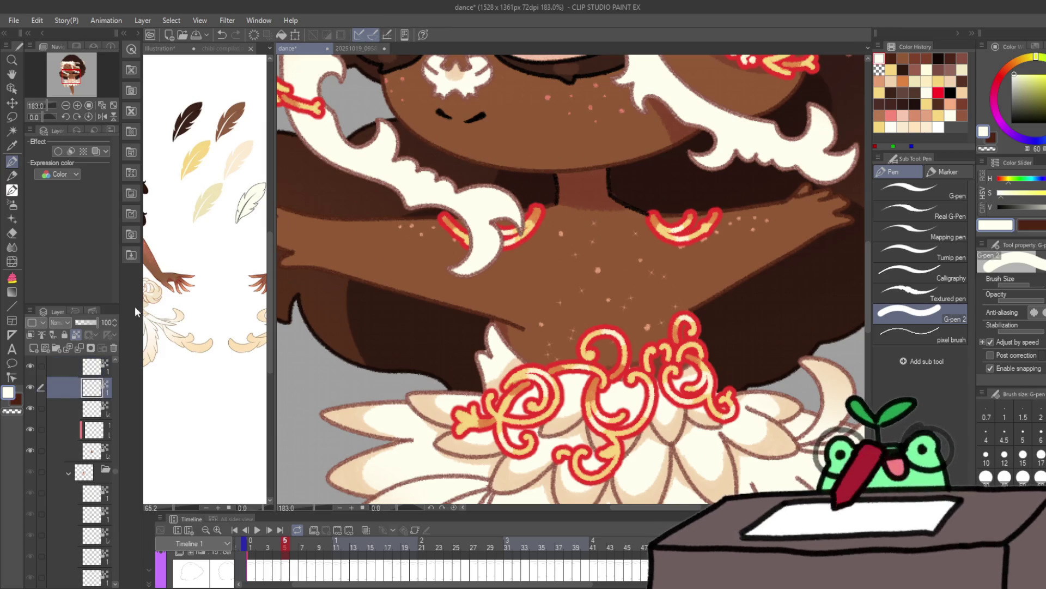
pyautogui.press('x')
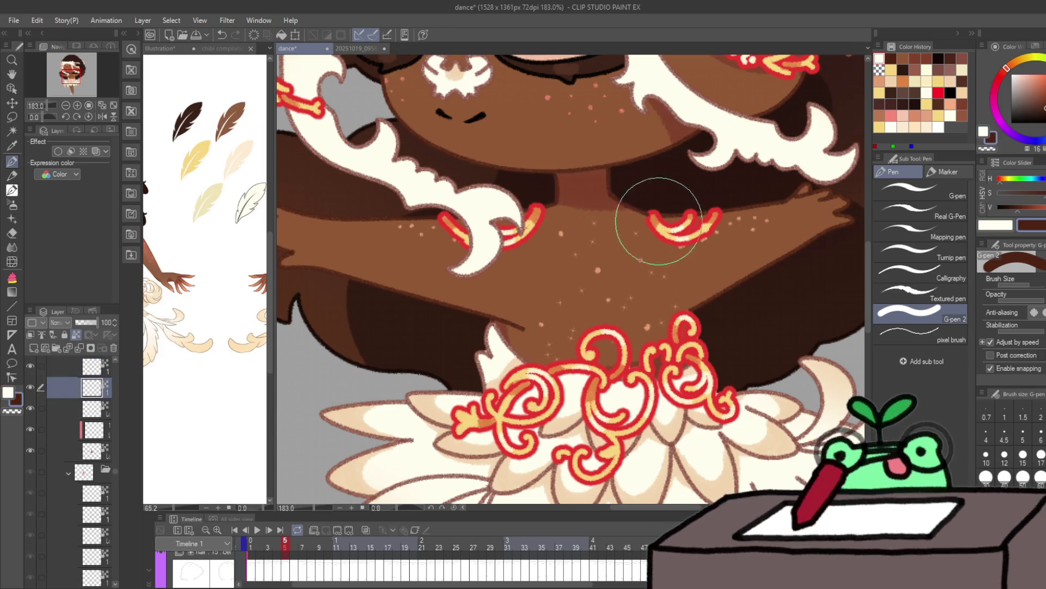
pyautogui.press('Right')
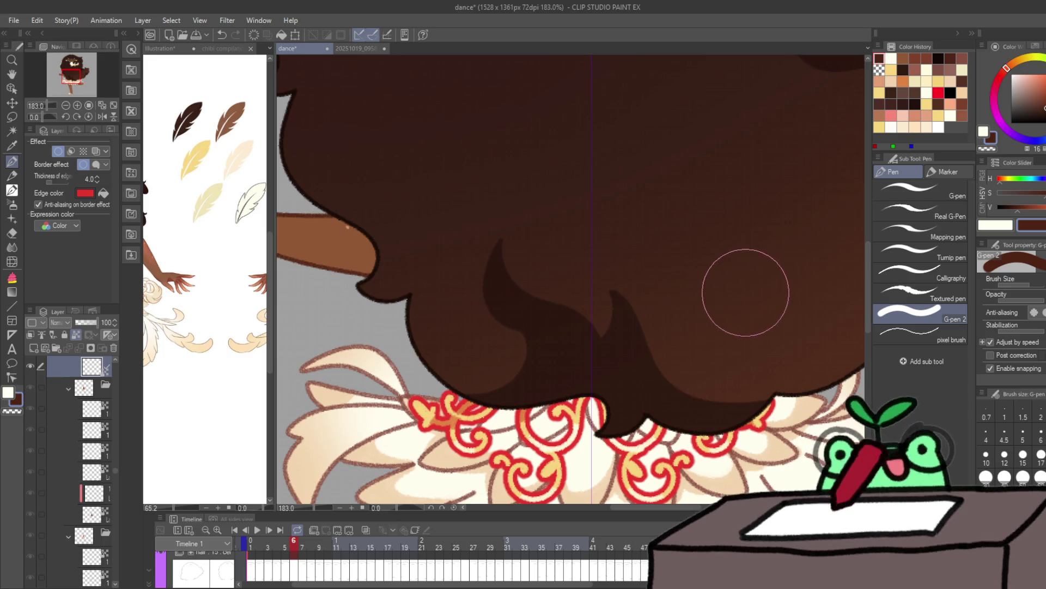
# Step: Go to frame 7 and zoom in on the character's upper body
pyautogui.press('Right')
pyautogui.hotkey('ctrl', 'space')
pyautogui.moveTo(694, 301); pyautogui.dragTo(694, 325)
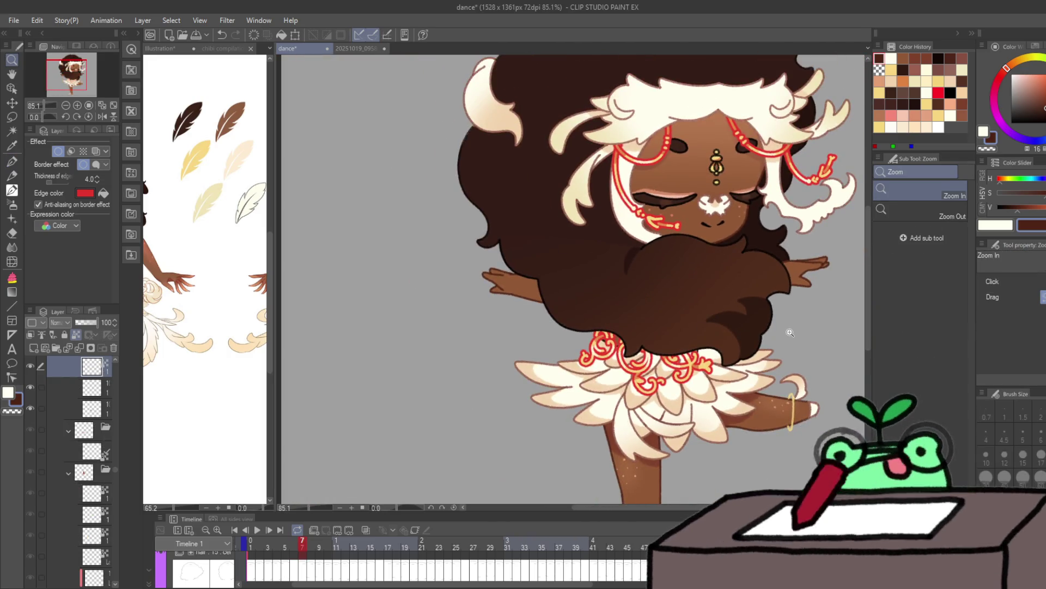
pyautogui.moveTo(790, 333); pyautogui.dragTo(783, 303)
# Step: On frame 8's fourth cel layer, sample the skirt's cream and a reddish brown from recent colours
pyautogui.press('Right')
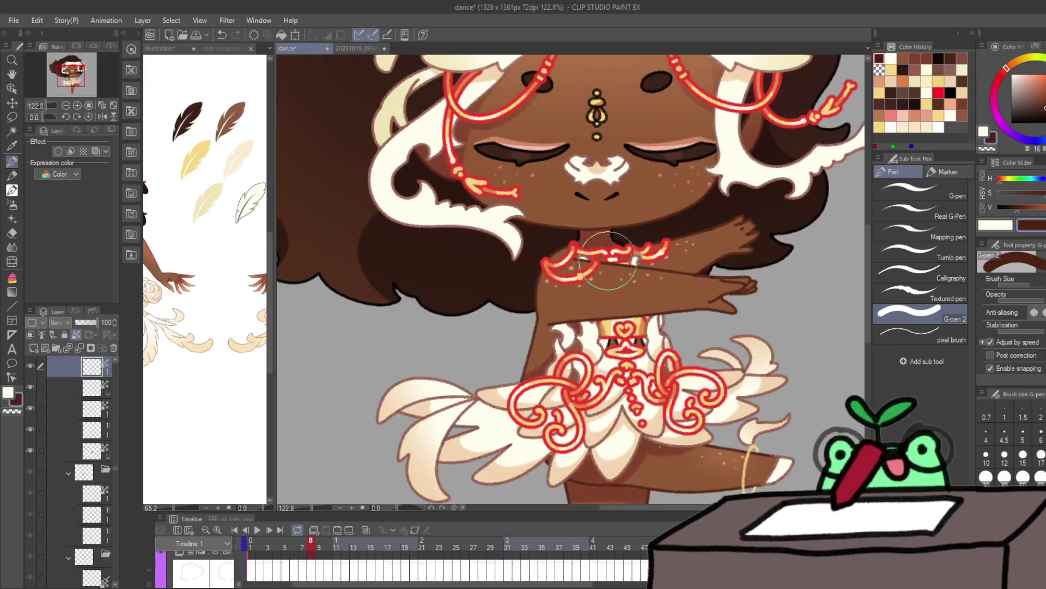
pyautogui.keyDown('ctrl'); pyautogui.keyDown('shift'); pyautogui.click(579, 236); pyautogui.keyUp('shift'); pyautogui.keyUp('ctrl')
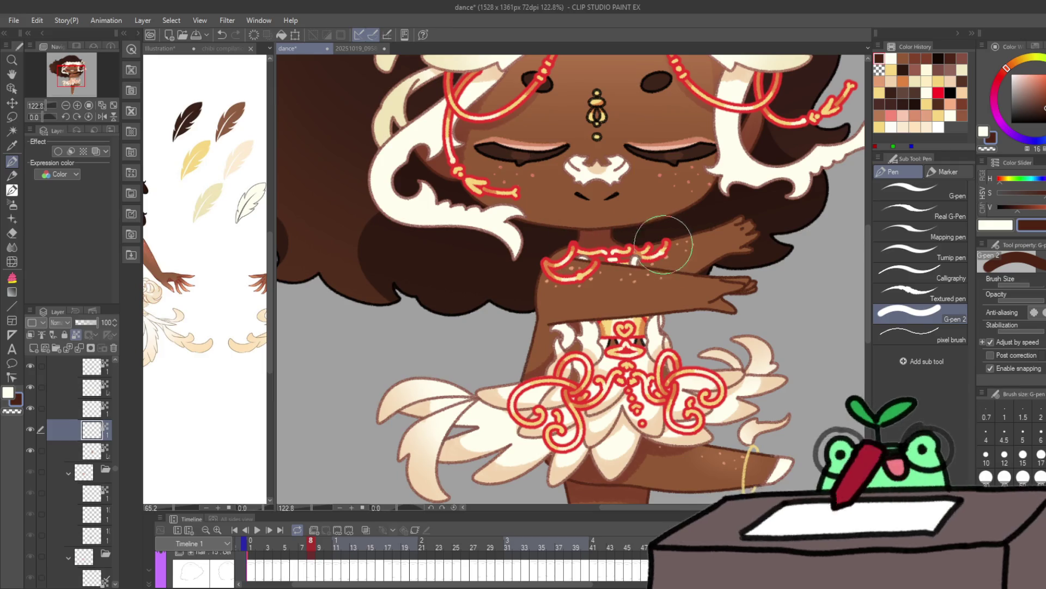
pyautogui.keyDown('alt'); pyautogui.click(615, 339); pyautogui.keyUp('alt')
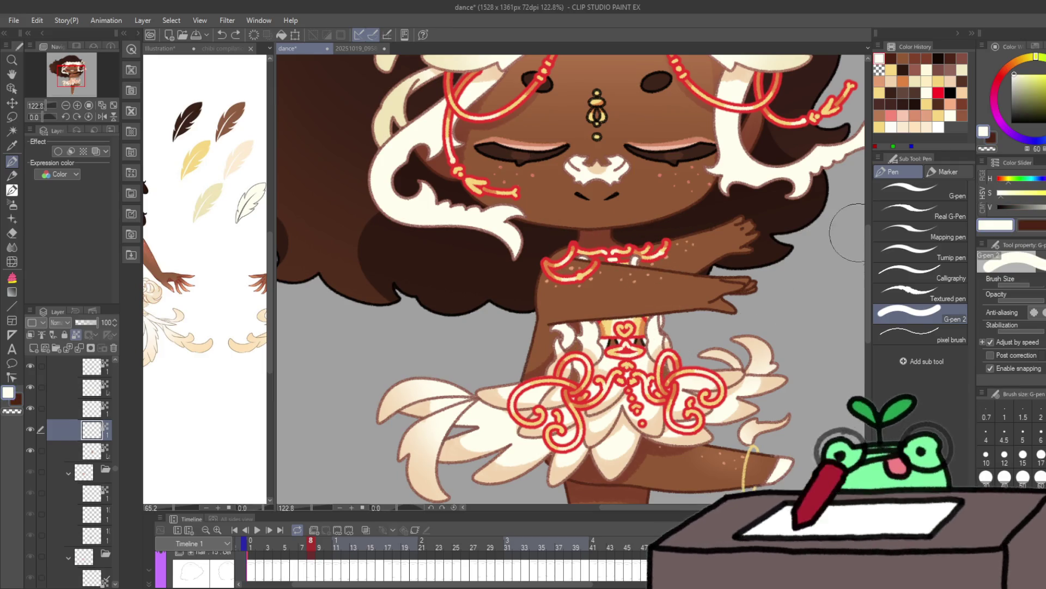
pyautogui.click(939, 70)
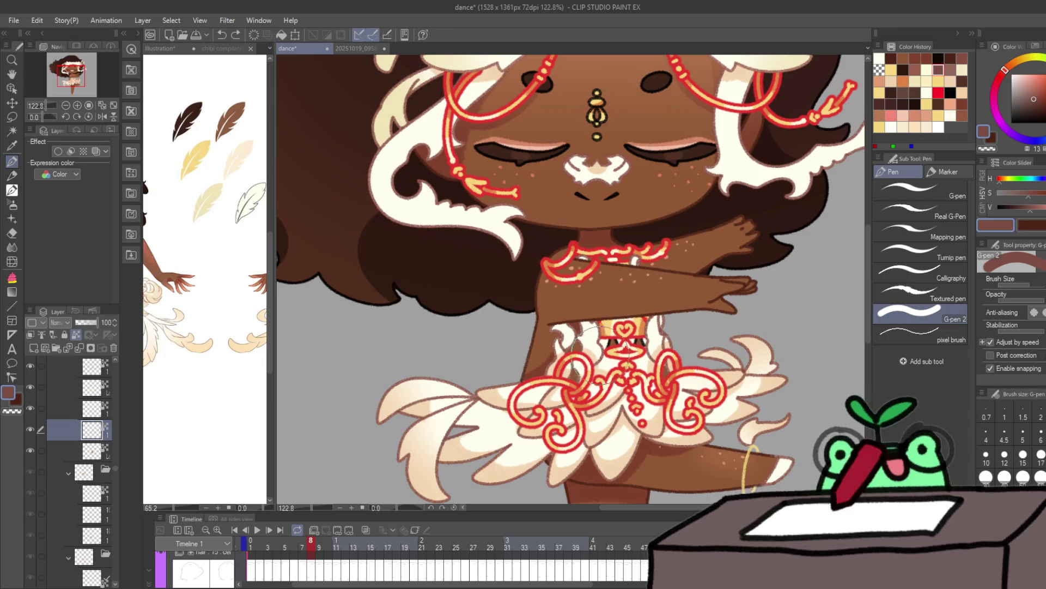
pyautogui.keyDown('alt'); pyautogui.click(656, 338); pyautogui.keyUp('alt')
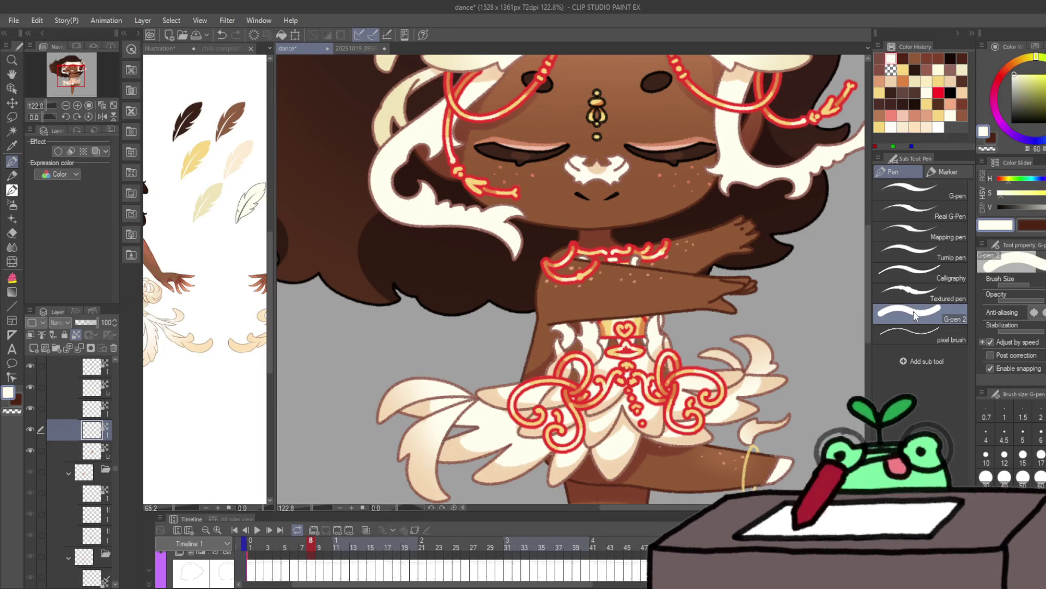
# Step: On frame 9's fourth layer choose dark maroon, then at frame 11 pick a muted red-brown
pyautogui.hotkey('ctrl', 'Left')
pyautogui.hotkey('ctrl', 'Right')
pyautogui.hotkey('ctrl', 'Right')
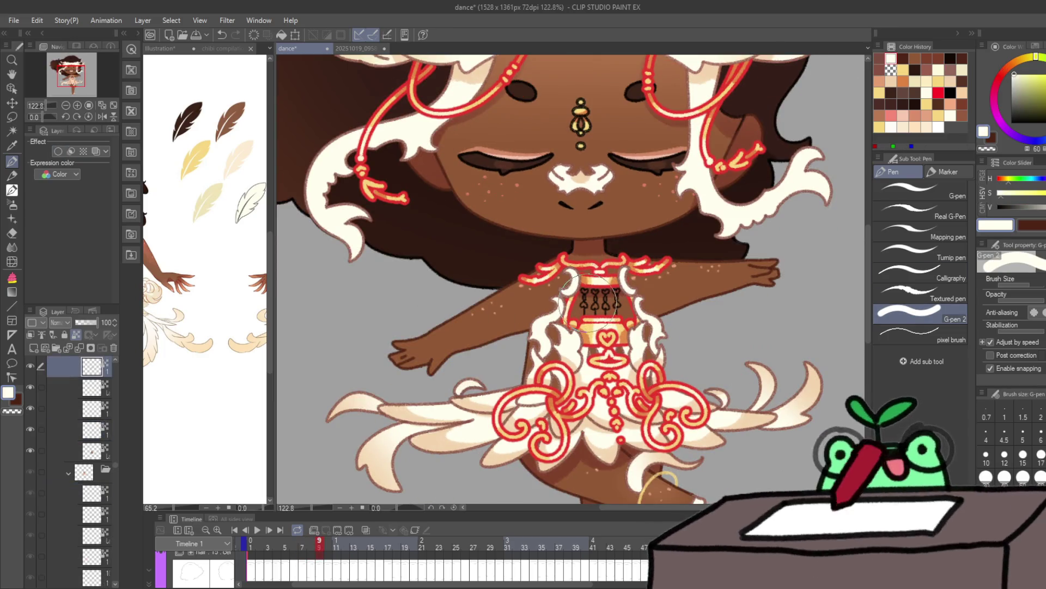
pyautogui.click(92, 429)
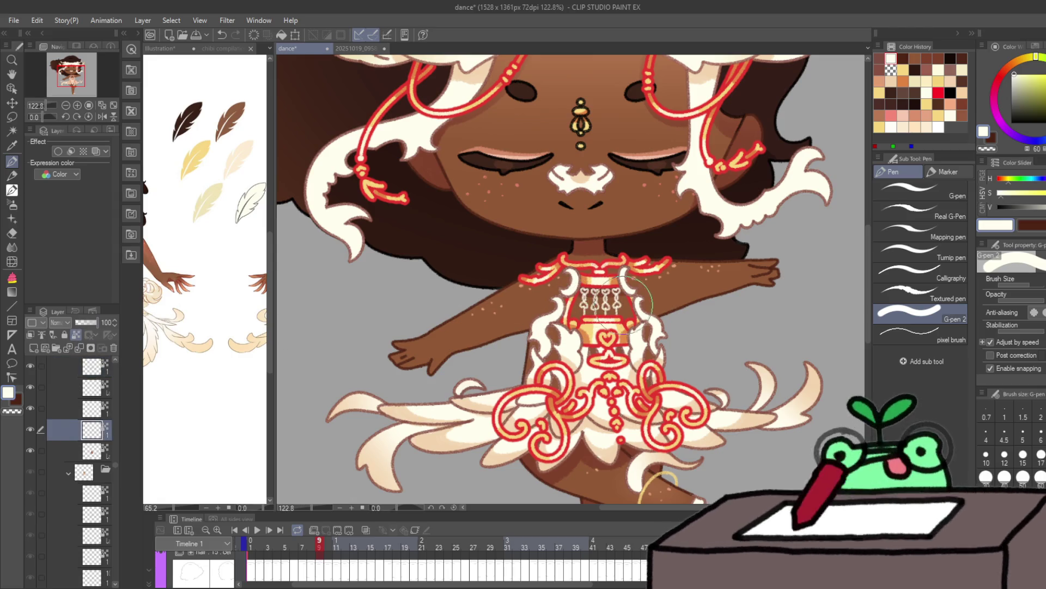
pyautogui.keyDown('alt'); pyautogui.click(651, 303); pyautogui.keyUp('alt')
pyautogui.press('Right')
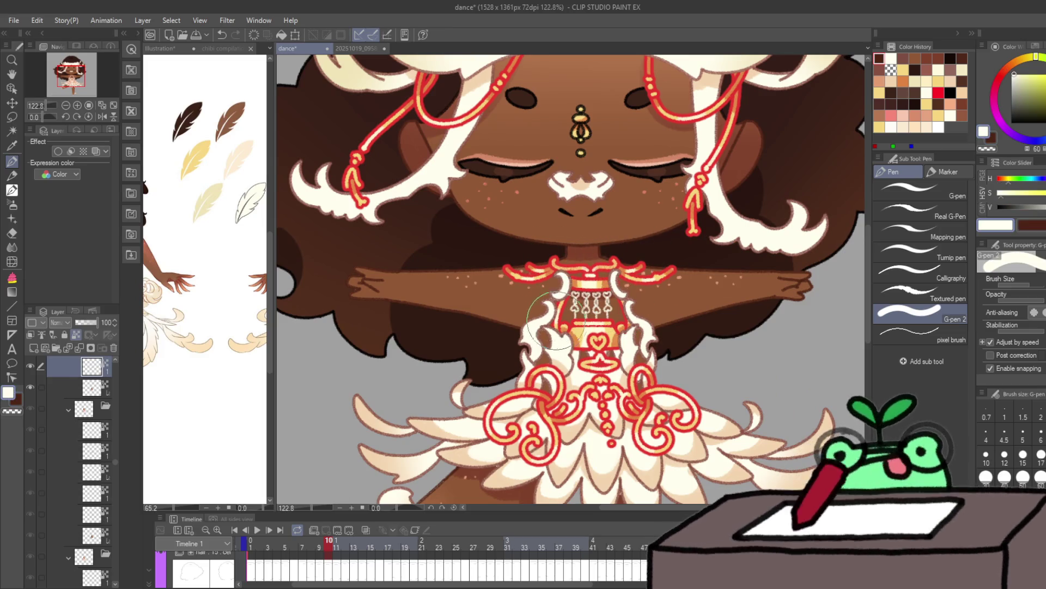
pyautogui.press('Right')
pyautogui.press('Right')
pyautogui.press('Right')
pyautogui.press('Right')
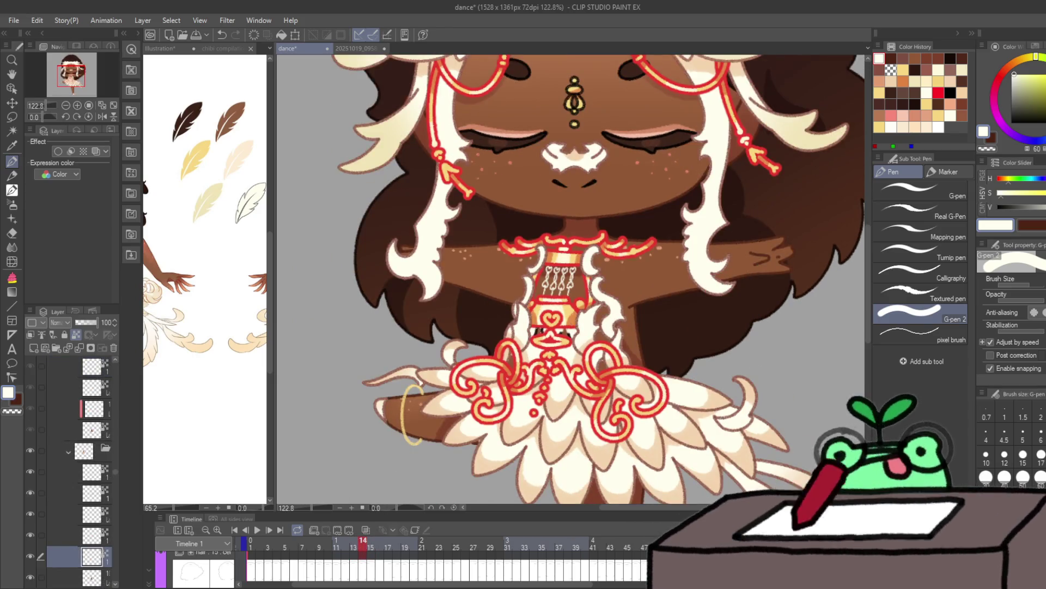
pyautogui.click(903, 59)
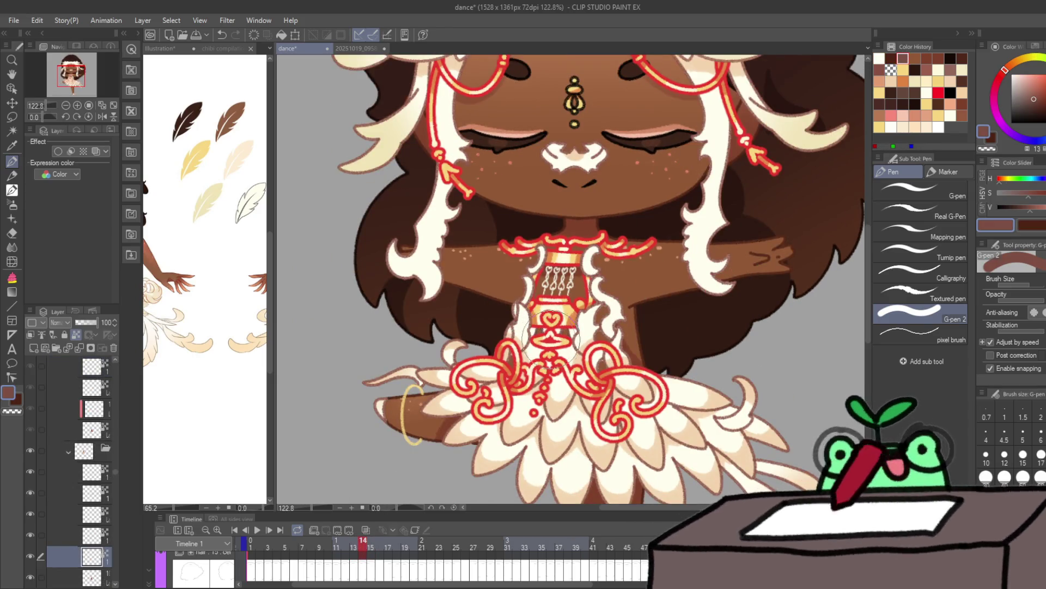
# Step: Check frames 18 down to 14 on a lower layer, then jump back to frame 2
pyautogui.press('Right')
pyautogui.press('Right')
pyautogui.press('Right')
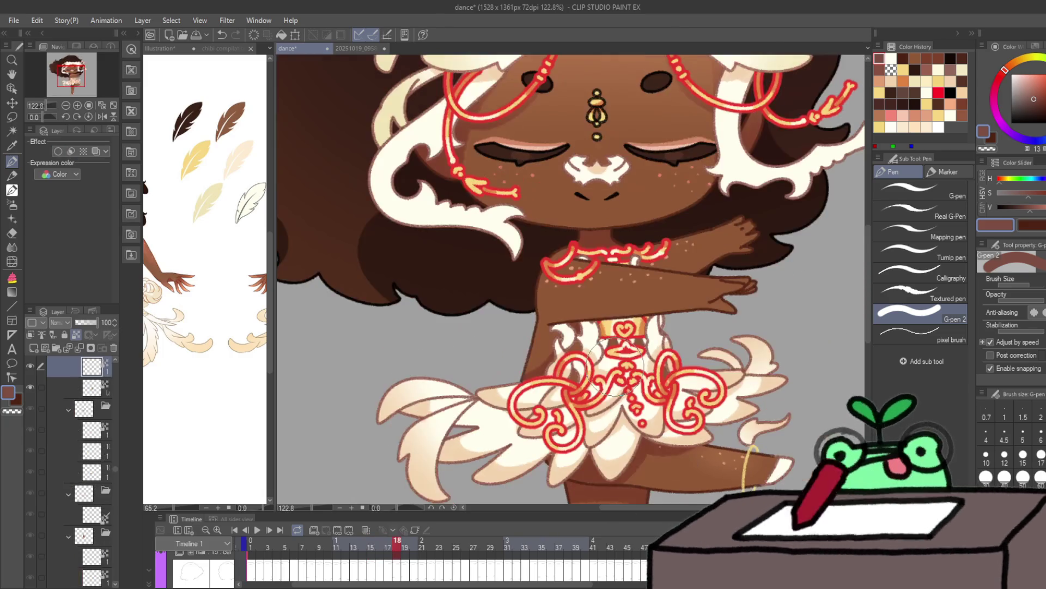
pyautogui.press('Left')
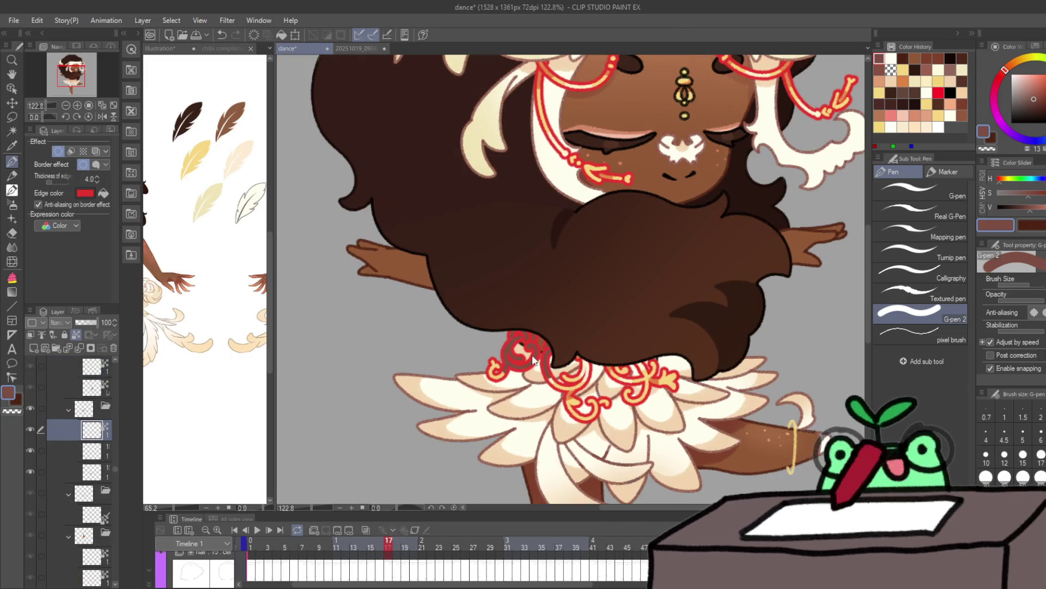
pyautogui.hotkey('alt', '[')
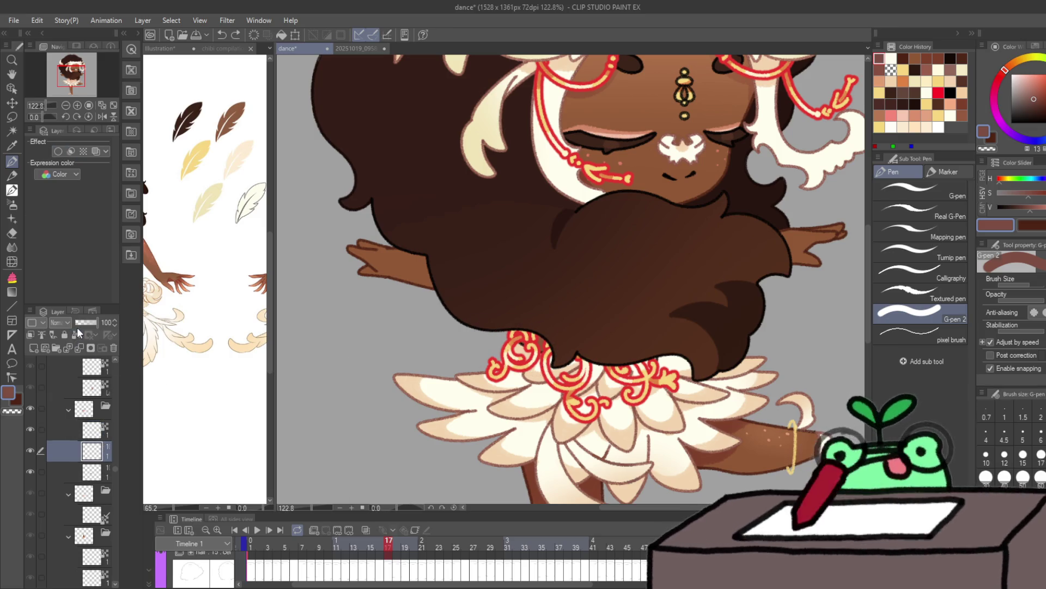
pyautogui.press('Left')
pyautogui.press('Left')
pyautogui.press('Left')
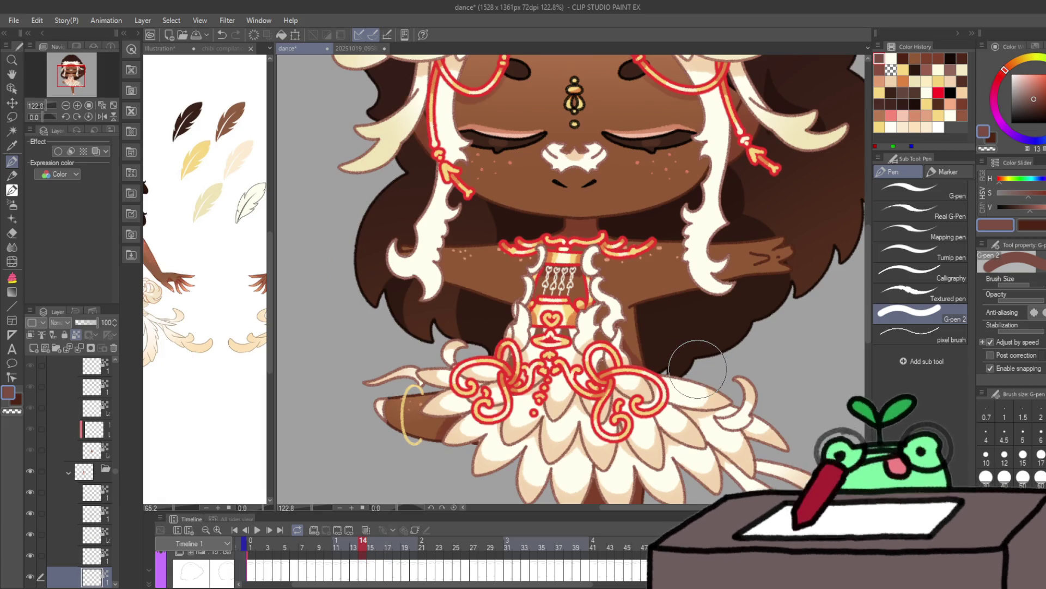
pyautogui.click(255, 544)
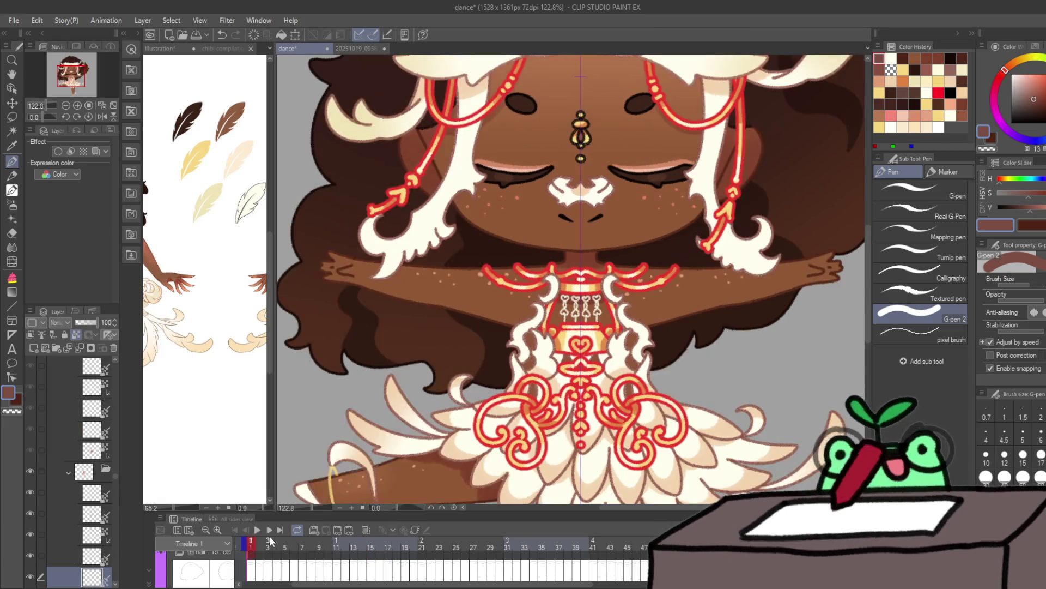
# Step: Play forward through the dance frames from 2 up to 25
pyautogui.press('Right')
pyautogui.press('Right')
pyautogui.press('Right')
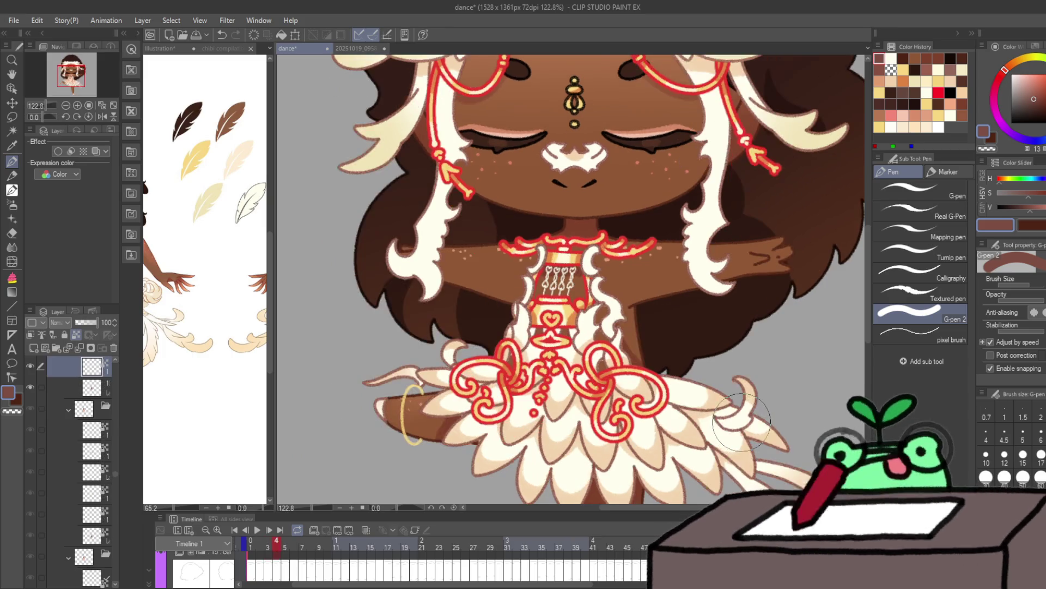
pyautogui.press('Right')
pyautogui.press('Right')
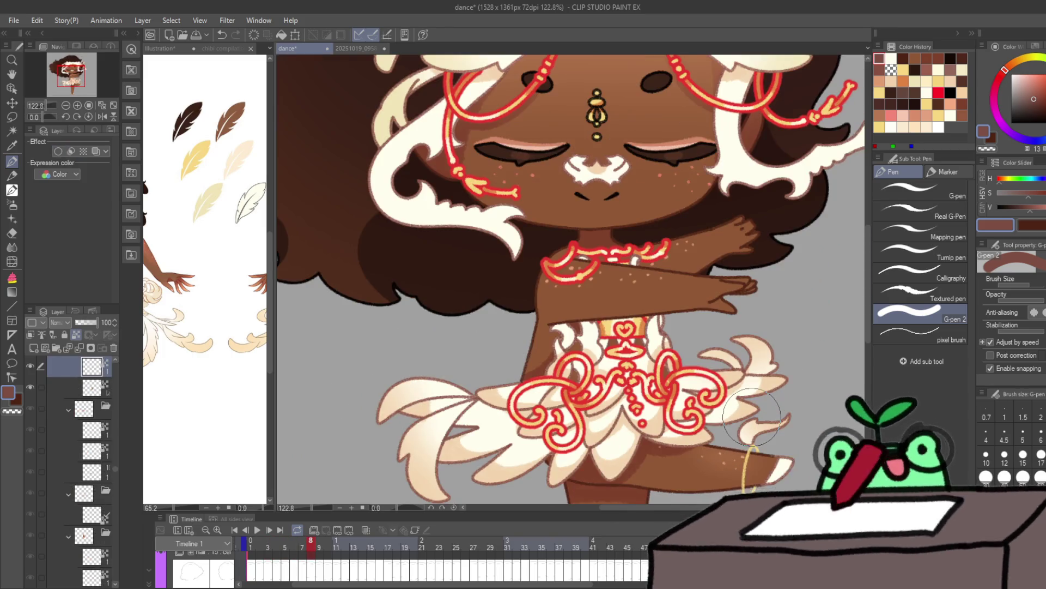
pyautogui.press('Right')
pyautogui.press('Right')
pyautogui.press('Right')
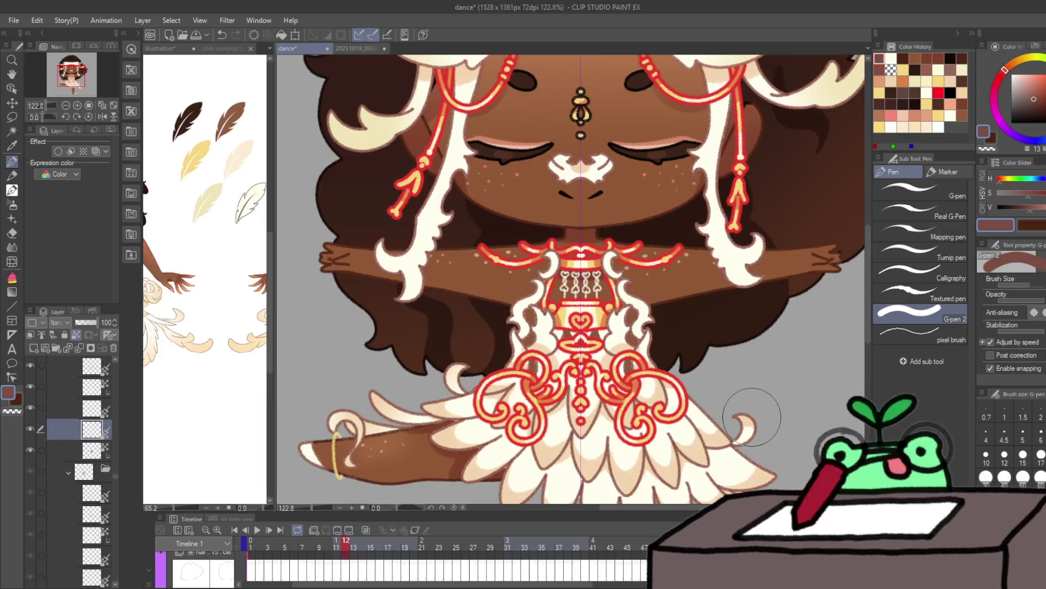
pyautogui.press('Right')
pyautogui.press('Right')
pyautogui.press('Right')
pyautogui.press('Right')
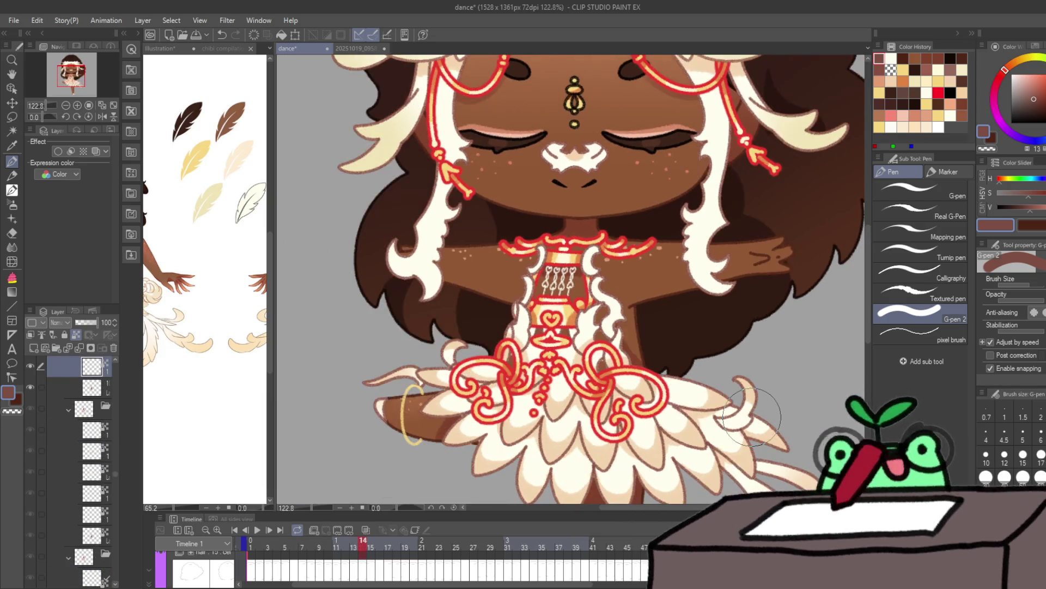
pyautogui.press('Right')
pyautogui.press('Right')
pyautogui.press('Right')
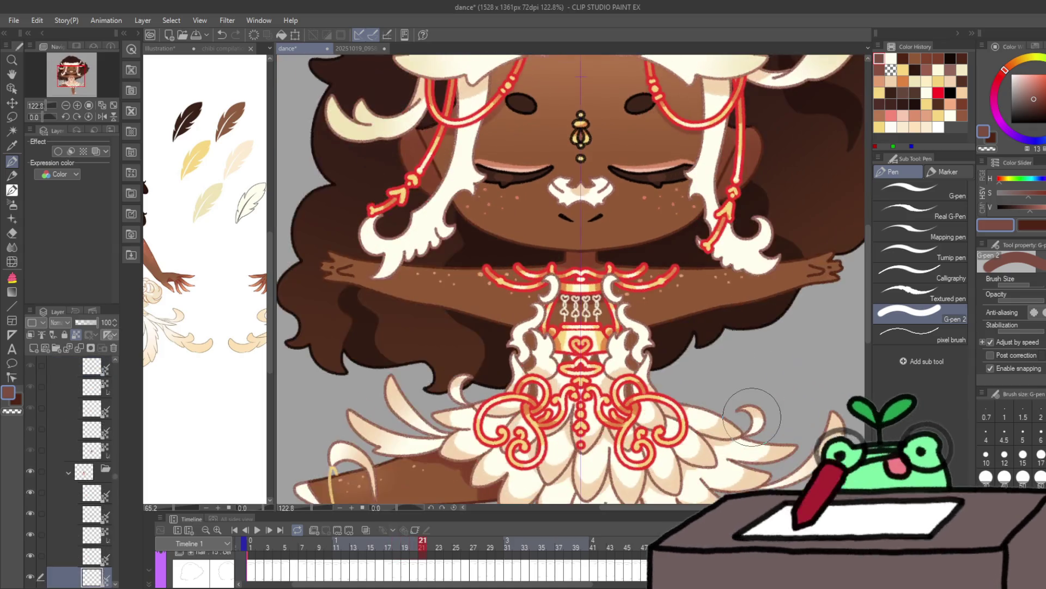
pyautogui.press('Right')
pyautogui.press('Right')
pyautogui.press('Right')
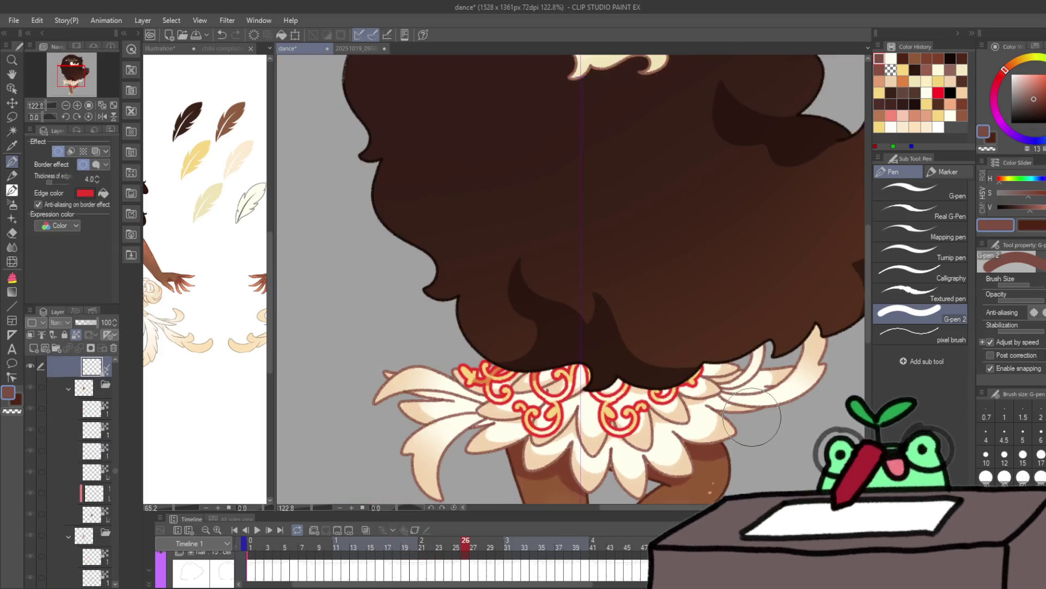
# Step: On lower cel layers around frame 29, alternate between cream white and reddish brown drawing colours
pyautogui.hotkey('alt', '[')
pyautogui.hotkey('alt', '[')
pyautogui.hotkey('alt', '[')
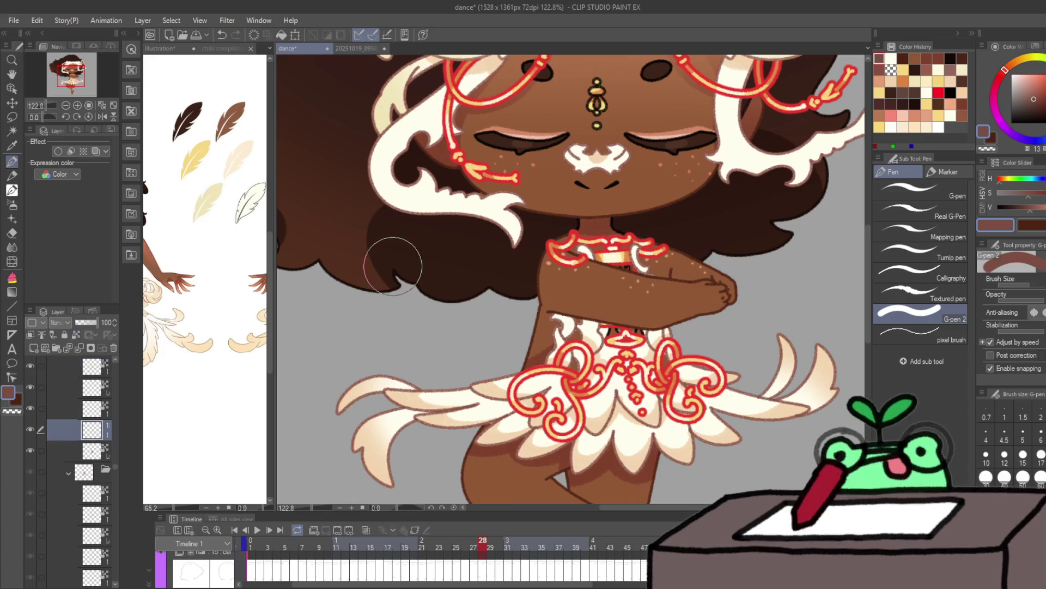
pyautogui.press('x')
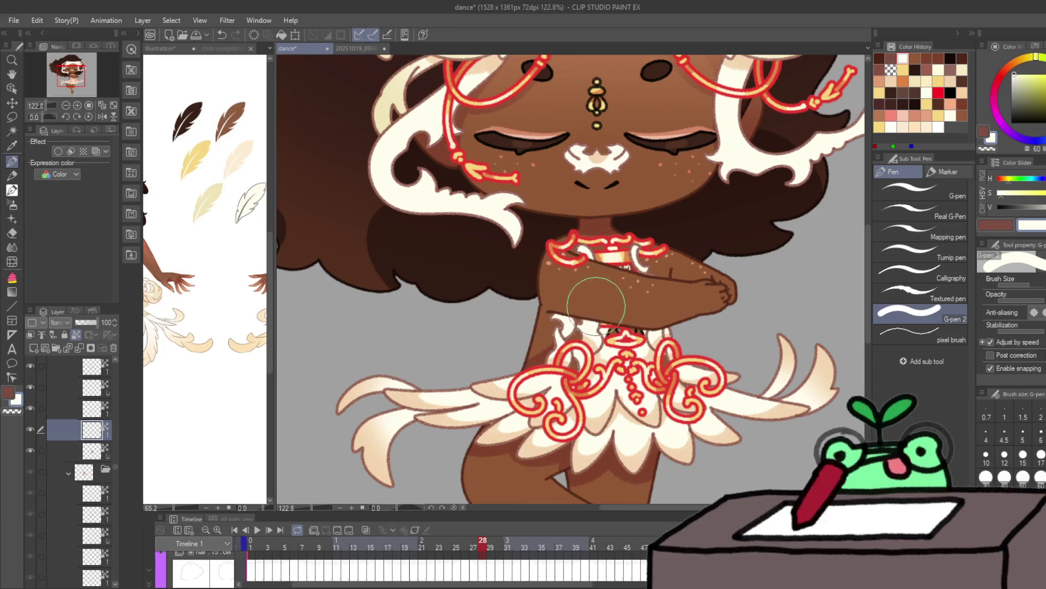
pyautogui.click(896, 57)
pyautogui.click(903, 58)
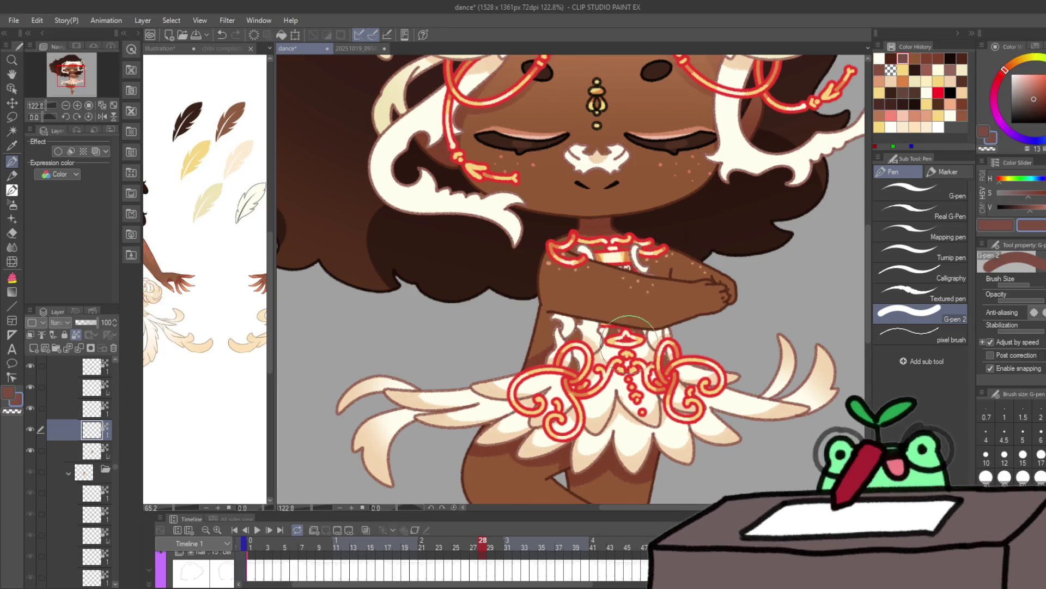
pyautogui.press('Right')
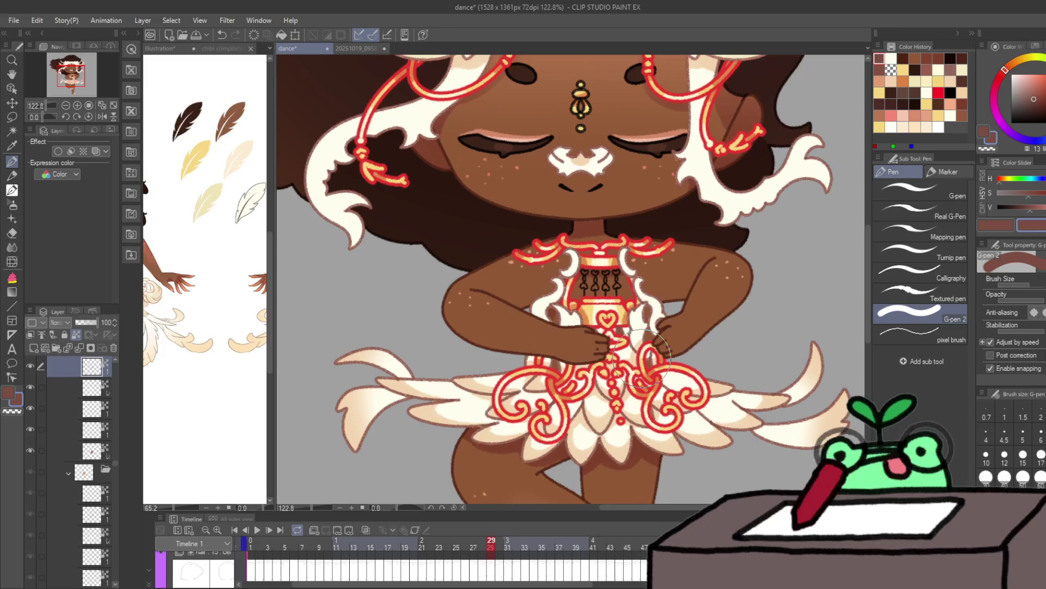
pyautogui.keyDown('ctrl'); pyautogui.keyDown('shift'); pyautogui.click(572, 225); pyautogui.keyUp('shift'); pyautogui.keyUp('ctrl')
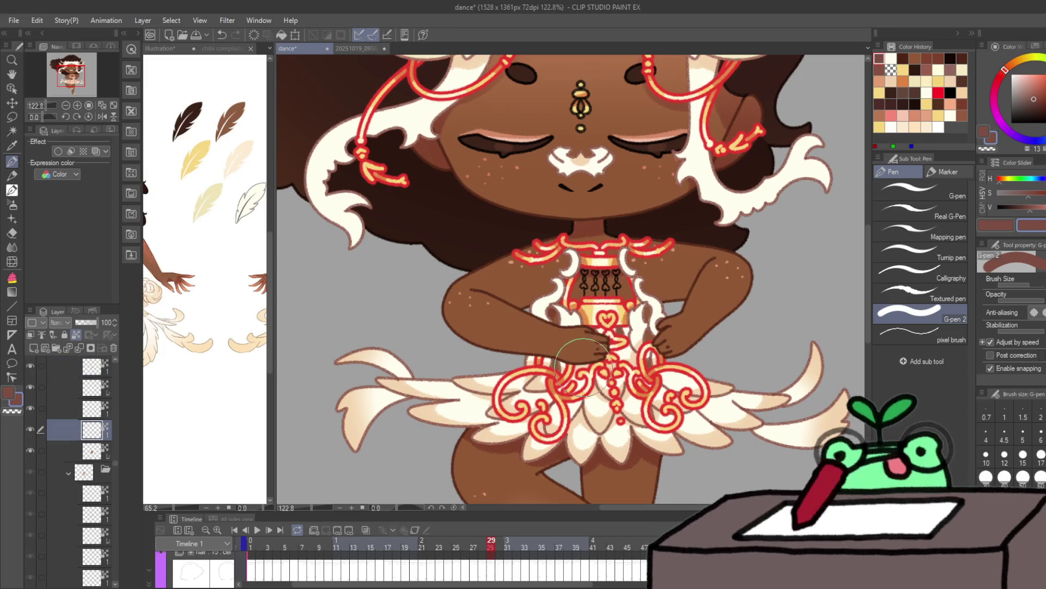
pyautogui.click(894, 58)
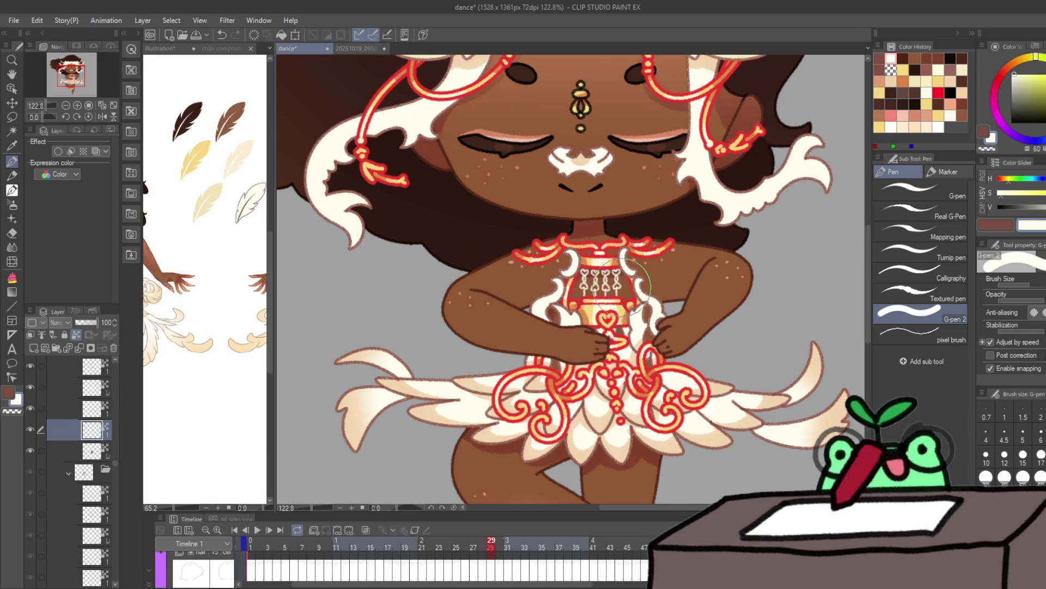
pyautogui.keyDown('alt'); pyautogui.click(837, 170); pyautogui.keyUp('alt')
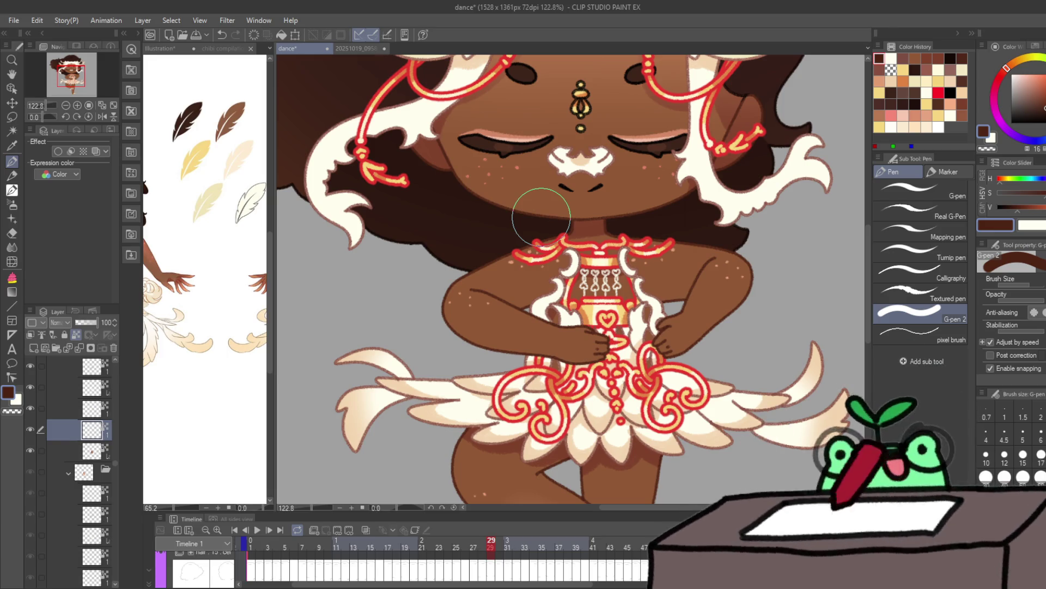
# Step: Step forward through frames 30, 35, 39 and 43 to frame 44
pyautogui.hotkey('ctrl', 'Right')
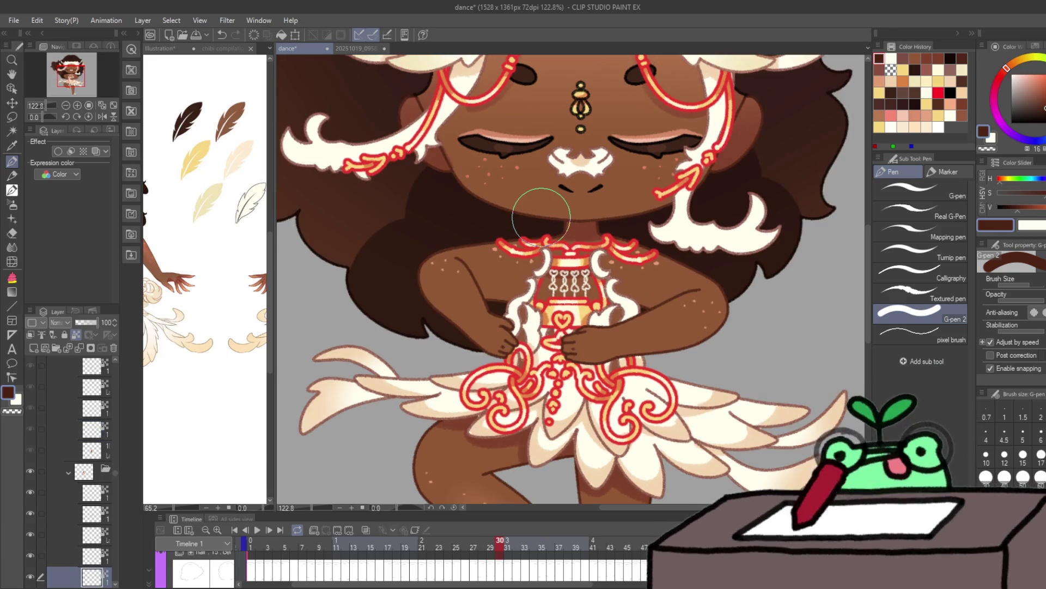
pyautogui.hotkey('ctrl', 'Right')
pyautogui.hotkey('ctrl', 'Right')
pyautogui.hotkey('ctrl', 'Right')
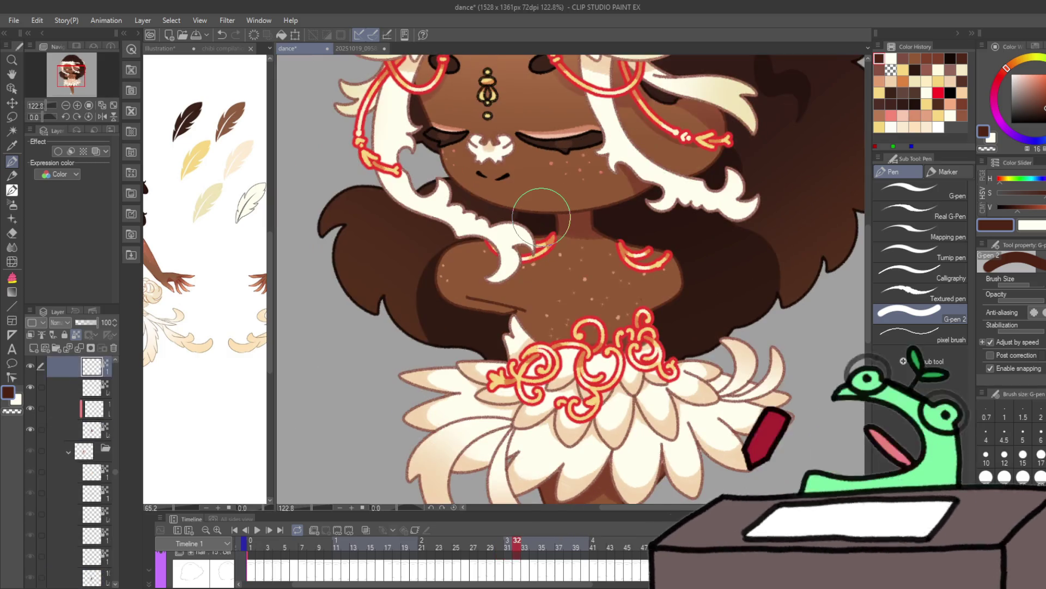
pyautogui.hotkey('ctrl', 'Right')
pyautogui.hotkey('ctrl', 'Right')
pyautogui.hotkey('ctrl', 'Right')
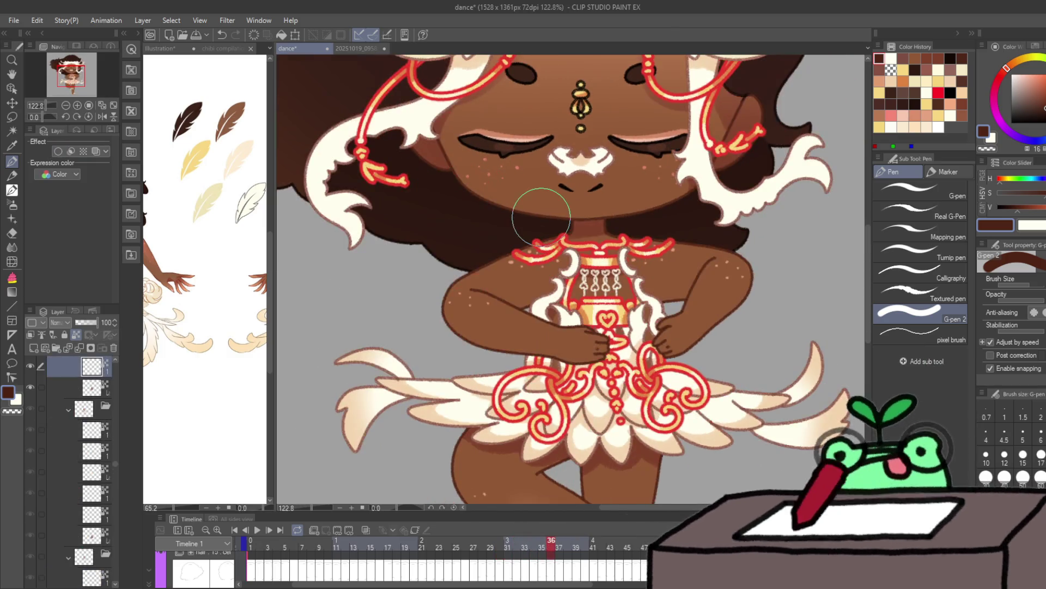
pyautogui.hotkey('ctrl', 'Right')
pyautogui.hotkey('ctrl', 'Right')
pyautogui.hotkey('ctrl', 'Right')
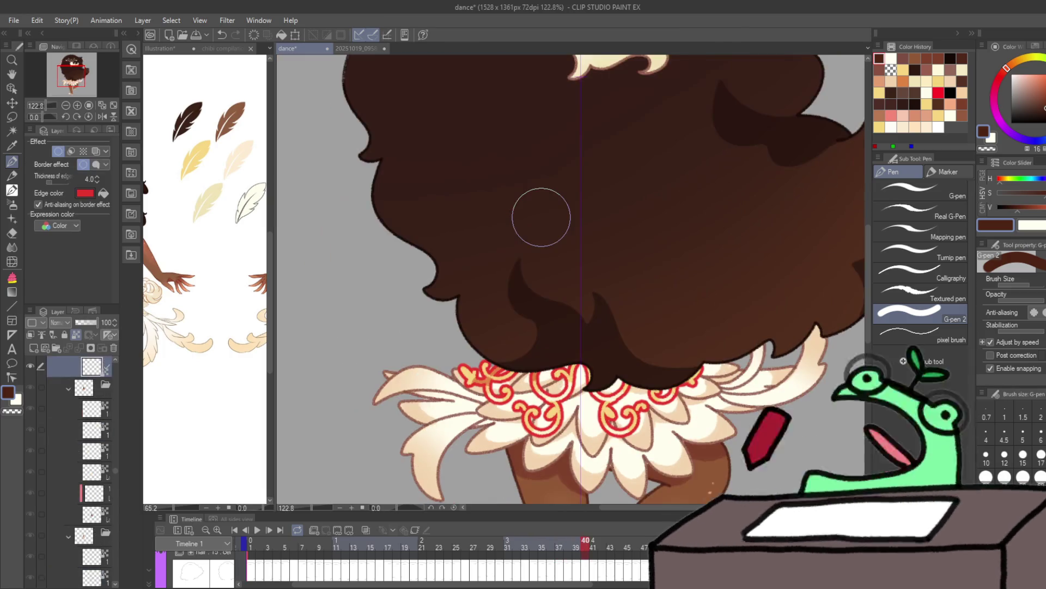
pyautogui.hotkey('ctrl', 'Right')
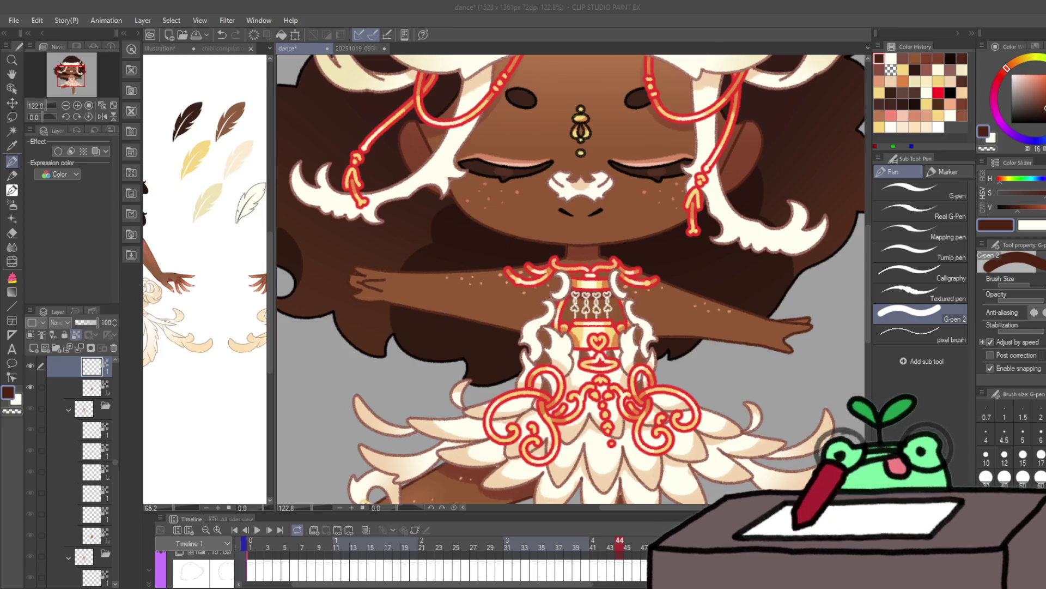
pyautogui.click(16, 20)
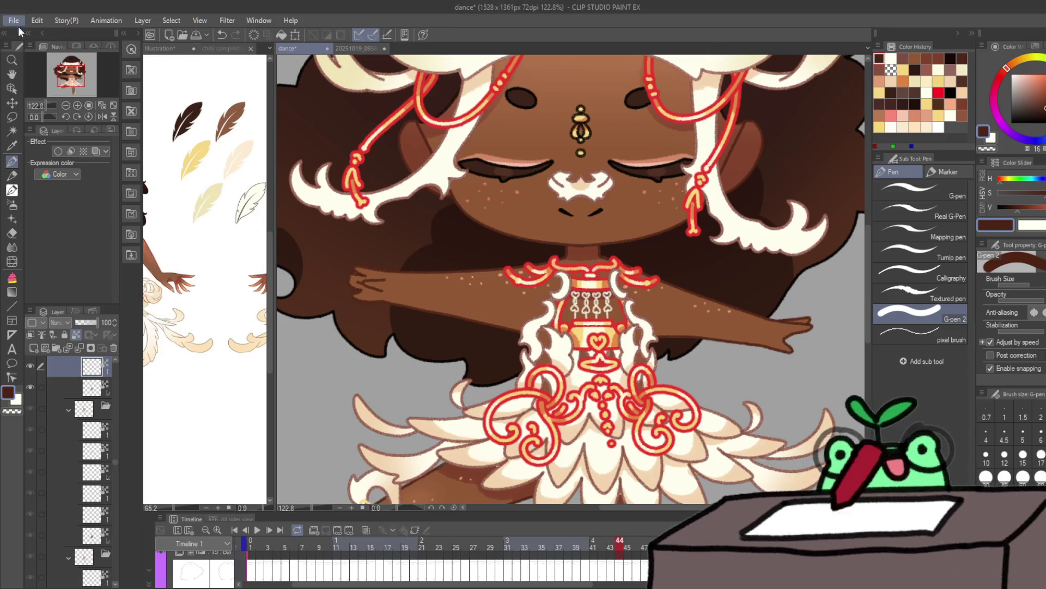
# Step: Open the Chips Delight cookie image, zoom around it, then switch via the sticker photo back to the dance
pyautogui.click(16, 47)
pyautogui.scroll(3, 619, 316)
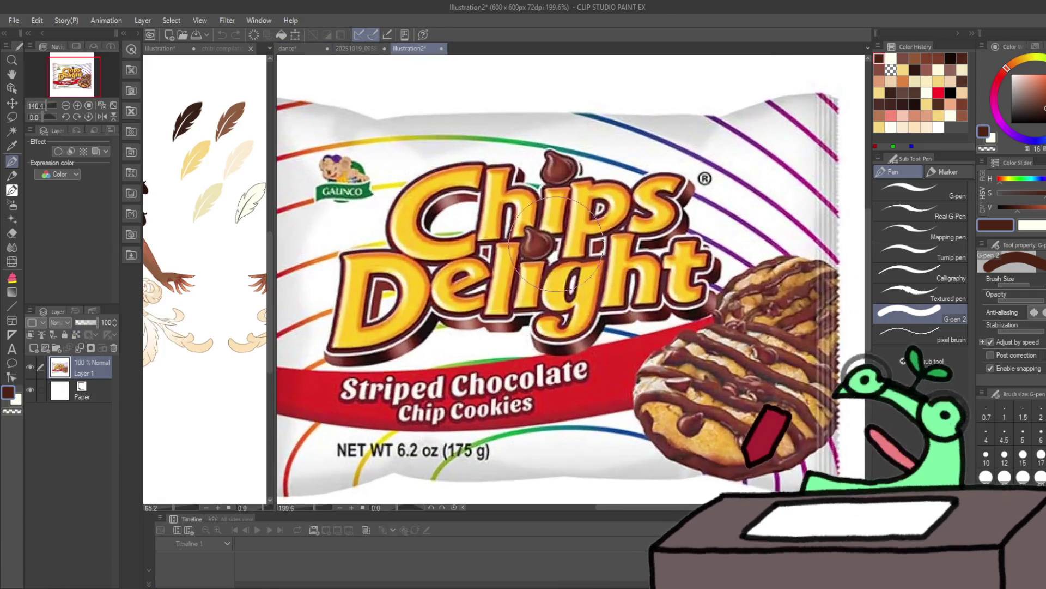
pyautogui.scroll(2, 703, 387)
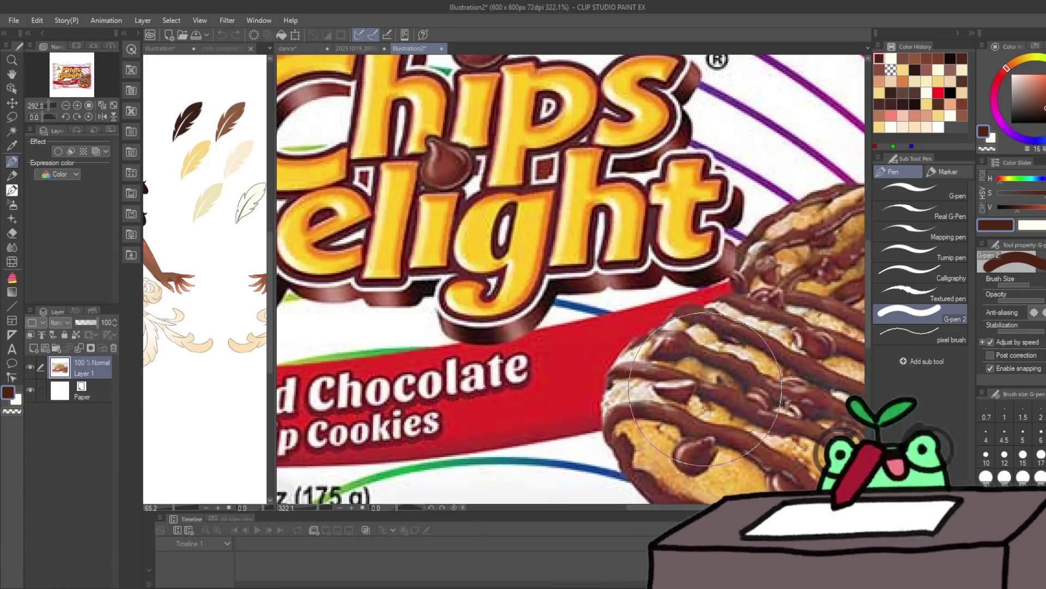
pyautogui.scroll(-3, 703, 387)
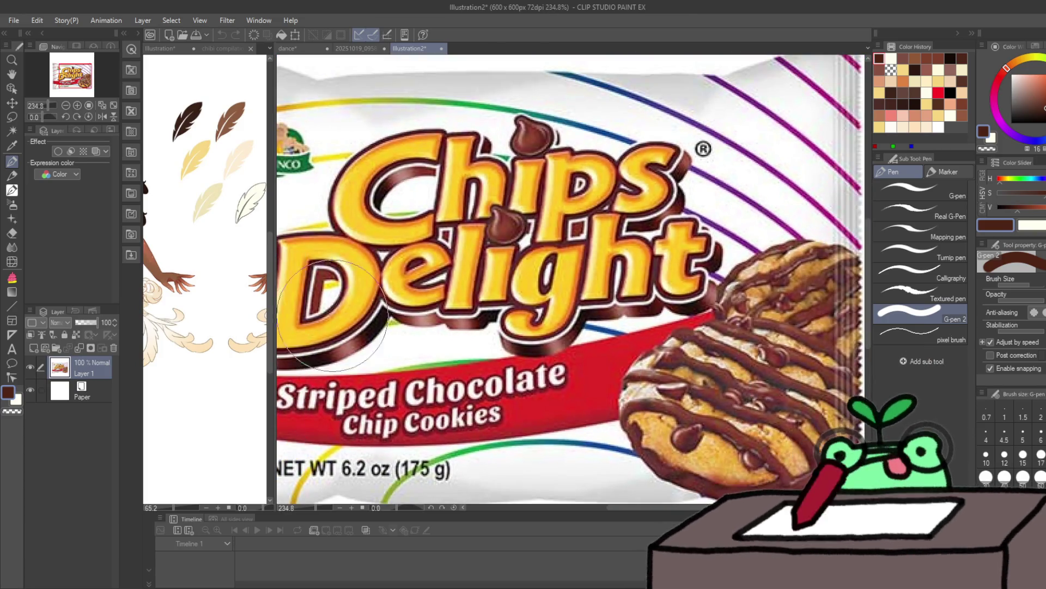
pyautogui.scroll(-3, 499, 301)
pyautogui.scroll(6, 732, 397)
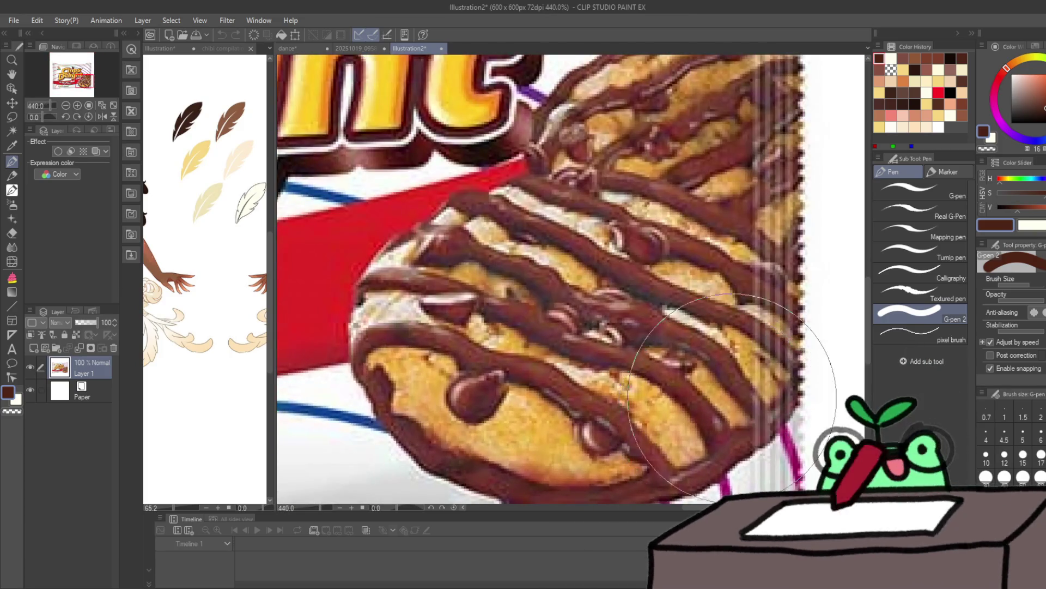
pyautogui.scroll(-5, 731, 397)
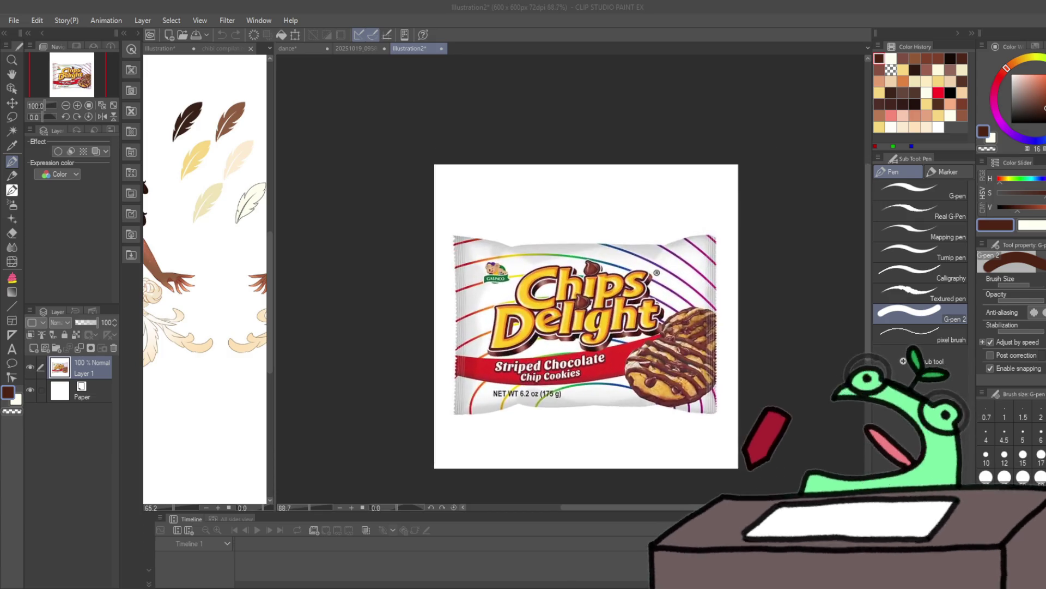
pyautogui.scroll(5, 670, 403)
pyautogui.click(350, 47)
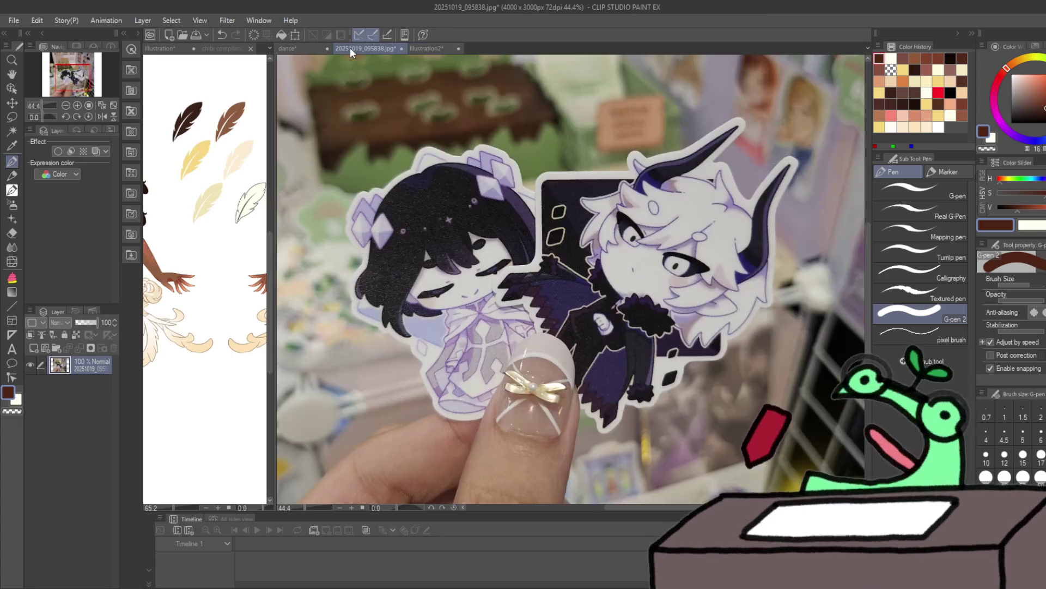
pyautogui.click(299, 52)
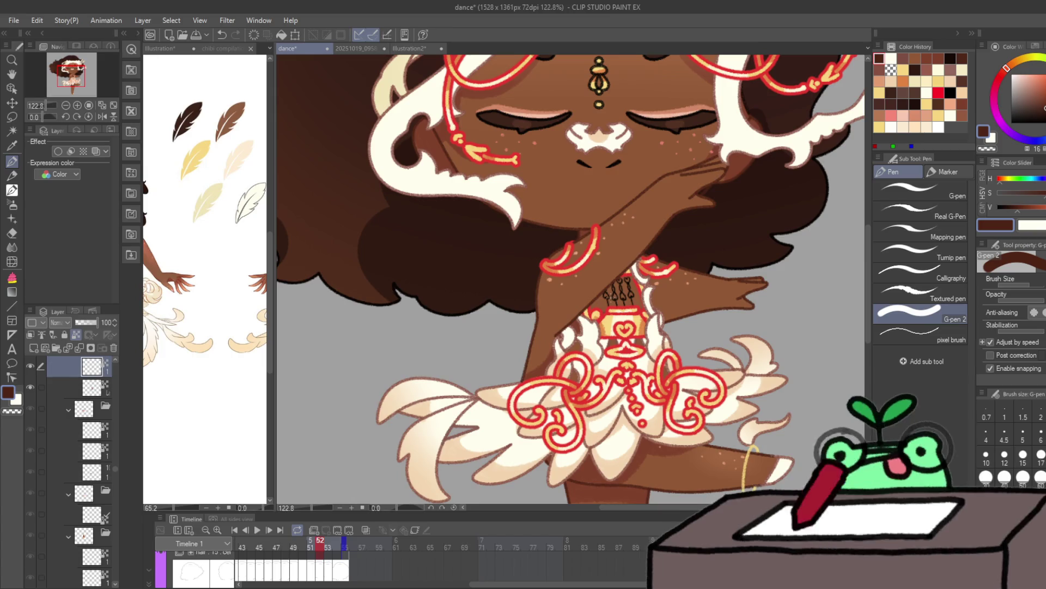
# Step: Pick cream as the drawing colour and return to animation frame 2
pyautogui.keyDown('alt'); pyautogui.click(616, 293); pyautogui.keyUp('alt')
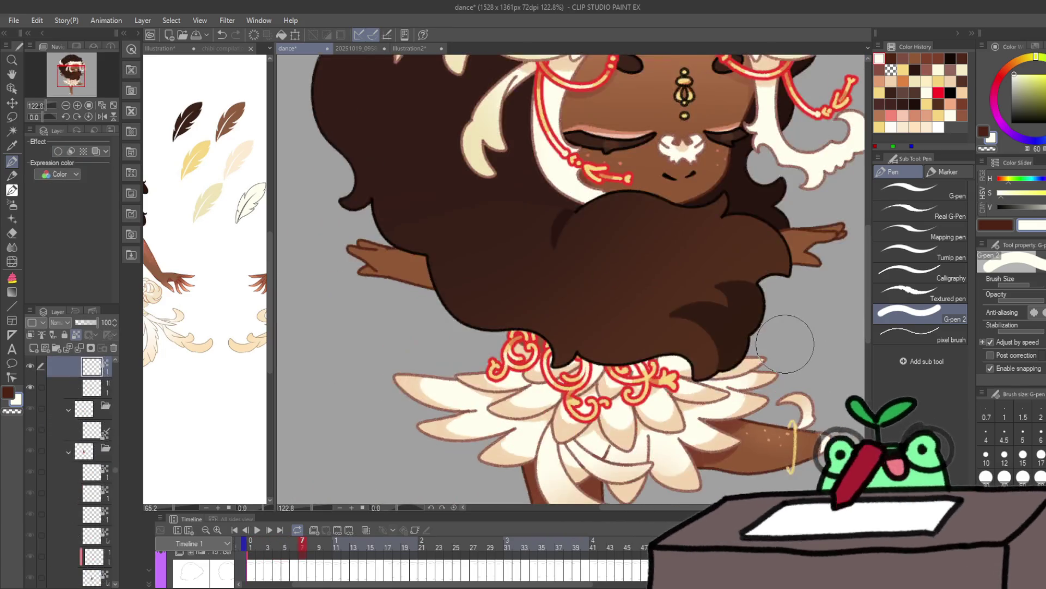
pyautogui.scroll(-4, 774, 359)
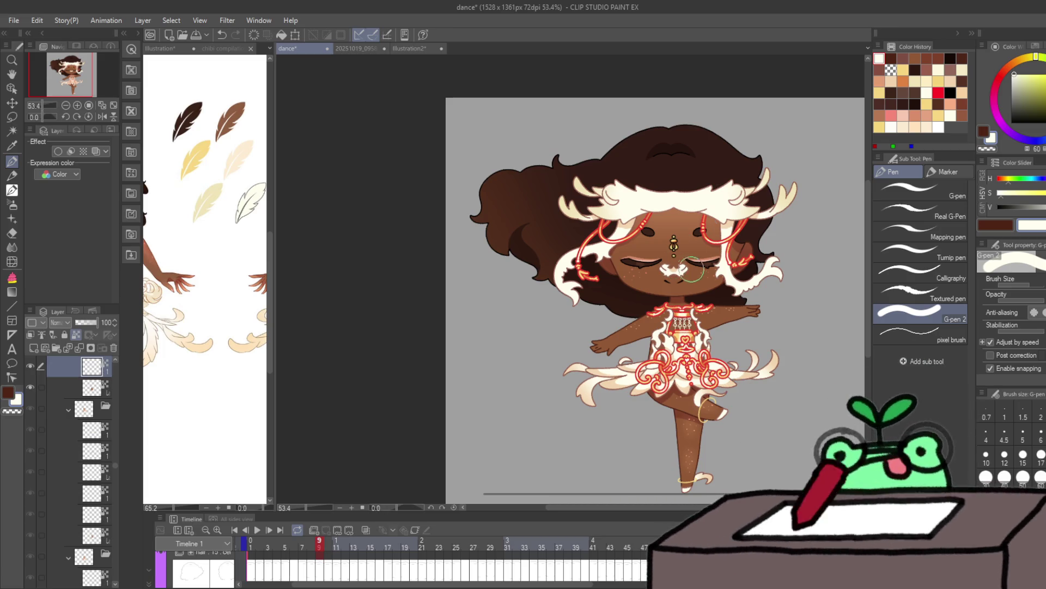
pyautogui.scroll(7, 691, 270)
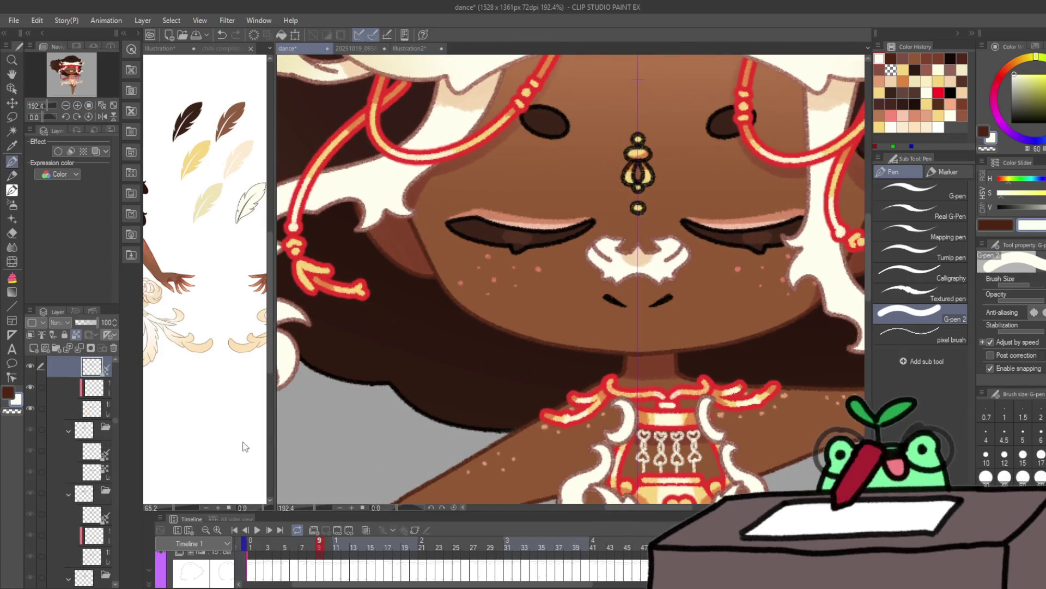
pyautogui.click(260, 542)
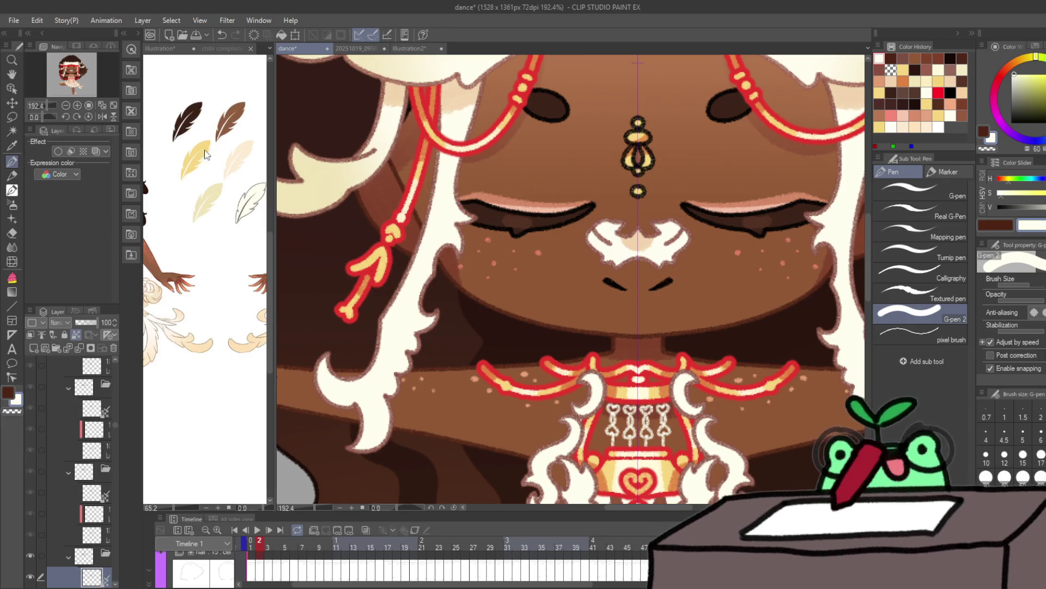
# Step: Sample the eye's dark brown, switch to near-black, and activate the eye-and-mouth reference illustration
pyautogui.keyDown('alt'); pyautogui.click(553, 105); pyautogui.keyUp('alt')
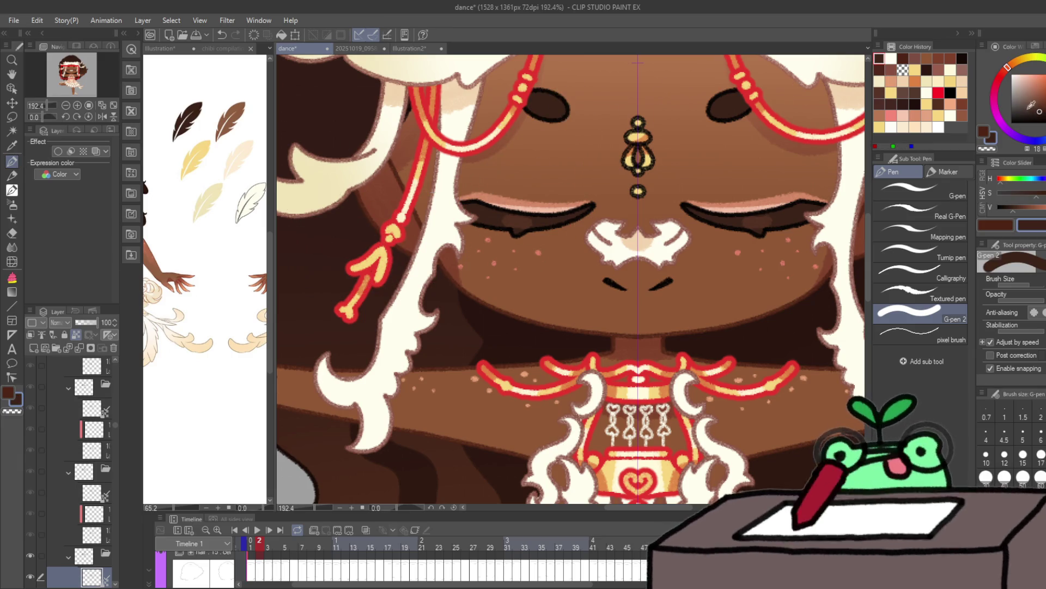
pyautogui.click(966, 58)
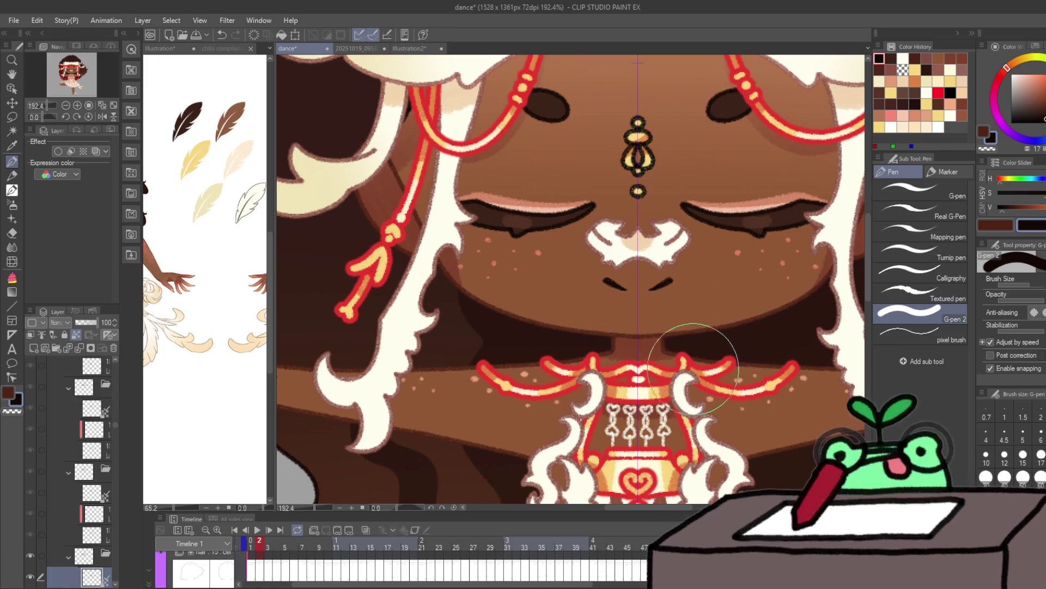
pyautogui.click(238, 421)
pyautogui.scroll(15, 234, 392)
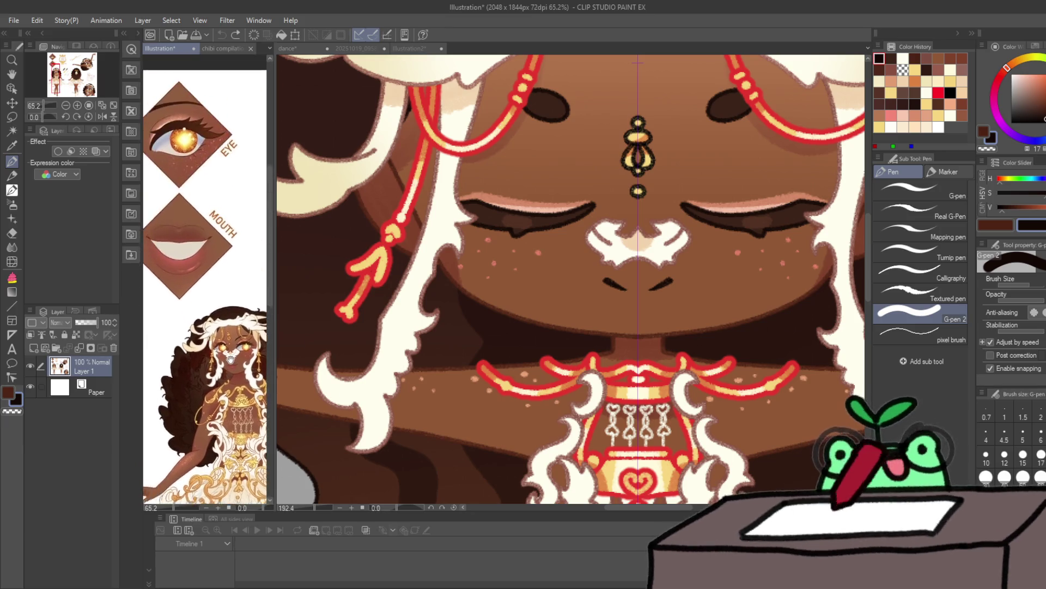
# Step: Sample the reddish-brown lip colour from the reference and repaint frame 2's mouth with it
pyautogui.keyDown('alt'); pyautogui.click(193, 254); pyautogui.keyUp('alt')
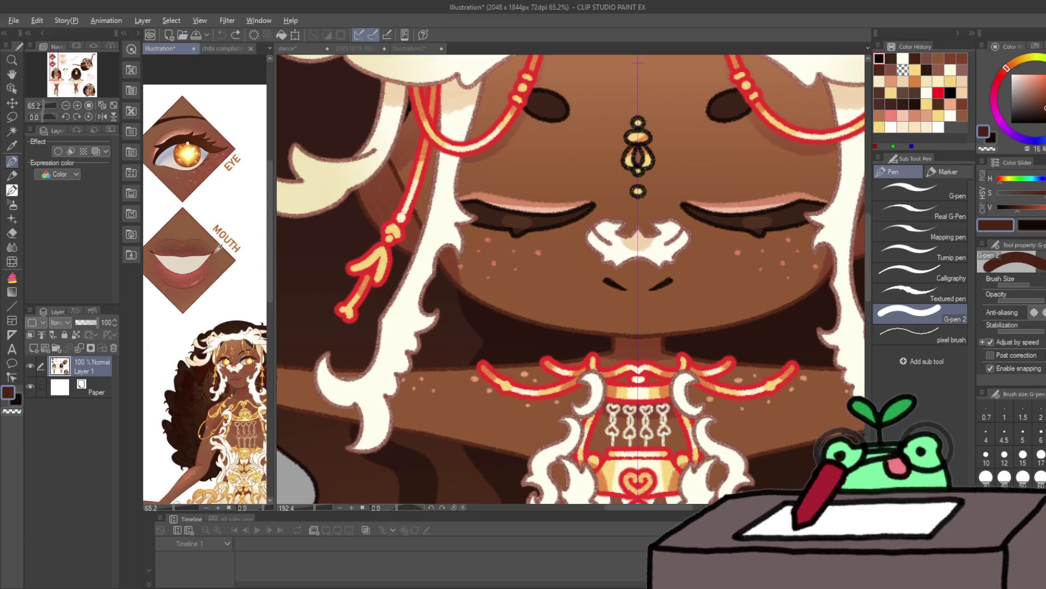
pyautogui.click(624, 300)
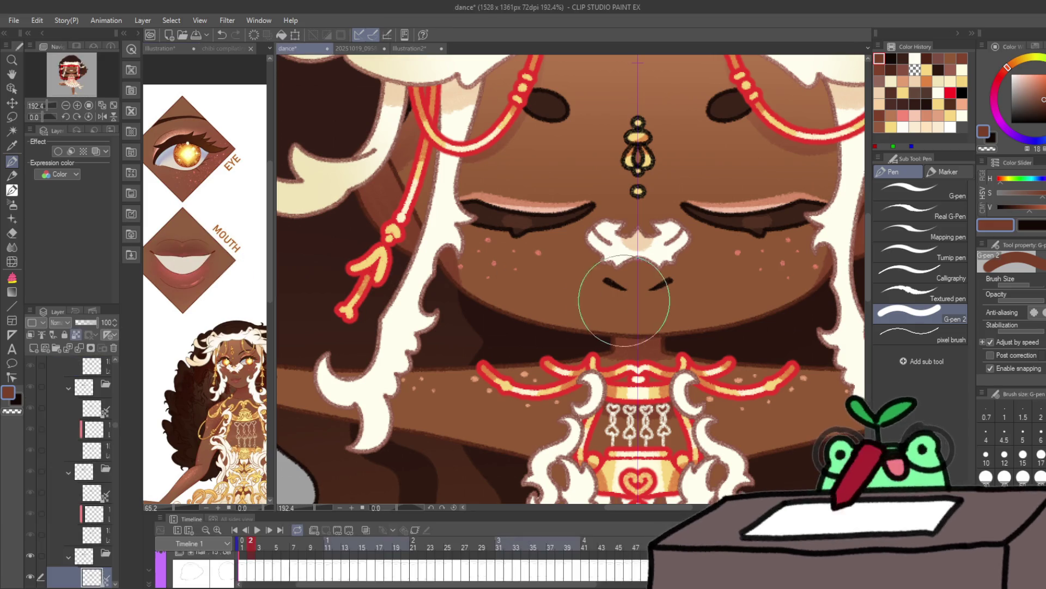
pyautogui.moveTo(624, 300)
pyautogui.mouseDown()
pyautogui.moveTo(634, 305)
pyautogui.moveTo(612, 320)
pyautogui.moveTo(603, 309)
pyautogui.mouseUp()
pyautogui.click(1040, 96)
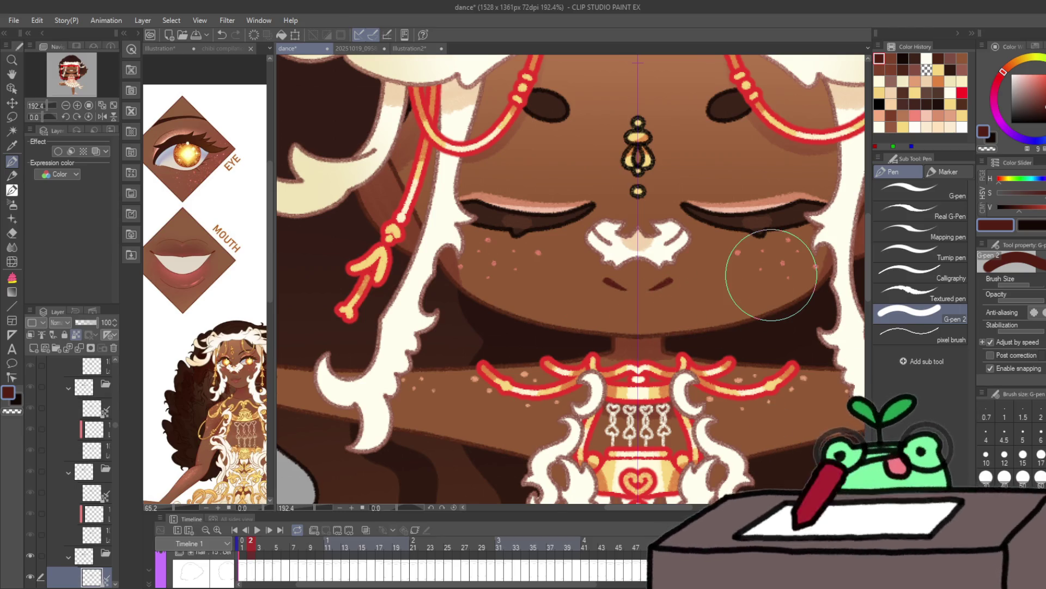
# Step: Step through frames 3 to 8, recolouring the mouth lines reddish on frames 7 and 8
pyautogui.press('Right')
pyautogui.press('x')
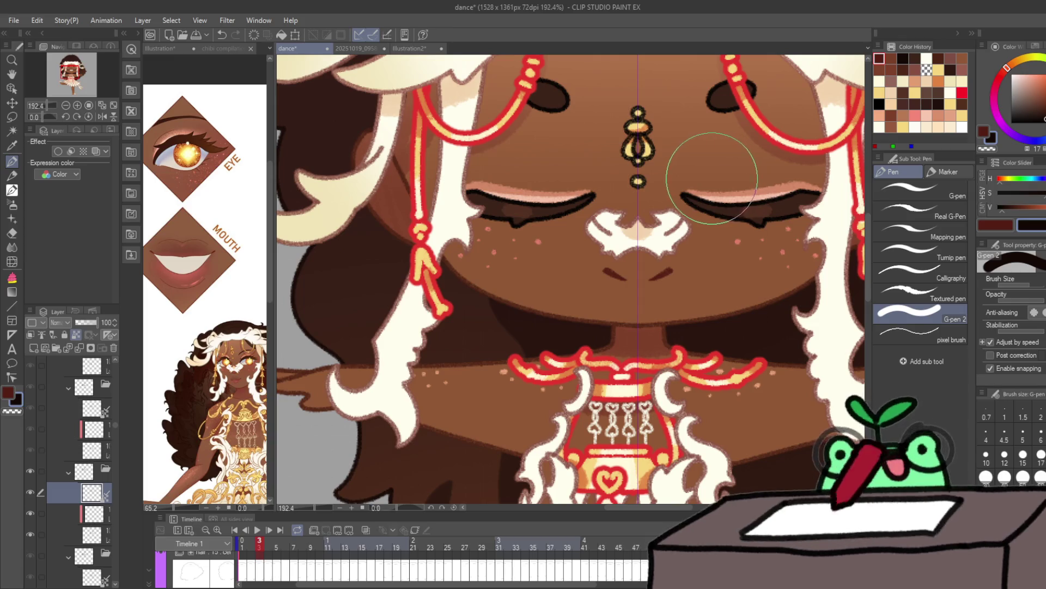
pyautogui.press('Right')
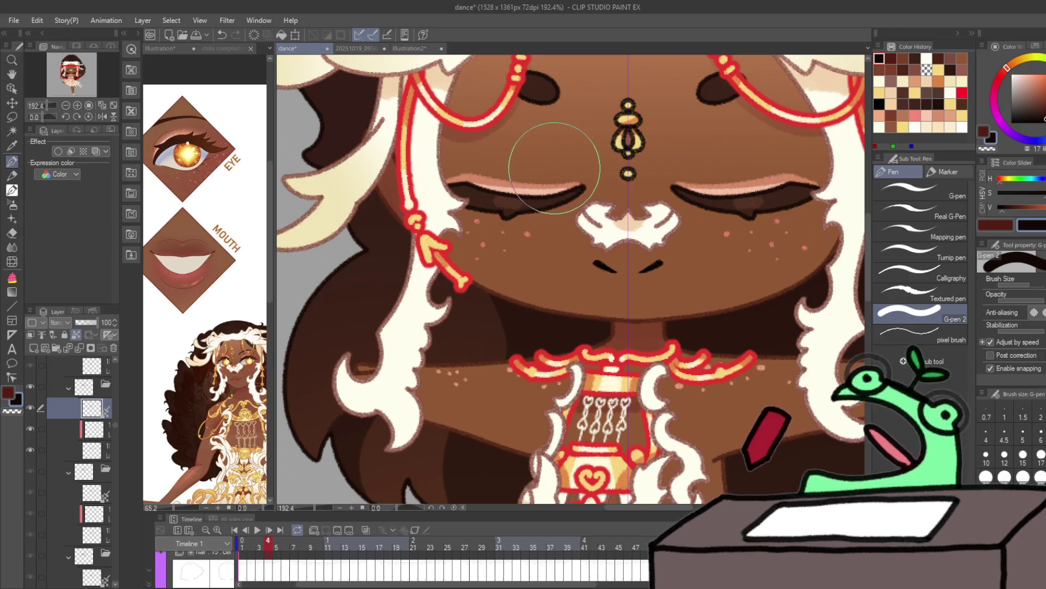
pyautogui.press('x')
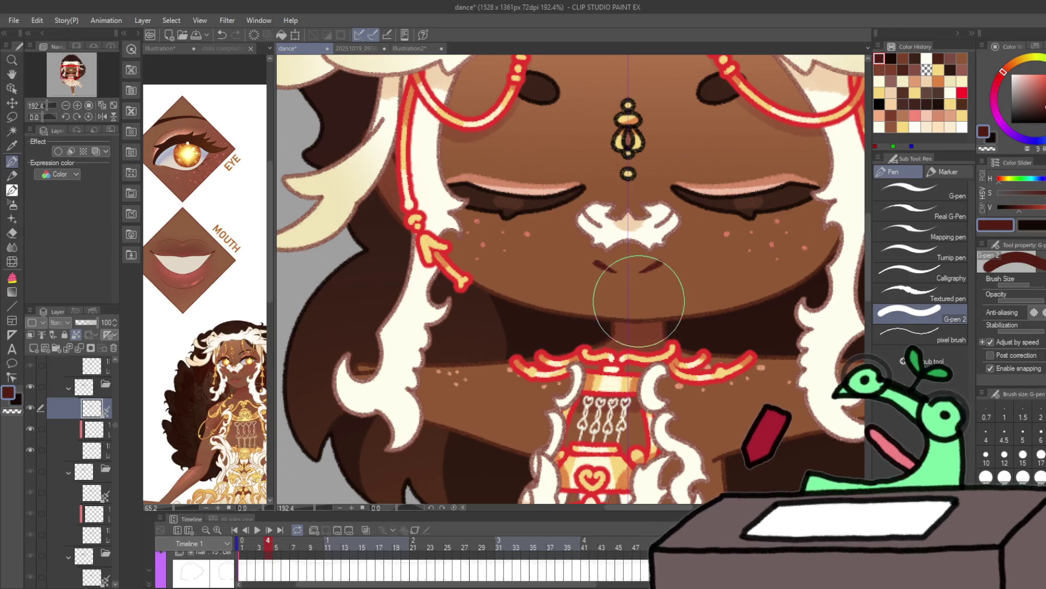
pyautogui.press('Right')
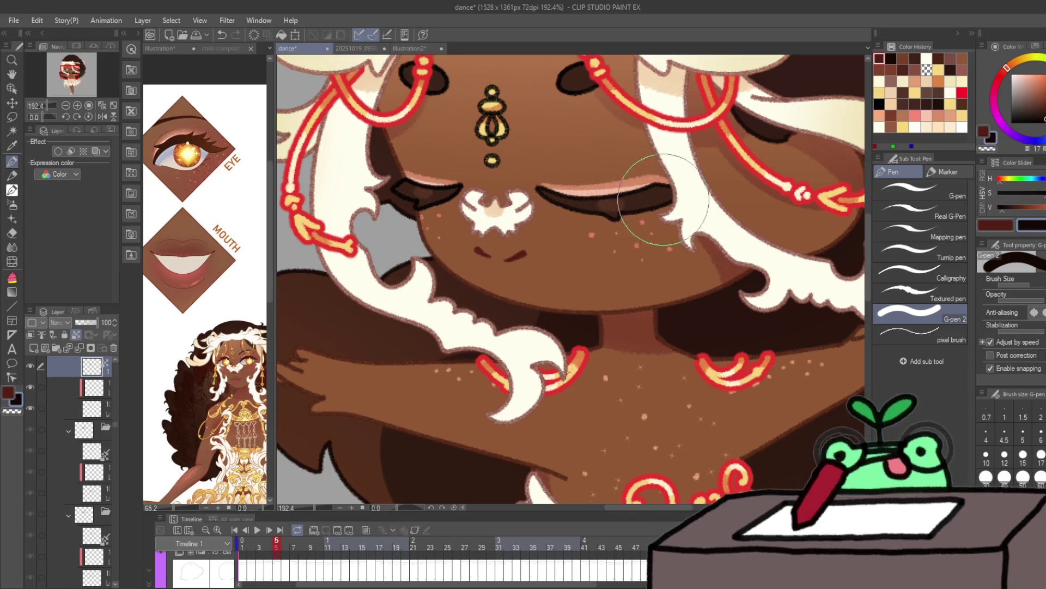
pyautogui.scroll(3, 652, 211)
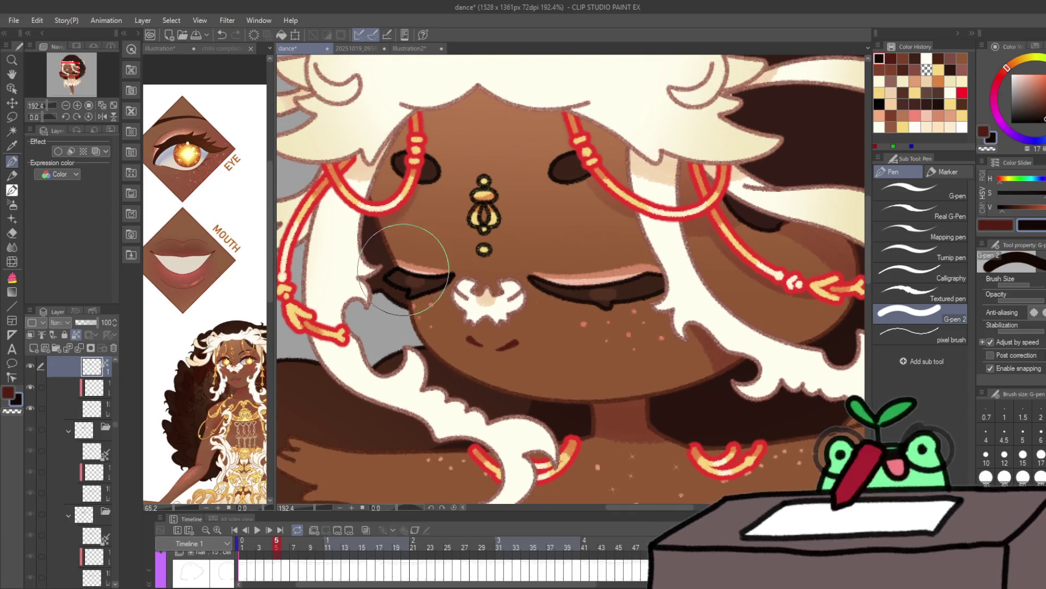
pyautogui.press('Right')
pyautogui.press('Right')
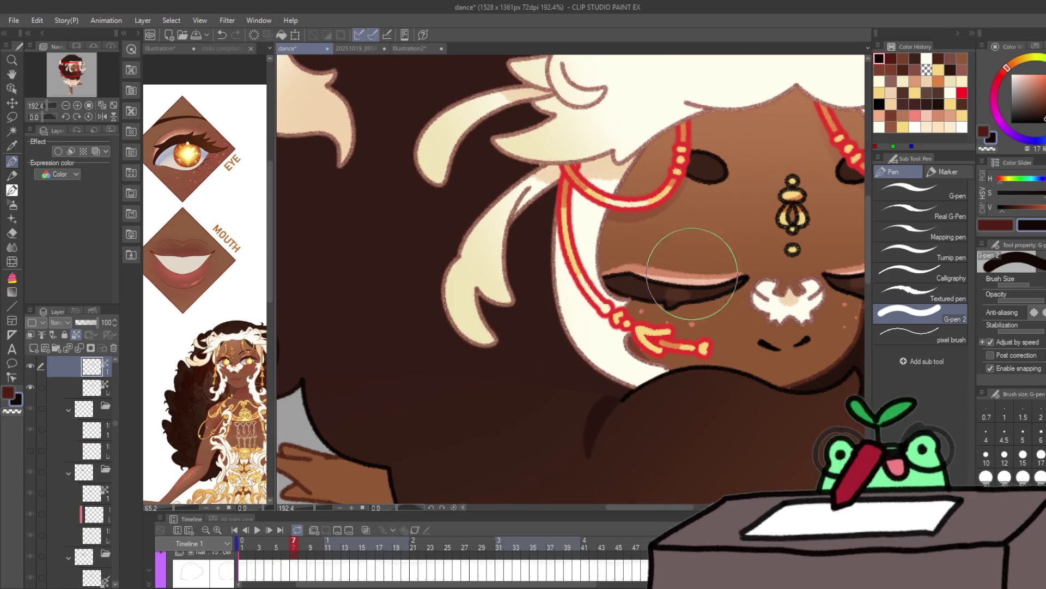
pyautogui.moveTo(743, 374); pyautogui.dragTo(767, 375)
pyautogui.hscroll(5, 767, 375)
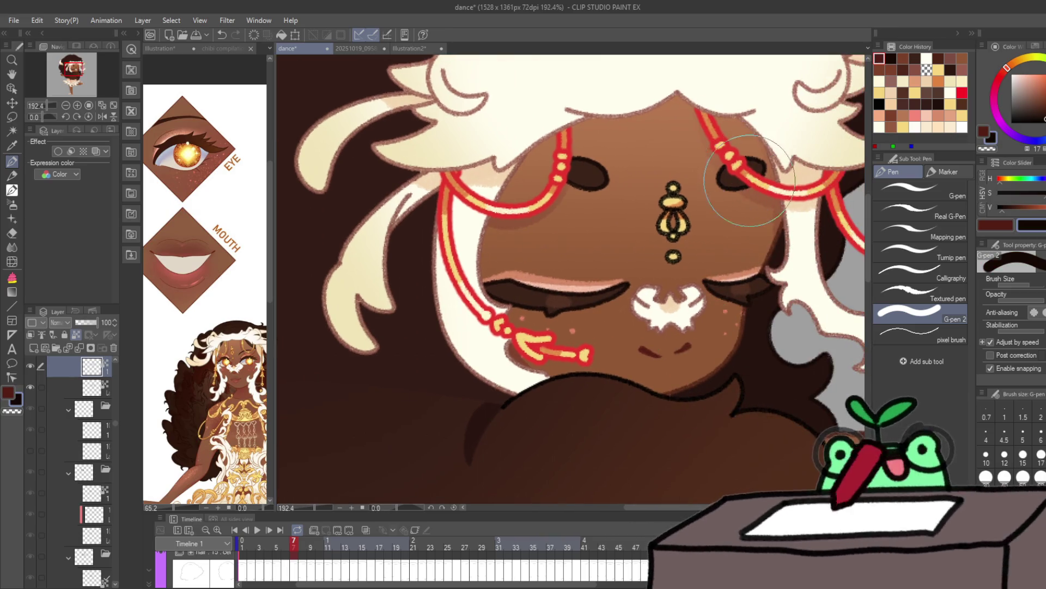
pyautogui.press('Right')
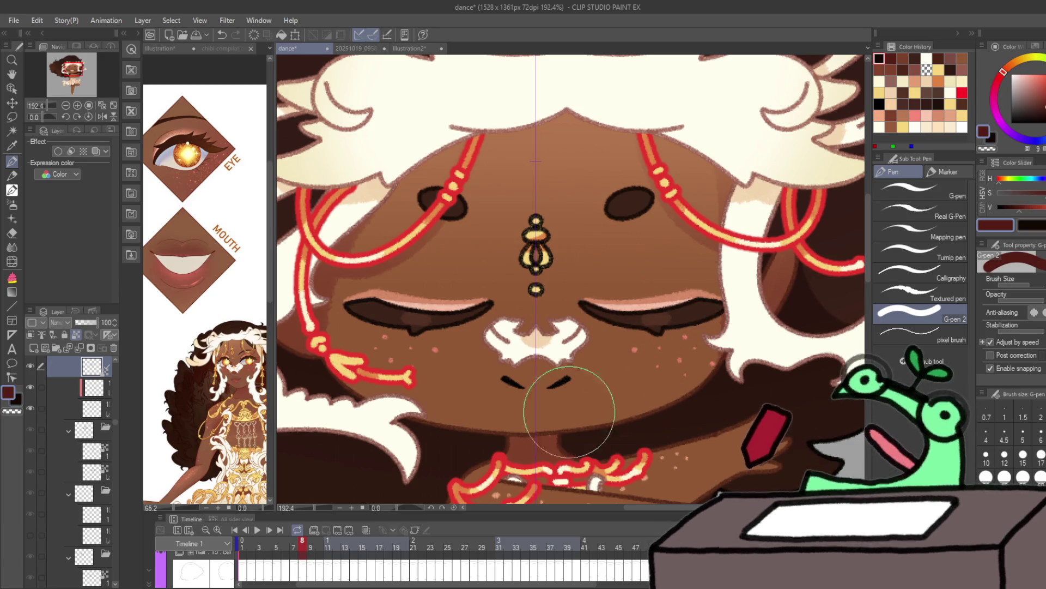
pyautogui.moveTo(538, 416)
pyautogui.mouseDown()
pyautogui.moveTo(509, 401)
pyautogui.moveTo(514, 422)
pyautogui.mouseUp()
# Step: Advance through frames 9 to 18, picking a reddish-brown drawing colour along the way
pyautogui.press('Right')
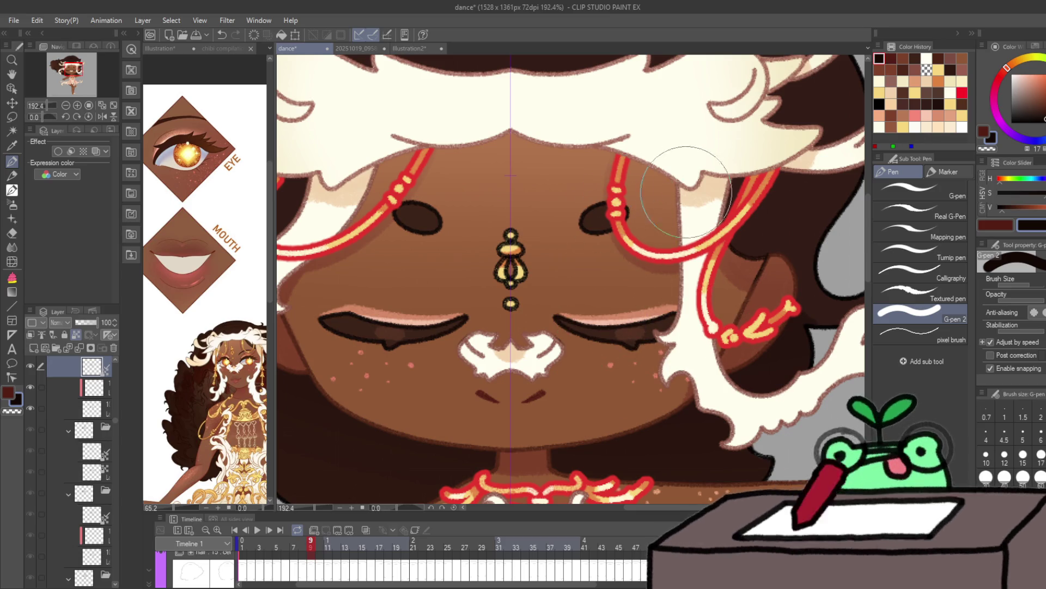
pyautogui.press('Right')
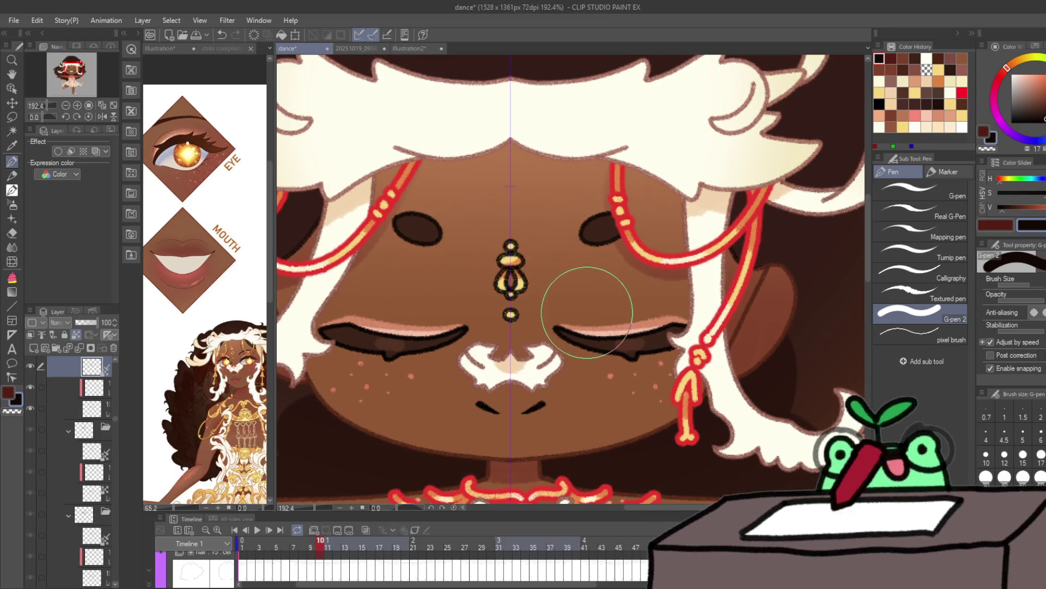
pyautogui.keyDown('alt'); pyautogui.click(480, 442); pyautogui.keyUp('alt')
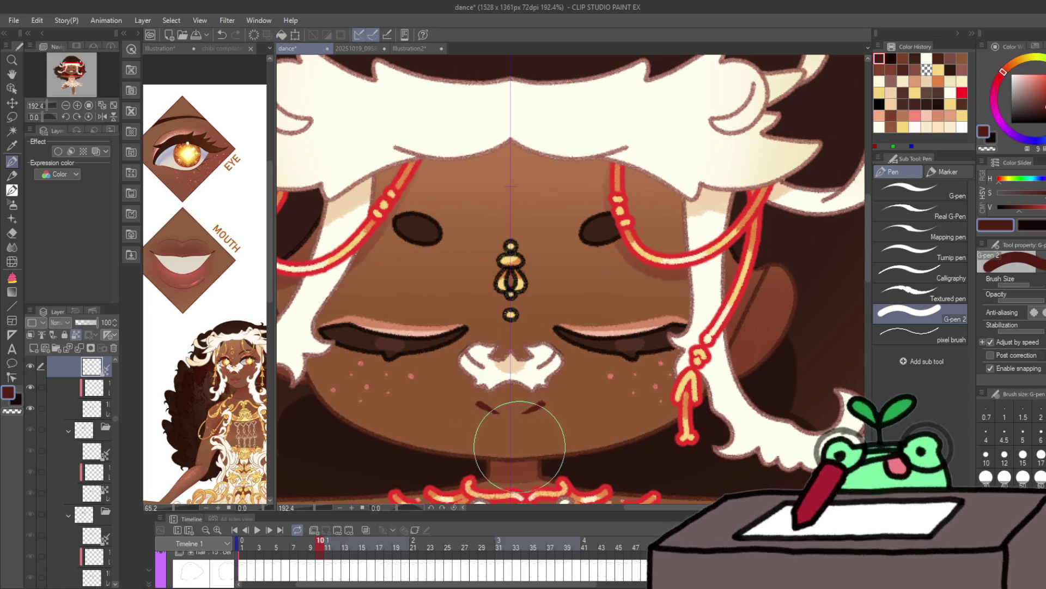
pyautogui.press('Right')
pyautogui.press('Left')
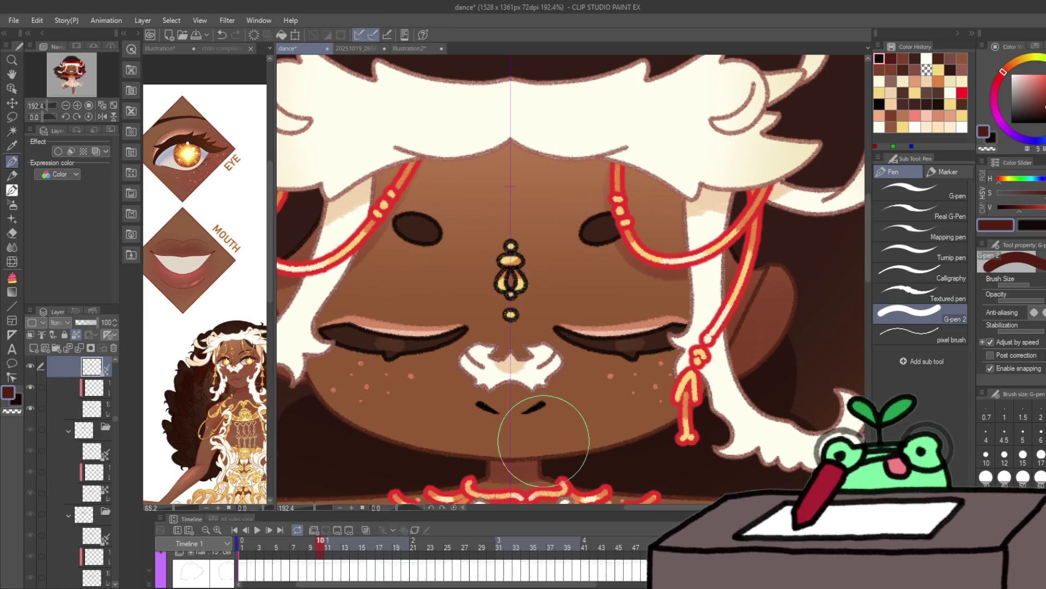
pyautogui.press('Right')
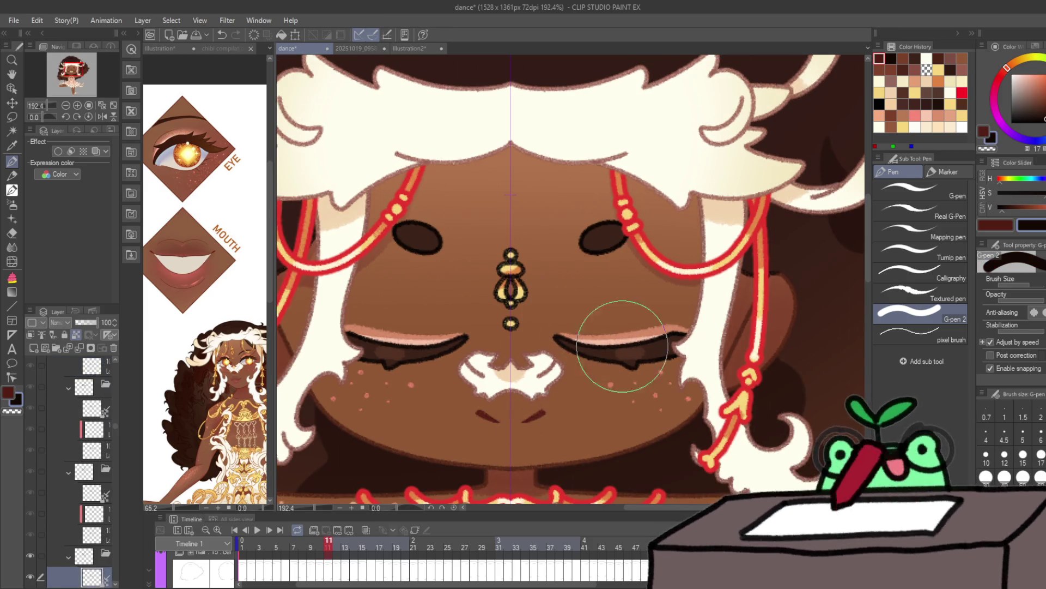
pyautogui.press('Right')
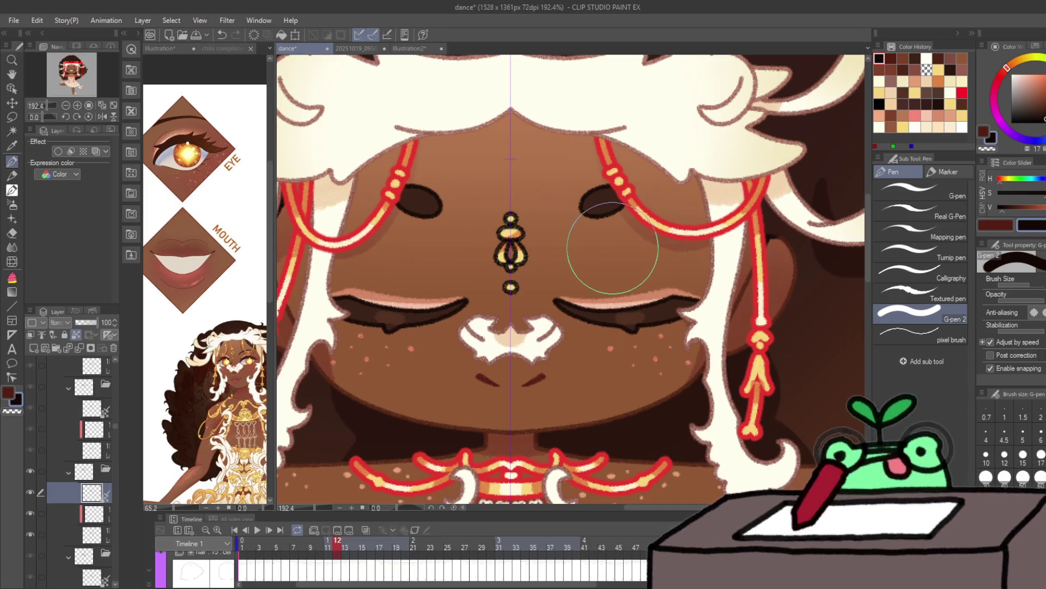
pyautogui.press('Right')
pyautogui.press('Right')
pyautogui.press('Right')
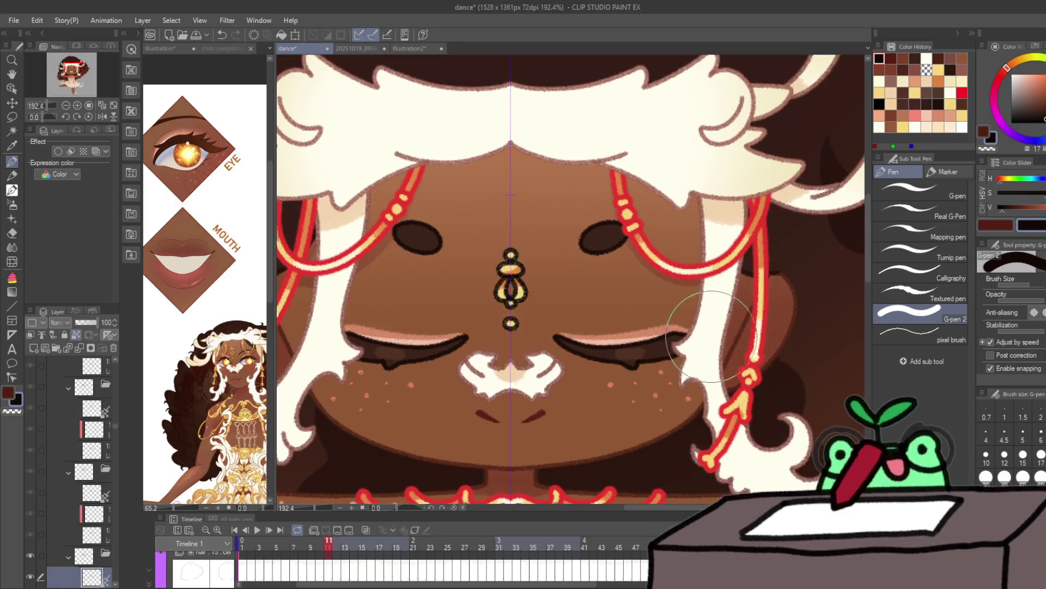
pyautogui.press('Right')
pyautogui.press('Right')
pyautogui.press('Right')
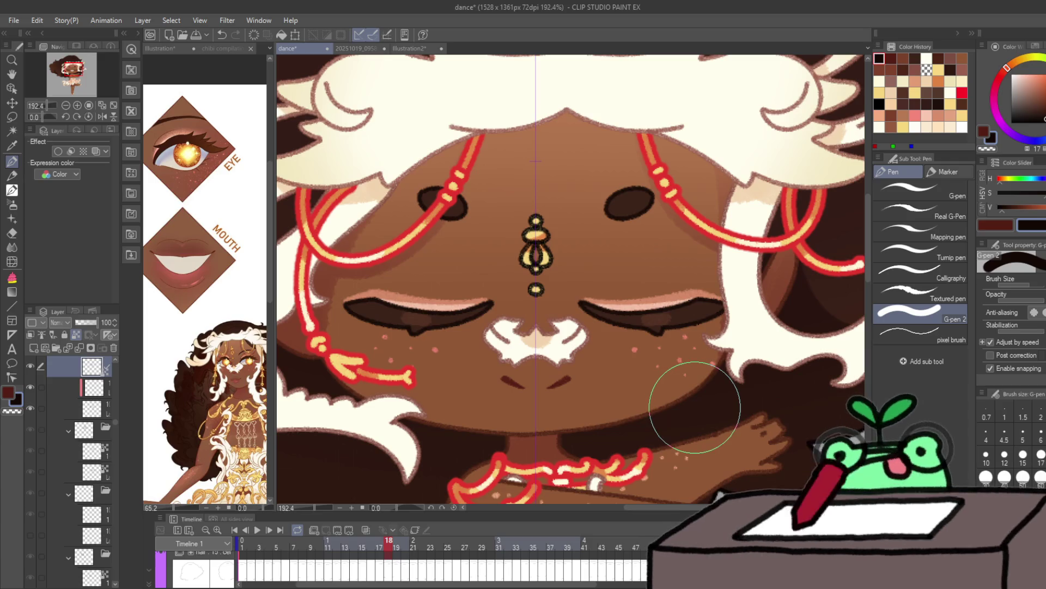
pyautogui.press('Right')
pyautogui.press('Left')
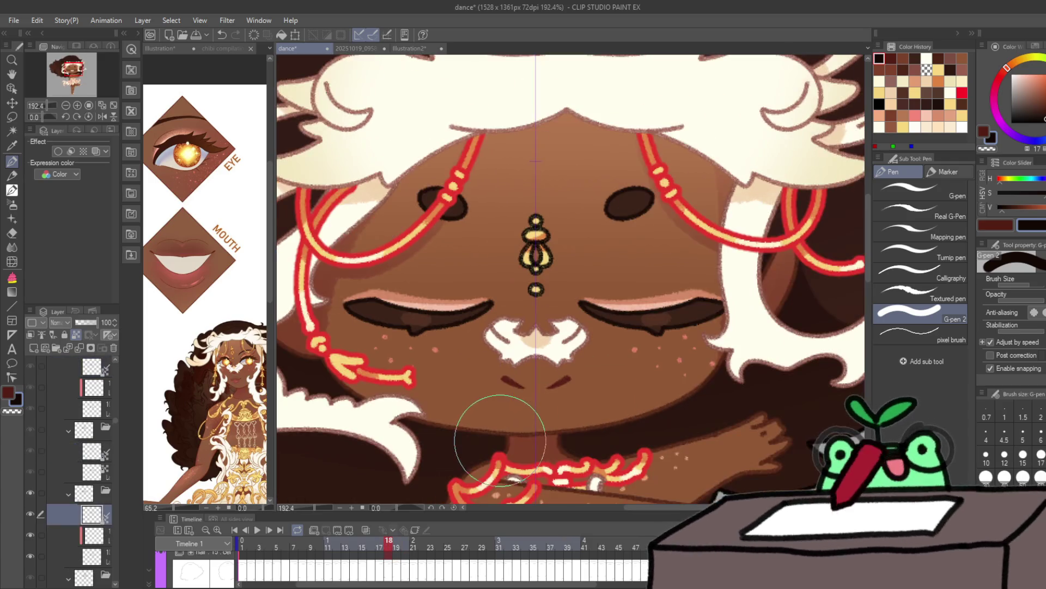
# Step: Continue from frame 19 to frame 46, toggling between the red and black colours
pyautogui.press('x')
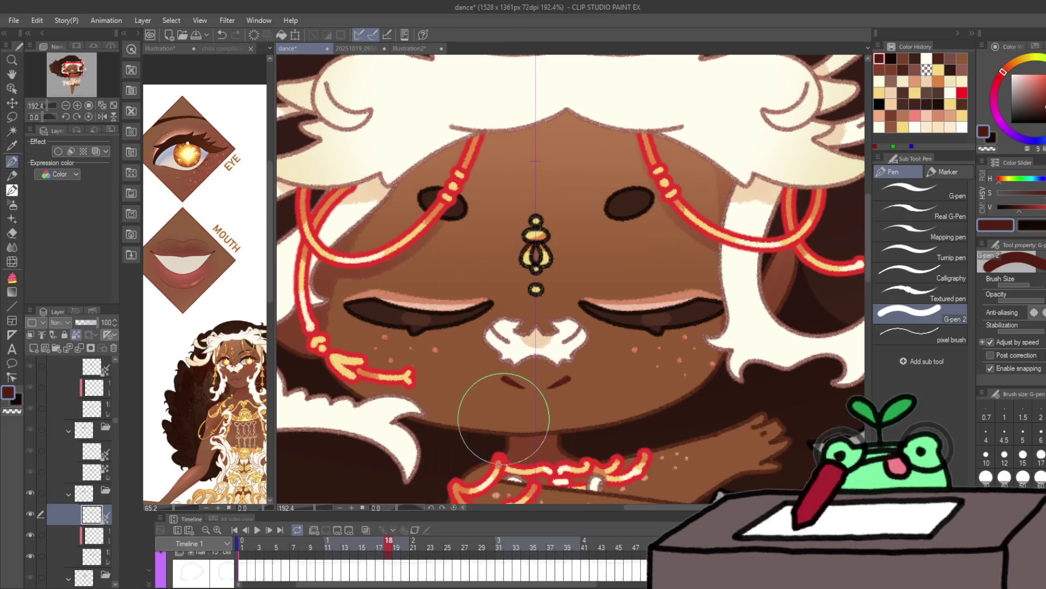
pyautogui.press('Right')
pyautogui.press('Right')
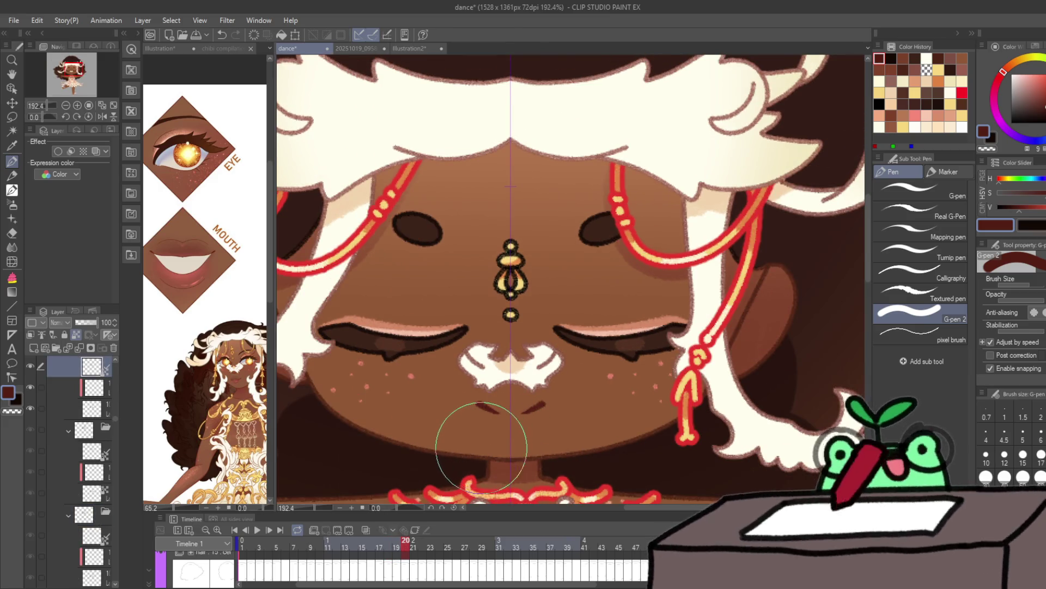
pyautogui.press('Right')
pyautogui.press('Right')
pyautogui.press('Right')
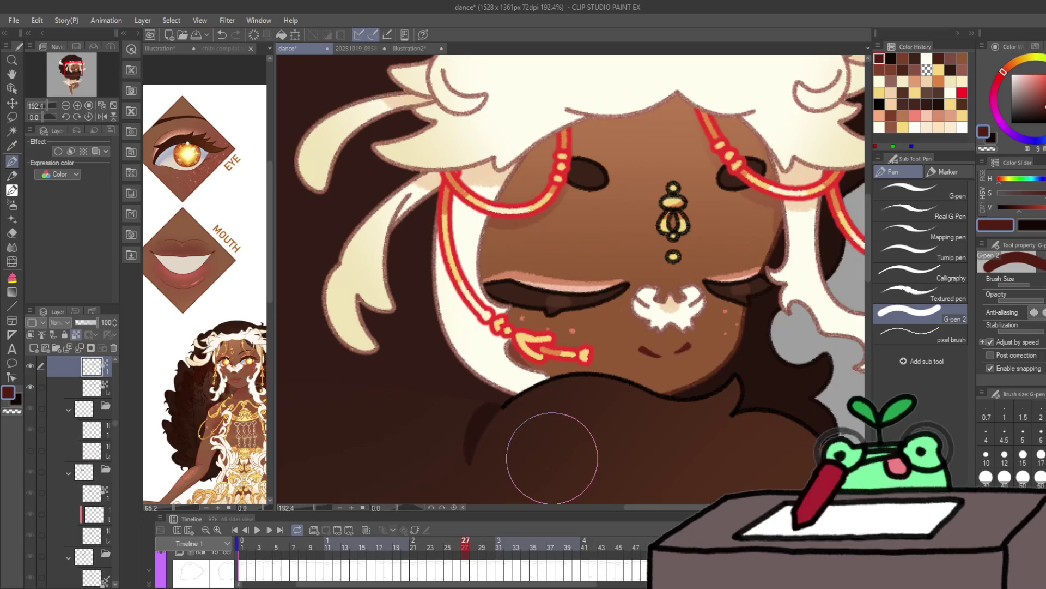
pyautogui.press('Right')
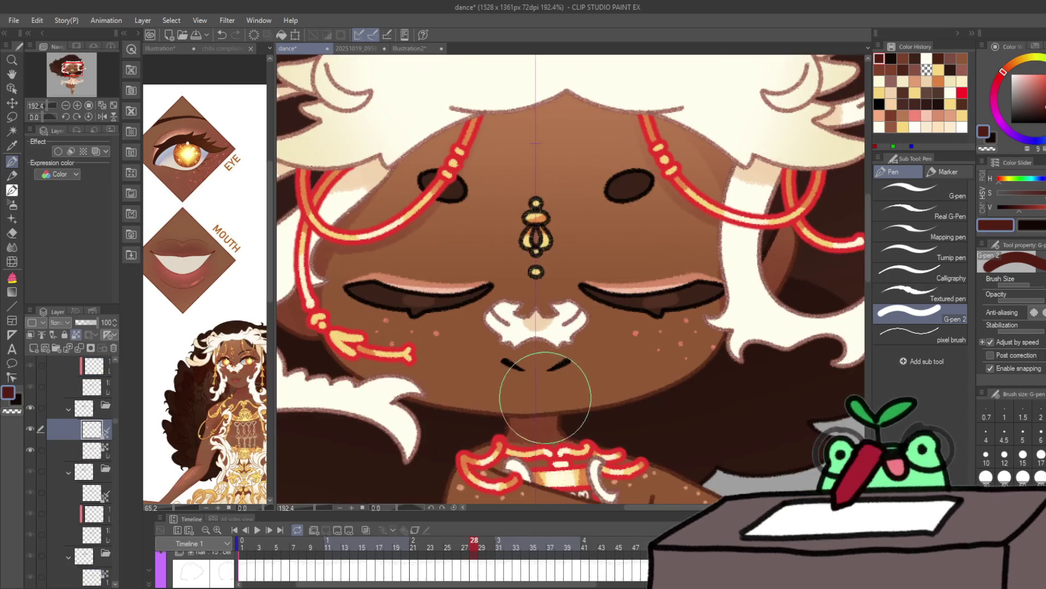
pyautogui.press('x')
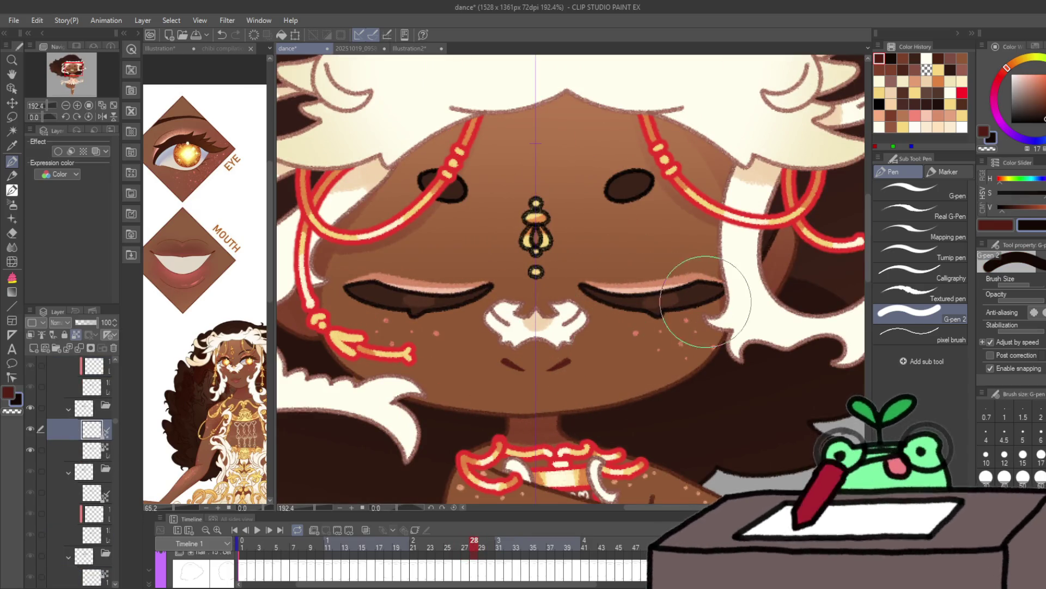
pyautogui.press('Right')
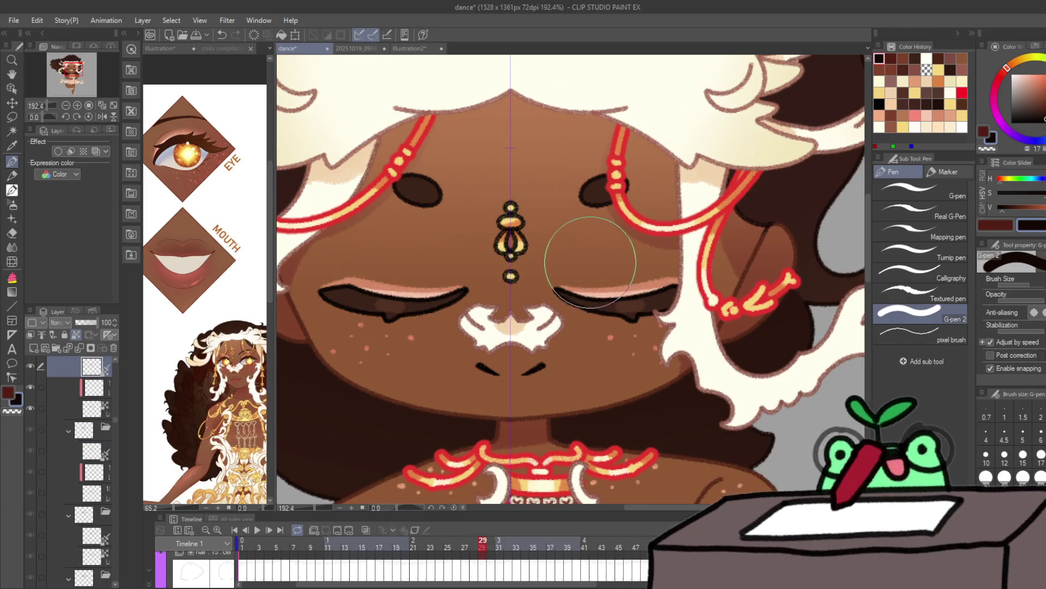
pyautogui.press('x')
pyautogui.press('Right')
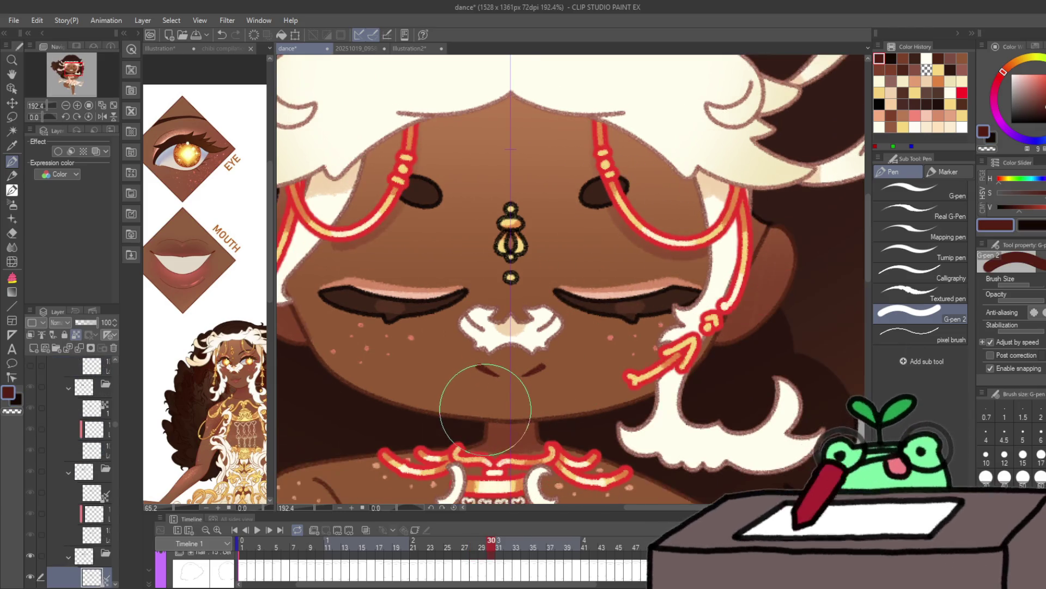
pyautogui.press('Right')
pyautogui.press('Right')
pyautogui.press('Right')
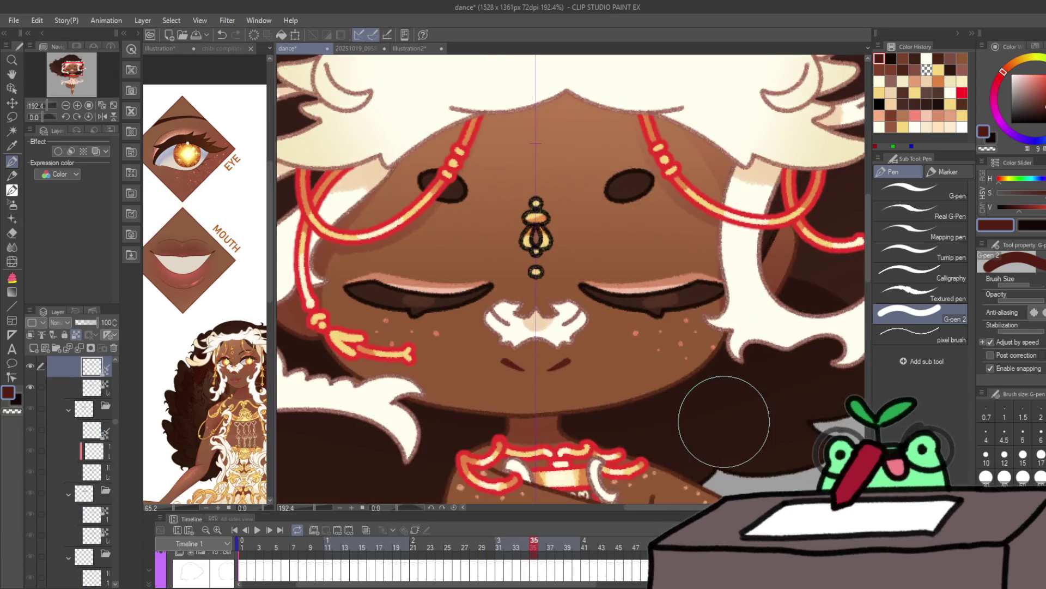
pyautogui.press('Right')
pyautogui.press('Right')
pyautogui.press('Right')
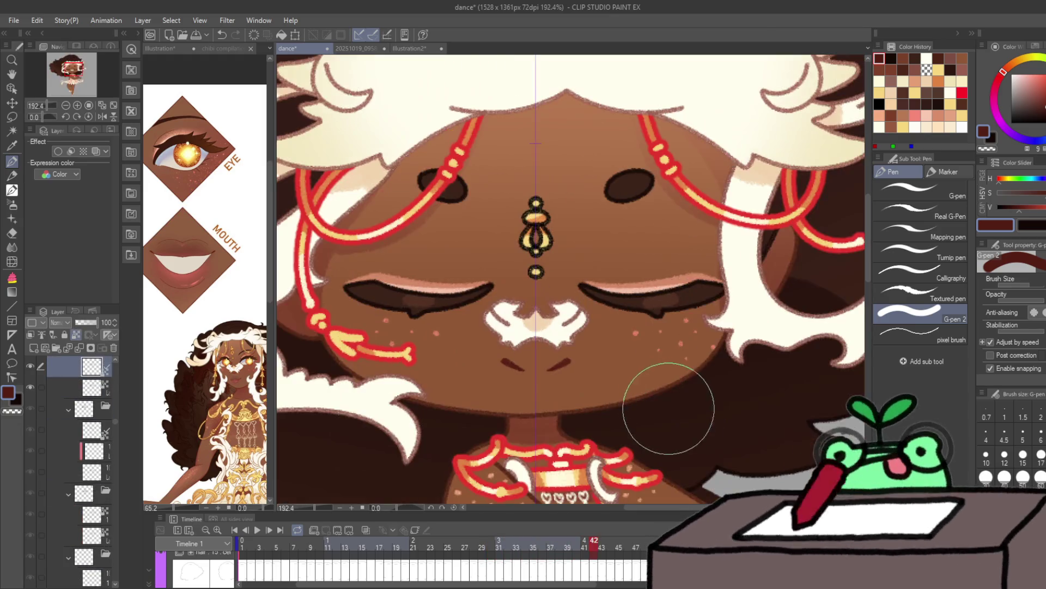
pyautogui.press('Right')
pyautogui.press('Right')
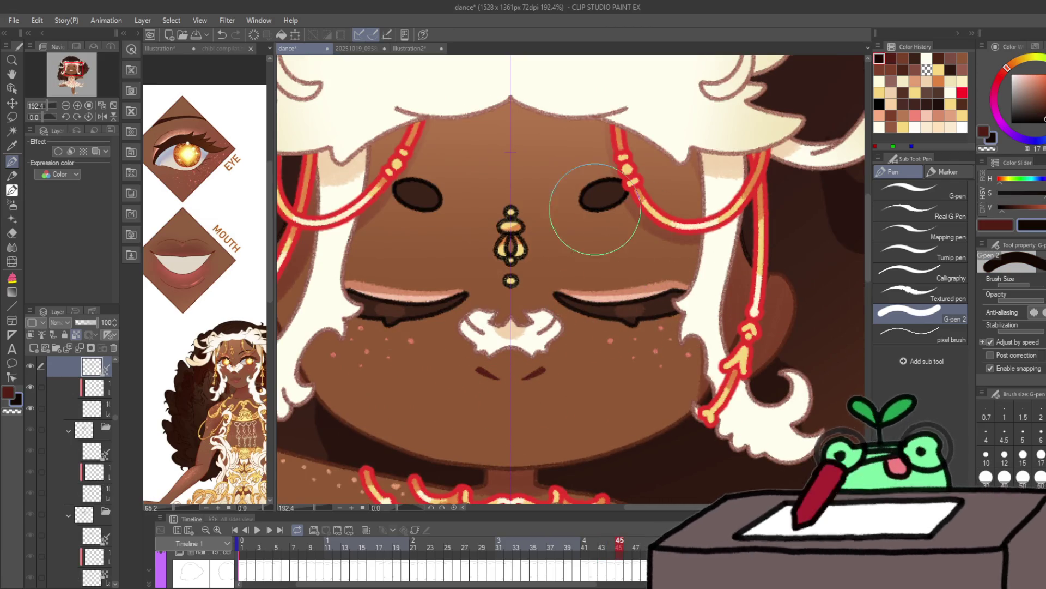
pyautogui.press('Right')
# Step: Repaint the mouth strokes red-brown on frames 46 onward and retouch the right closed eye's line
pyautogui.moveTo(460, 355); pyautogui.dragTo(497, 350)
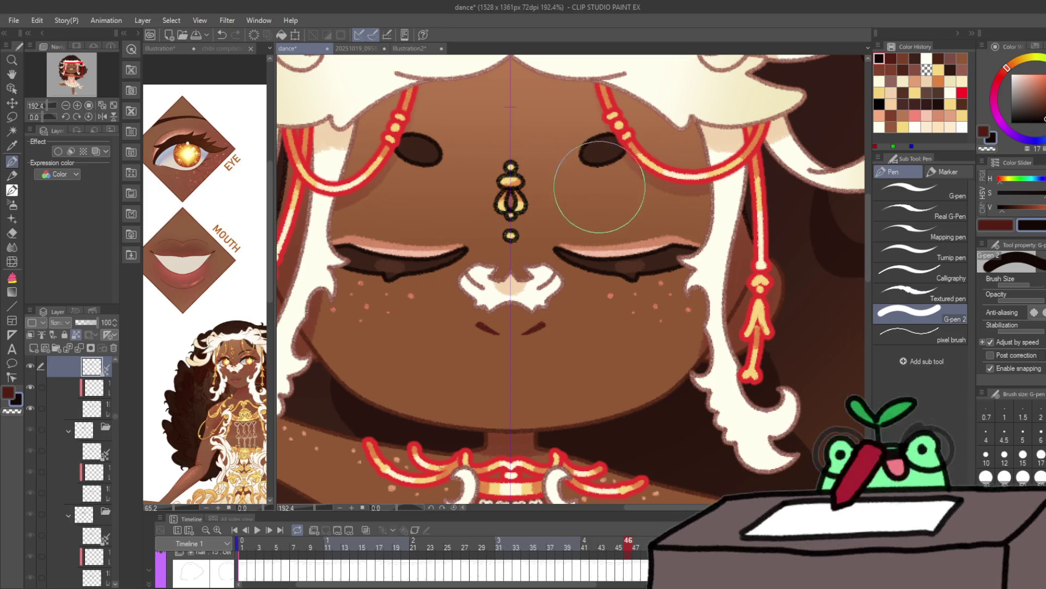
pyautogui.press('Right')
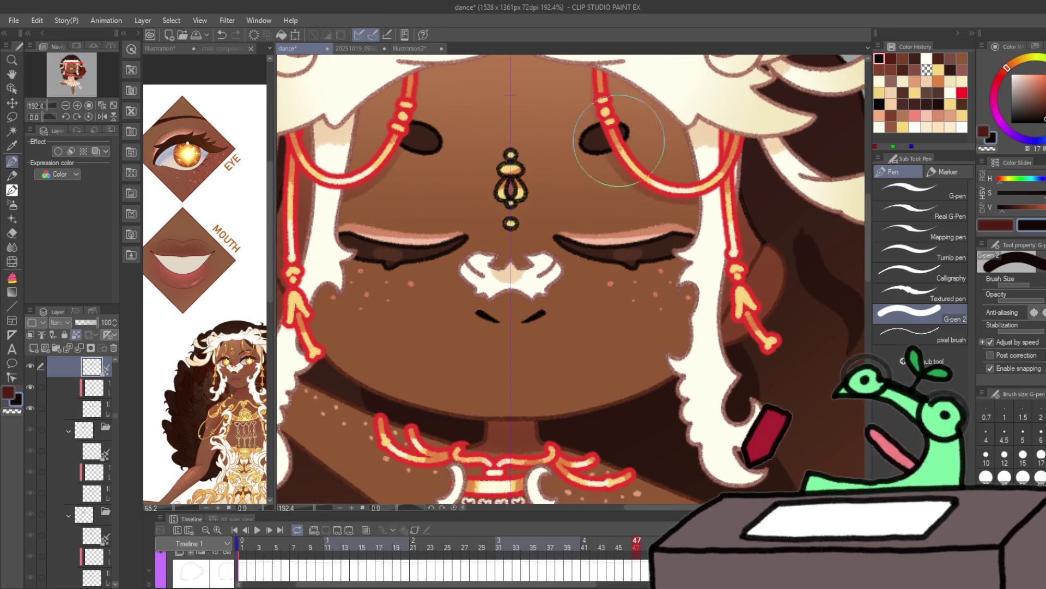
pyautogui.press('x')
pyautogui.press('Right')
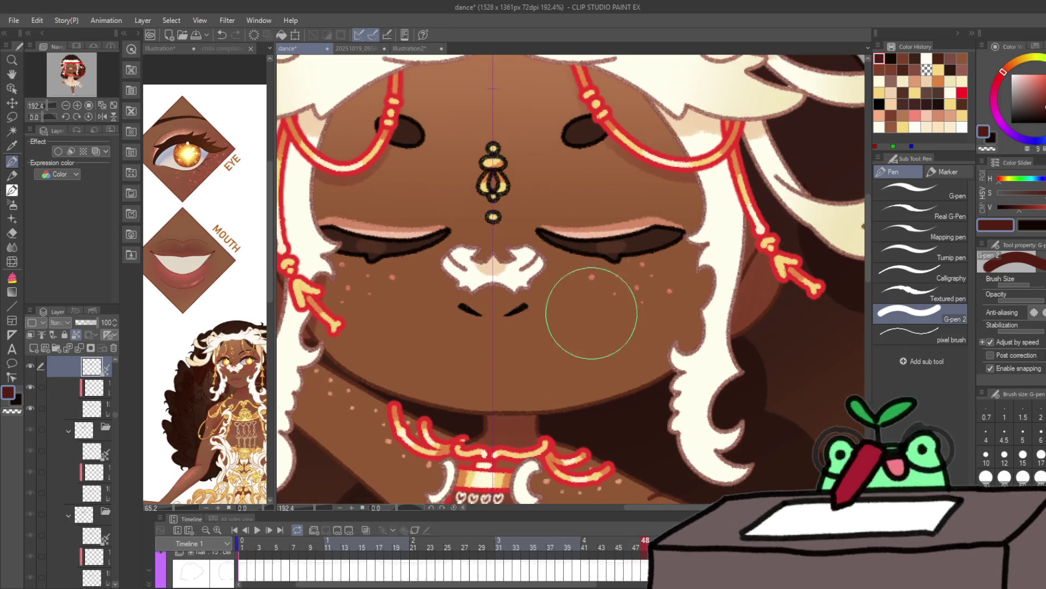
pyautogui.press('x')
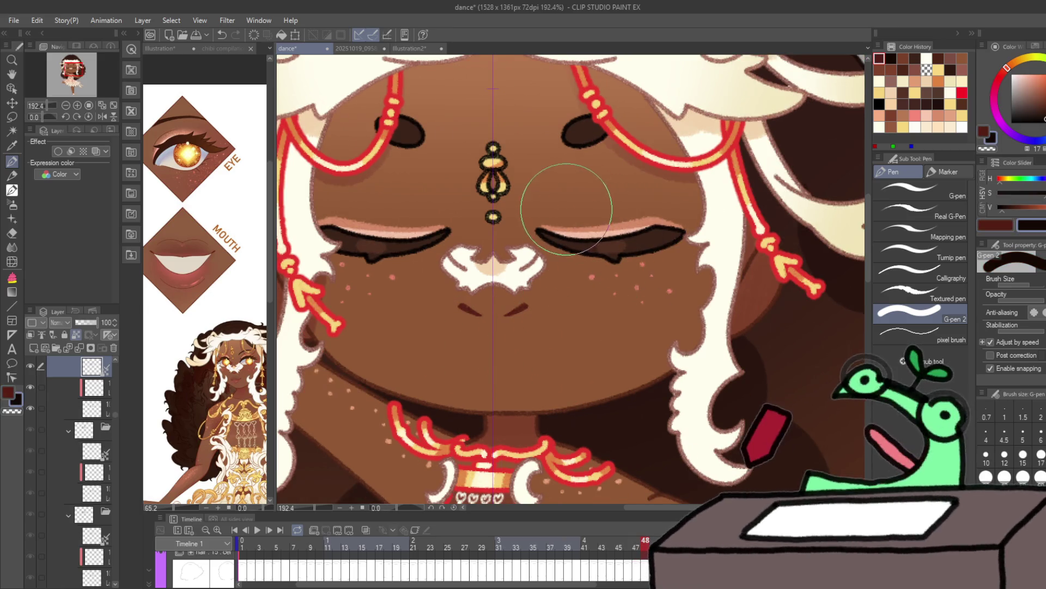
pyautogui.press('Right')
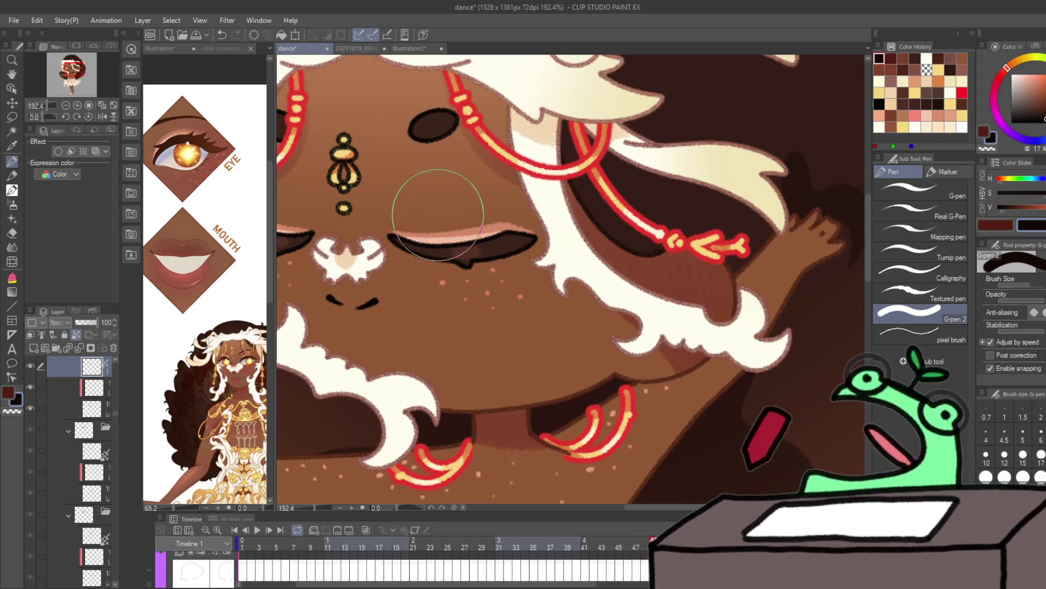
pyautogui.press('Right')
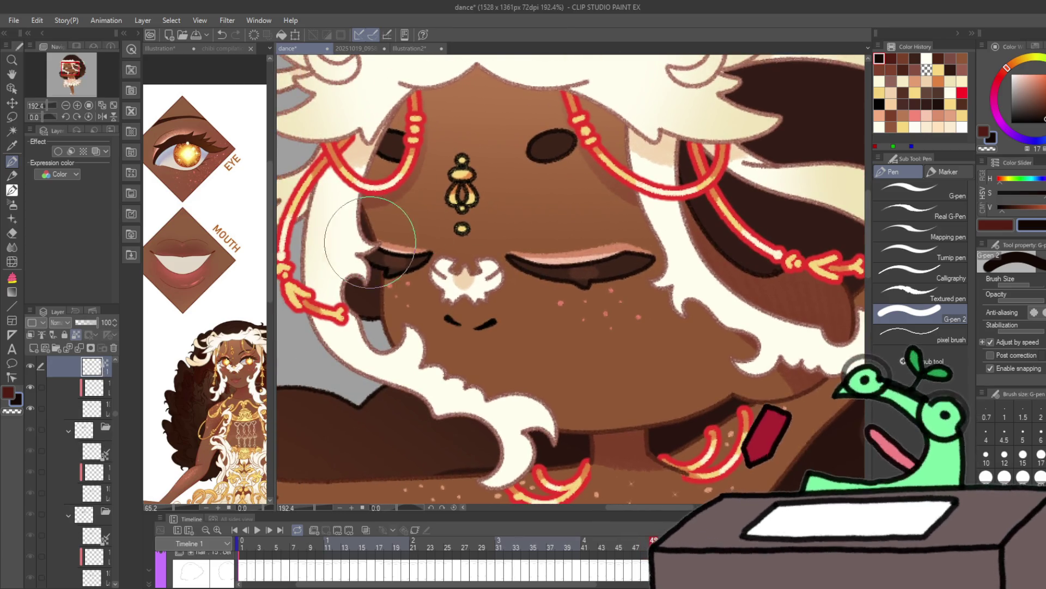
pyautogui.press('x')
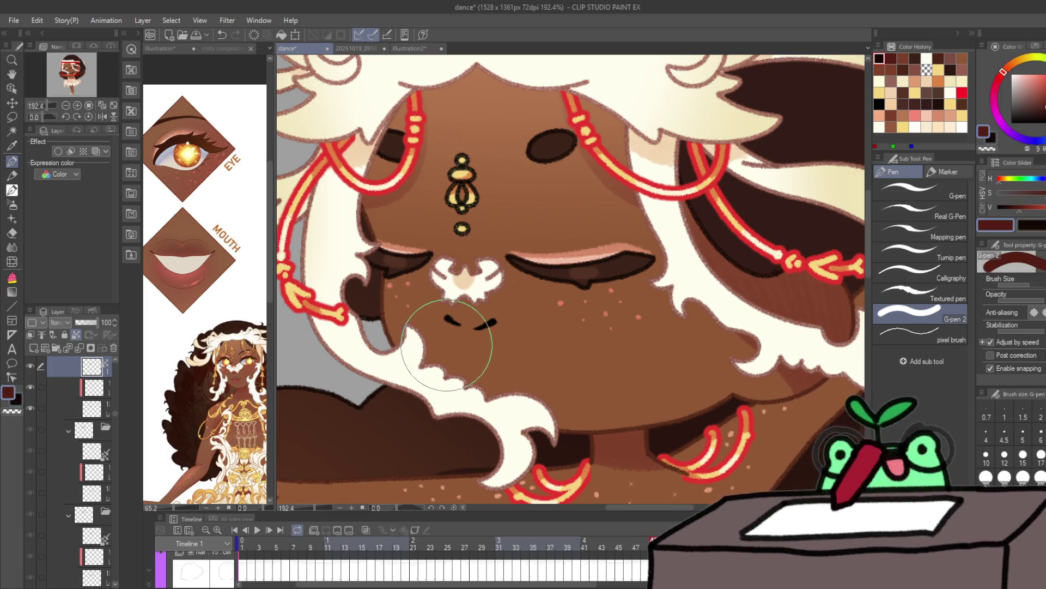
pyautogui.moveTo(444, 346); pyautogui.dragTo(482, 360)
pyautogui.press('Right')
pyautogui.press('Right')
pyautogui.press('Right')
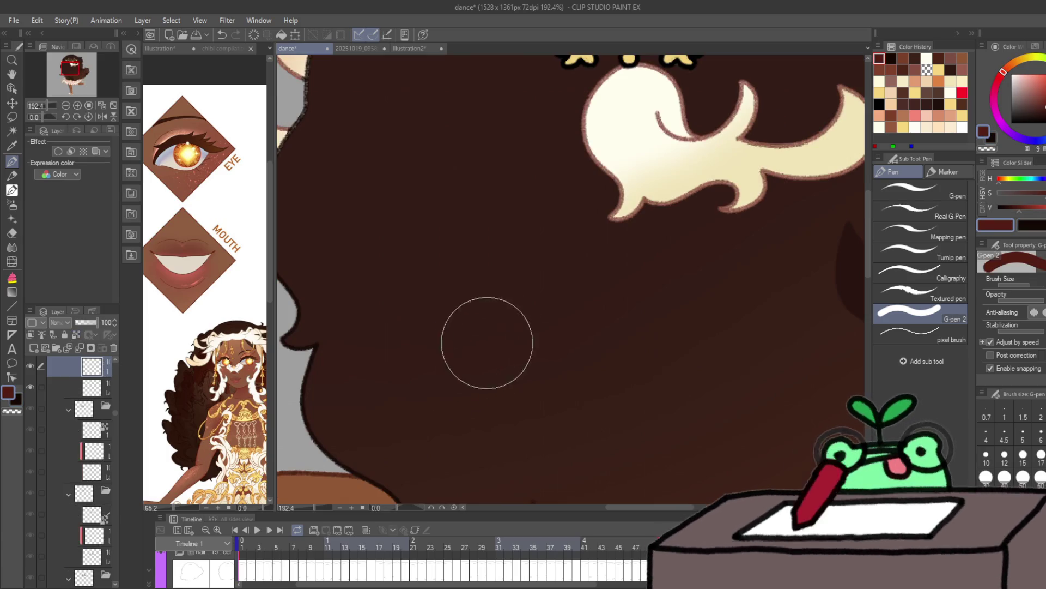
pyautogui.moveTo(695, 359); pyautogui.dragTo(678, 357)
pyautogui.moveTo(686, 321); pyautogui.dragTo(718, 340)
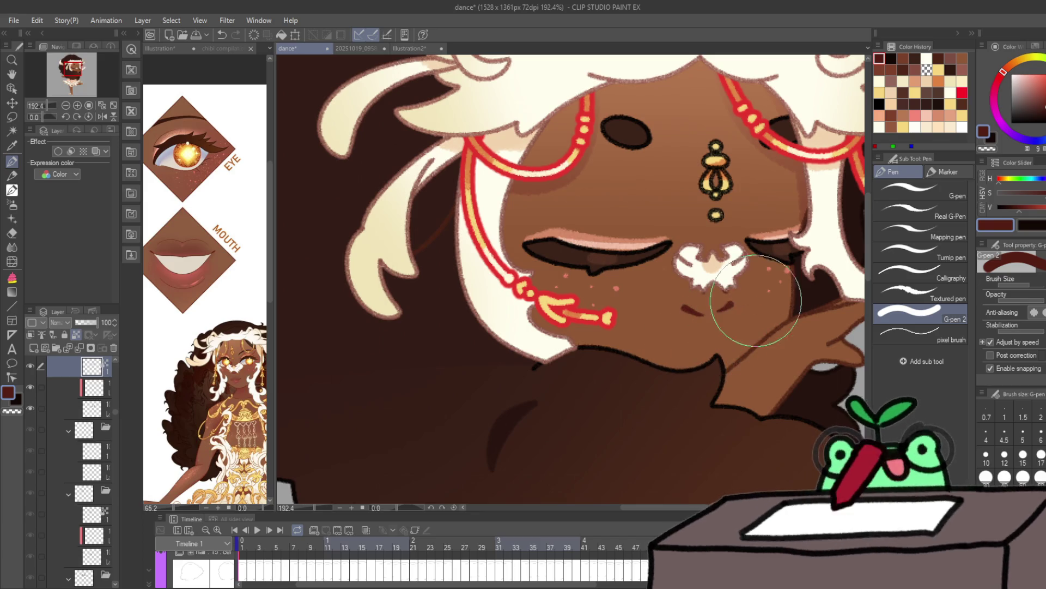
pyautogui.moveTo(790, 230)
pyautogui.mouseDown()
pyautogui.moveTo(834, 196)
pyautogui.moveTo(790, 229)
pyautogui.moveTo(796, 240)
pyautogui.mouseUp()
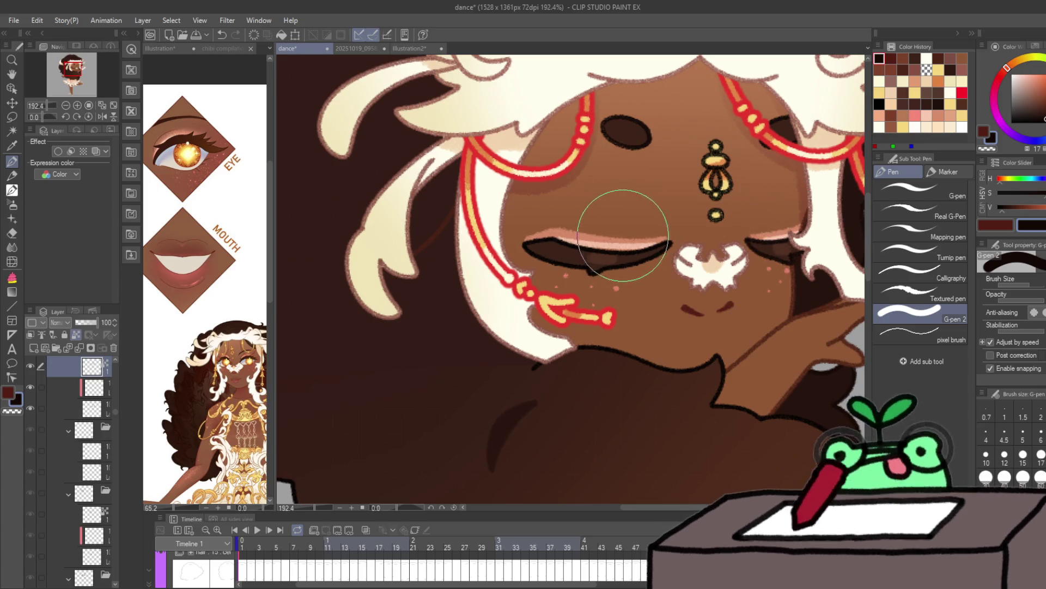
# Step: Undo the last strokes, re-pick a reddish drawing colour, and zoom out on frame 1
pyautogui.hotkey('ctrl', 'z')
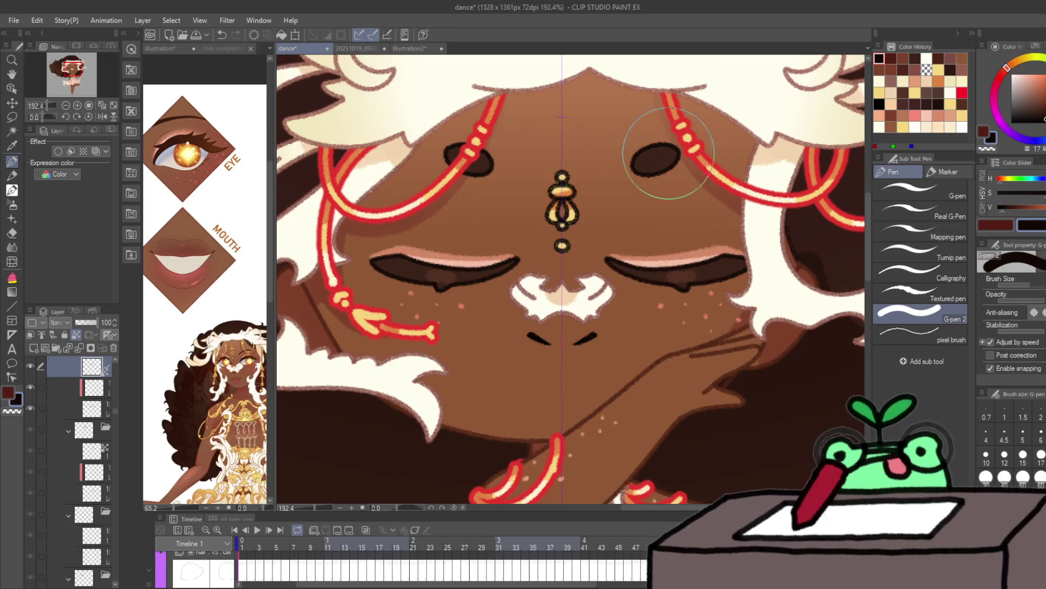
pyautogui.hotkey('ctrl', 'z')
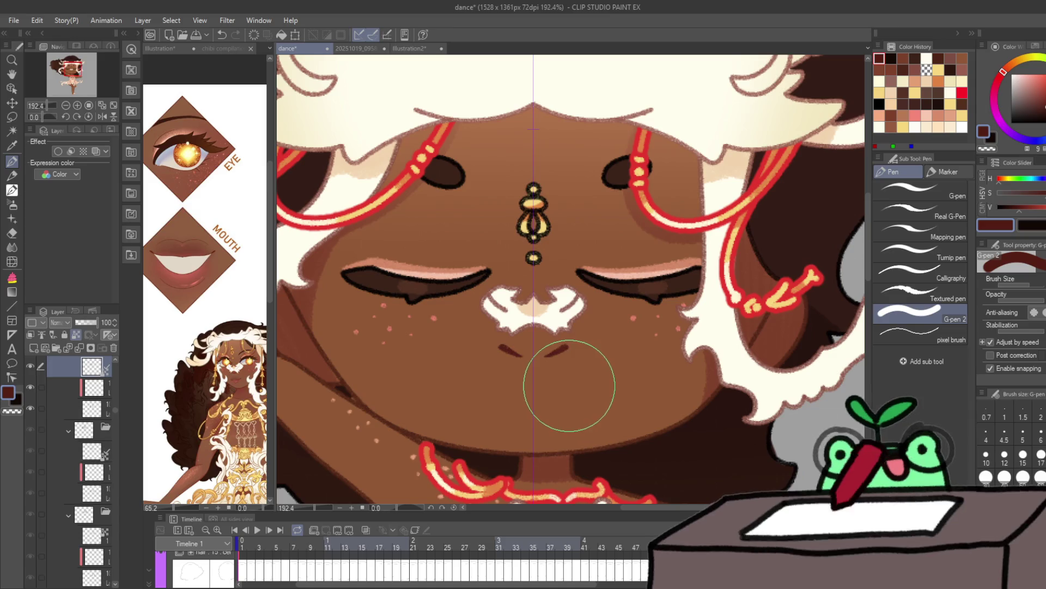
pyautogui.keyDown('alt'); pyautogui.click(568, 385); pyautogui.keyUp('alt')
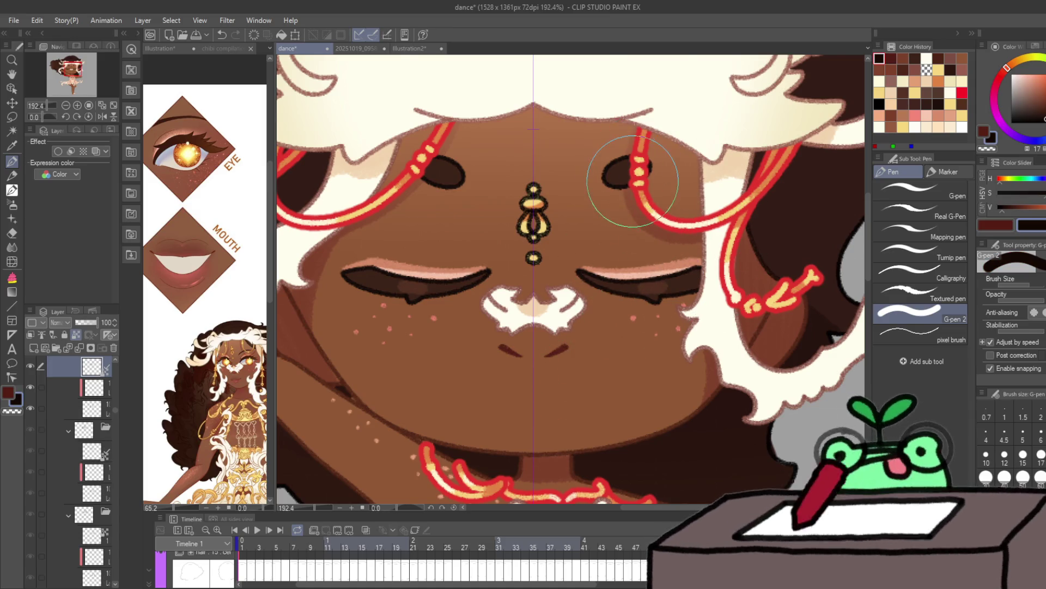
pyautogui.hotkey('ctrl', 'z')
pyautogui.keyDown('alt'); pyautogui.click(587, 384); pyautogui.keyUp('alt')
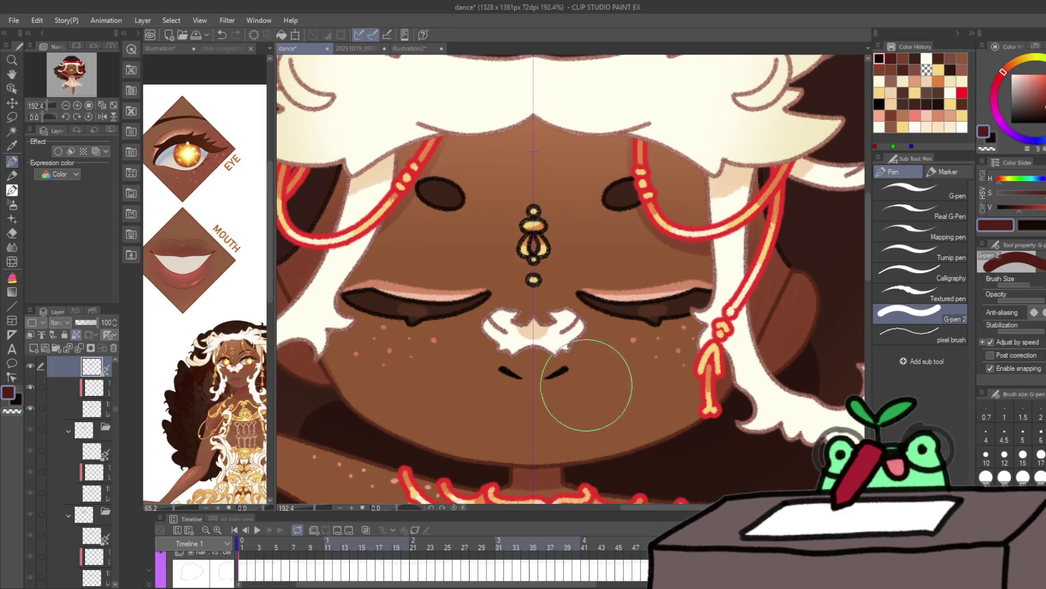
pyautogui.hotkey('ctrl', 'Right')
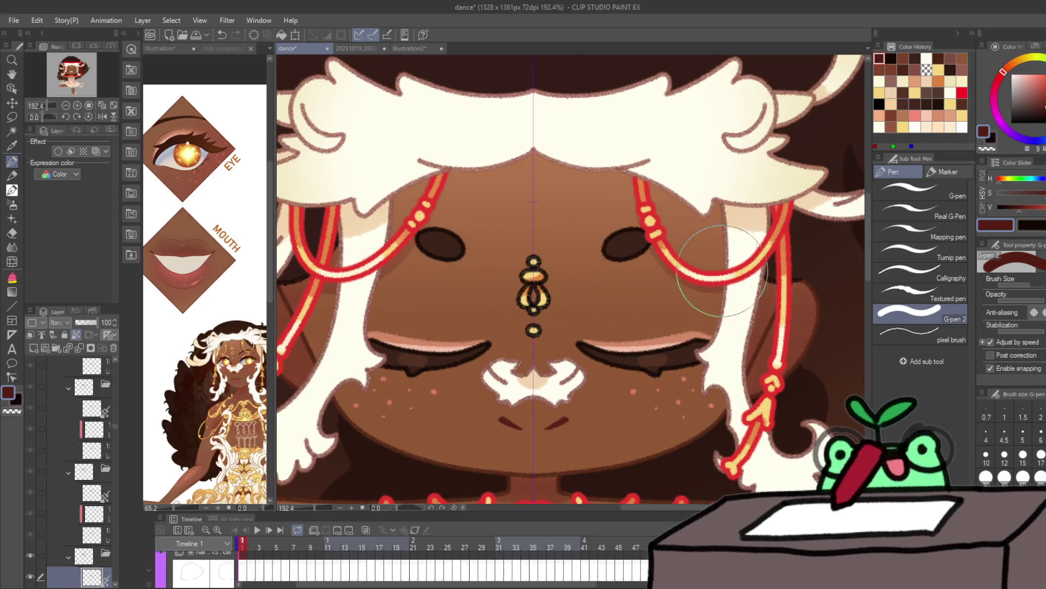
pyautogui.press('/')
pyautogui.moveTo(638, 387); pyautogui.dragTo(747, 289)
# Step: Pick an orange-brown drawing colour and zoom in close on the face with the pen ready
pyautogui.press('p')
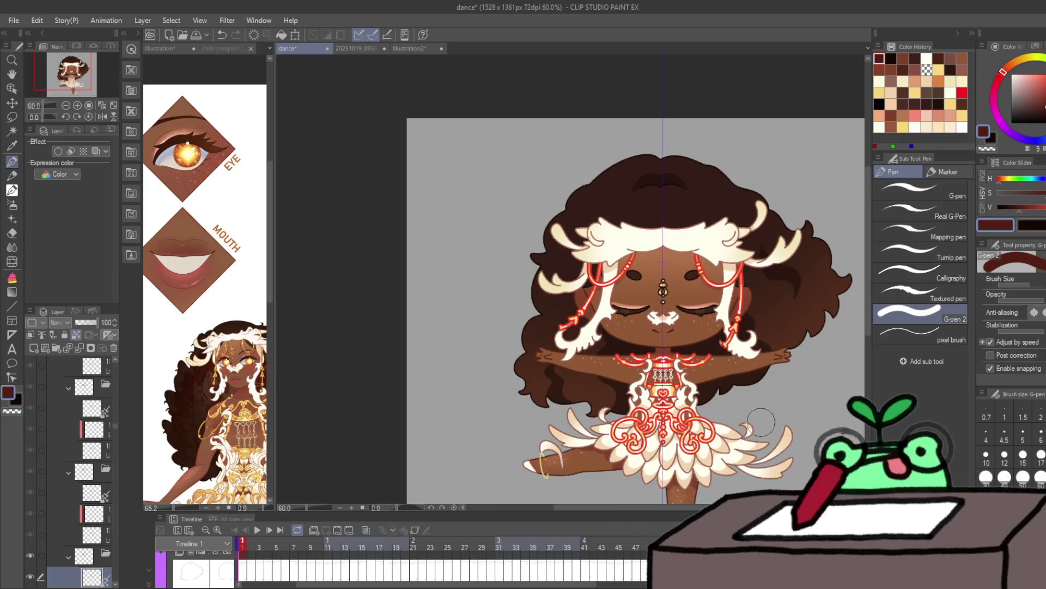
pyautogui.moveTo(763, 439); pyautogui.dragTo(703, 344)
pyautogui.moveTo(661, 284); pyautogui.dragTo(709, 180)
pyautogui.keyDown('alt'); pyautogui.click(665, 140); pyautogui.keyUp('alt')
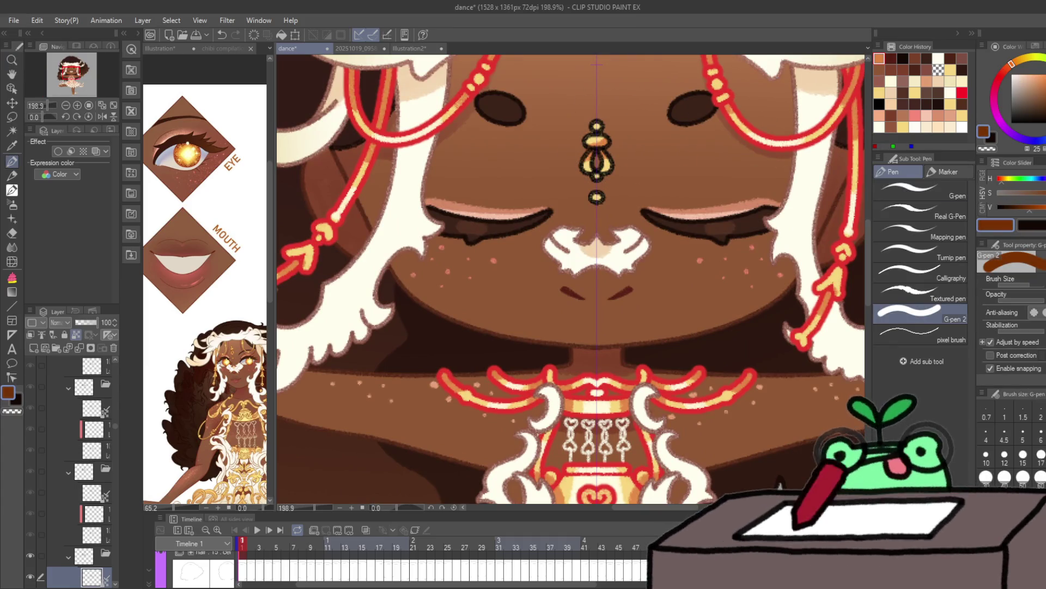
pyautogui.keyDown('alt'); pyautogui.click(590, 156); pyautogui.keyUp('alt')
pyautogui.press('/')
pyautogui.moveTo(590, 156); pyautogui.dragTo(551, 235)
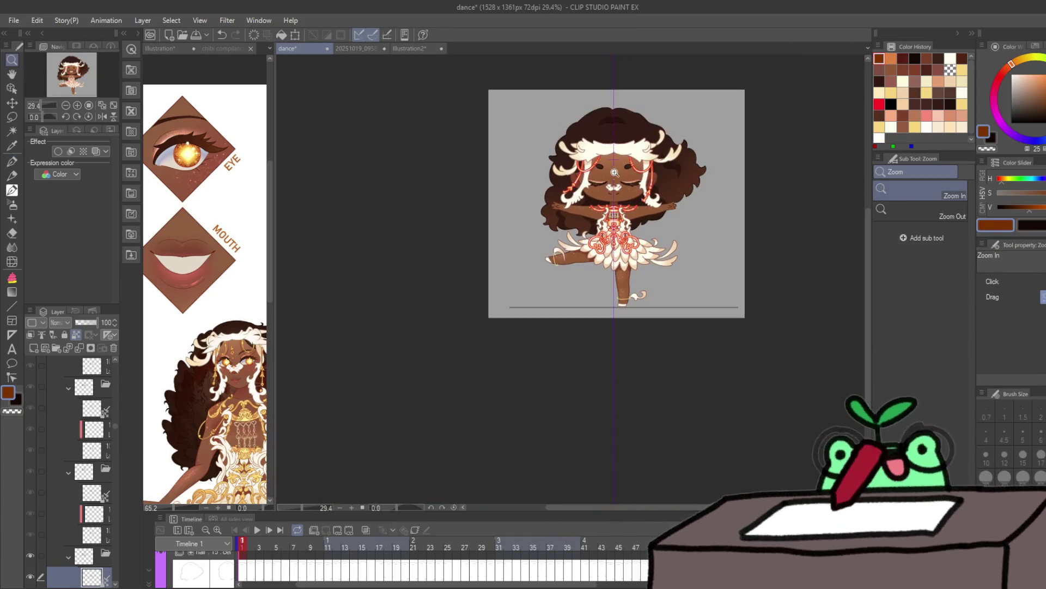
pyautogui.moveTo(613, 163)
pyautogui.mouseDown()
pyautogui.moveTo(643, 145)
pyautogui.moveTo(643, 206)
pyautogui.mouseUp()
pyautogui.press('p')
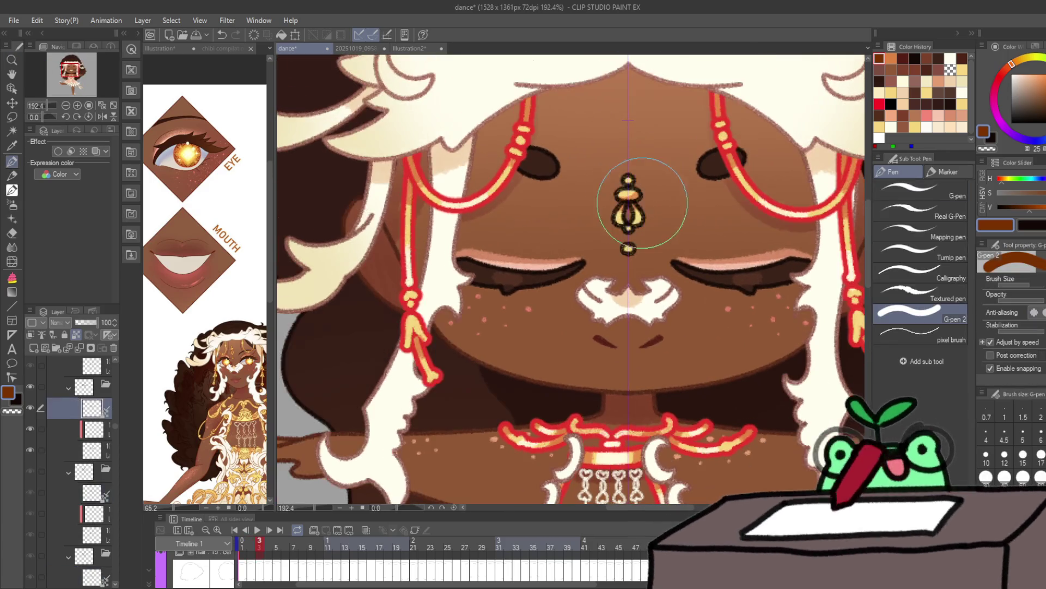
# Step: Step through frames 4 to 48, retouching the forehead jewel outline in amber-brown
pyautogui.press('Right')
pyautogui.press('Right')
pyautogui.press('Right')
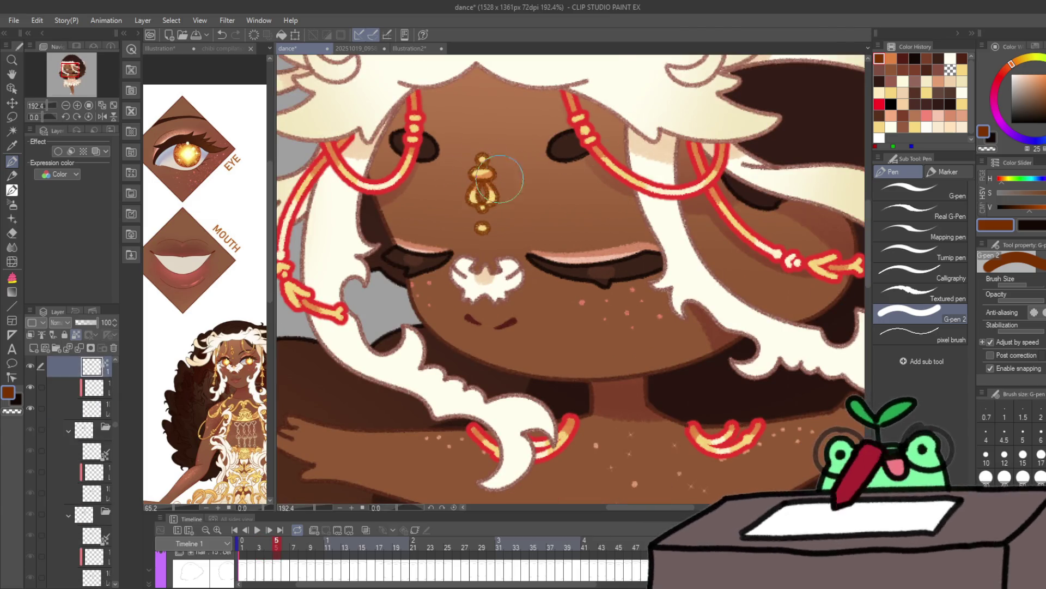
pyautogui.press('Right')
pyautogui.press('Right')
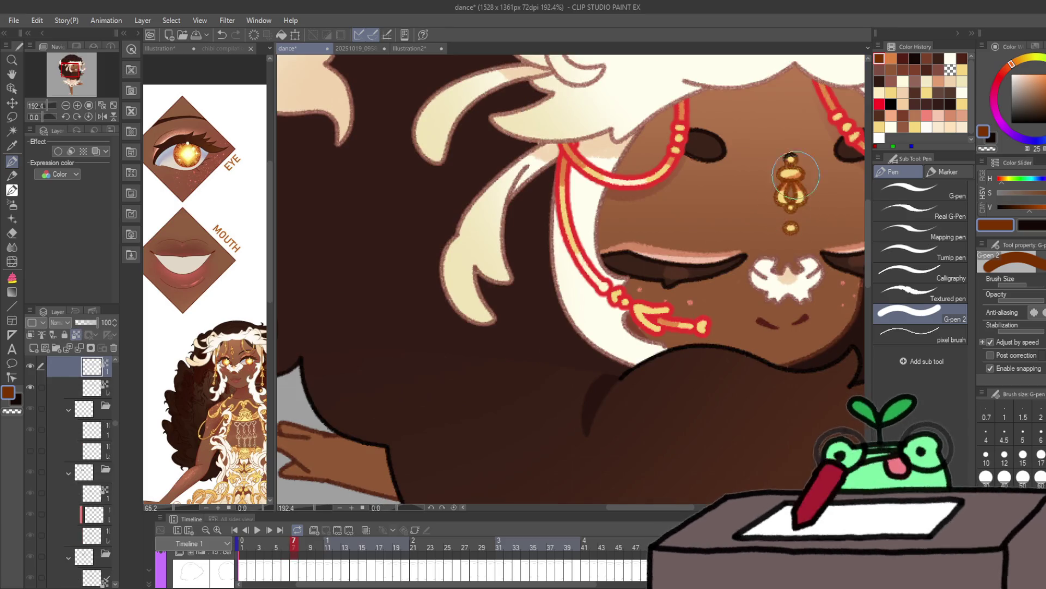
pyautogui.press('Right')
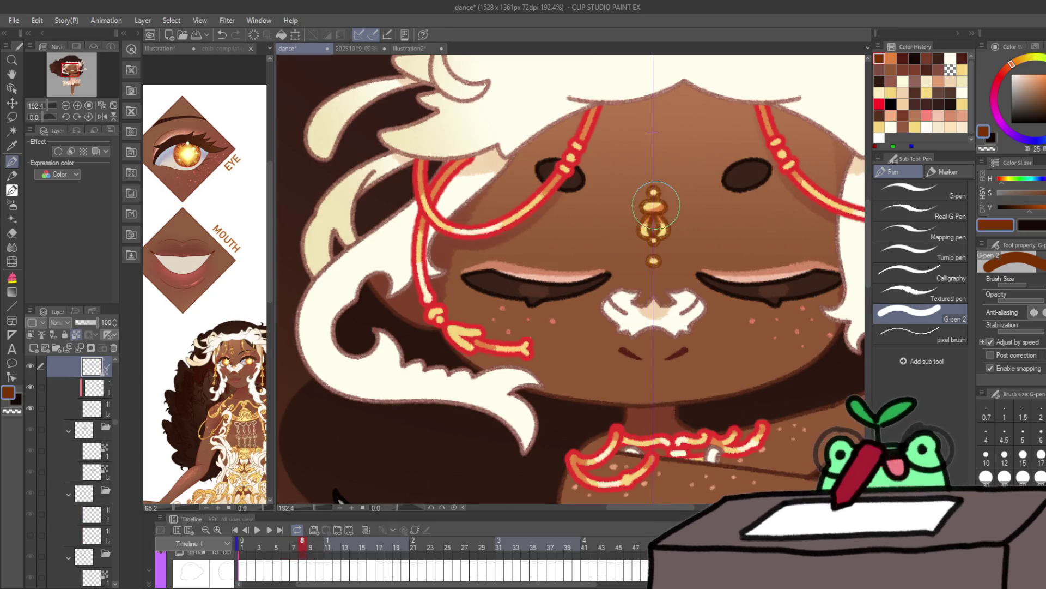
pyautogui.press('Right')
pyautogui.press('Right')
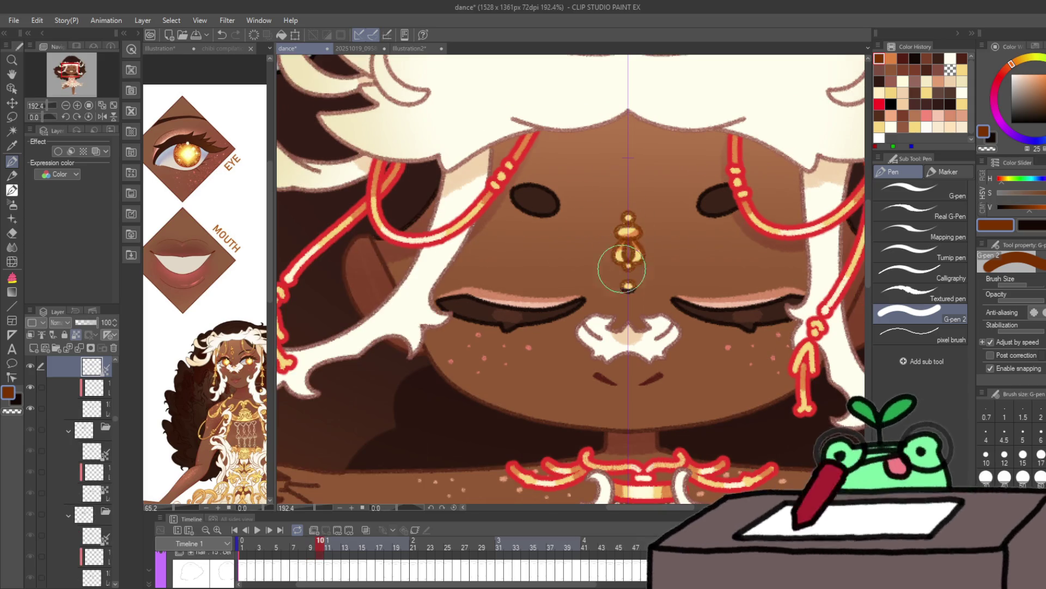
pyautogui.press('Right')
pyautogui.press('Right')
pyautogui.press('Right')
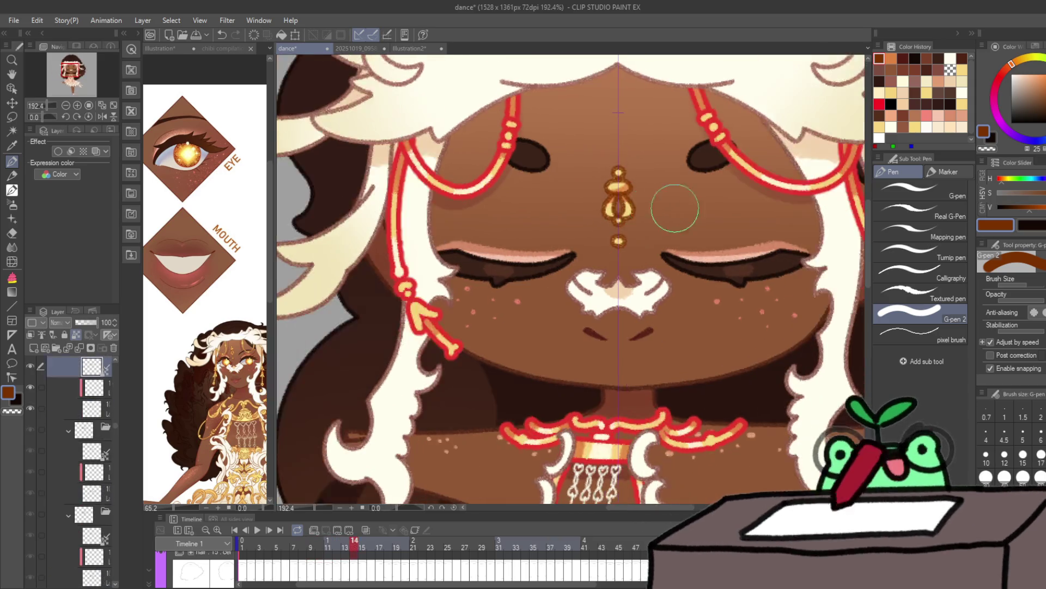
pyautogui.press('Right')
pyautogui.press('Right')
pyautogui.press('Right')
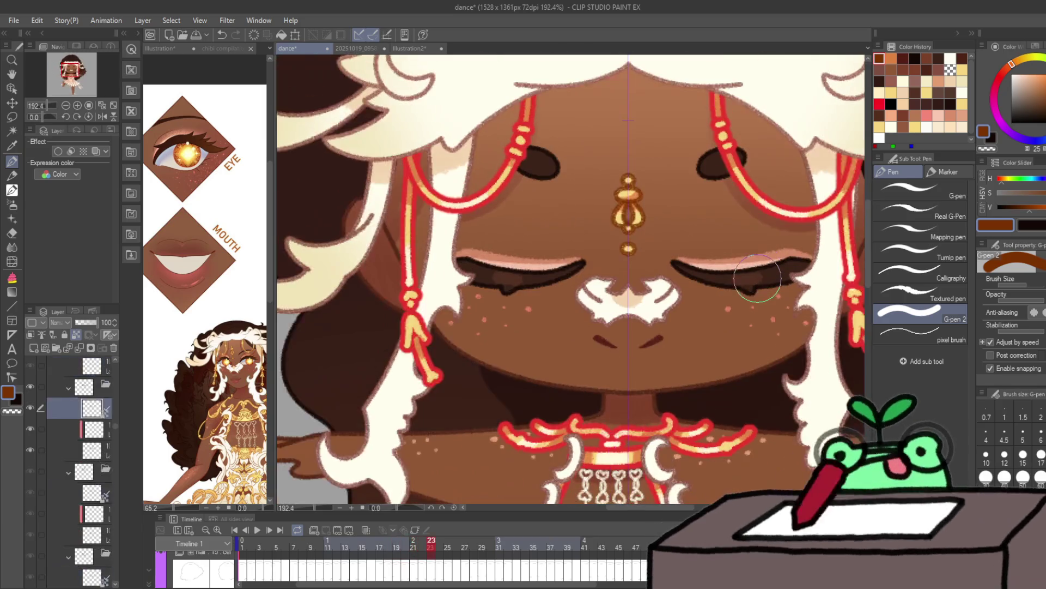
pyautogui.press('Right')
pyautogui.press('Right')
pyautogui.press('Right')
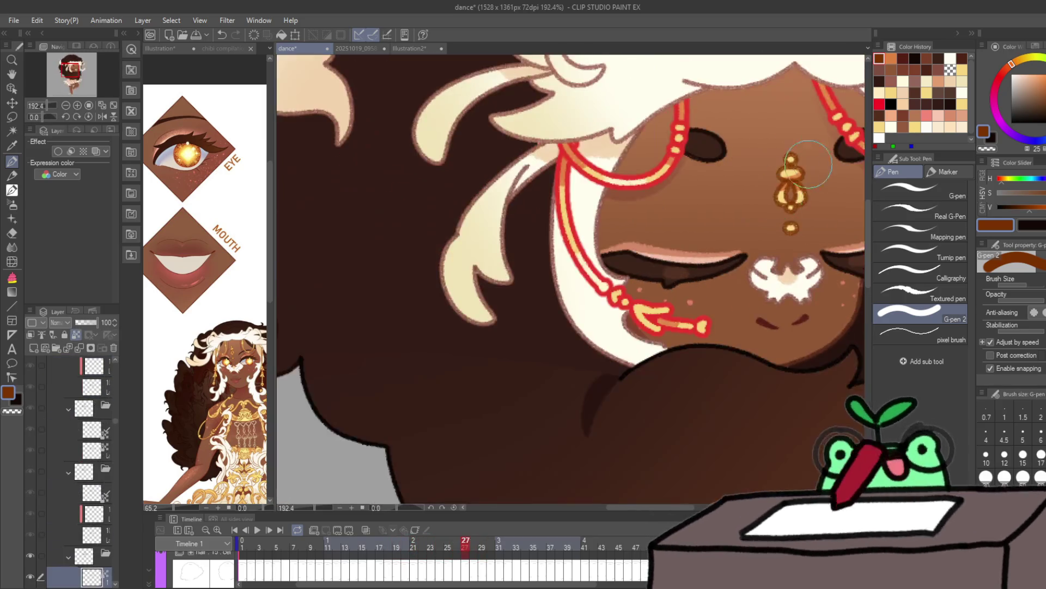
pyautogui.press('Right')
pyautogui.press('Right')
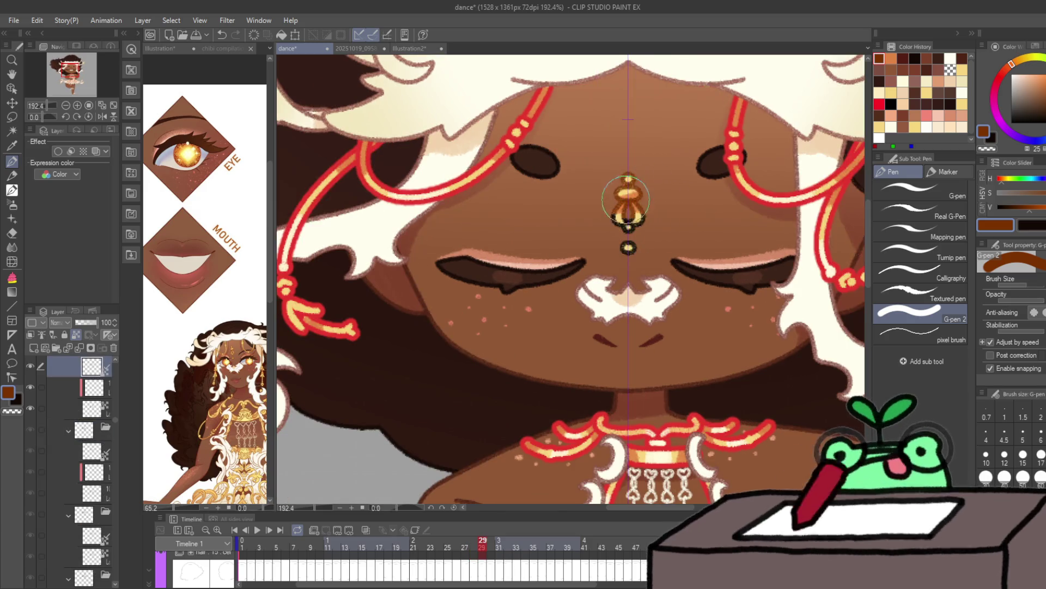
pyautogui.press('Right')
pyautogui.press('Right')
pyautogui.press('Right')
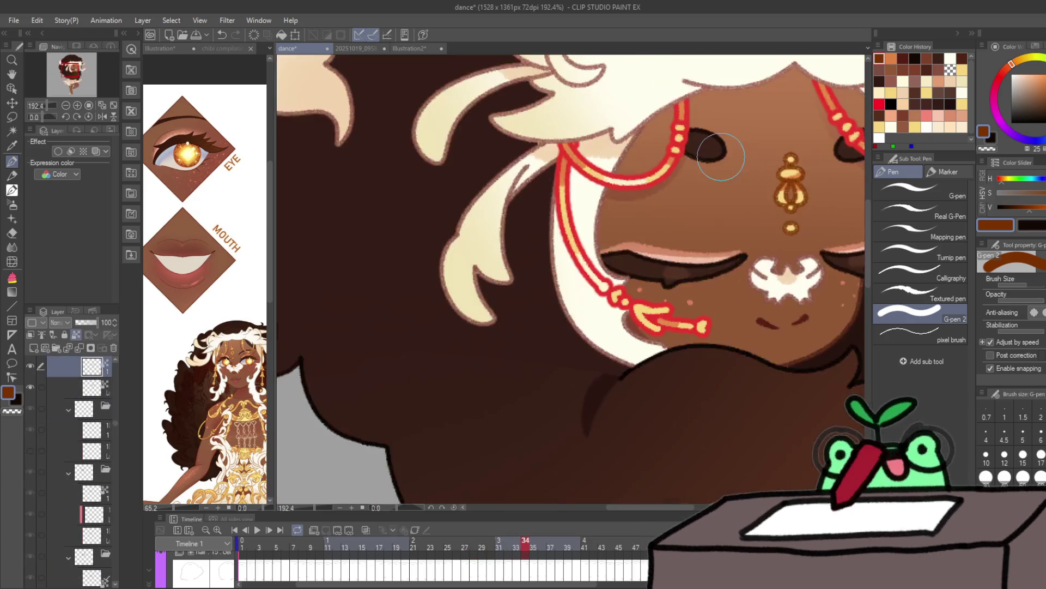
pyautogui.press('Right')
pyautogui.press('Right')
pyautogui.press('Right')
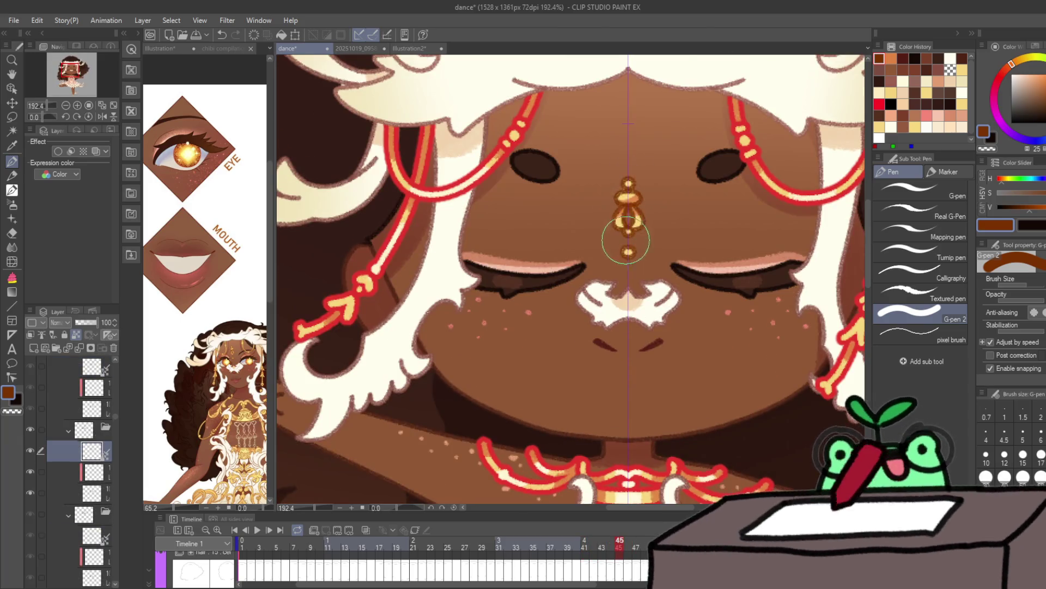
pyautogui.press('Right')
pyautogui.press('Right')
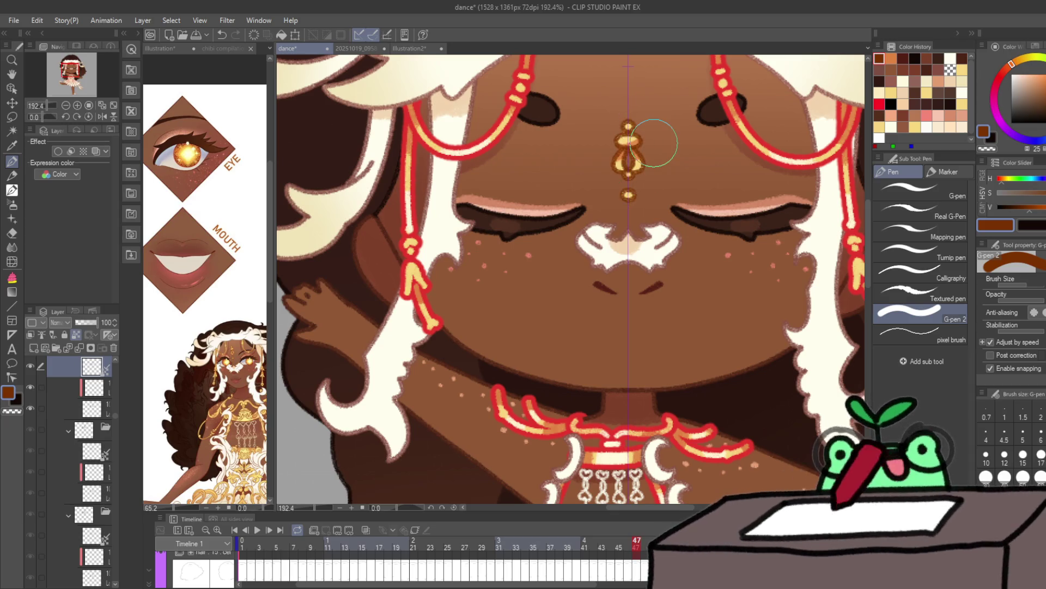
pyautogui.moveTo(666, 215); pyautogui.dragTo(659, 329)
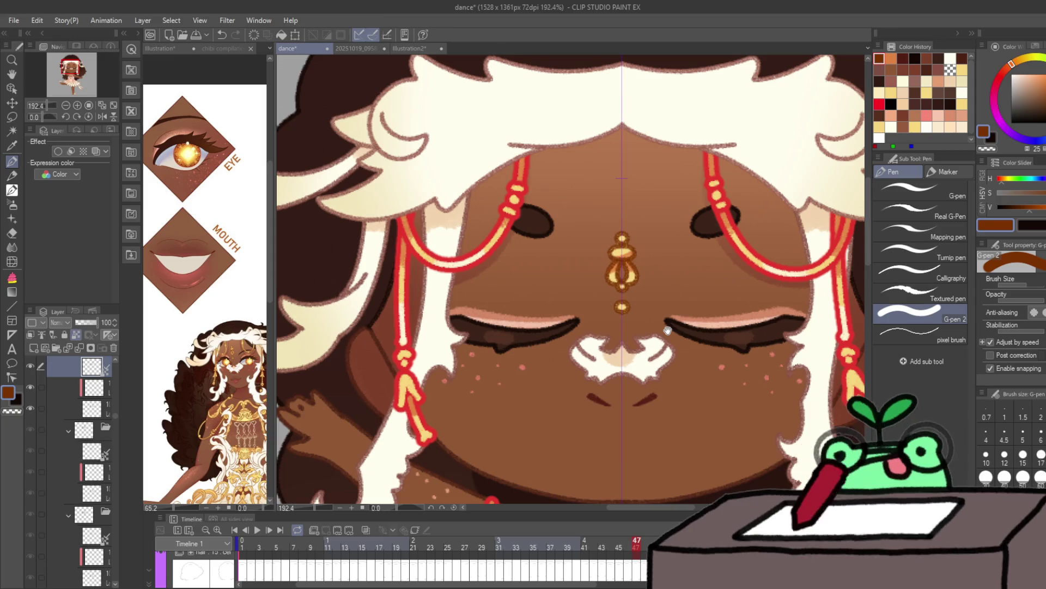
pyautogui.press('Right')
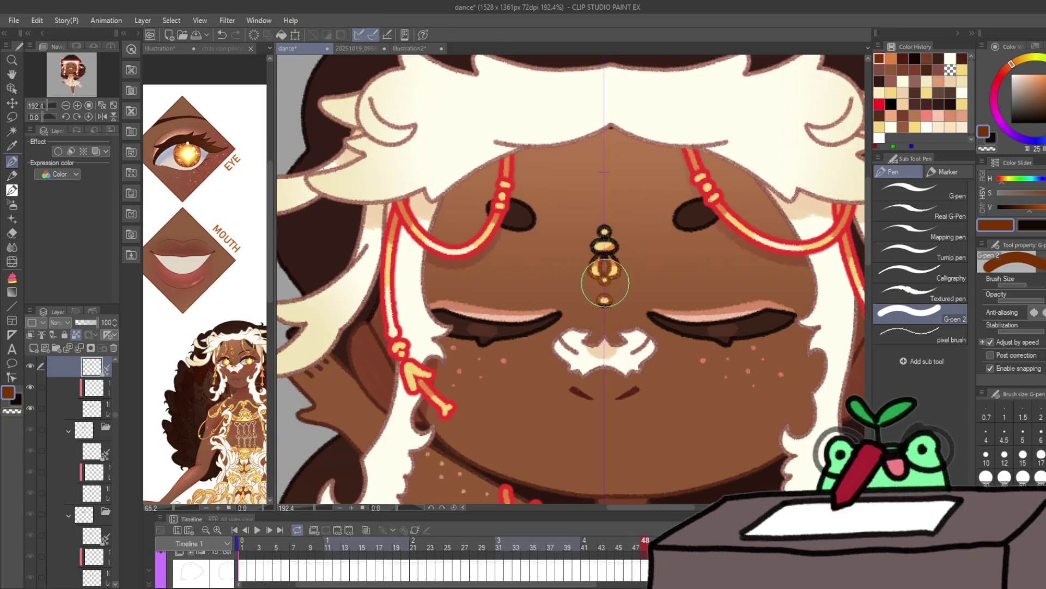
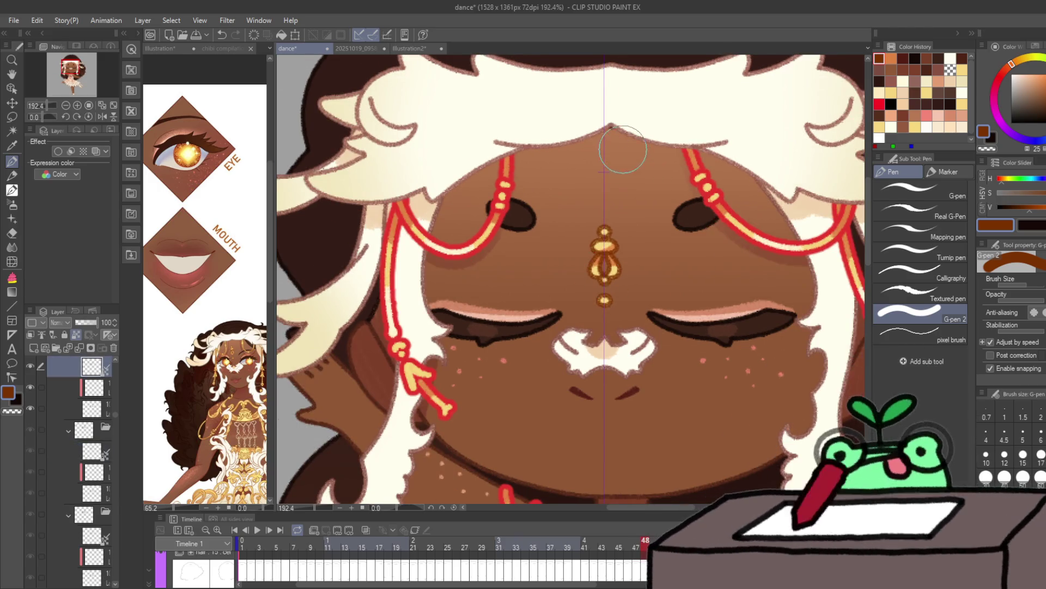
# Step: Sample the skin colour and paint over the forehead ornament on the next frame
pyautogui.hotkey('alt', '[')
pyautogui.hotkey('alt', '[')
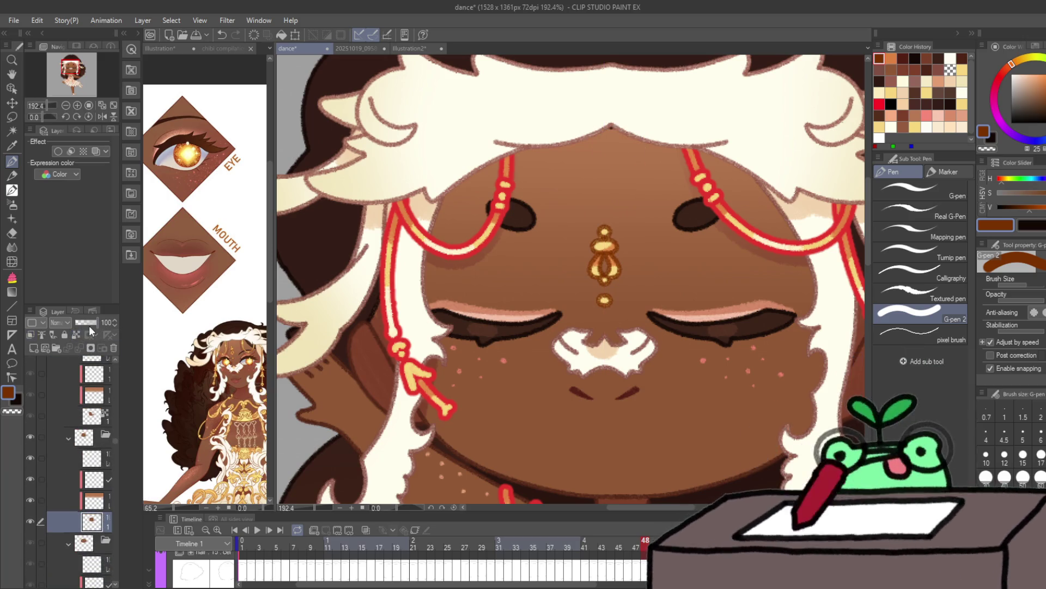
pyautogui.keyDown('alt'); pyautogui.click(584, 385); pyautogui.keyUp('alt')
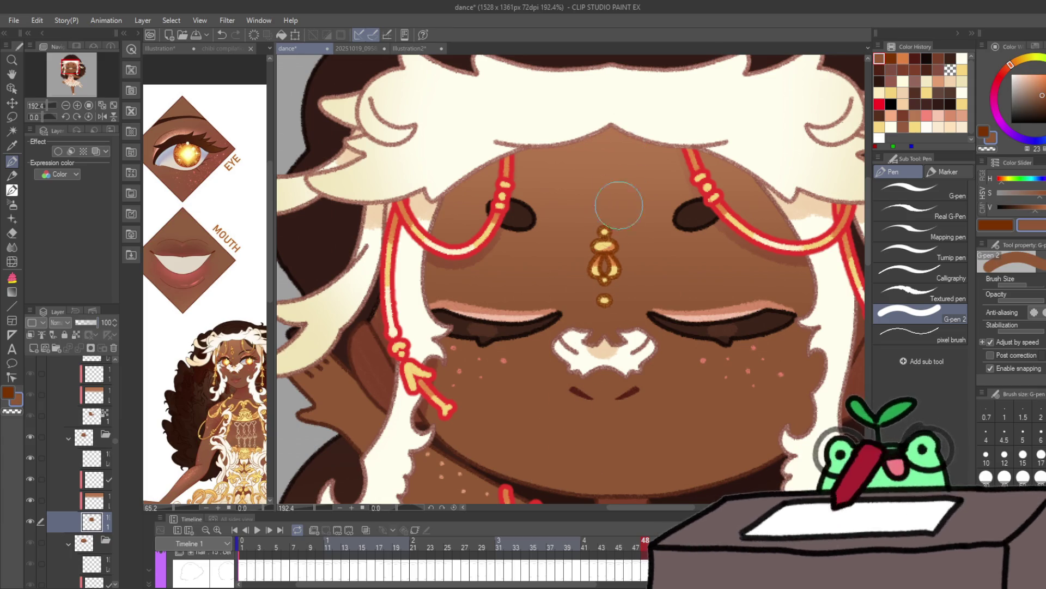
pyautogui.press('.')
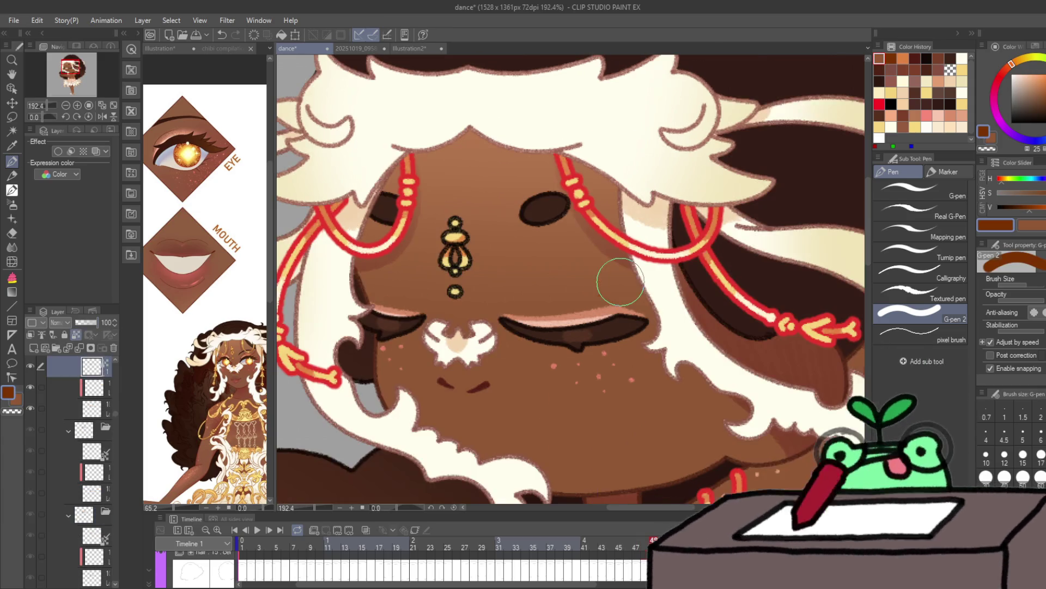
pyautogui.moveTo(452, 243); pyautogui.dragTo(468, 264)
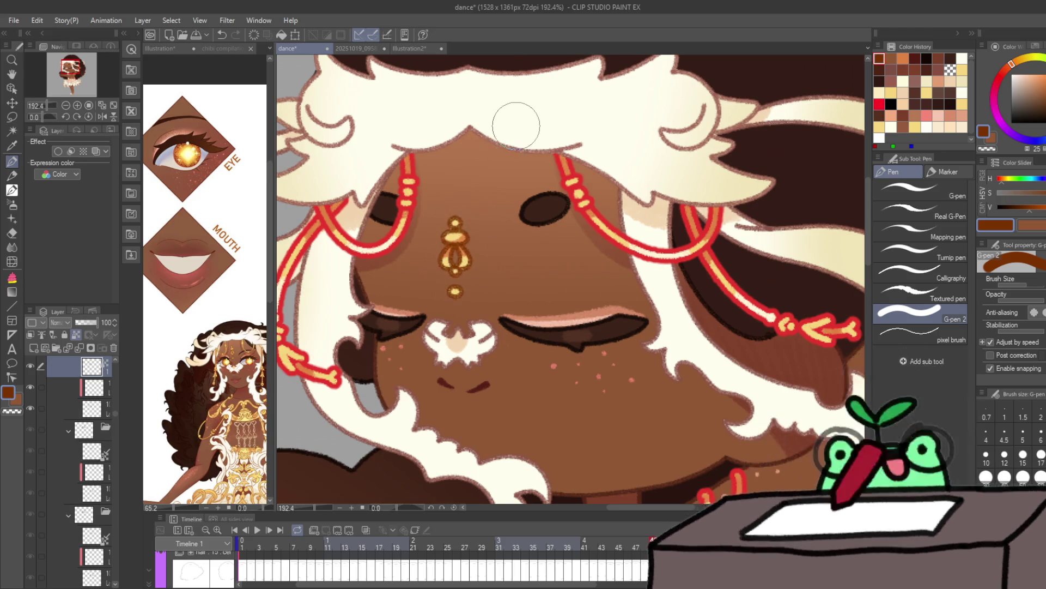
# Step: Flip through the head-turn drawings and select the chain layer to show its red Border effect
pyautogui.press('.')
pyautogui.press('.')
pyautogui.press('.')
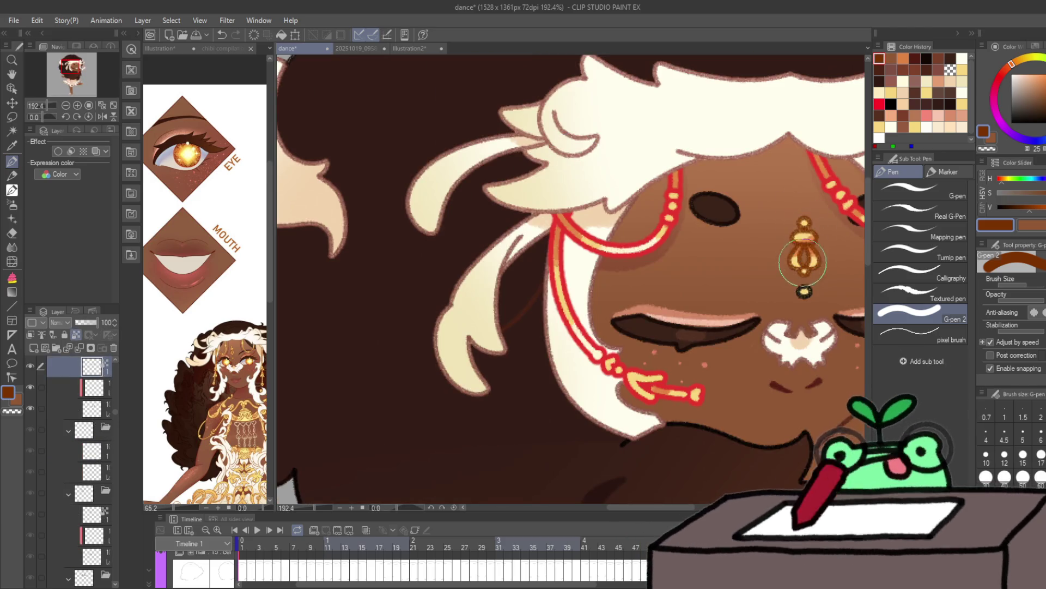
pyautogui.press('.')
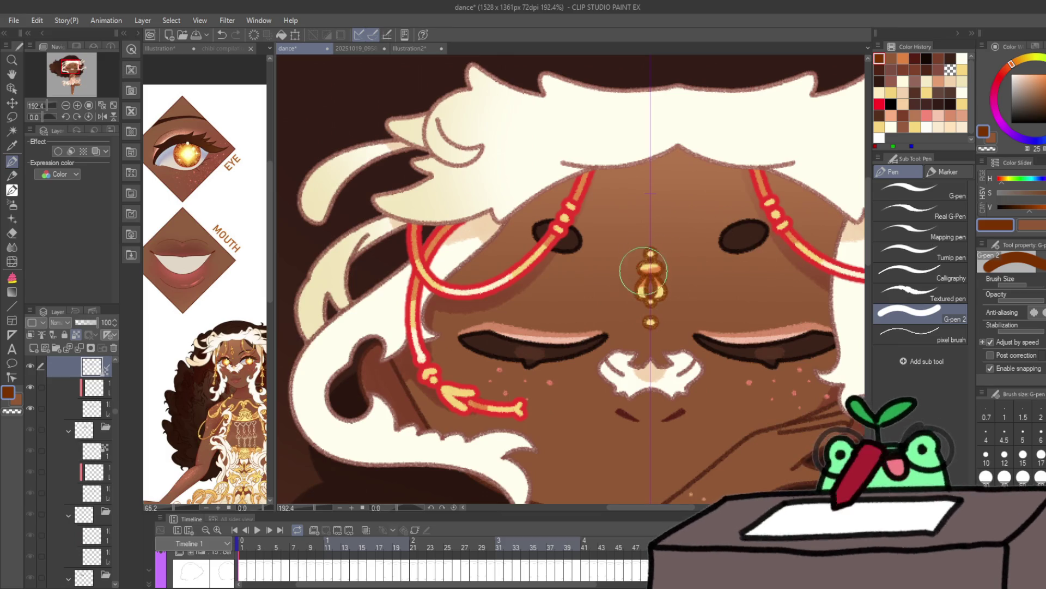
pyautogui.press('.')
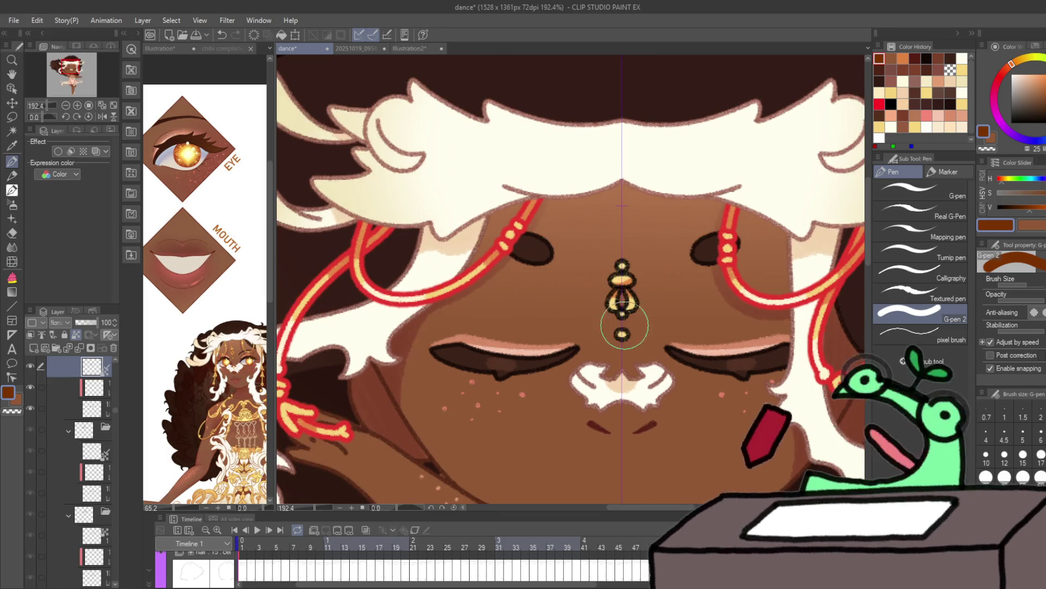
pyautogui.press('.')
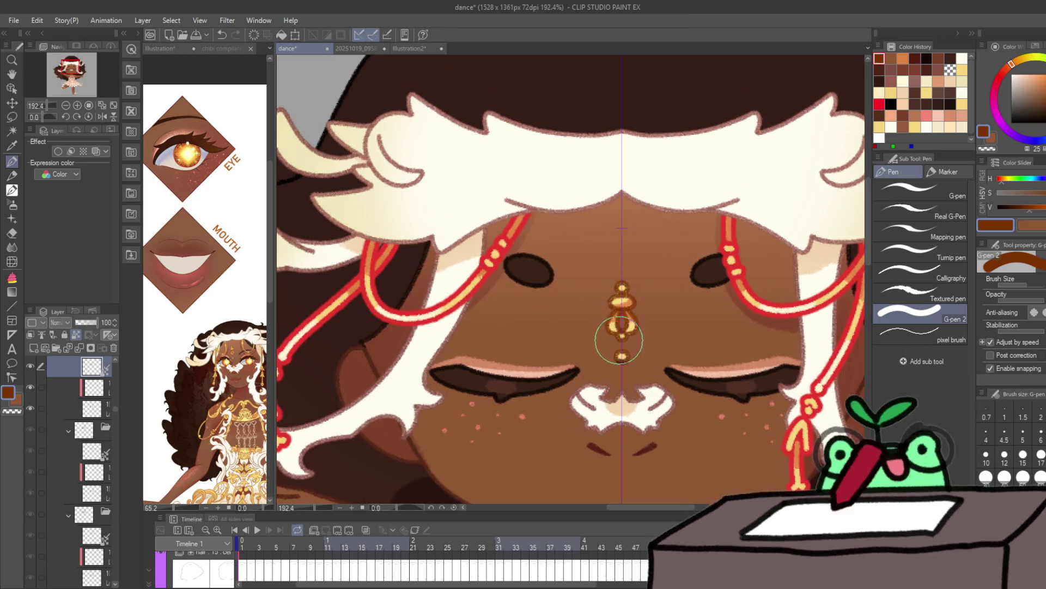
pyautogui.press('.')
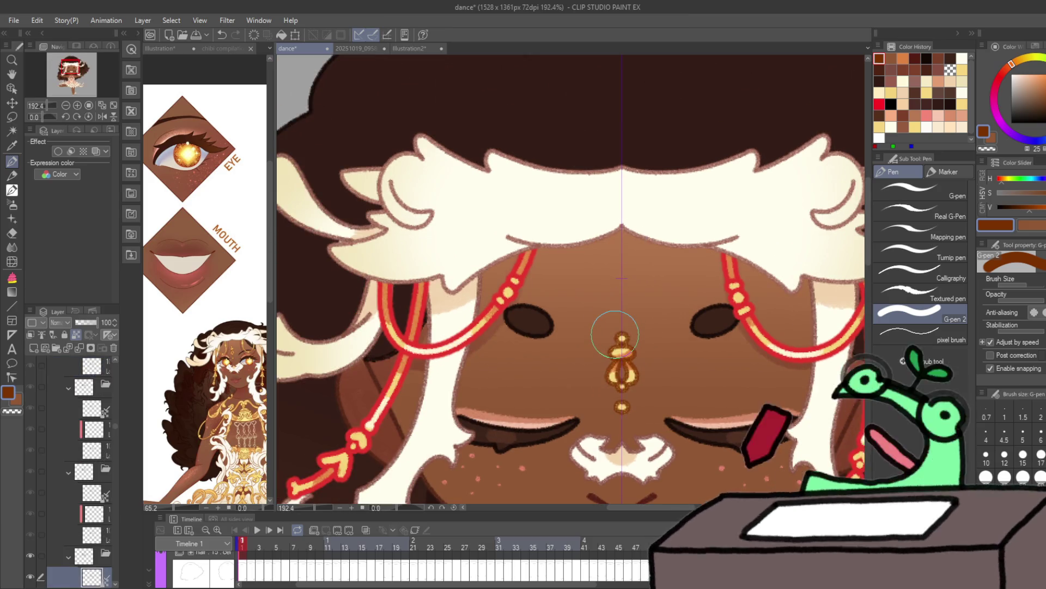
pyautogui.press(',')
pyautogui.press('.')
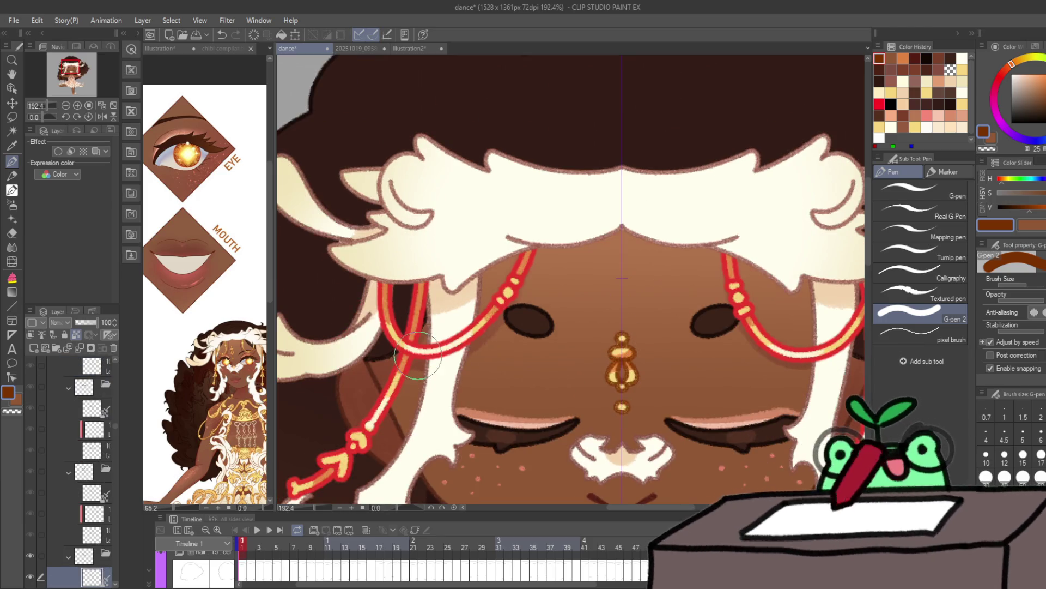
pyautogui.keyDown('ctrl'); pyautogui.keyDown('shift'); pyautogui.click(456, 321); pyautogui.keyUp('shift'); pyautogui.keyUp('ctrl')
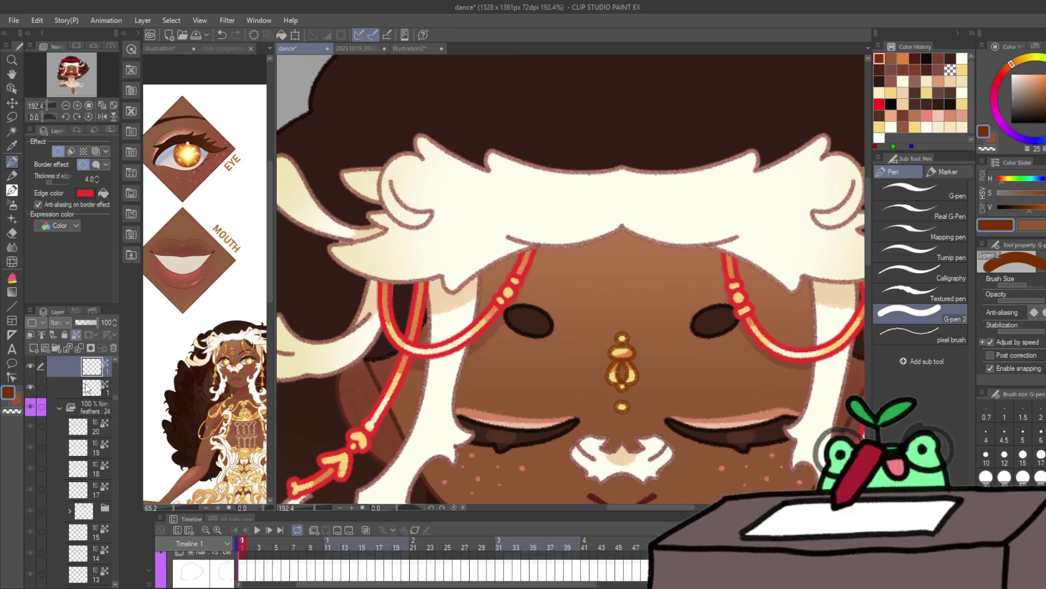
# Step: Set the Border effect edge colour to brown on the first two chain layers
pyautogui.click(85, 388)
pyautogui.click(103, 193)
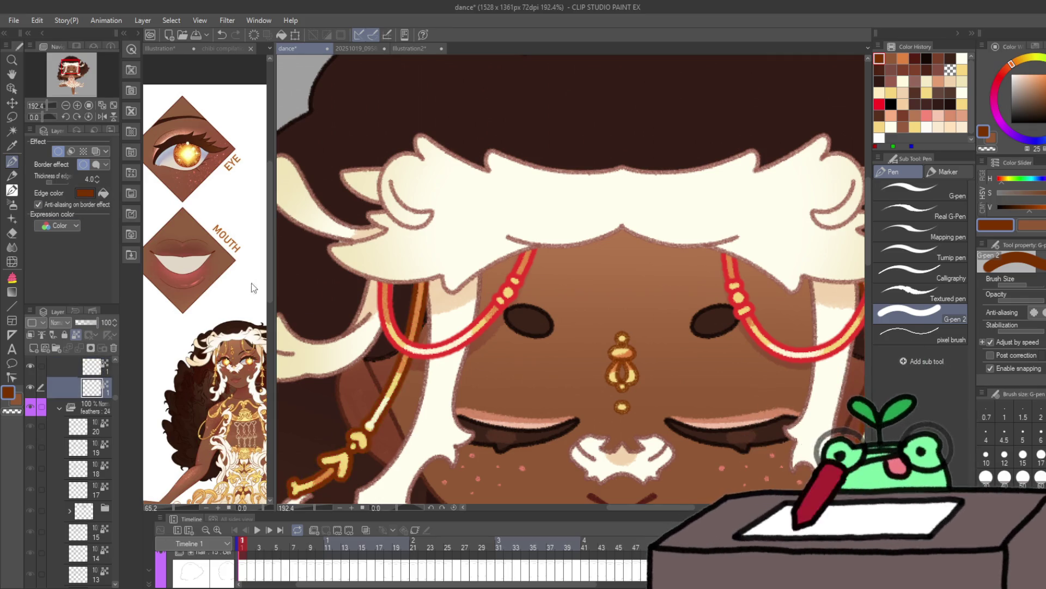
pyautogui.scroll(-2, 516, 345)
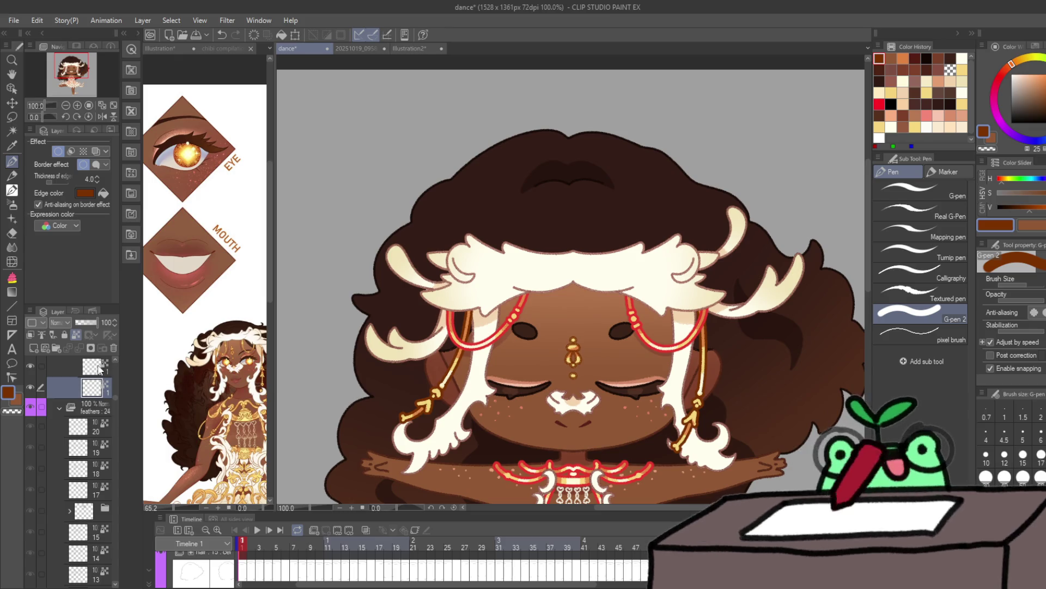
pyautogui.click(99, 368)
pyautogui.click(103, 193)
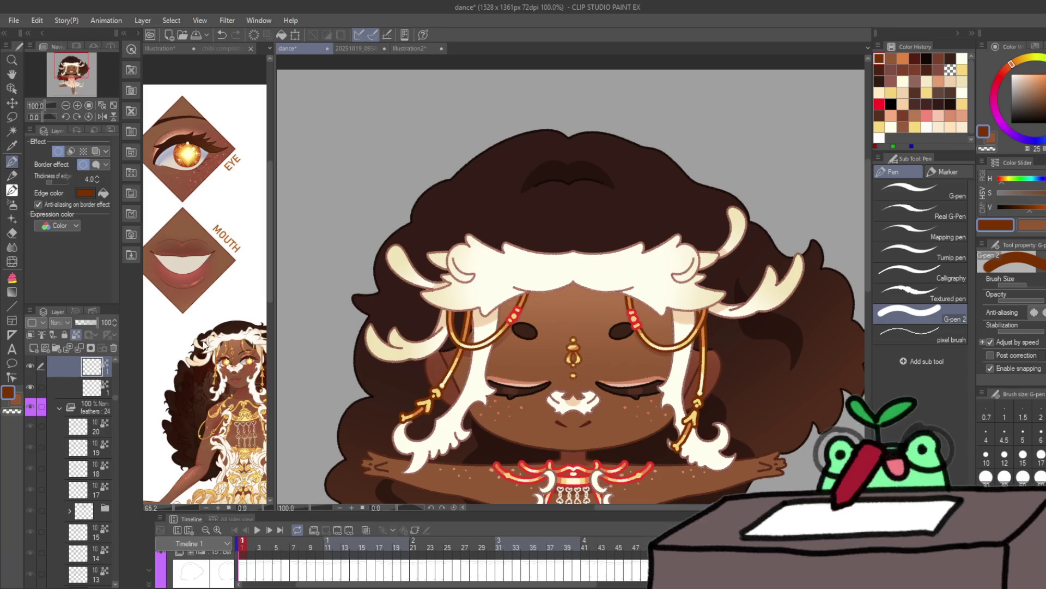
pyautogui.click(100, 387)
pyautogui.click(104, 195)
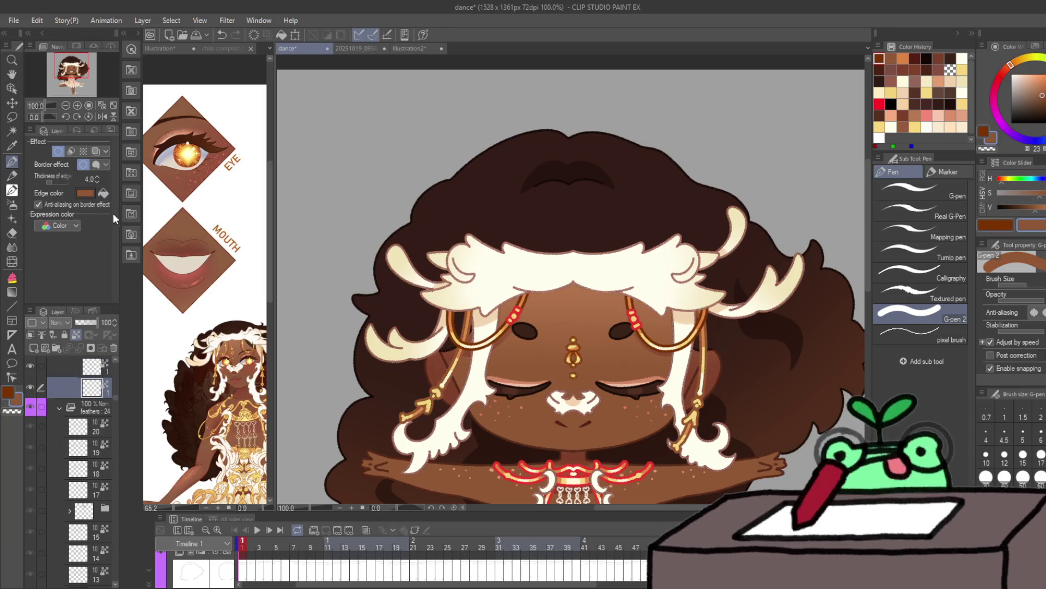
# Step: Turn the remaining red chain borders brown using the current drawing colour
pyautogui.scroll(10, 574, 352)
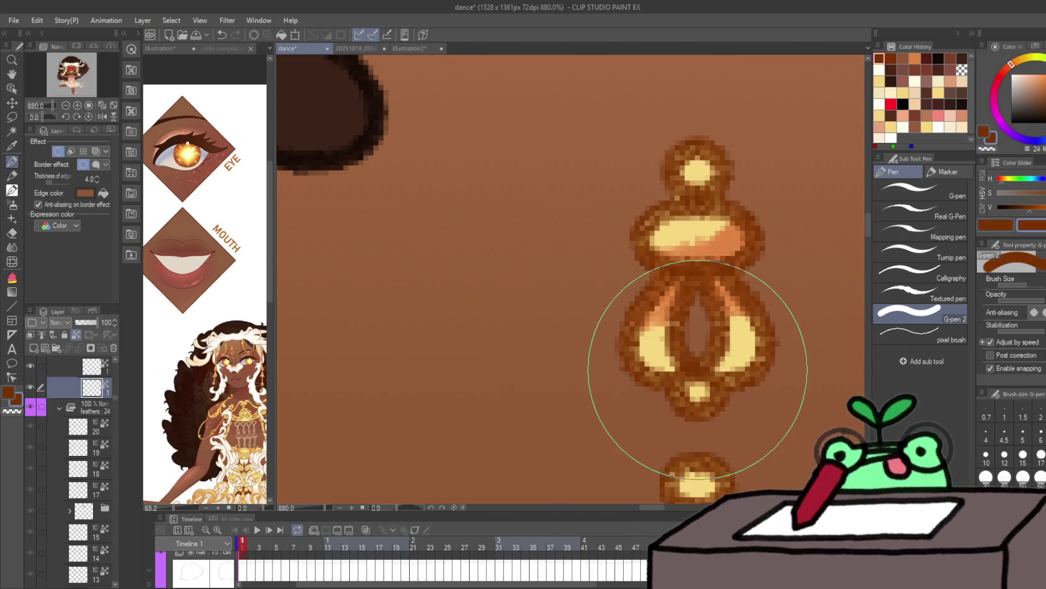
pyautogui.scroll(-2, 697, 369)
pyautogui.scroll(-3, 697, 369)
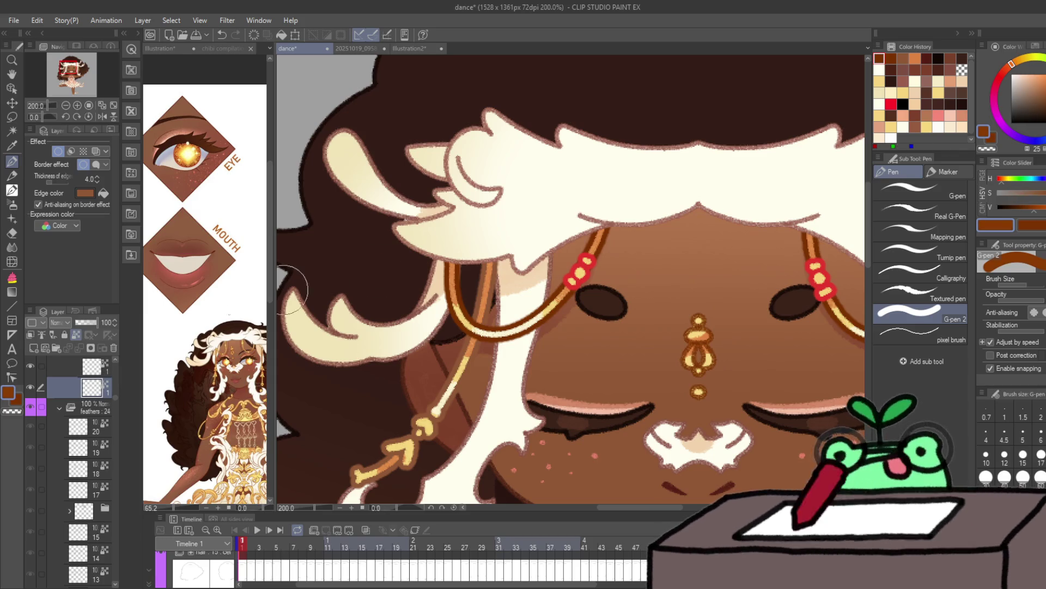
pyautogui.click(107, 192)
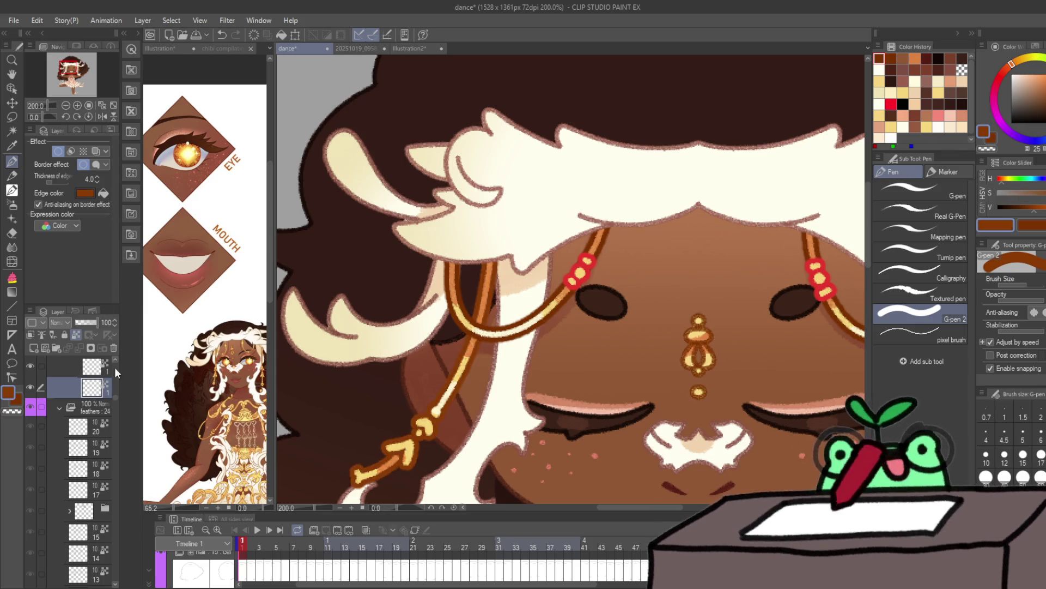
pyautogui.click(110, 367)
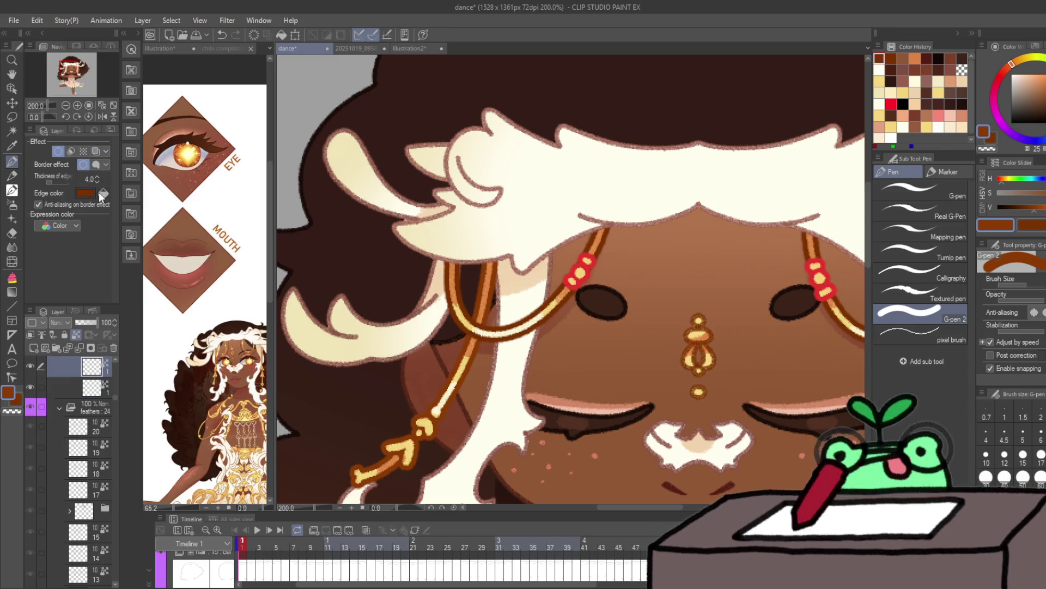
pyautogui.scroll(2, 82, 436)
pyautogui.click(92, 389)
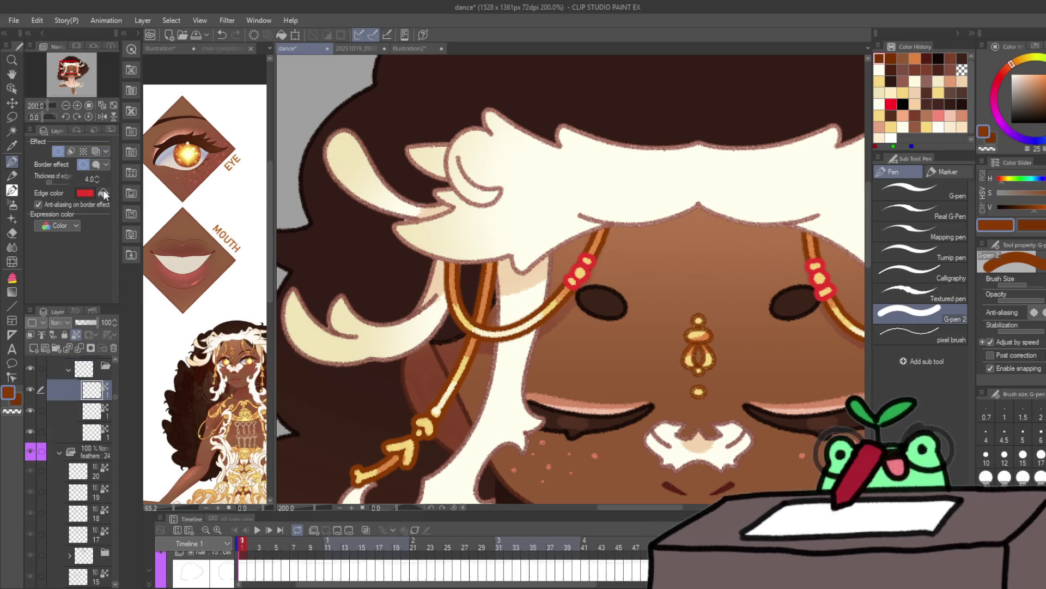
pyautogui.click(104, 193)
pyautogui.scroll(-3, 452, 267)
pyautogui.scroll(1, 420, 345)
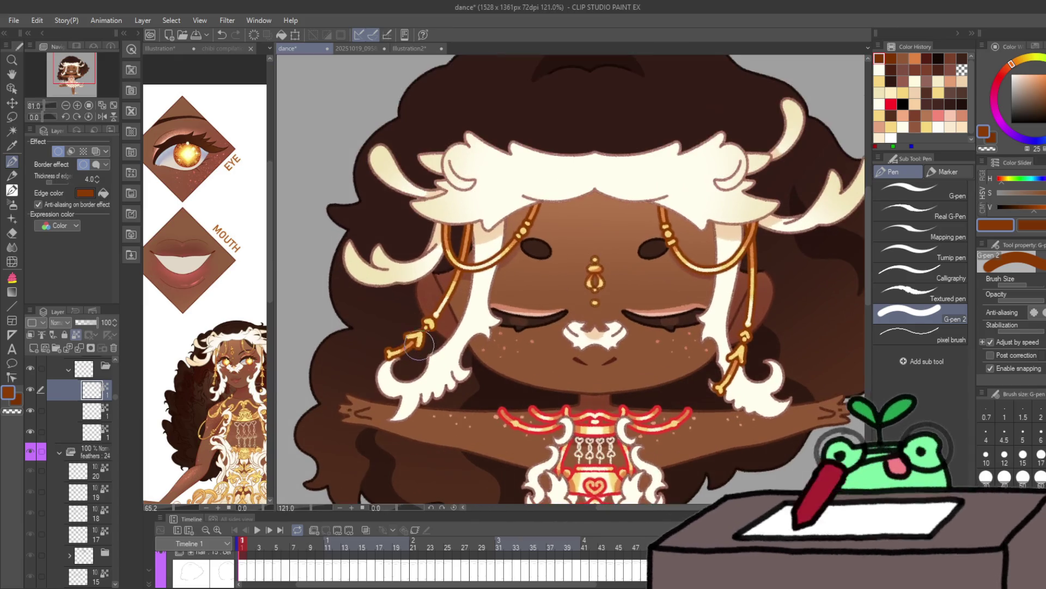
# Step: On frame 2, set the chain layers' border edge colour to brown
pyautogui.press('.')
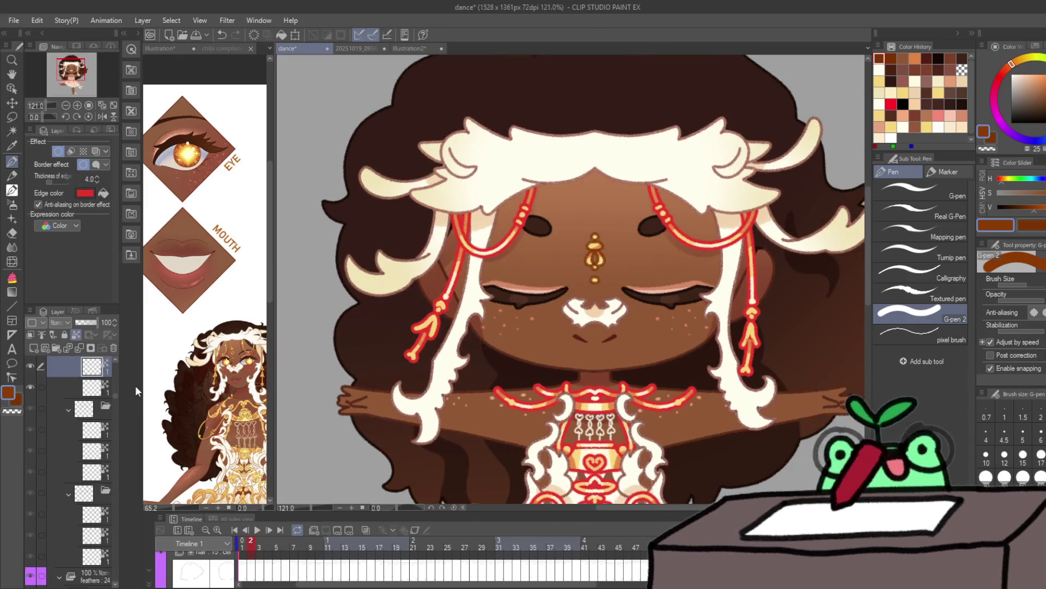
pyautogui.click(102, 195)
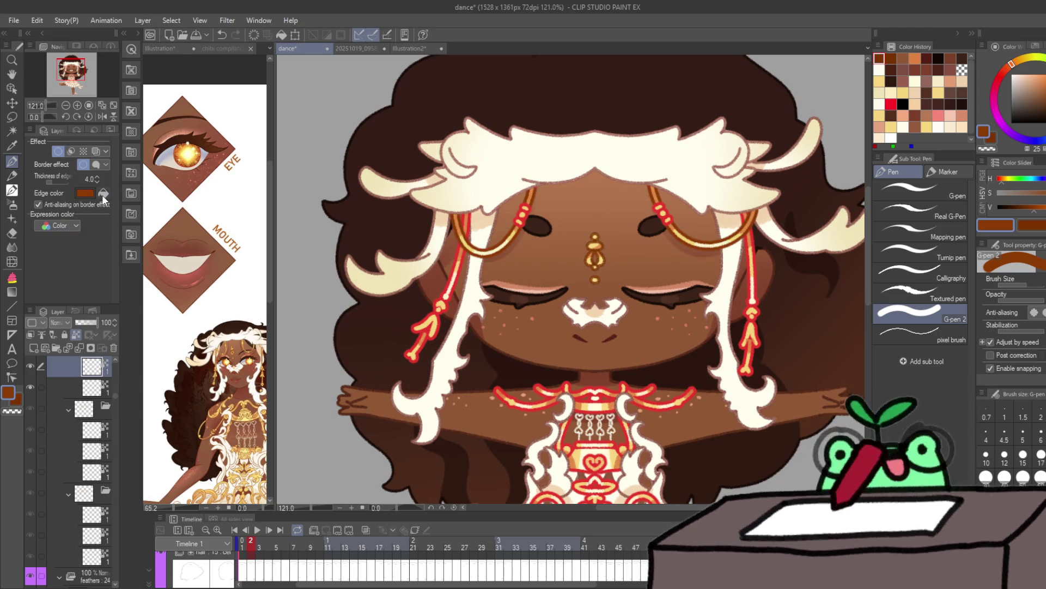
pyautogui.click(91, 386)
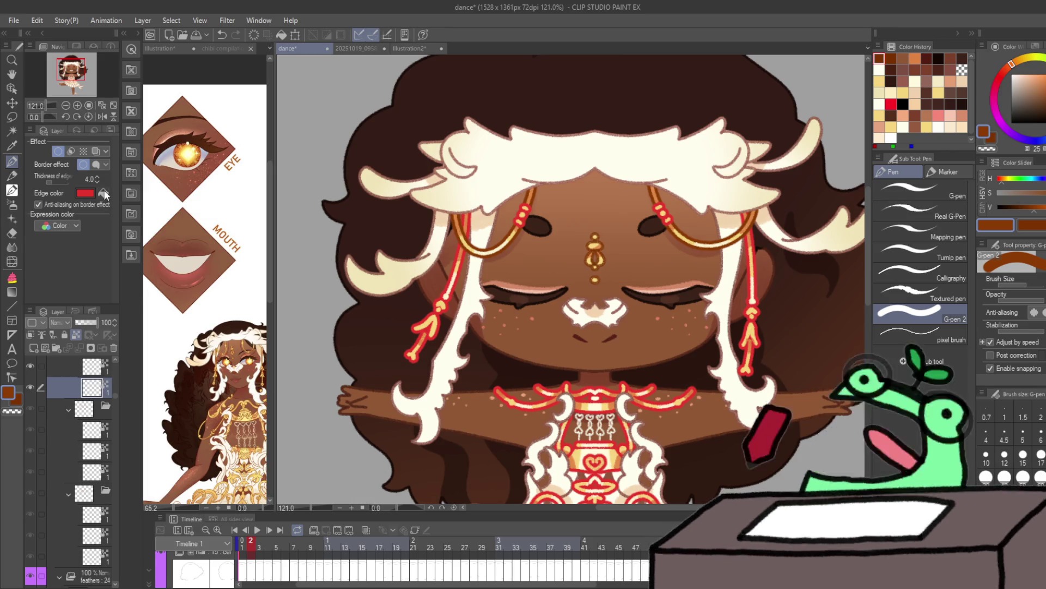
pyautogui.click(86, 428)
pyautogui.scroll(-1, 87, 425)
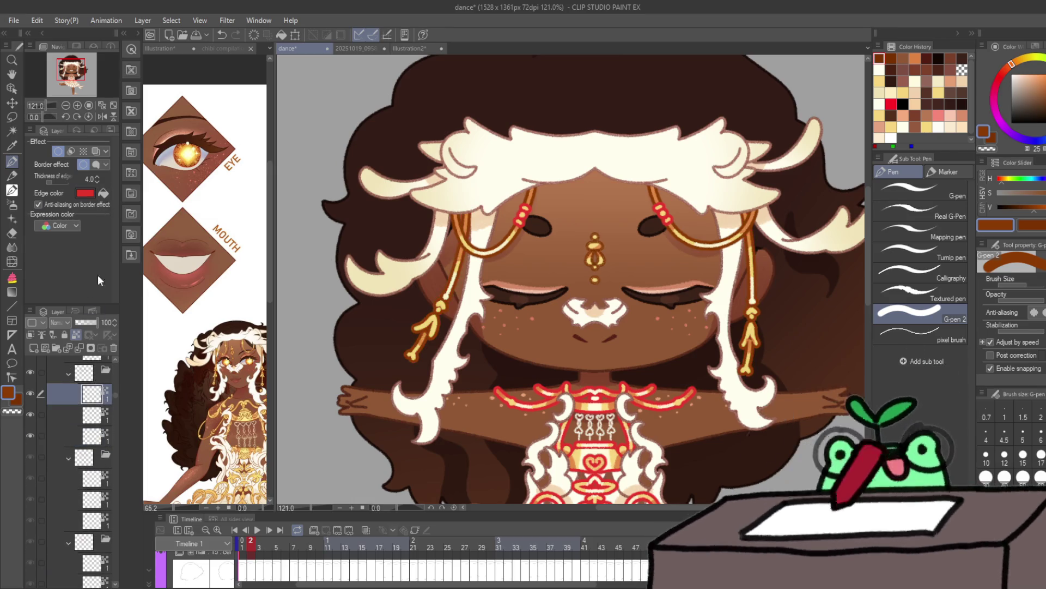
# Step: On frame 3, turn the remaining red eye-chain borders and bead outlines brown
pyautogui.press('Right')
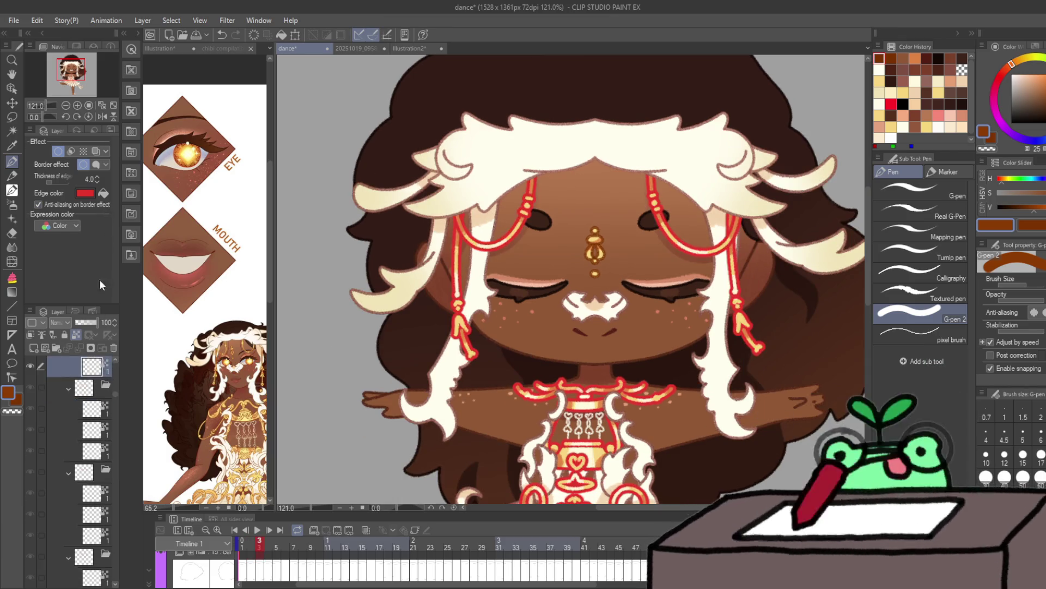
pyautogui.hotkey('ctrl', 'z')
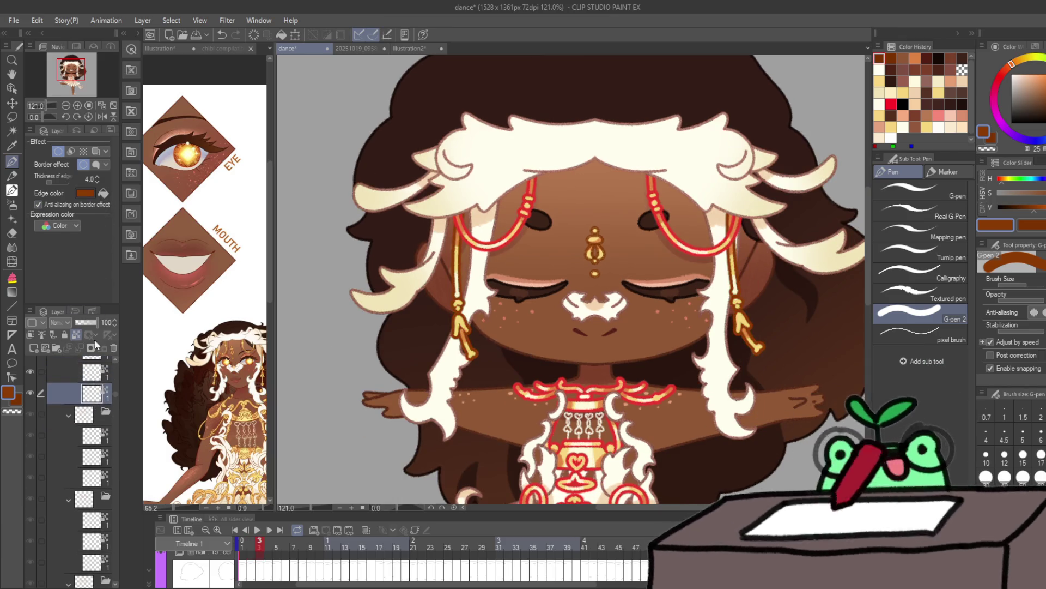
pyautogui.hotkey('ctrl', 'z')
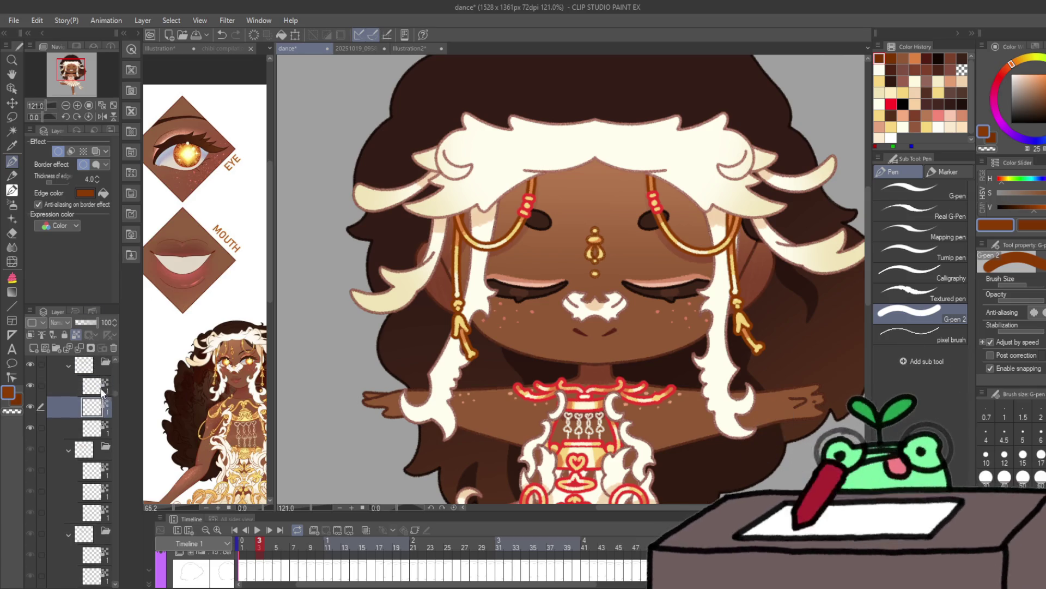
pyautogui.click(102, 192)
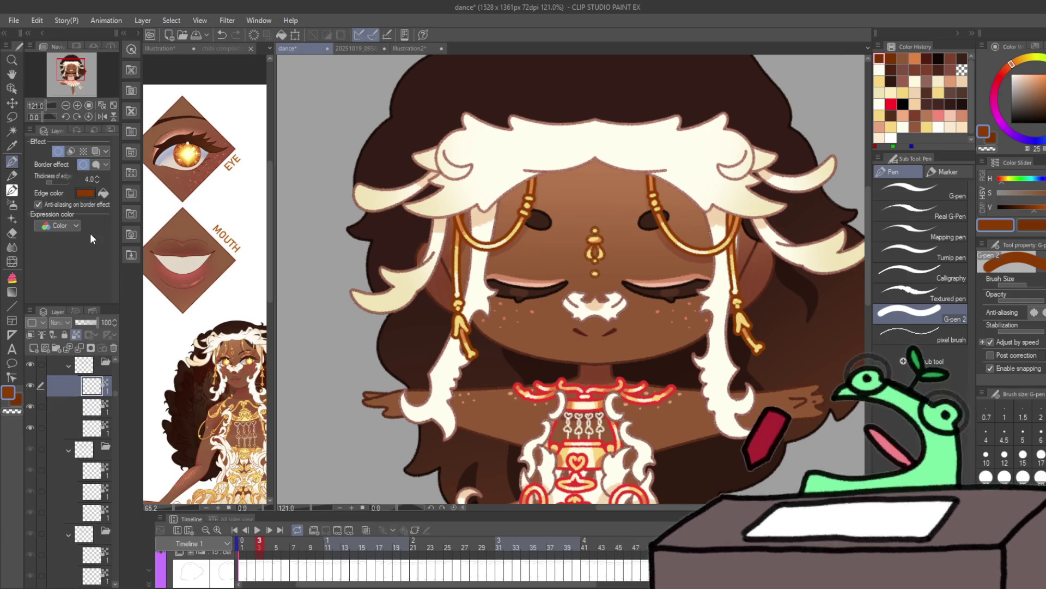
pyautogui.scroll(4, 751, 239)
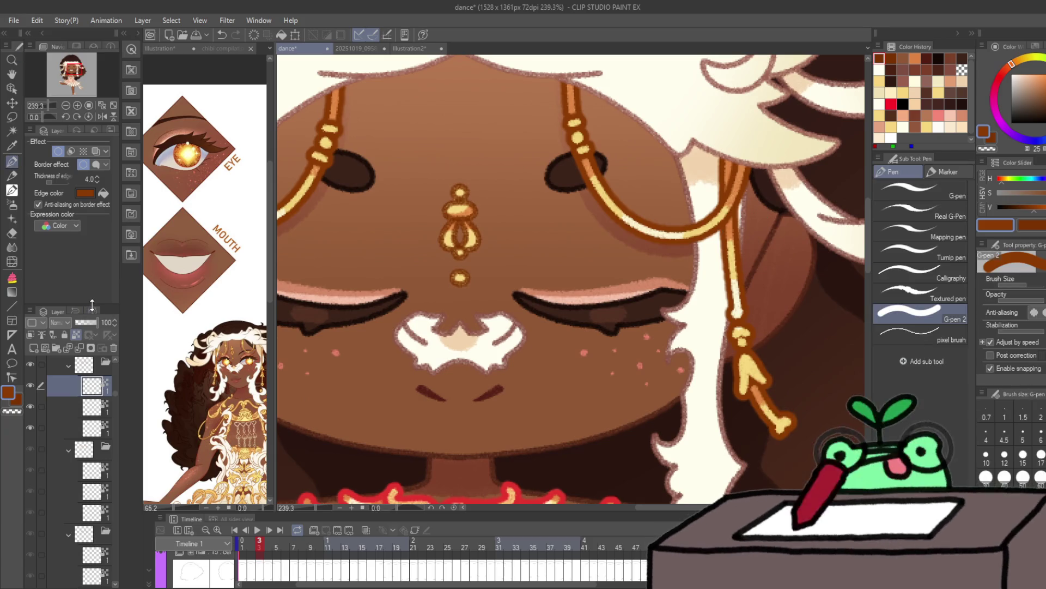
# Step: Try brown and white hair strands on the forehead with a pencil brush, then undo them
pyautogui.click(12, 176)
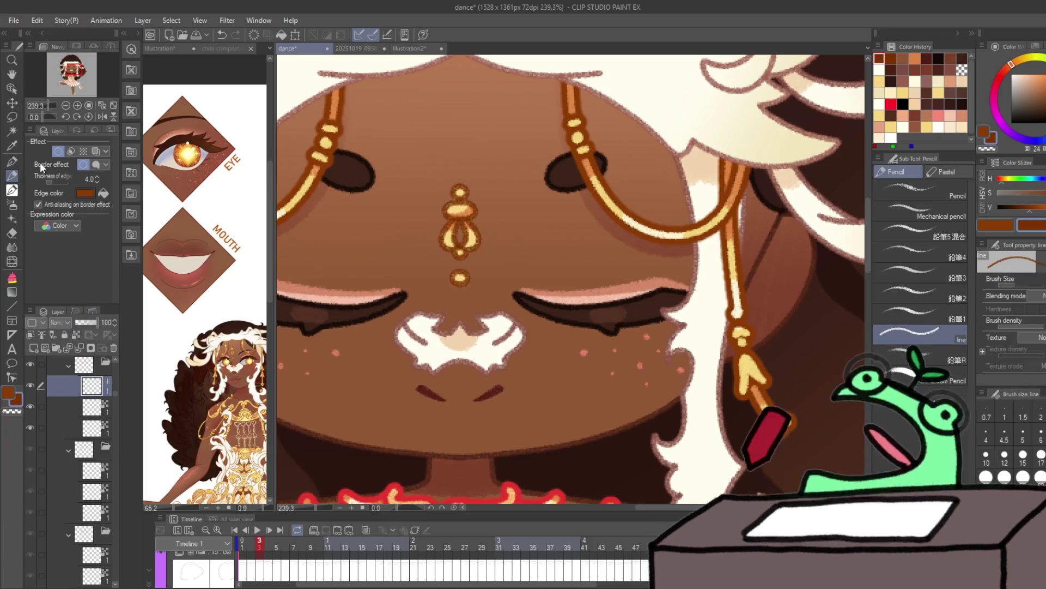
pyautogui.moveTo(565, 218)
pyautogui.mouseDown()
pyautogui.moveTo(573, 259)
pyautogui.moveTo(632, 382)
pyautogui.mouseUp()
pyautogui.hotkey('ctrl', 'z')
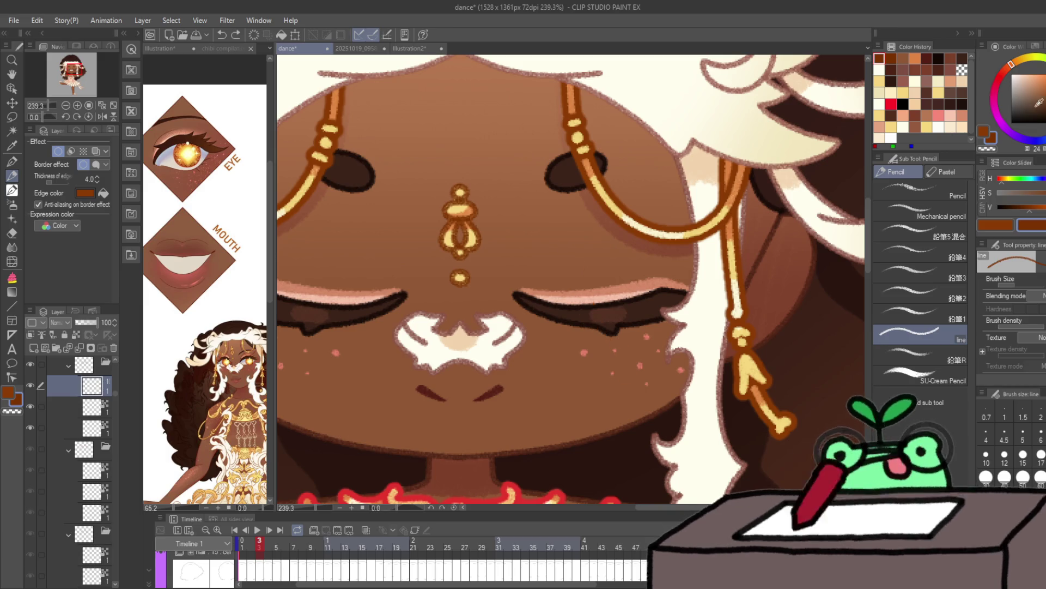
pyautogui.click(879, 104)
pyautogui.moveTo(508, 127); pyautogui.dragTo(527, 237)
pyautogui.moveTo(532, 145); pyautogui.dragTo(567, 326)
pyautogui.moveTo(568, 218); pyautogui.dragTo(643, 351)
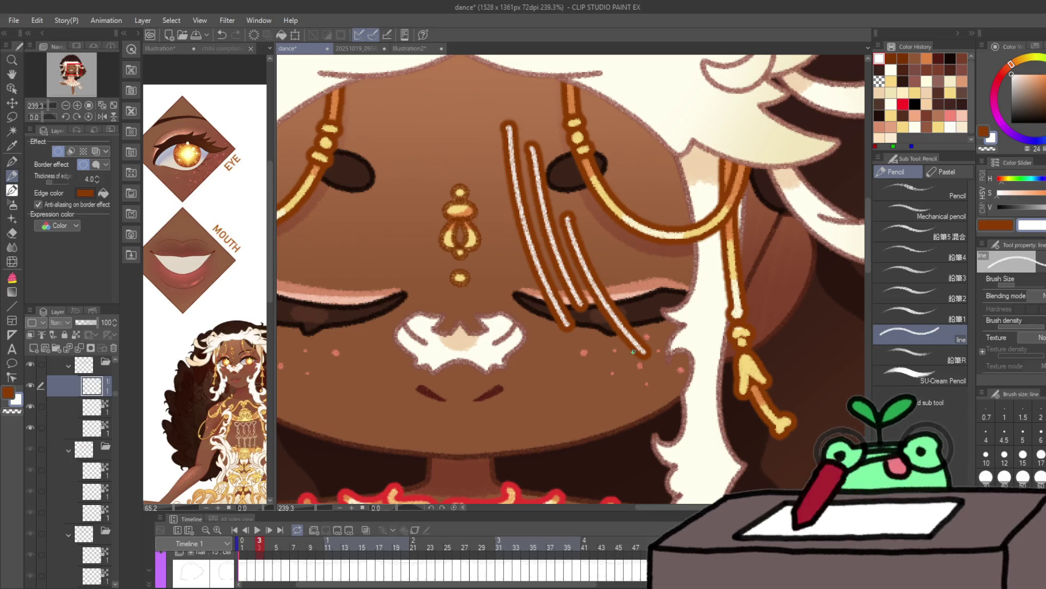
pyautogui.moveTo(422, 71)
pyautogui.mouseDown()
pyautogui.moveTo(452, 146)
pyautogui.moveTo(500, 64)
pyautogui.mouseUp()
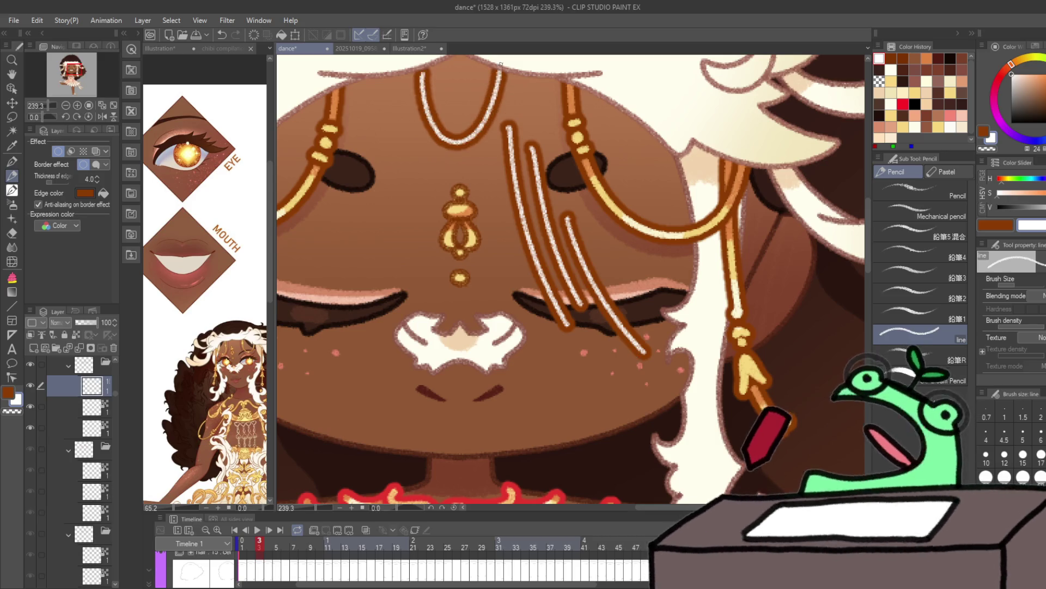
pyautogui.hotkey('ctrl', 'z')
pyautogui.hotkey('ctrl', 'z')
pyautogui.hotkey('ctrl', 'z')
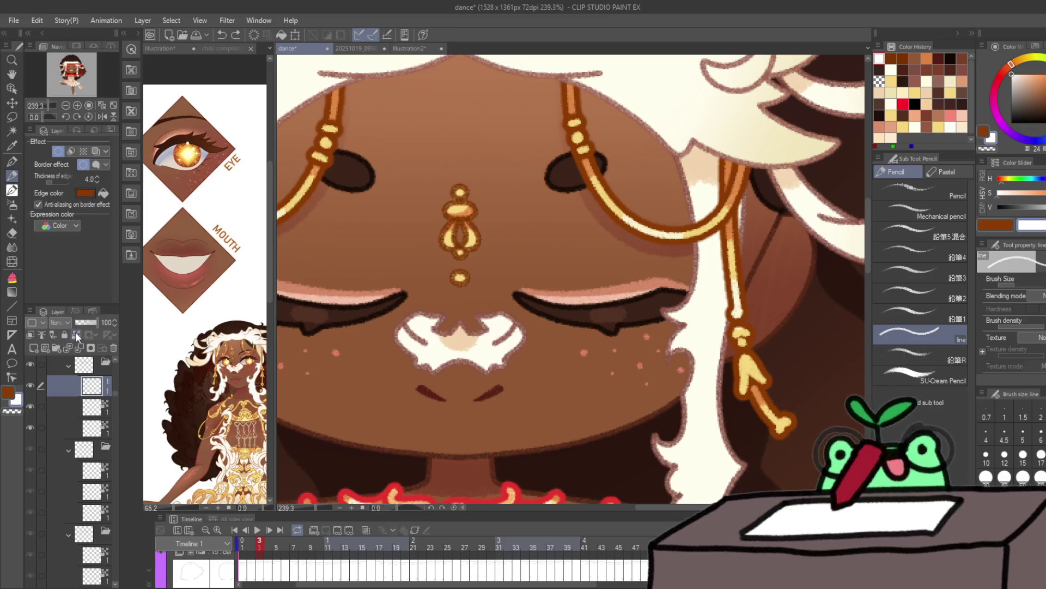
# Step: Lock transparent pixels, paint the chain dark brown with the G-pen, save, and undo the paint
pyautogui.click(77, 336)
pyautogui.click(12, 161)
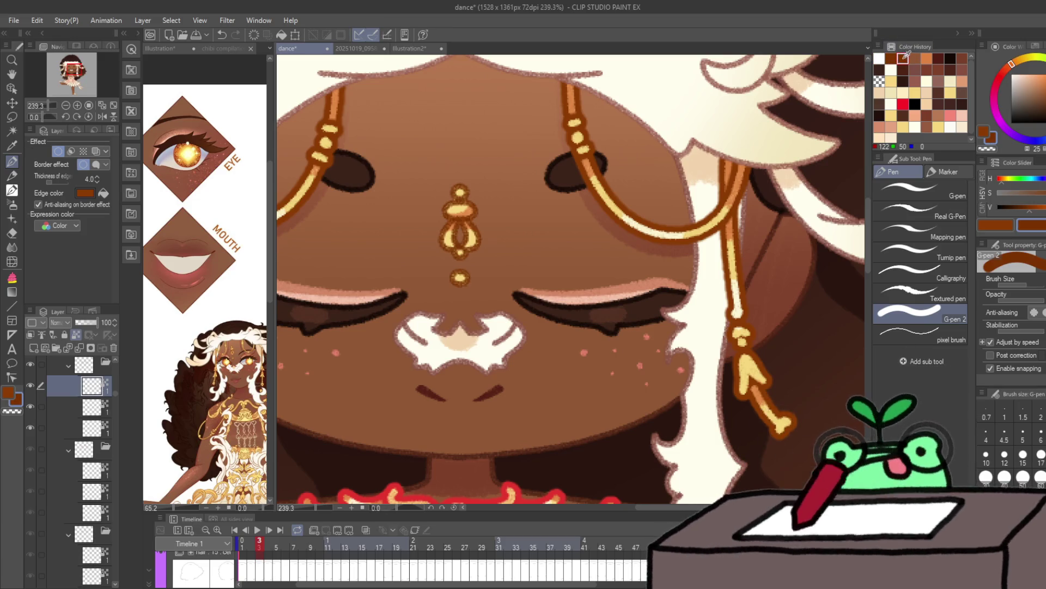
pyautogui.click(916, 56)
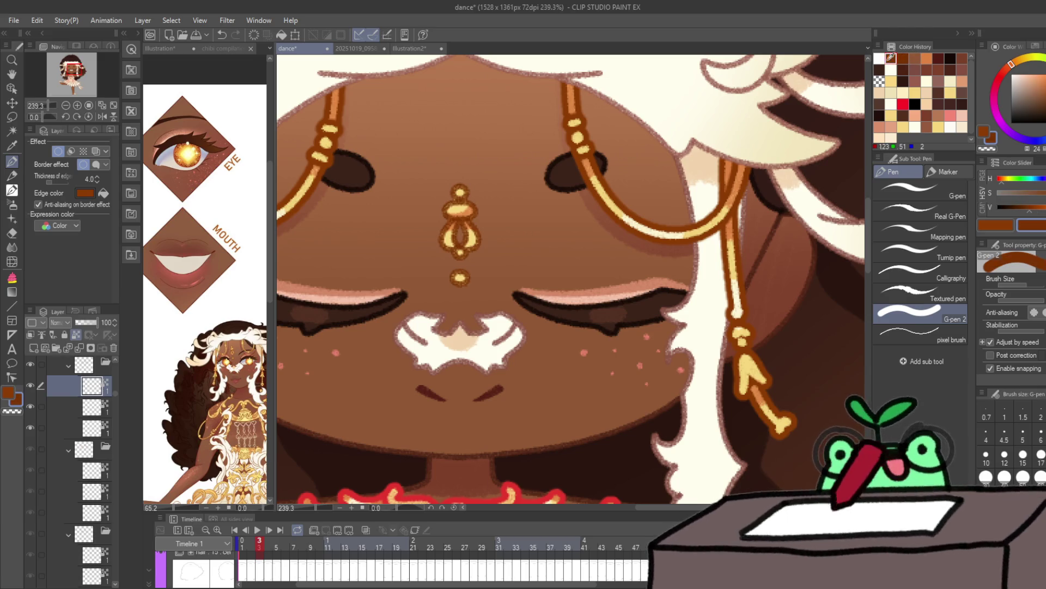
pyautogui.moveTo(673, 240)
pyautogui.mouseDown()
pyautogui.moveTo(681, 218)
pyautogui.moveTo(583, 125)
pyautogui.moveTo(627, 145)
pyautogui.mouseUp()
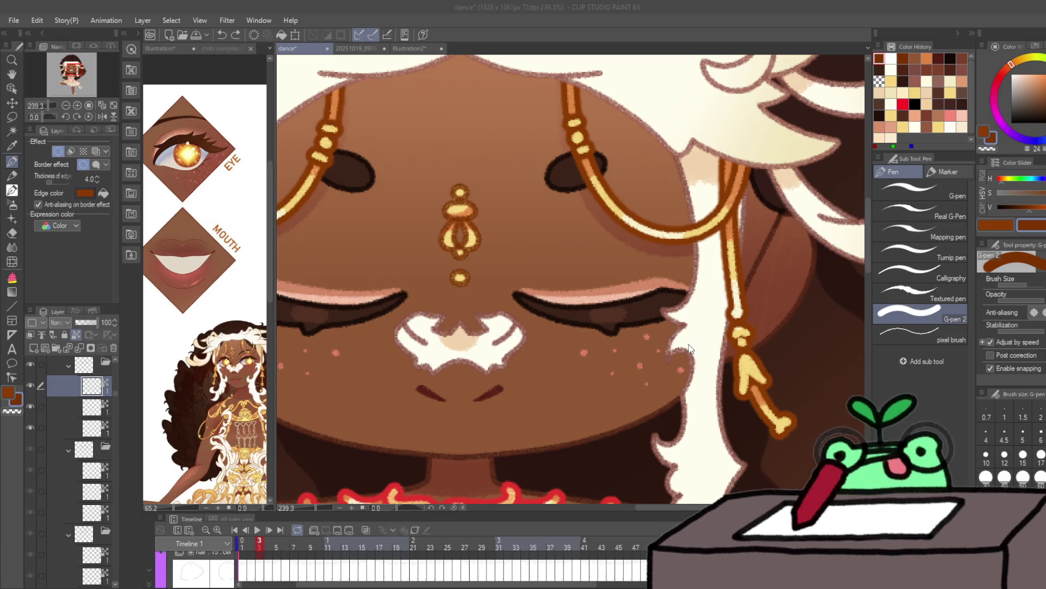
pyautogui.moveTo(572, 109); pyautogui.dragTo(588, 152)
pyautogui.hotkey('ctrl', 's')
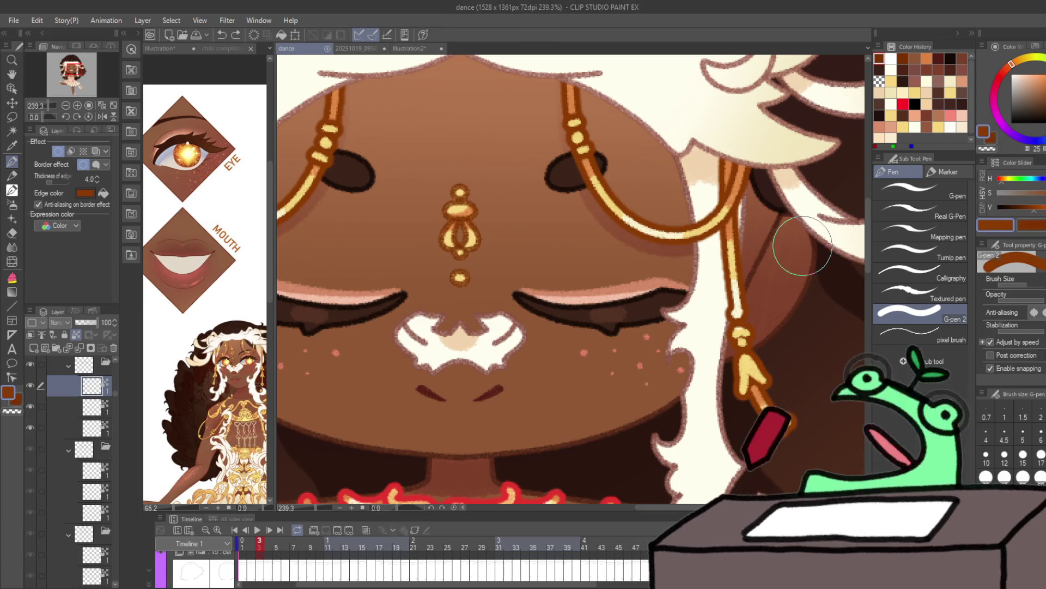
pyautogui.hotkey('ctrl', 'z')
pyautogui.hotkey('ctrl', 'z')
pyautogui.hotkey('ctrl', 'z')
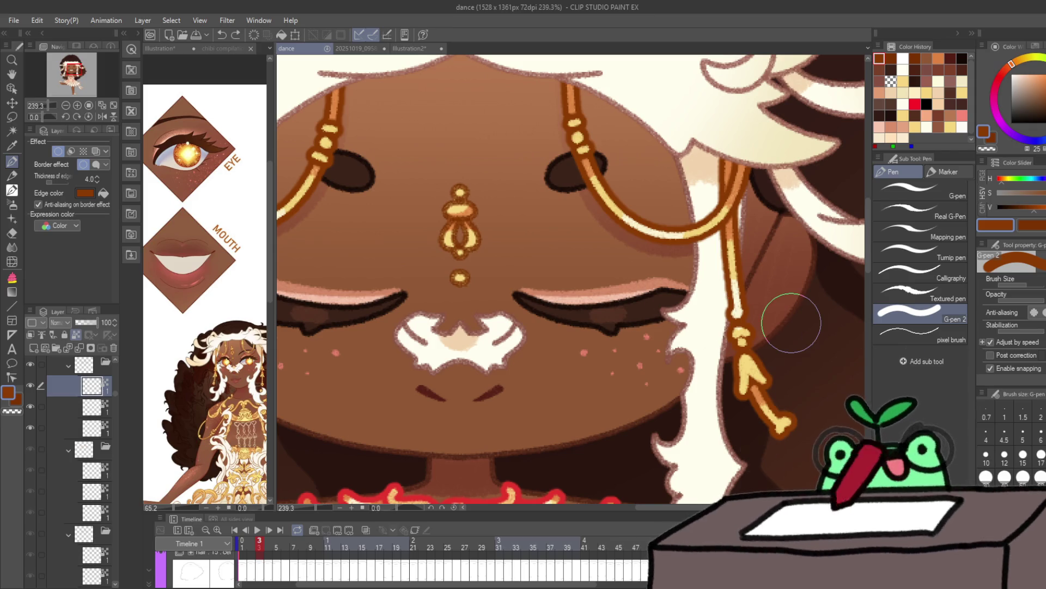
# Step: On frame 4, change the dangling right chain's border from red to brown
pyautogui.press('Right')
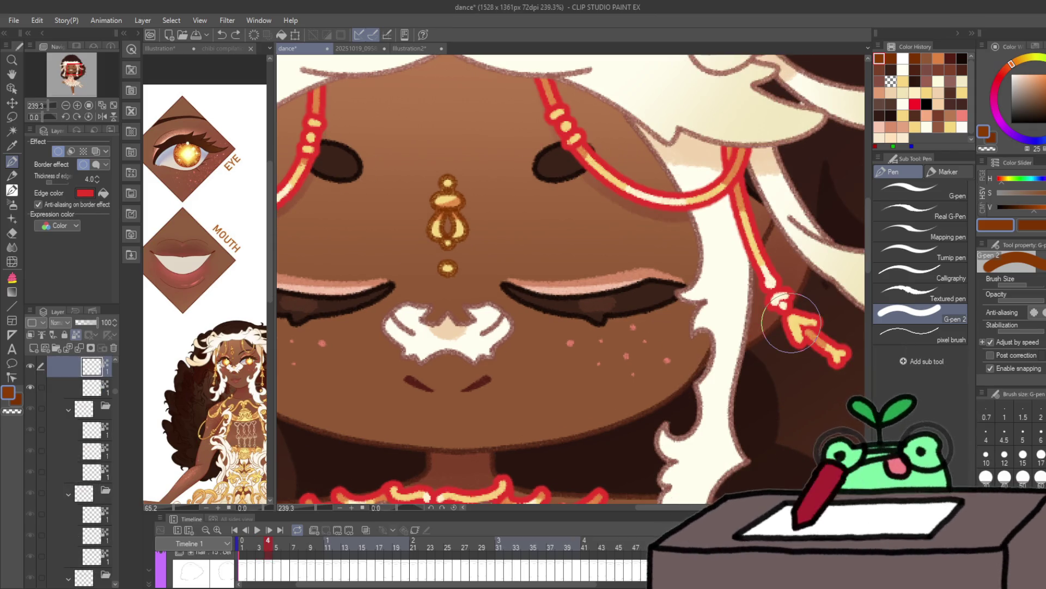
pyautogui.click(65, 387)
pyautogui.click(103, 193)
pyautogui.hotkey('ctrl', 'space')
pyautogui.moveTo(480, 273); pyautogui.dragTo(428, 299)
# Step: Find the red-bordered chain layers and switch one chain border from red to brown
pyautogui.scroll(-1, 65, 414)
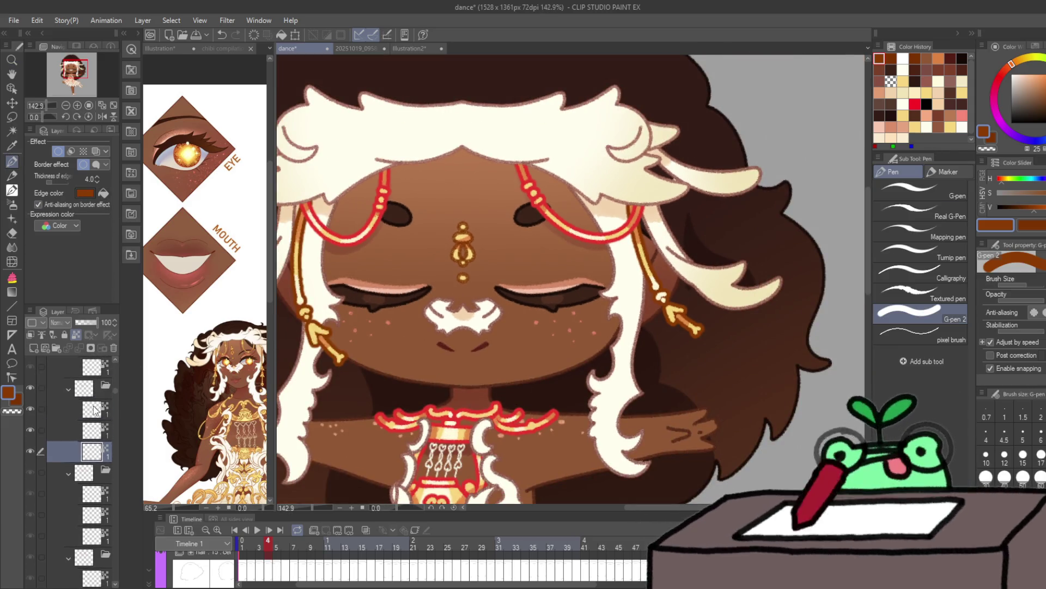
pyautogui.click(66, 430)
pyautogui.click(75, 409)
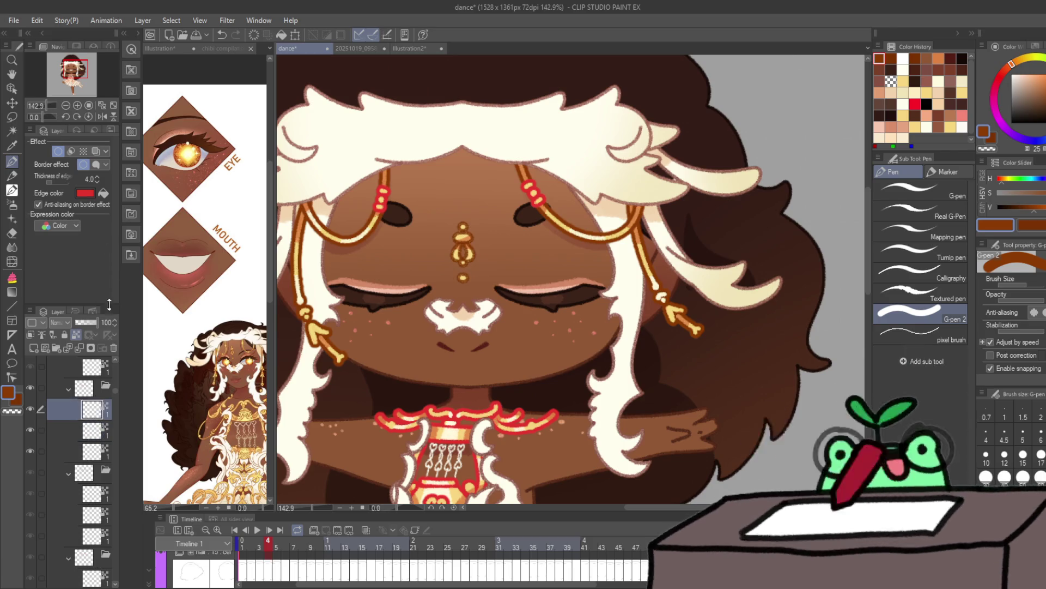
pyautogui.click(92, 451)
pyautogui.scroll(-1, 82, 425)
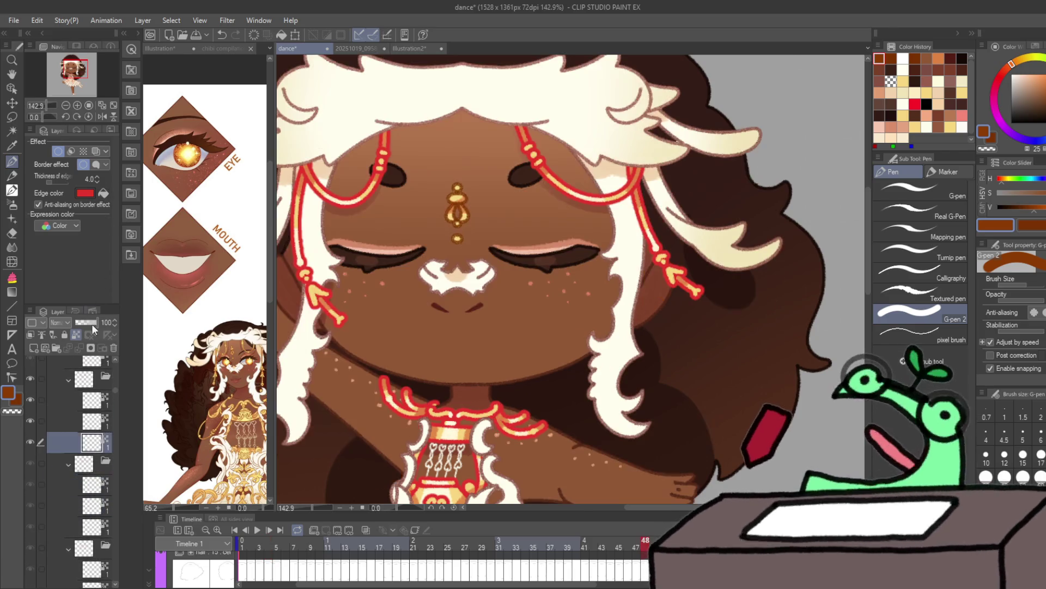
pyautogui.click(92, 420)
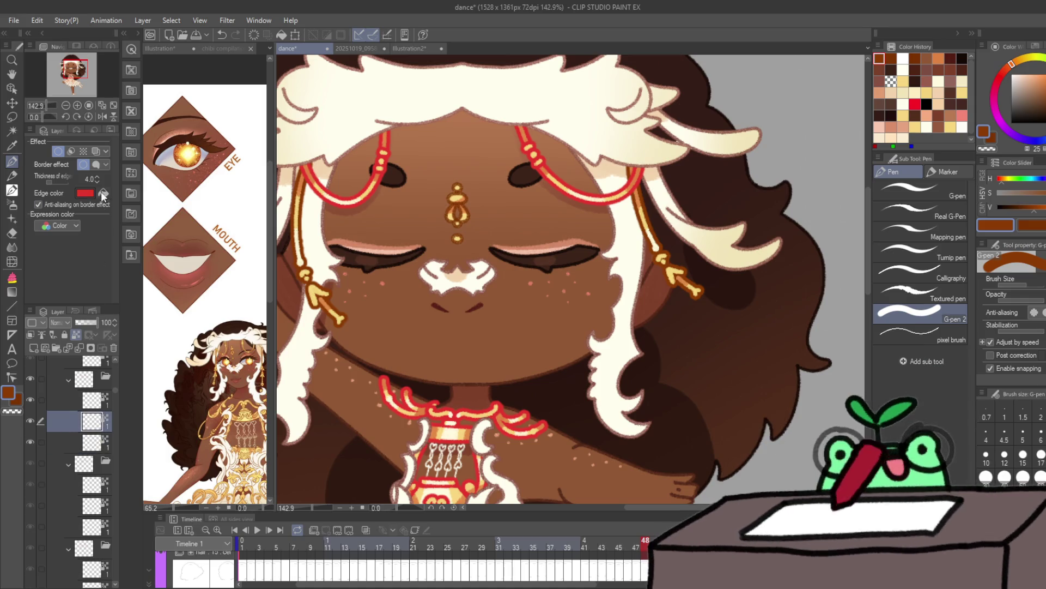
pyautogui.click(93, 402)
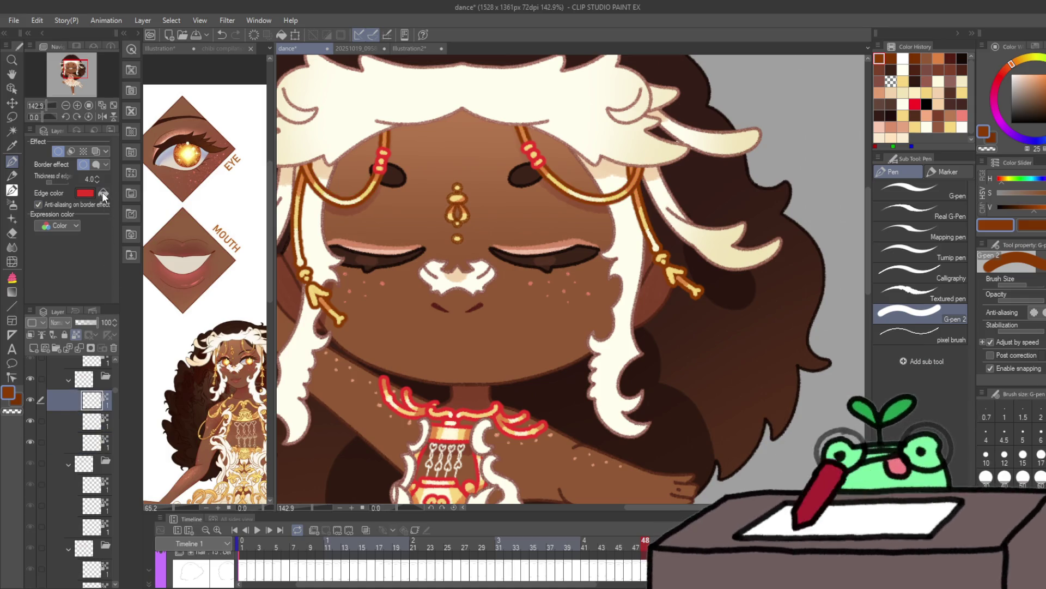
pyautogui.click(103, 193)
pyautogui.click(92, 487)
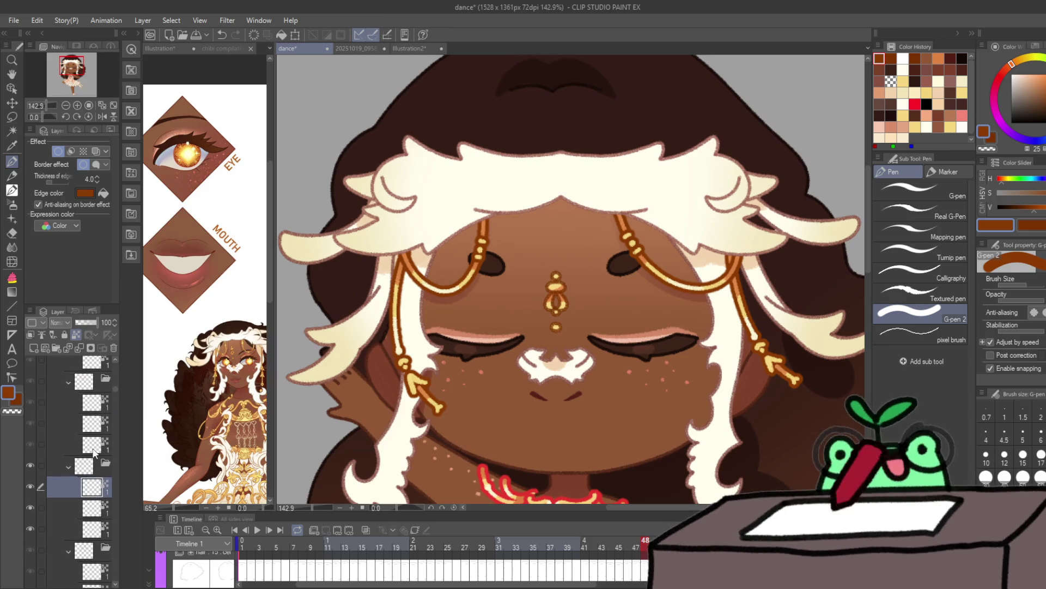
pyautogui.click(91, 445)
# Step: Step through neighbouring chain layers and play the animation to preview the borders
pyautogui.hotkey('alt', ']')
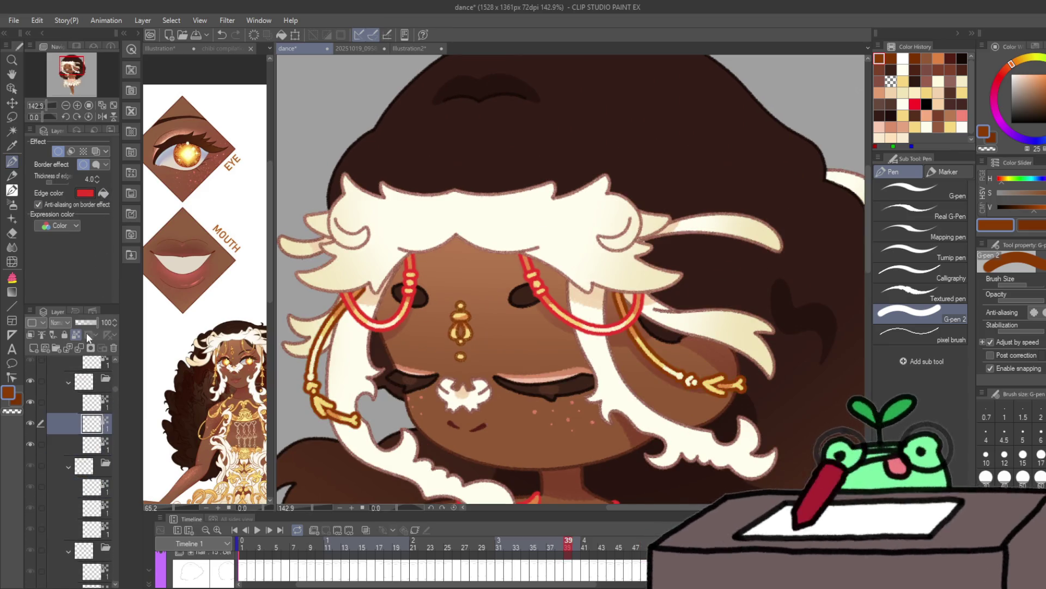
pyautogui.hotkey('alt', ']')
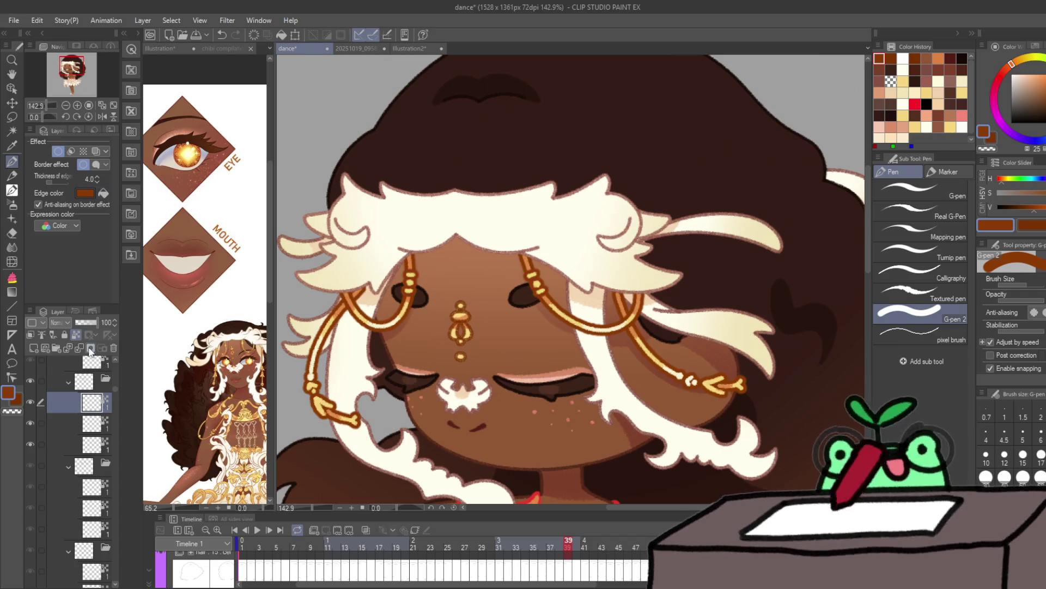
pyautogui.hotkey('alt', '[')
pyautogui.hotkey('alt', '[')
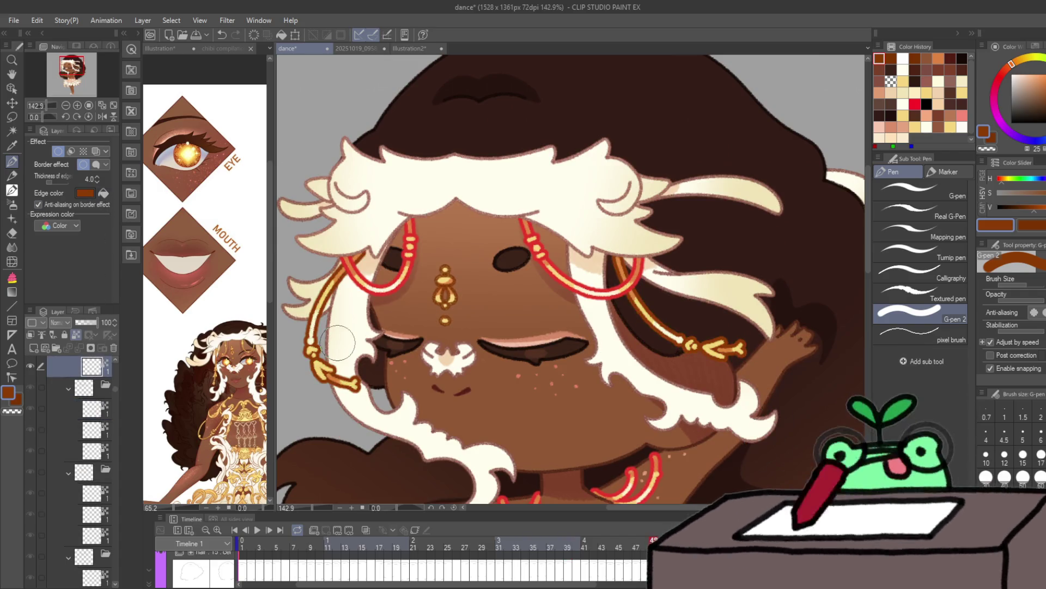
pyautogui.scroll(1, 76, 483)
pyautogui.hotkey('alt', ']')
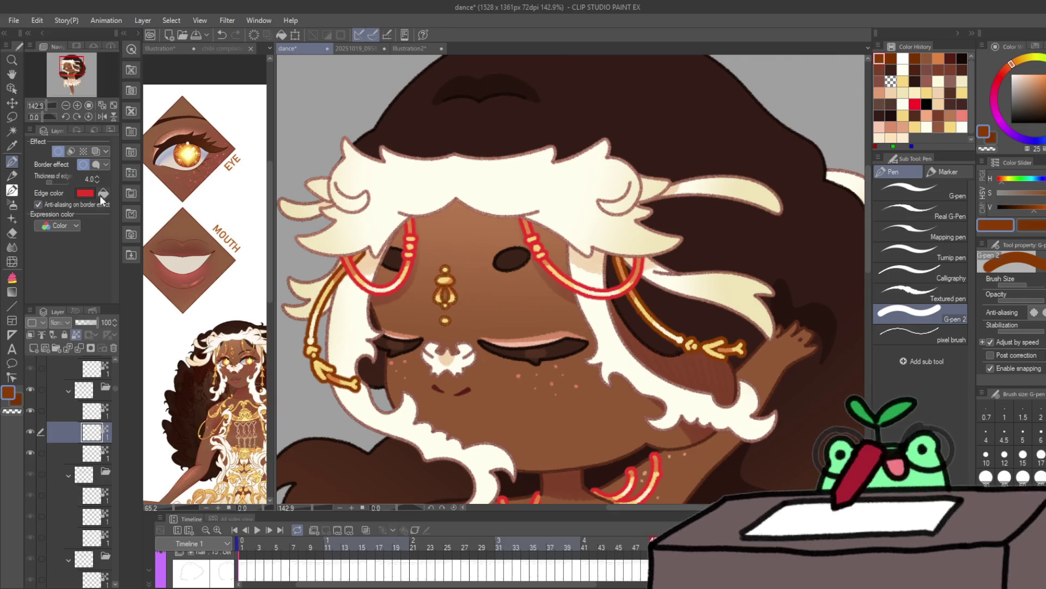
pyautogui.hotkey('alt', ']')
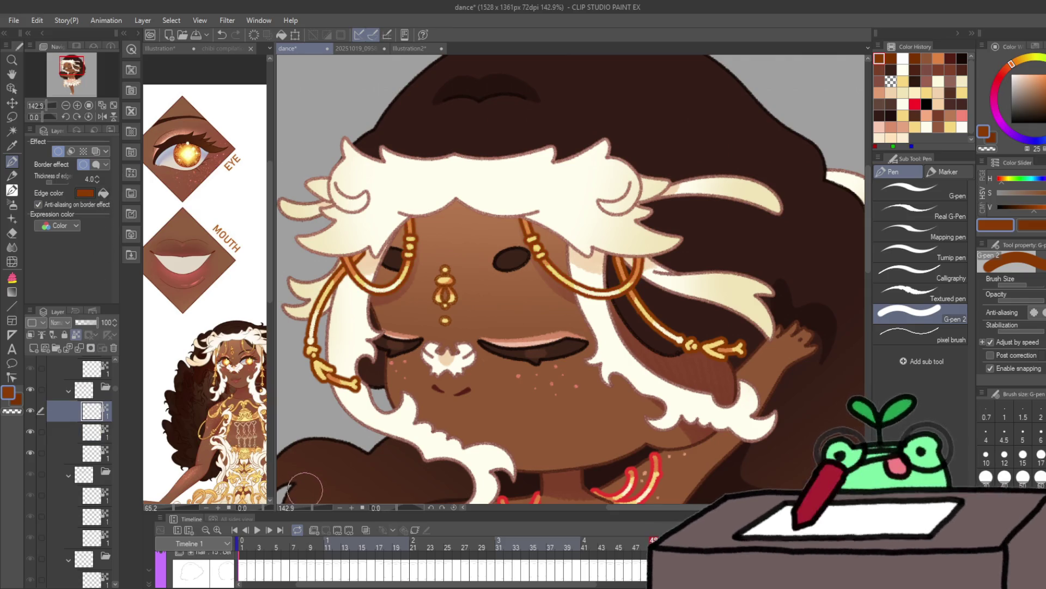
pyautogui.press('space')
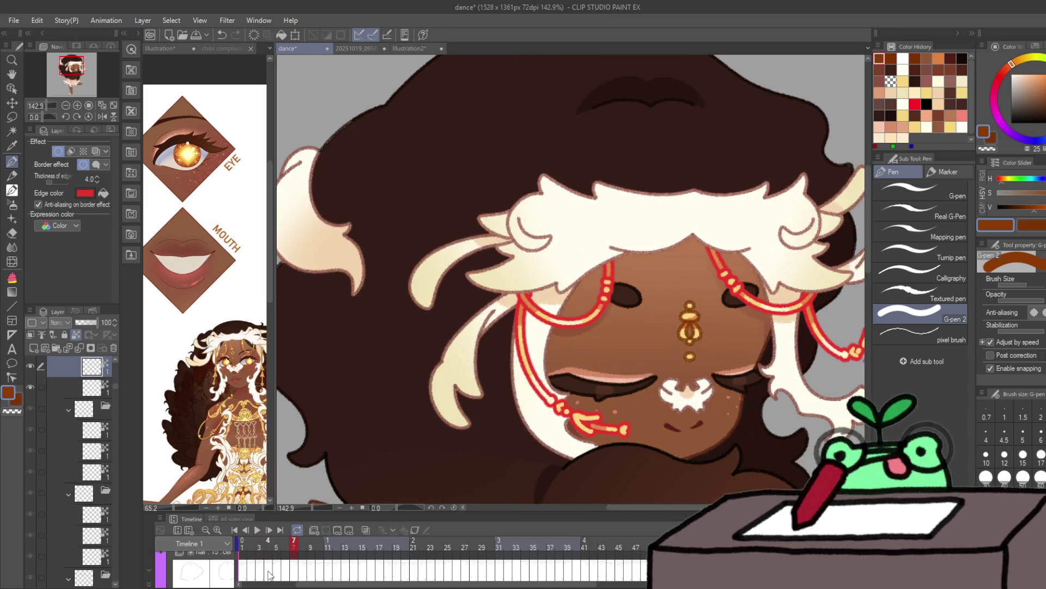
pyautogui.hotkey('alt', '[')
pyautogui.hotkey('alt', '[')
pyautogui.hotkey('alt', '[')
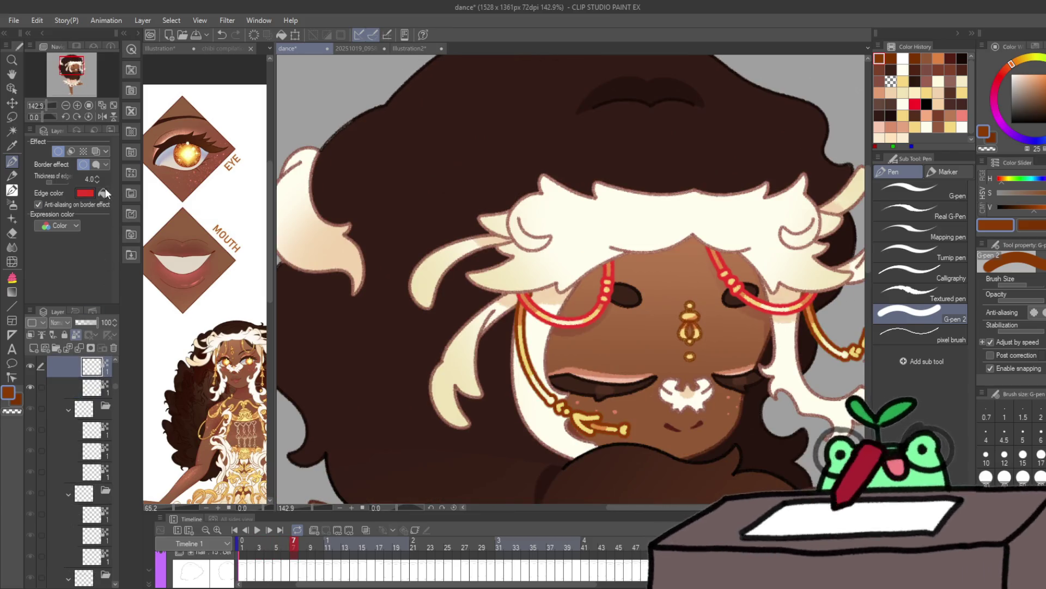
pyautogui.hotkey('alt', '[')
pyautogui.hotkey('alt', '[')
pyautogui.hotkey('alt', '[')
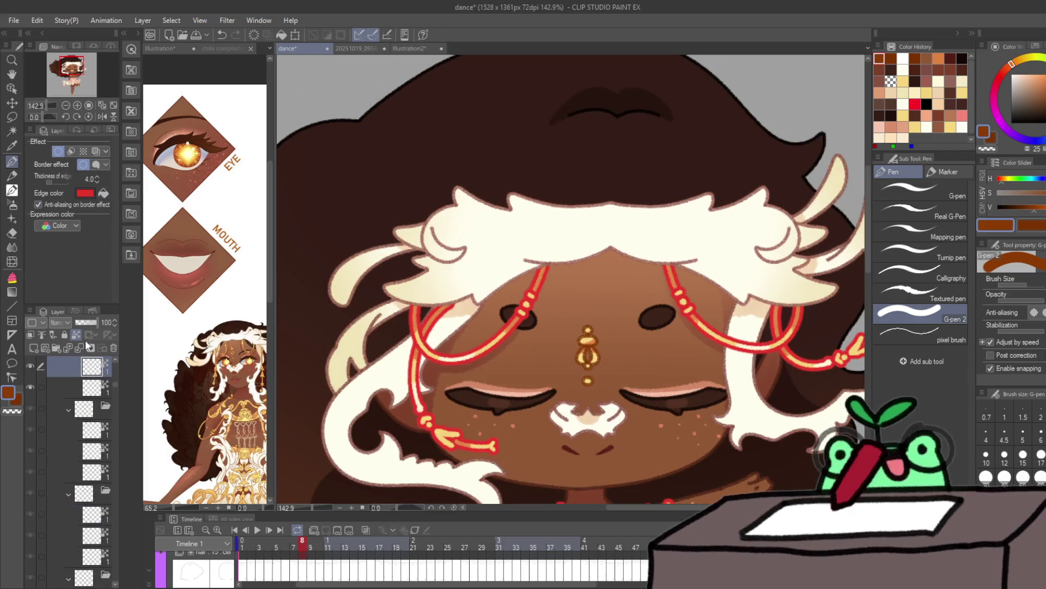
# Step: Recolour the chain borders orange-brown on the top layers and on frame 9
pyautogui.click(103, 193)
pyautogui.click(90, 384)
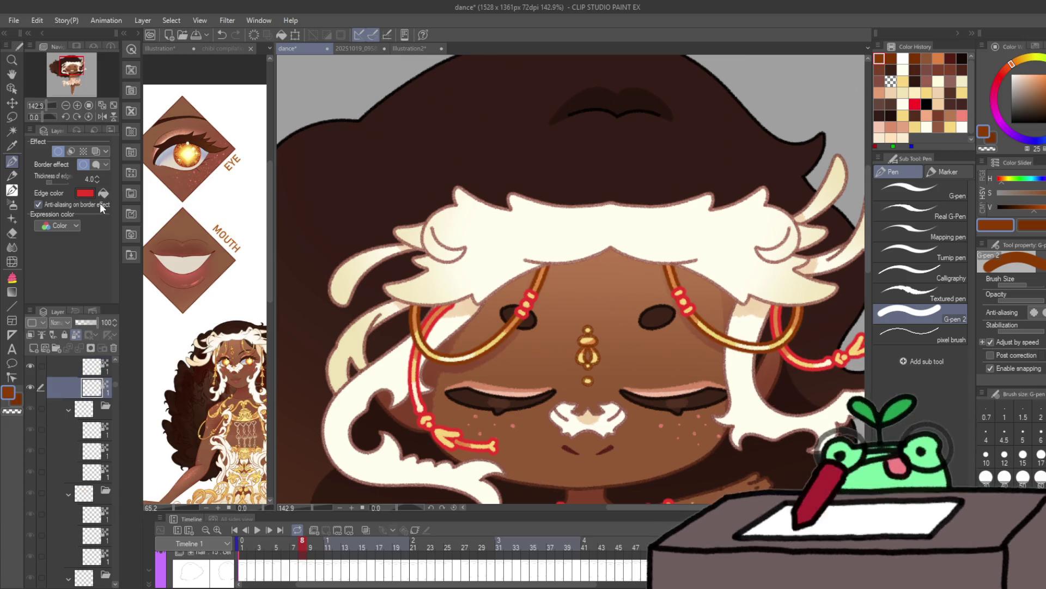
pyautogui.click(88, 362)
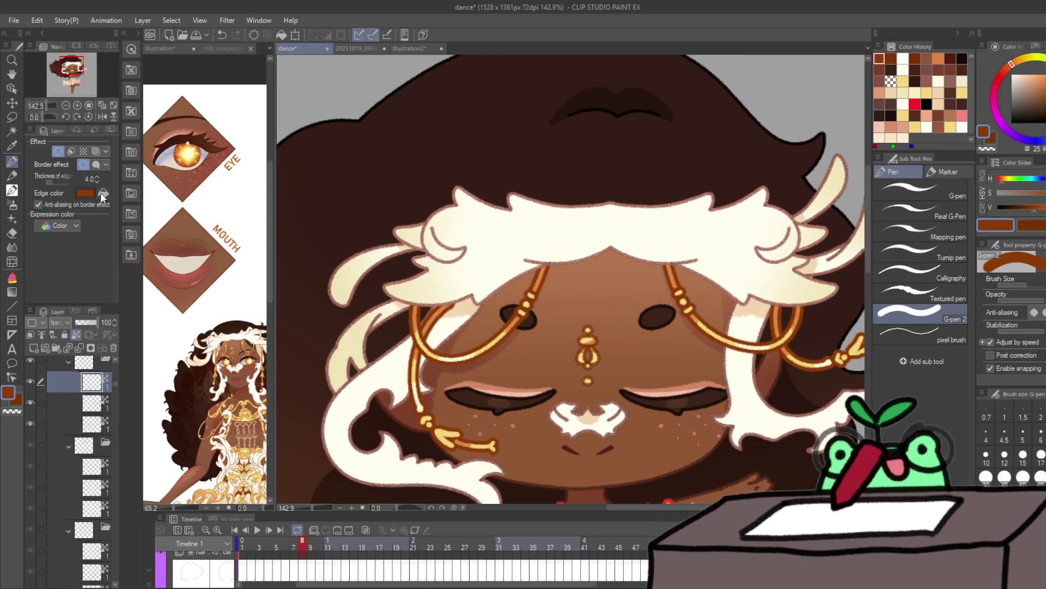
pyautogui.hotkey('ctrl', 'Right')
pyautogui.click(95, 386)
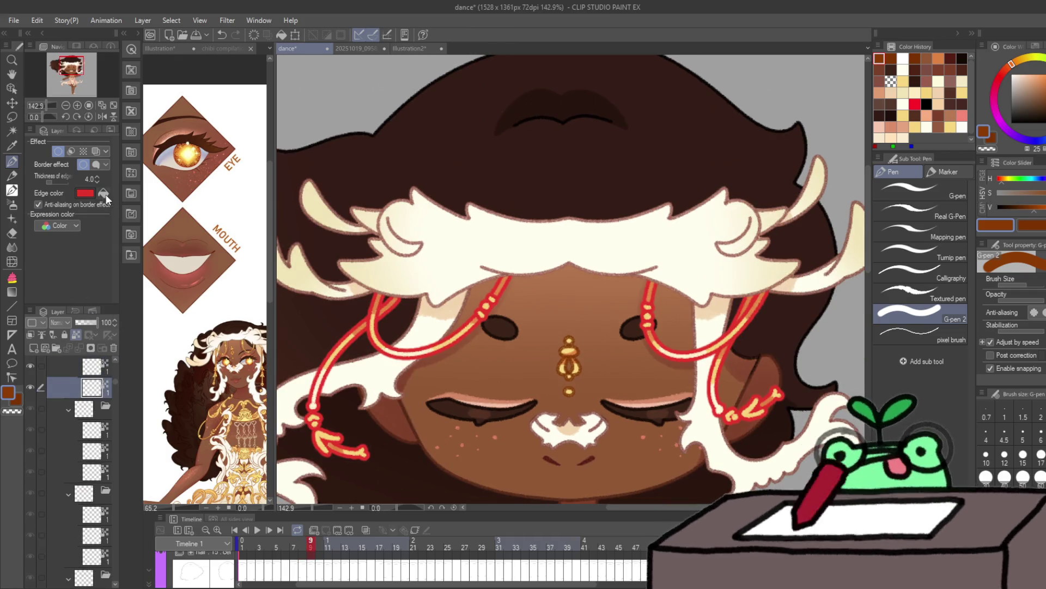
# Step: Recolour the remaining frame 9 chain borders orange-brown
pyautogui.click(103, 192)
pyautogui.click(91, 366)
pyautogui.click(104, 190)
pyautogui.click(81, 390)
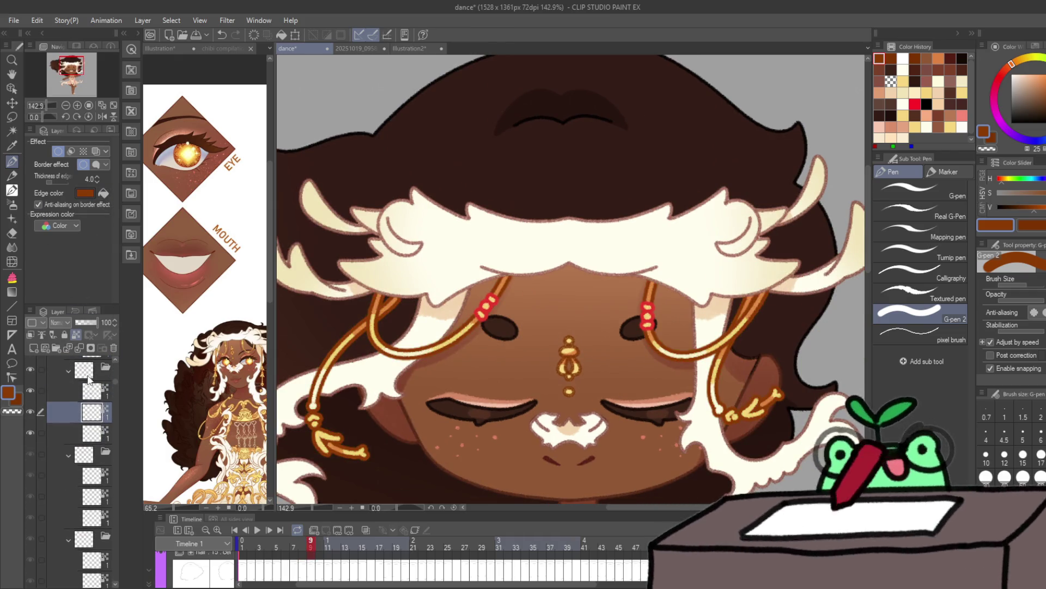
pyautogui.click(103, 191)
# Step: Change frame 10's chain layer borders from red to orange-brown
pyautogui.hotkey('ctrl', 'Right')
pyautogui.click(91, 387)
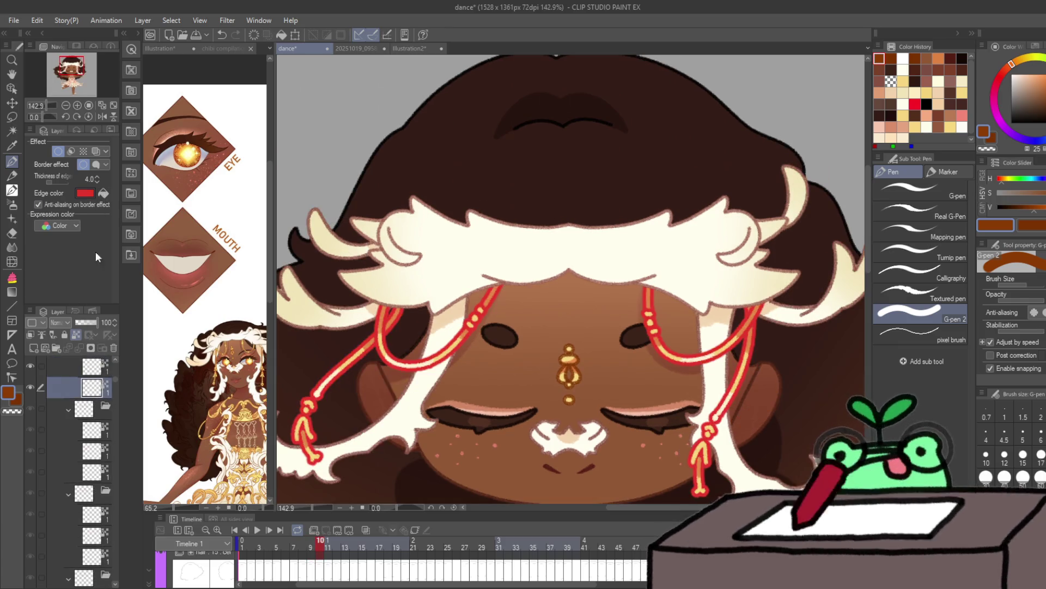
pyautogui.click(104, 193)
pyautogui.click(92, 366)
pyautogui.click(104, 193)
pyautogui.click(92, 386)
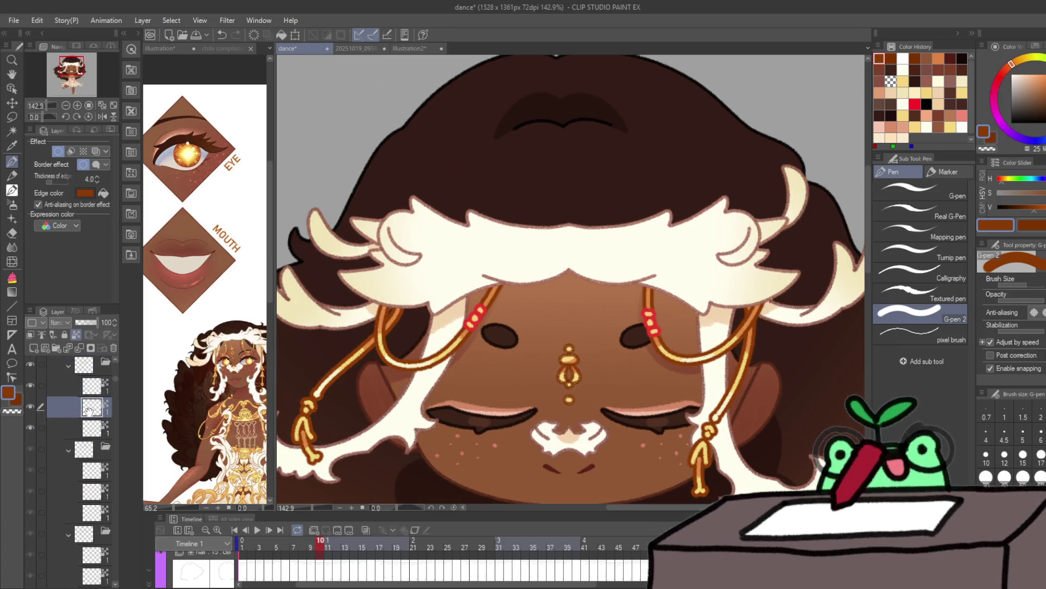
pyautogui.click(103, 191)
# Step: Skip ahead to frame 27 and turn its chain edges brown
pyautogui.hotkey('ctrl', 'Right')
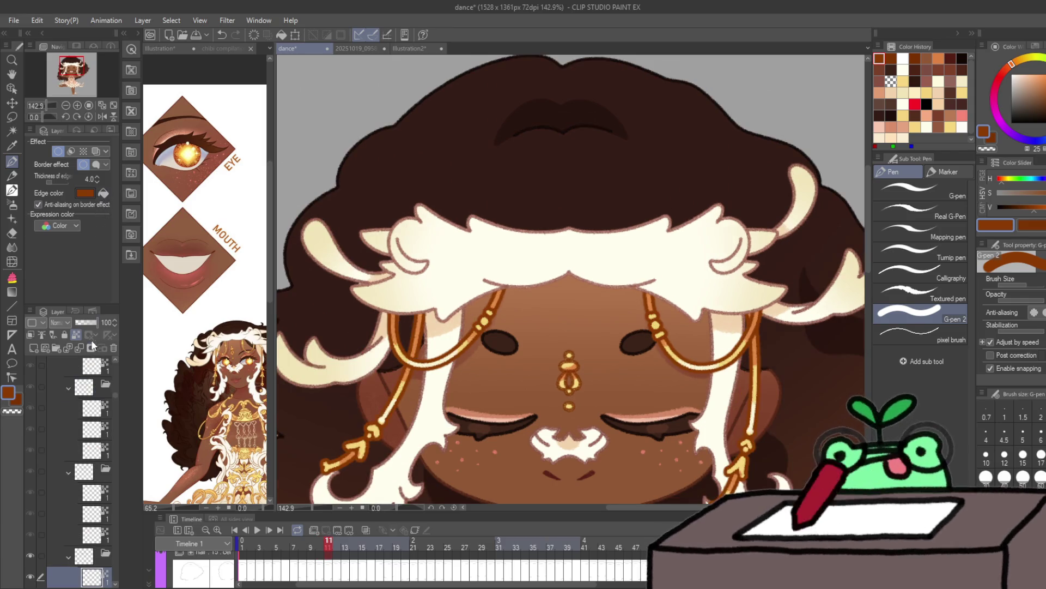
pyautogui.hotkey('ctrl', 'Right')
pyautogui.hotkey('ctrl', 'Right')
pyautogui.hotkey('ctrl', 'Right')
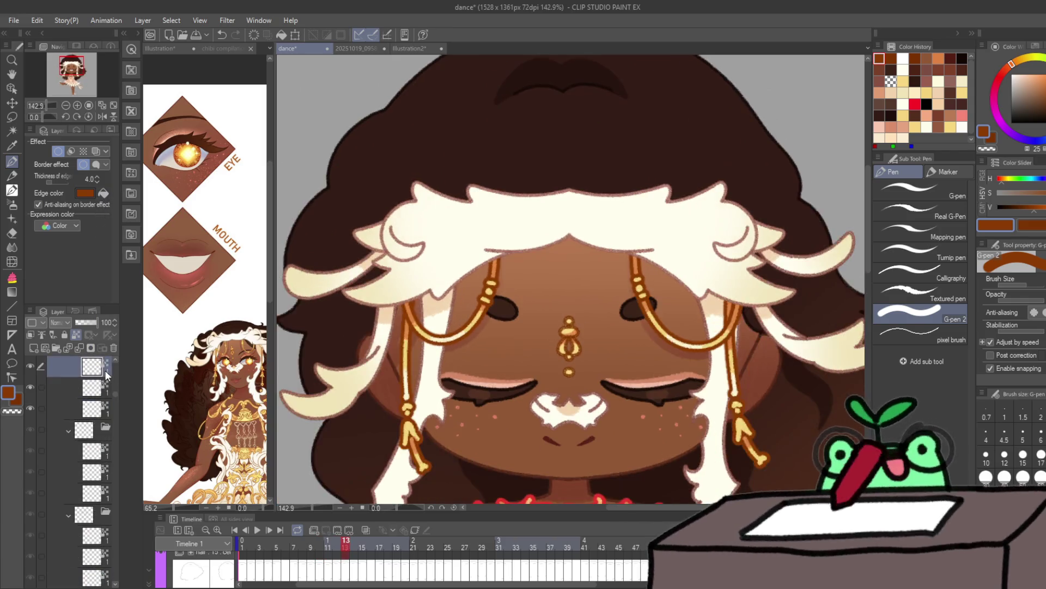
pyautogui.hotkey('ctrl', 'Right')
pyautogui.hotkey('ctrl', 'Right')
pyautogui.hotkey('ctrl', 'Right')
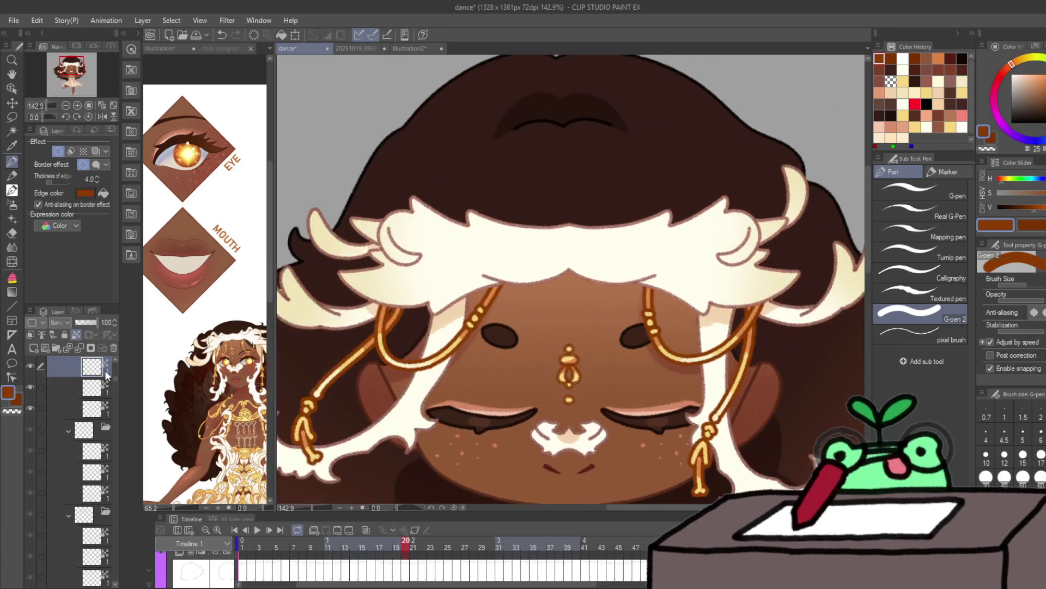
pyautogui.hotkey('ctrl', 'Right')
pyautogui.hotkey('ctrl', 'Right')
pyautogui.hotkey('ctrl', 'Right')
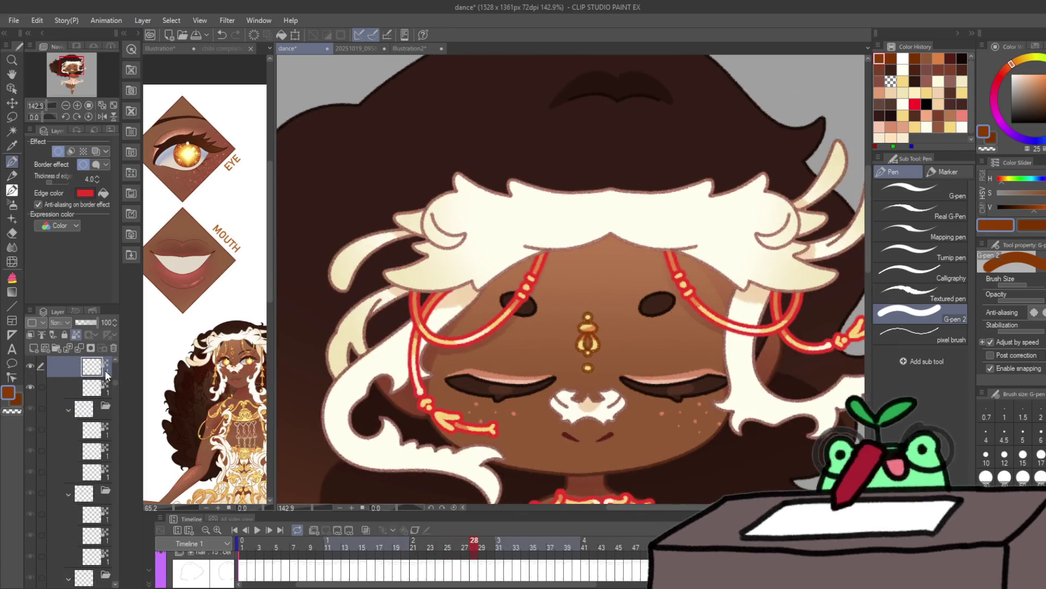
pyautogui.hotkey('ctrl', 'Right')
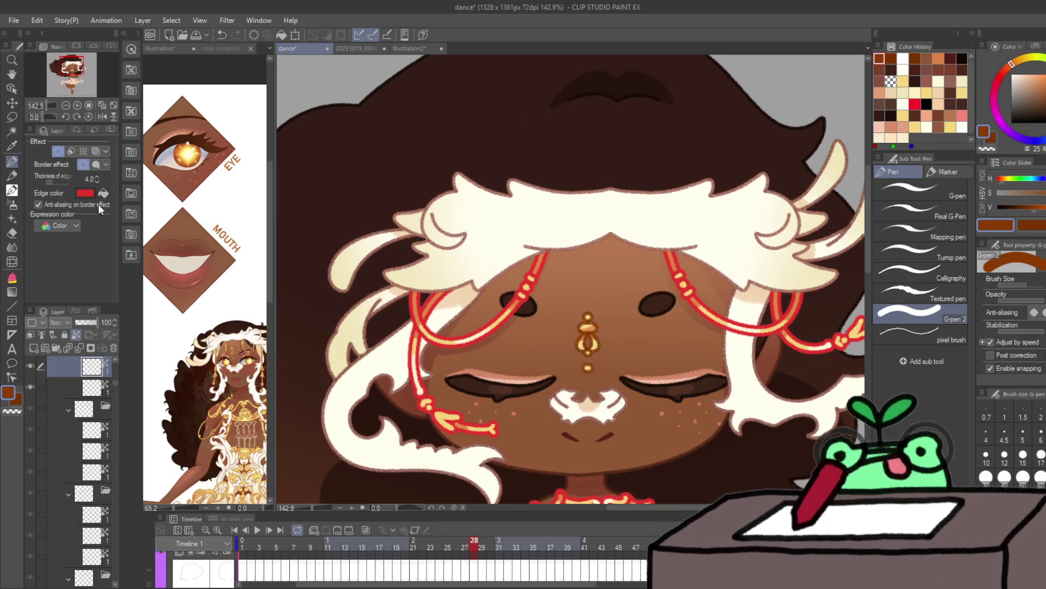
pyautogui.click(103, 193)
pyautogui.click(103, 193)
pyautogui.click(92, 388)
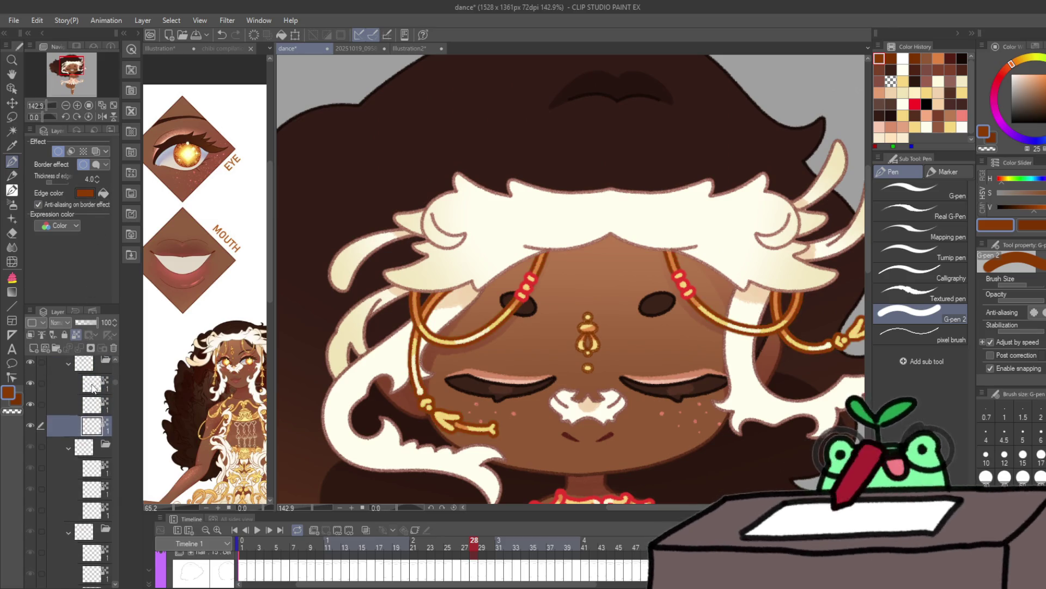
pyautogui.click(101, 192)
# Step: Make the chain edges brown on the following frames through frame 30
pyautogui.hotkey('ctrl', 'Right')
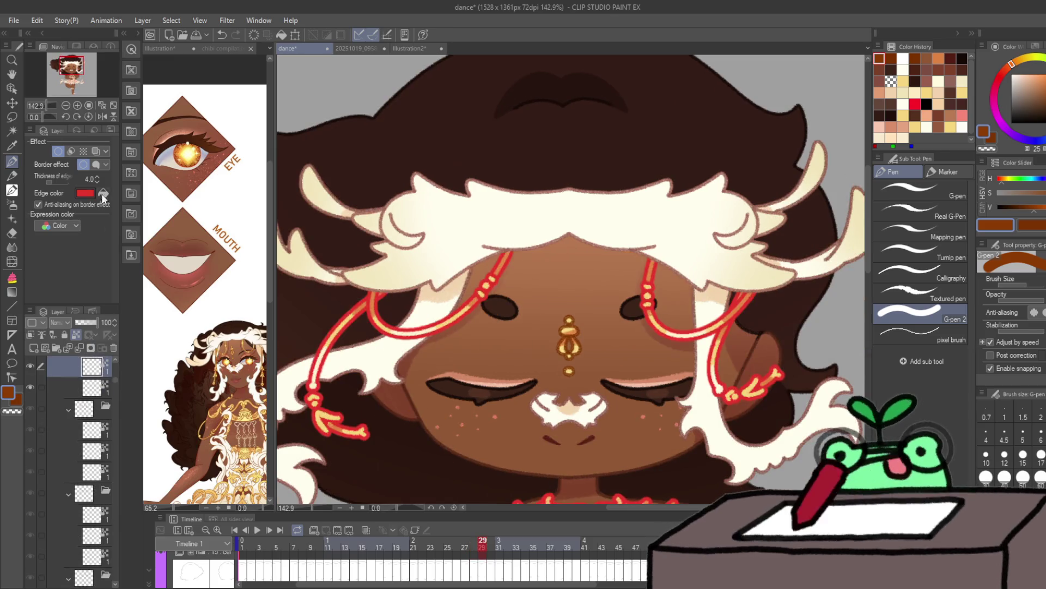
pyautogui.click(102, 194)
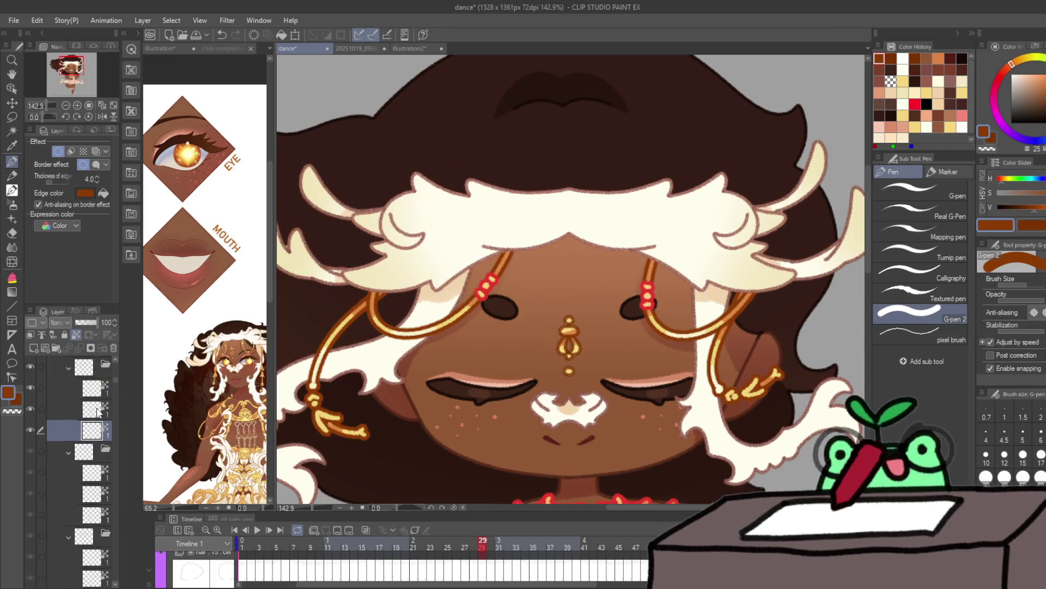
pyautogui.click(93, 388)
pyautogui.click(106, 192)
pyautogui.hotkey('ctrl', 'Right')
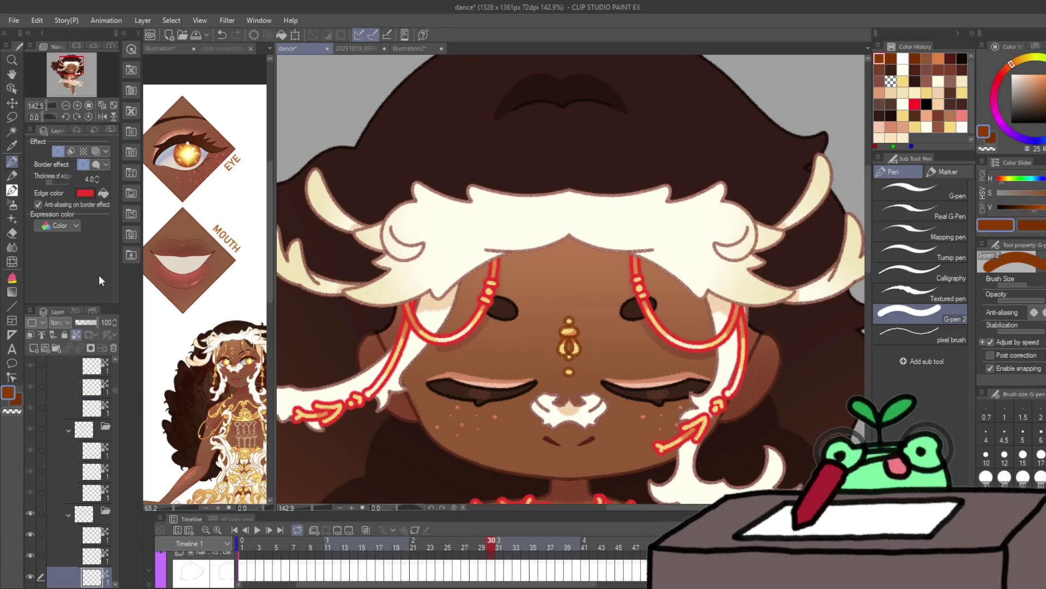
pyautogui.click(103, 194)
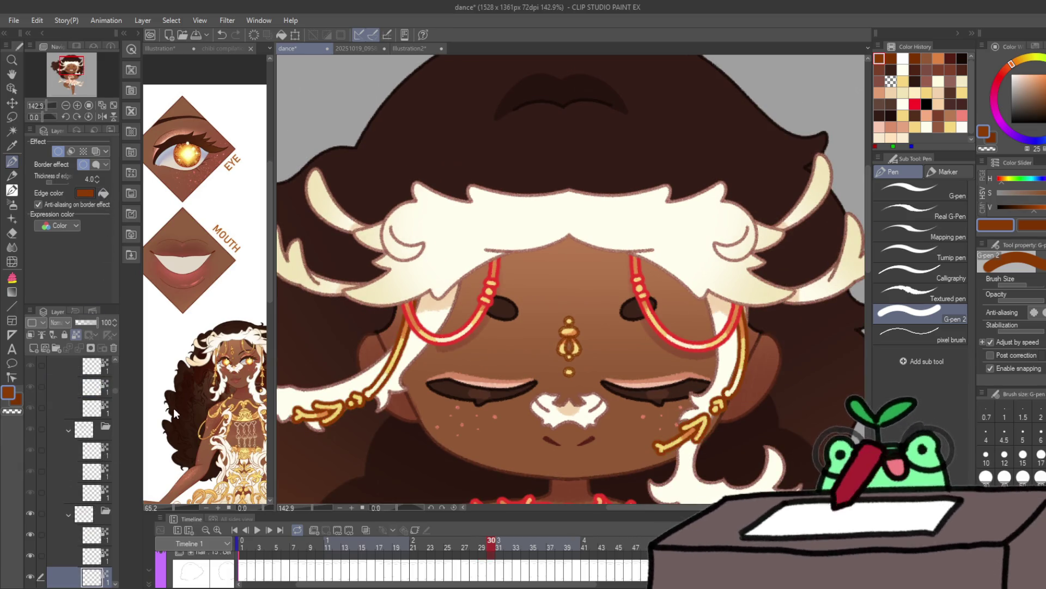
pyautogui.hotkey('alt', ']')
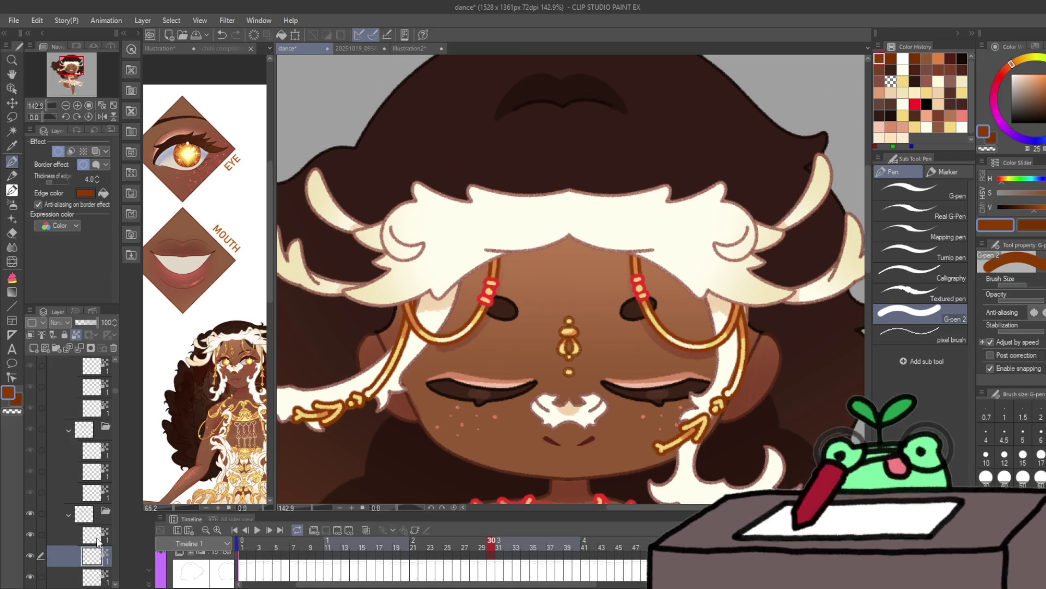
pyautogui.click(103, 194)
# Step: Jump ahead to frames 44–46 and recolour their chain edges brown
pyautogui.hotkey('ctrl', 'Right')
pyautogui.hotkey('ctrl', 'Right')
pyautogui.hotkey('ctrl', 'Right')
pyautogui.hotkey('ctrl', 'Right')
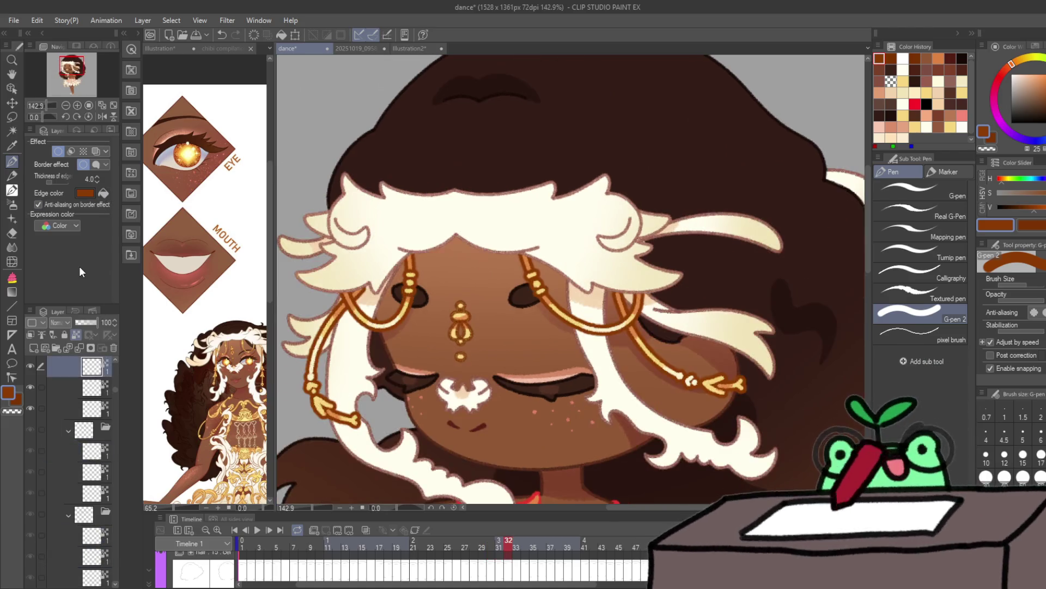
pyautogui.hotkey('ctrl', 'Right')
pyautogui.hotkey('ctrl', 'Right')
pyautogui.hotkey('ctrl', 'Right')
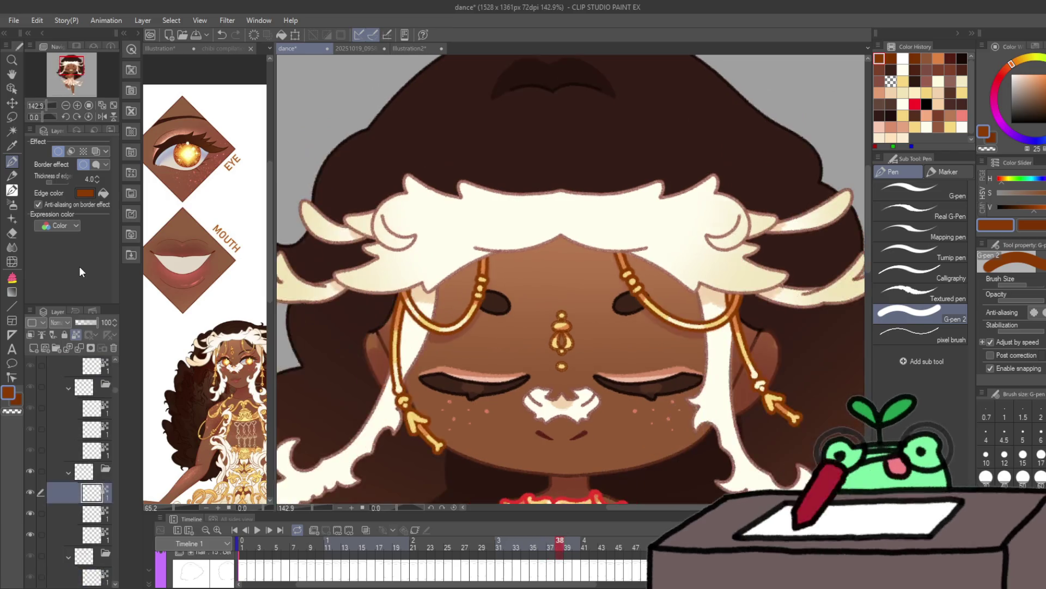
pyautogui.hotkey('ctrl', 'Left')
pyautogui.hotkey('ctrl', 'Right')
pyautogui.hotkey('ctrl', 'Left')
pyautogui.hotkey('ctrl', 'Right')
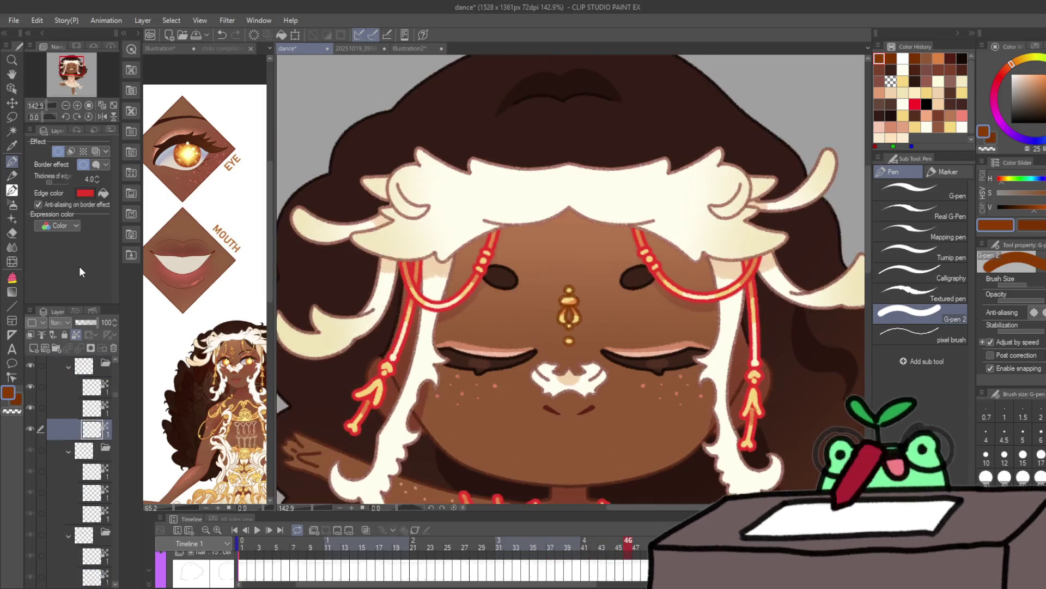
pyautogui.hotkey('ctrl', 'Right')
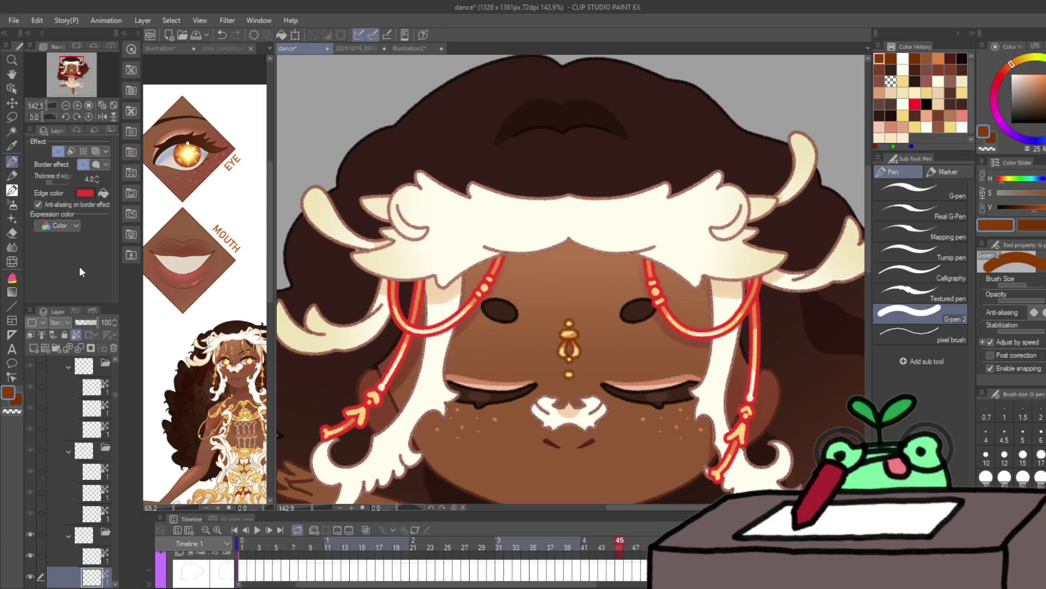
pyautogui.click(91, 555)
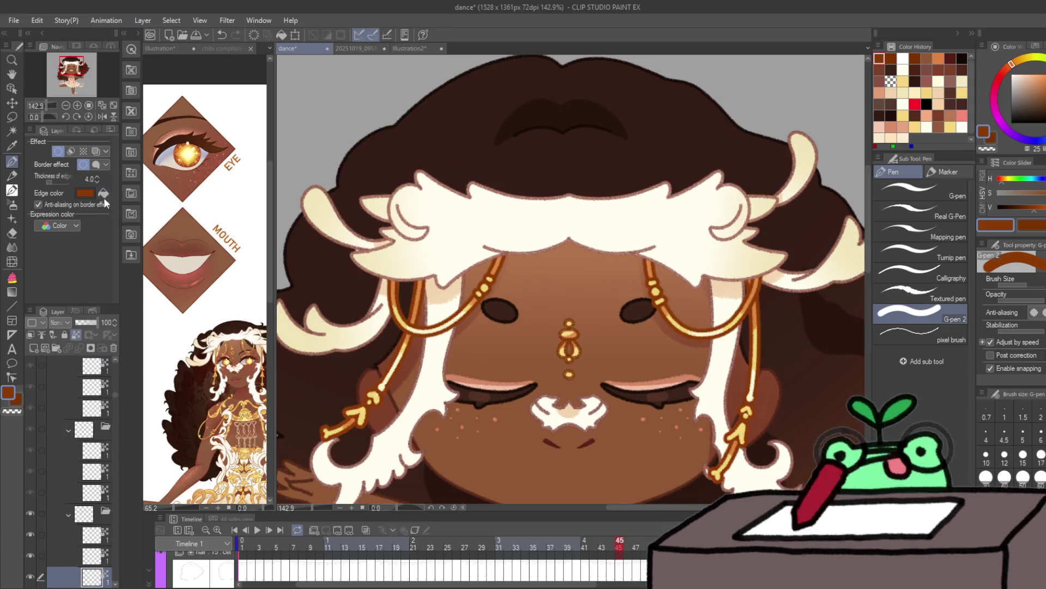
pyautogui.hotkey('ctrl', 'Right')
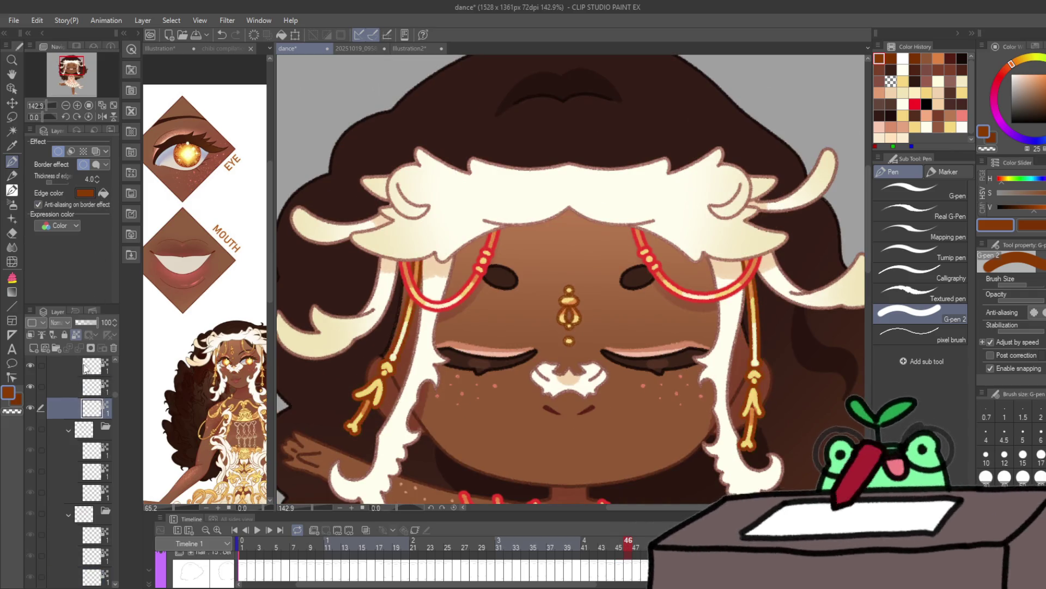
pyautogui.click(89, 381)
# Step: Turn the red side-chain outlines brown on frames 47 and 48
pyautogui.hotkey('ctrl', 'Right')
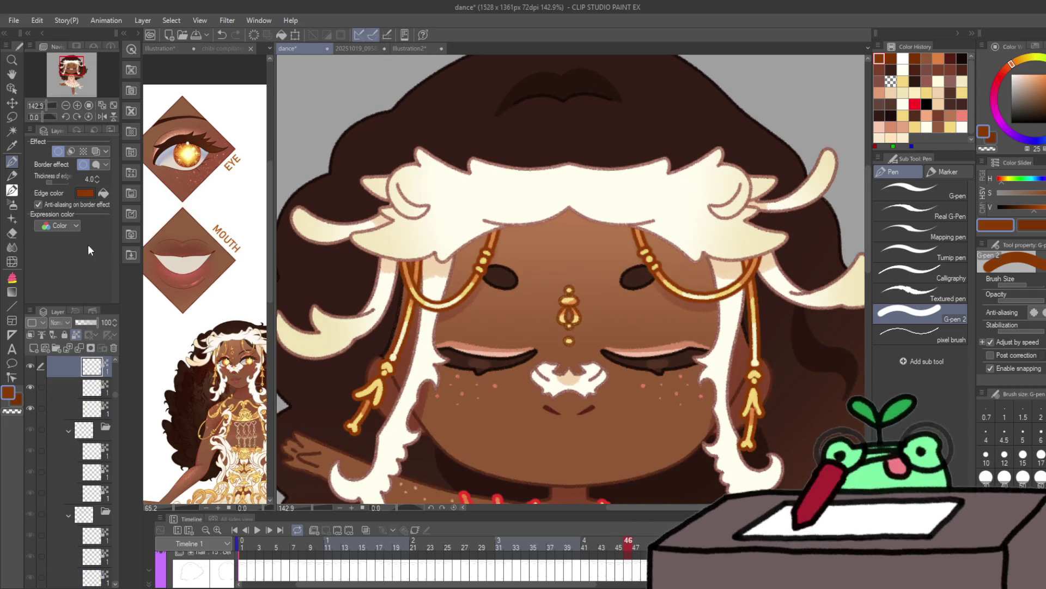
pyautogui.click(104, 194)
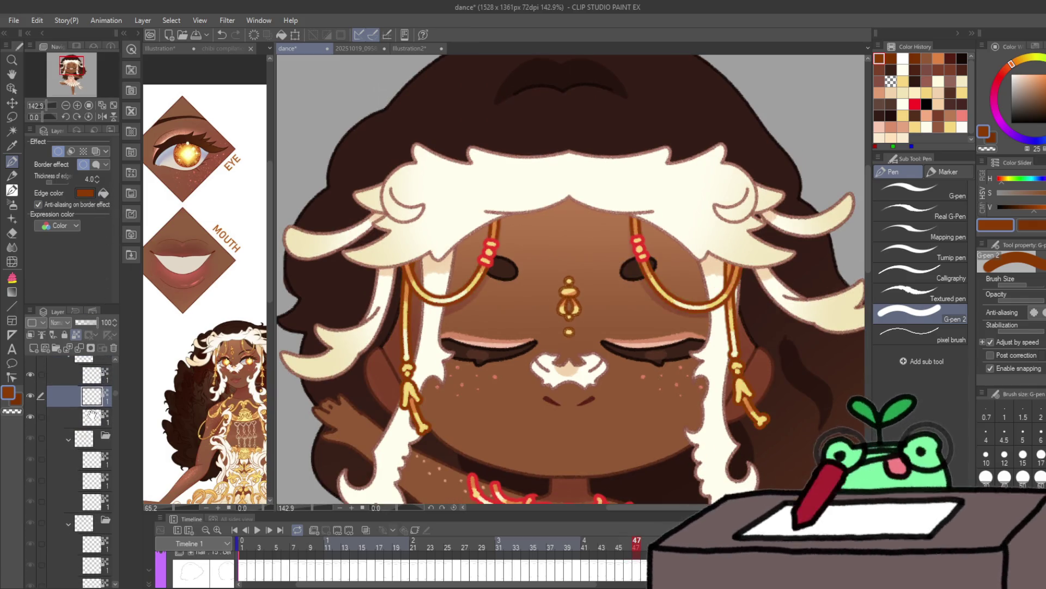
pyautogui.click(93, 382)
pyautogui.hotkey('ctrl', 'Right')
# Step: Loop back to frame 1 and give both chain layers brown edges, comparing them
pyautogui.press('space')
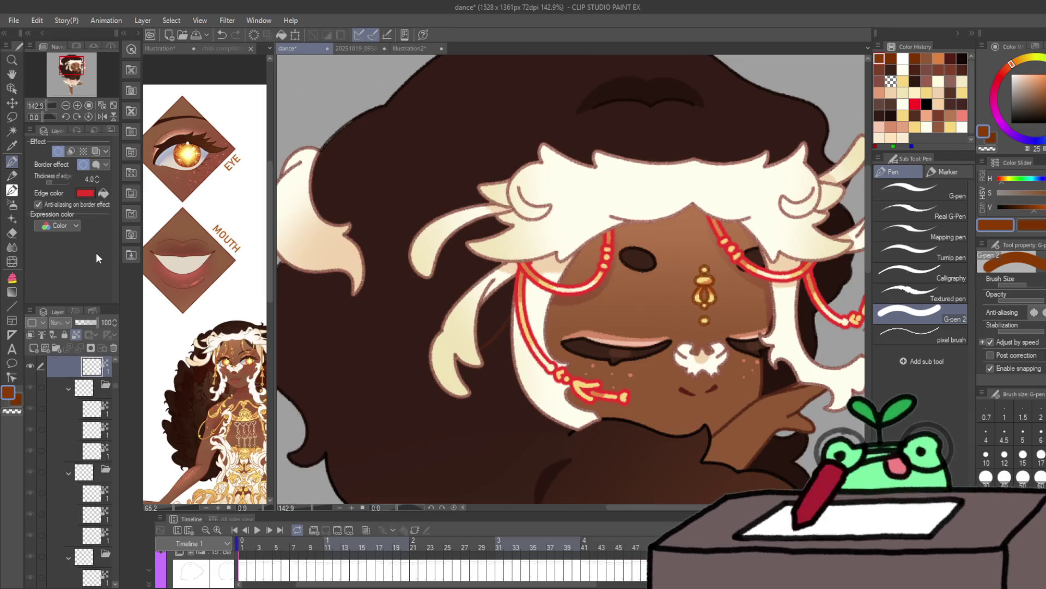
pyautogui.click(98, 385)
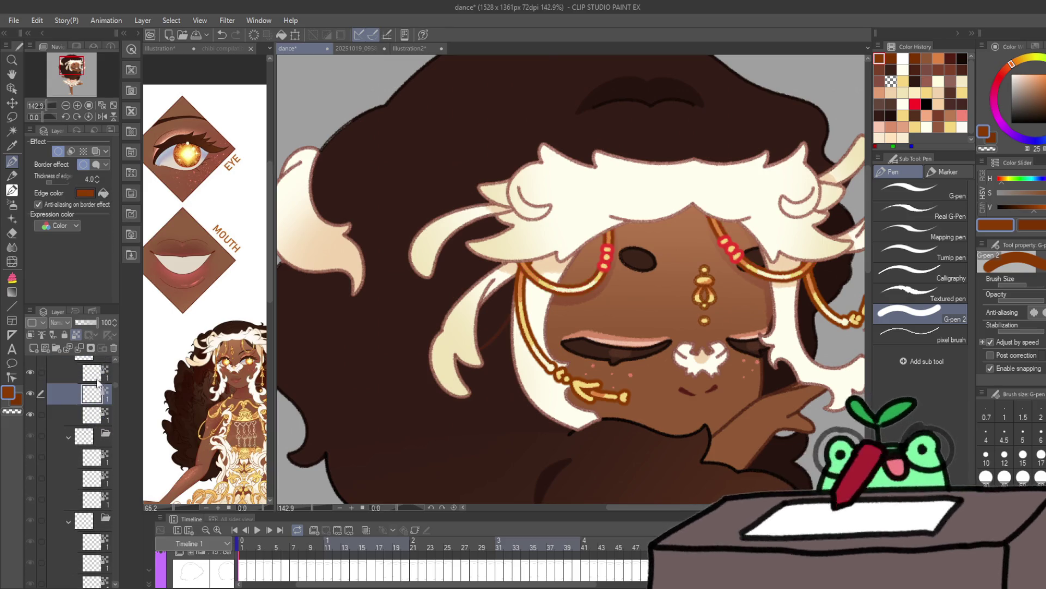
pyautogui.click(98, 380)
pyautogui.click(97, 391)
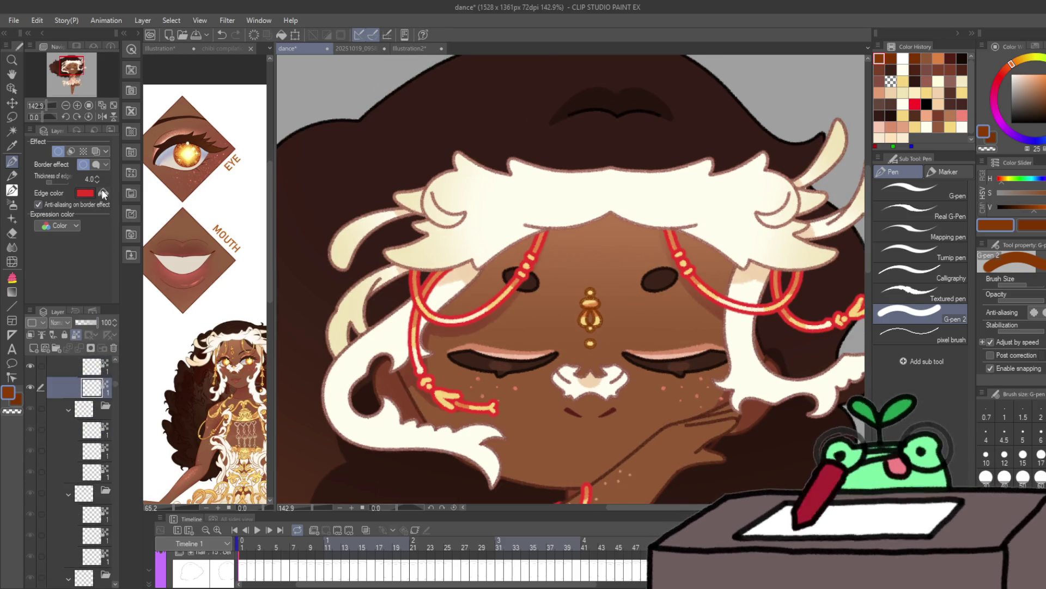
pyautogui.click(93, 361)
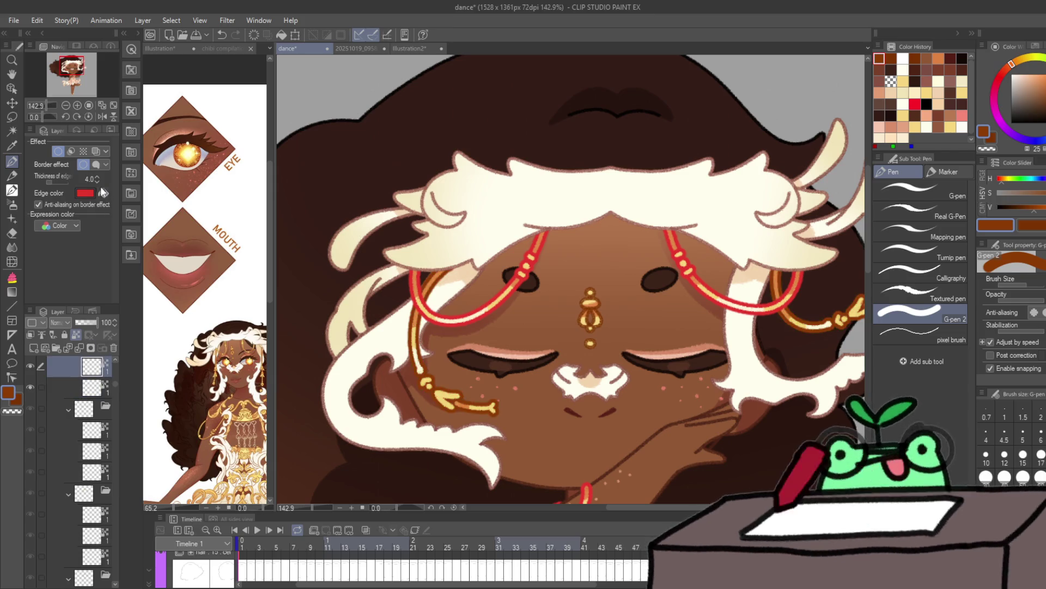
pyautogui.click(96, 372)
pyautogui.click(94, 362)
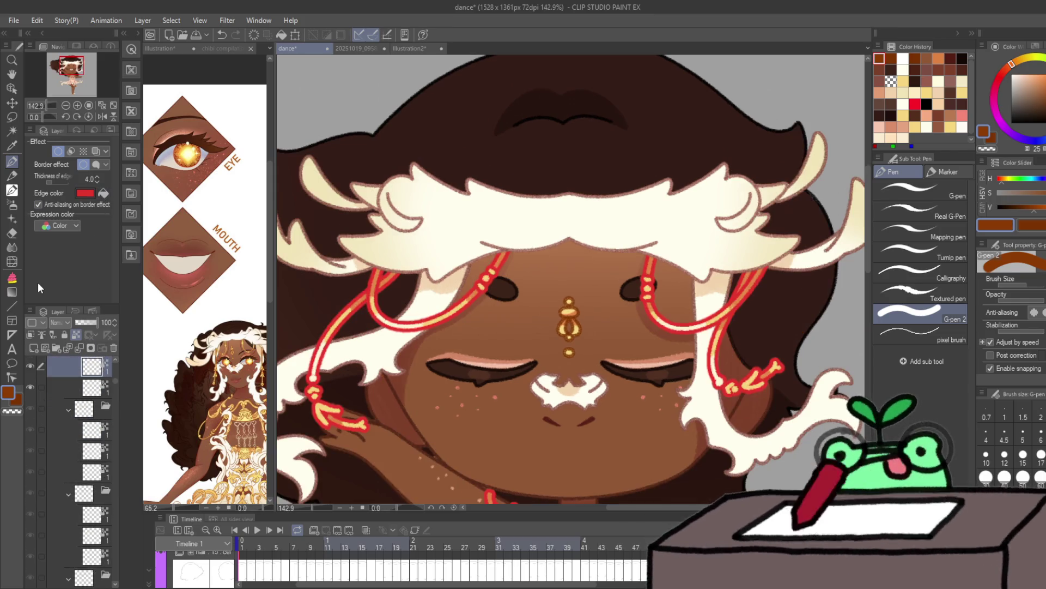
pyautogui.click(96, 375)
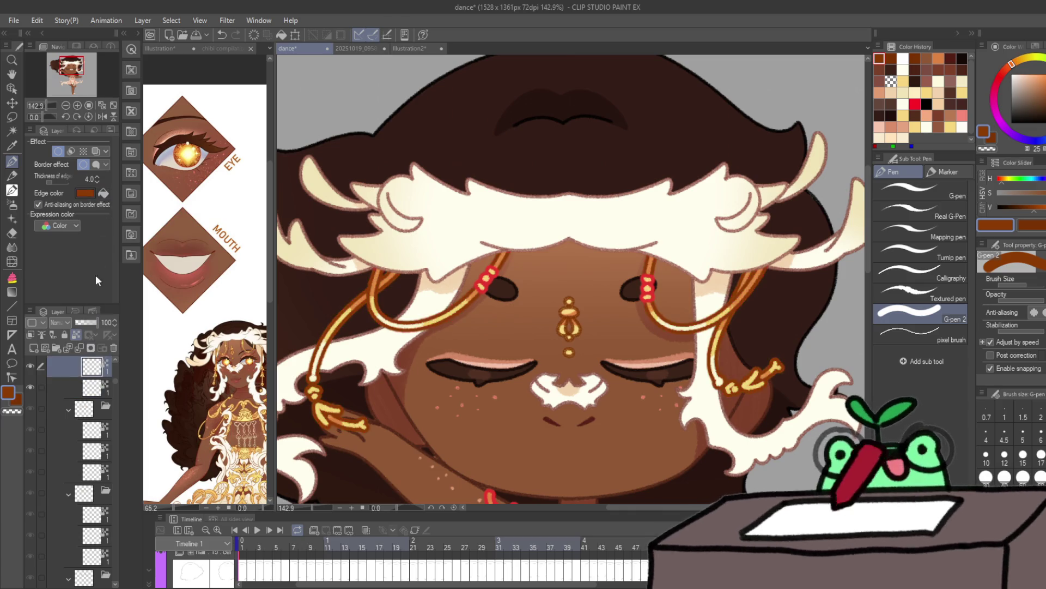
pyautogui.click(94, 377)
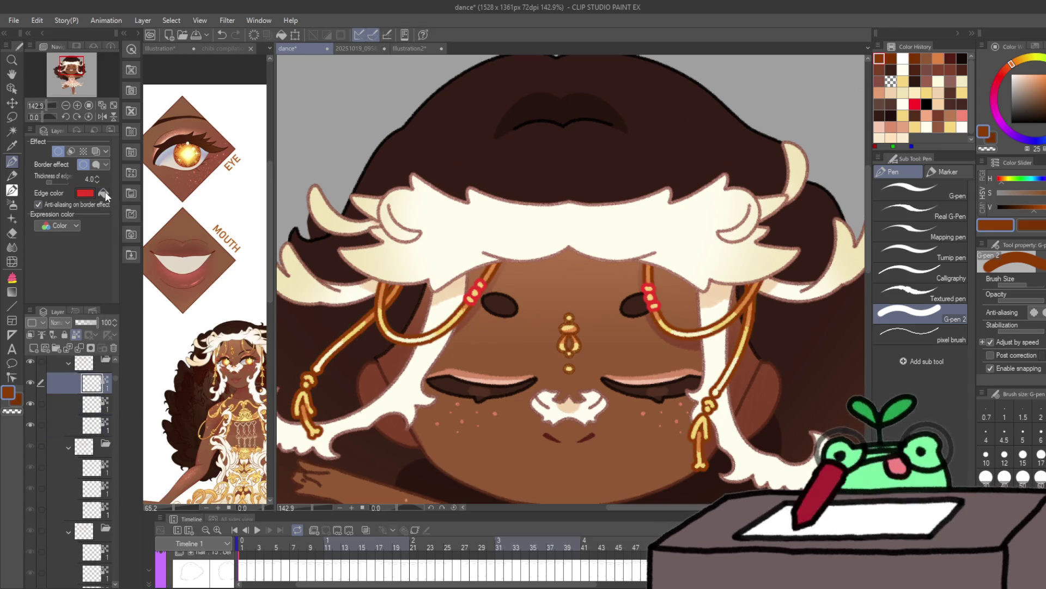
# Step: Step between the early frames to check the gold chains
pyautogui.press('.')
pyautogui.press('.')
pyautogui.press('.')
pyautogui.press('.')
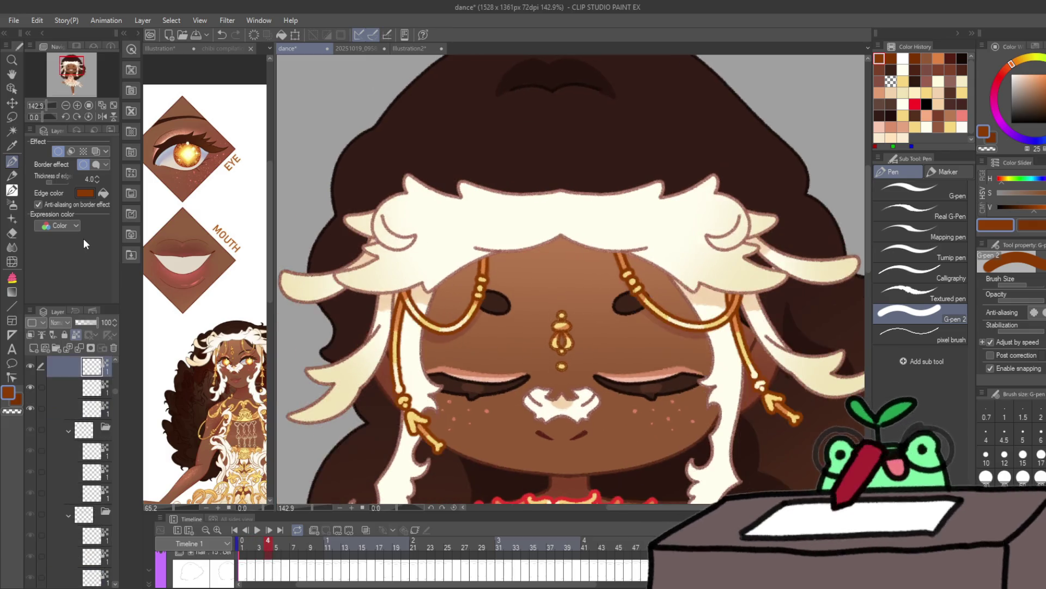
pyautogui.press(',')
pyautogui.press(',')
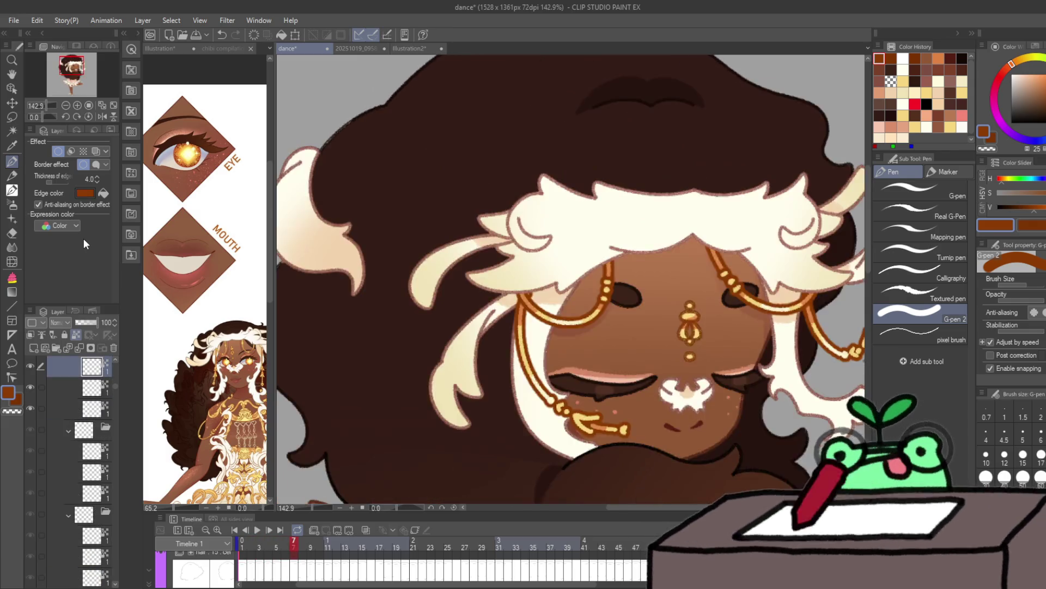
pyautogui.press('.')
pyautogui.press('.')
# Step: On the back-of-head frame, give the ornament layer orange-brown Border effect edges
pyautogui.press(',')
pyautogui.press('.')
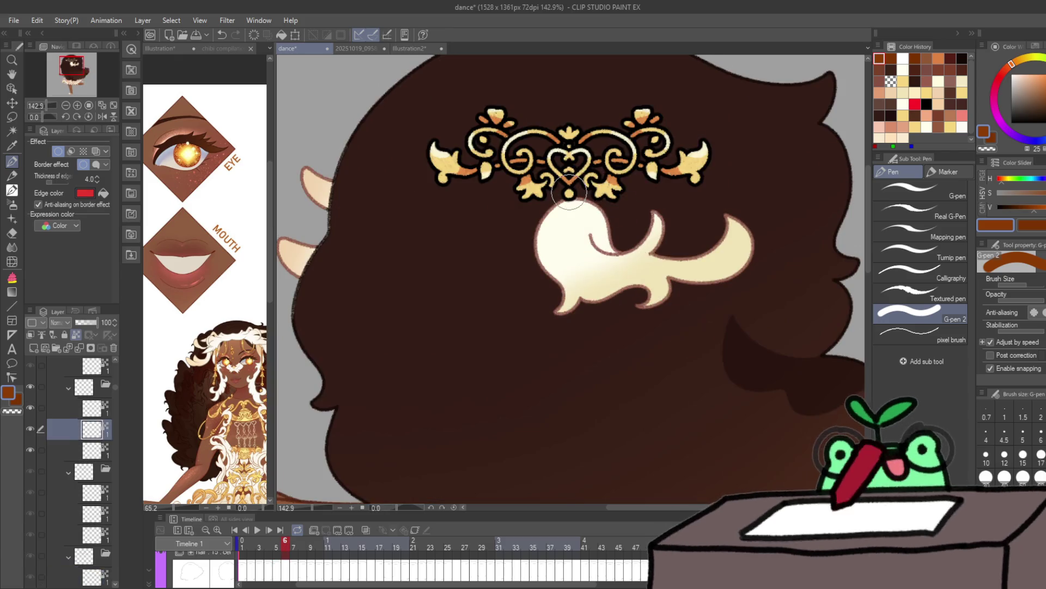
pyautogui.click(92, 577)
pyautogui.scroll(-3, 97, 478)
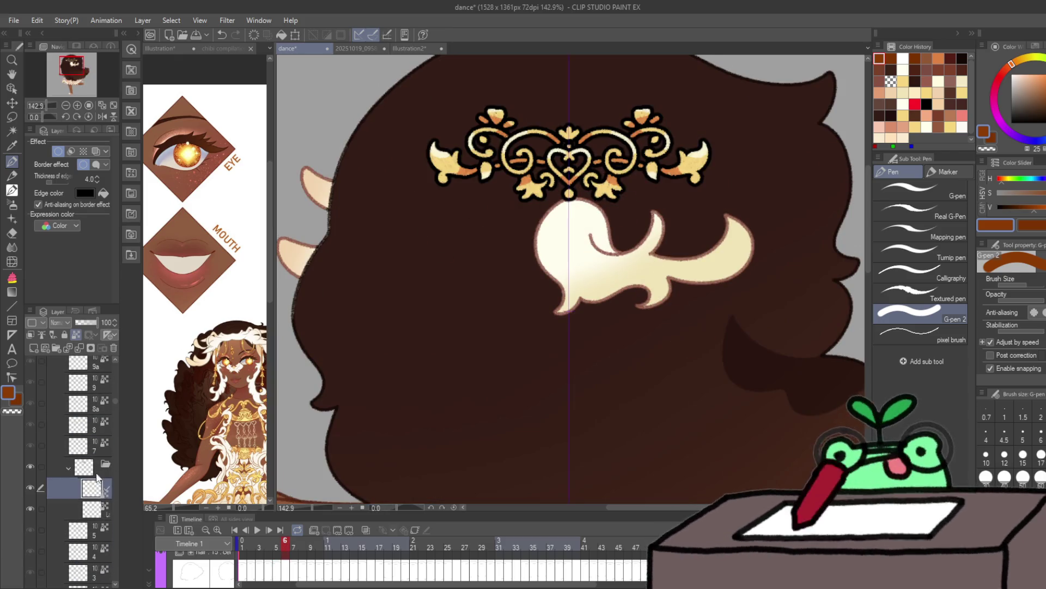
pyautogui.click(104, 192)
# Step: Rewind the playhead to frame 4 and play the dance through, then stop it
pyautogui.scroll(-3, 551, 312)
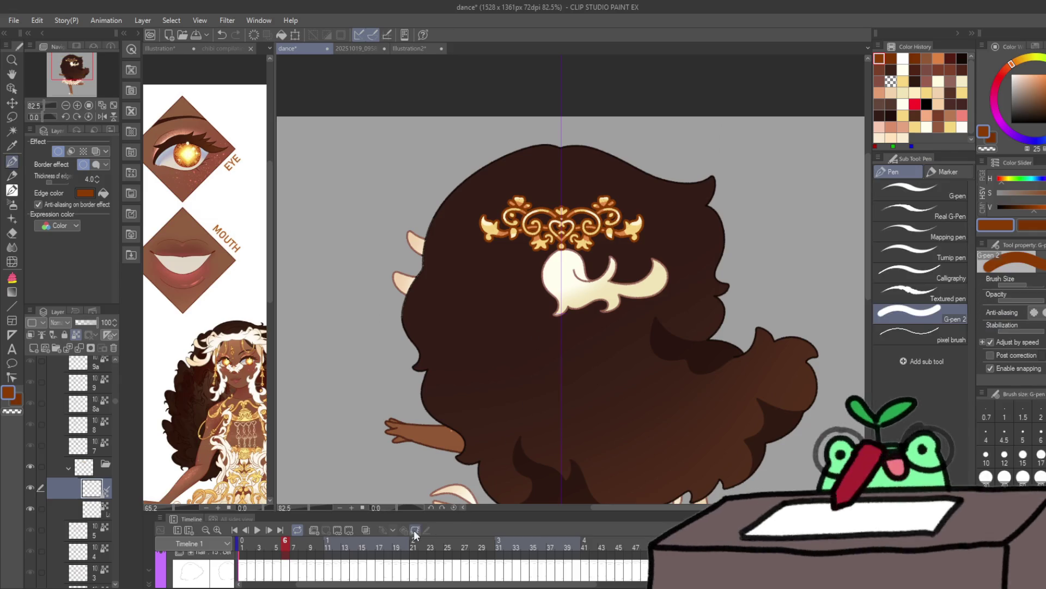
pyautogui.moveTo(261, 541)
pyautogui.mouseDown()
pyautogui.moveTo(252, 543)
pyautogui.moveTo(320, 543)
pyautogui.mouseUp()
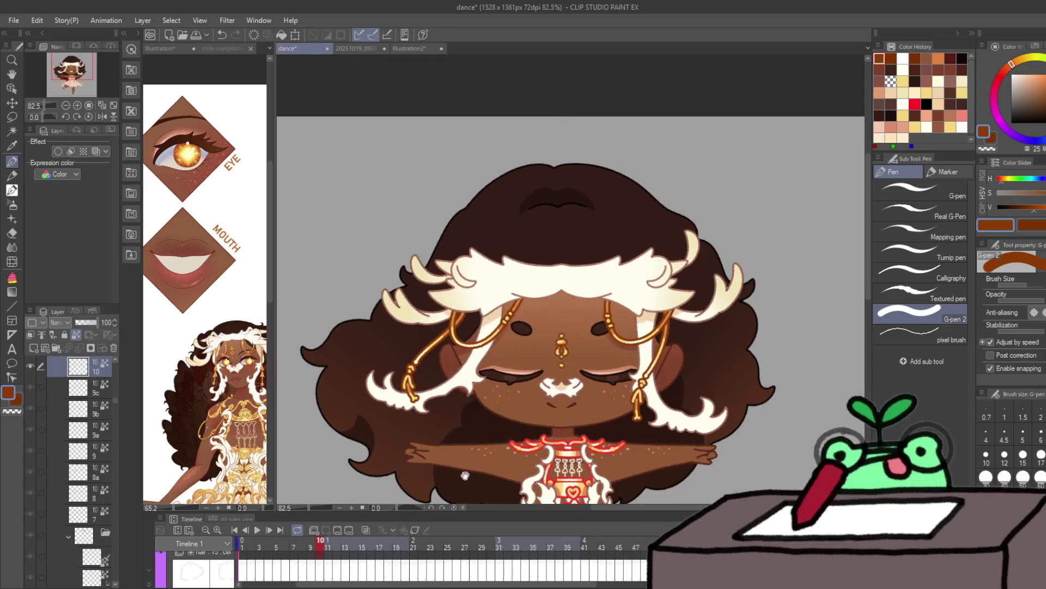
pyautogui.click(257, 530)
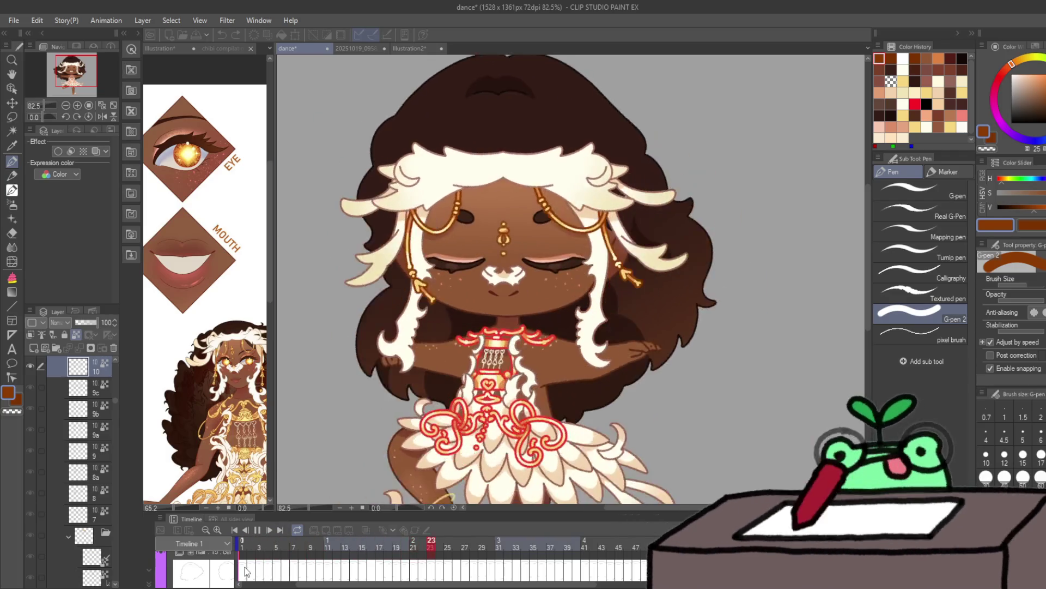
pyautogui.click(257, 530)
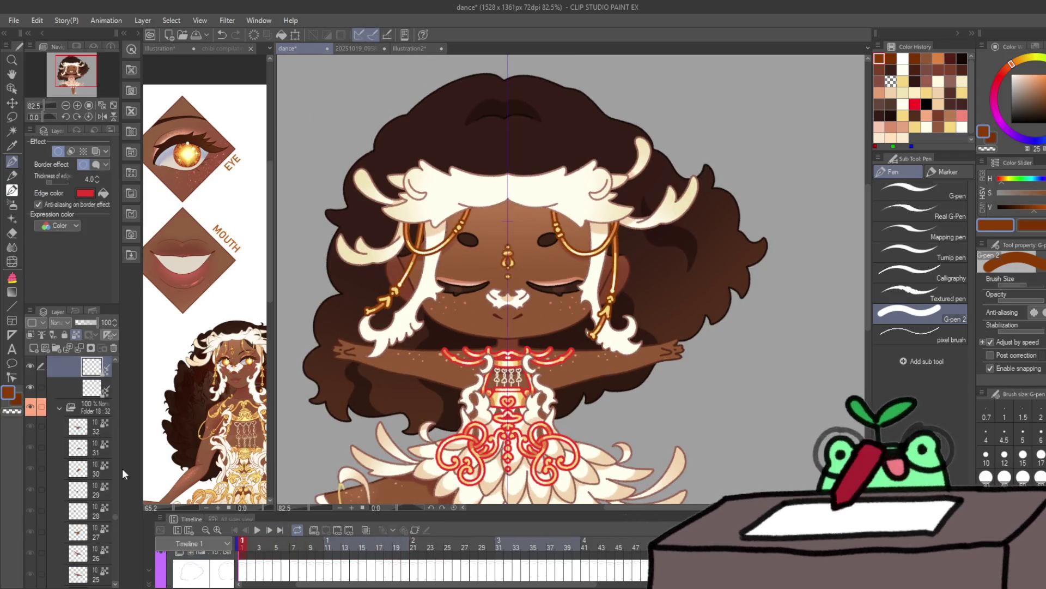
pyautogui.press('/')
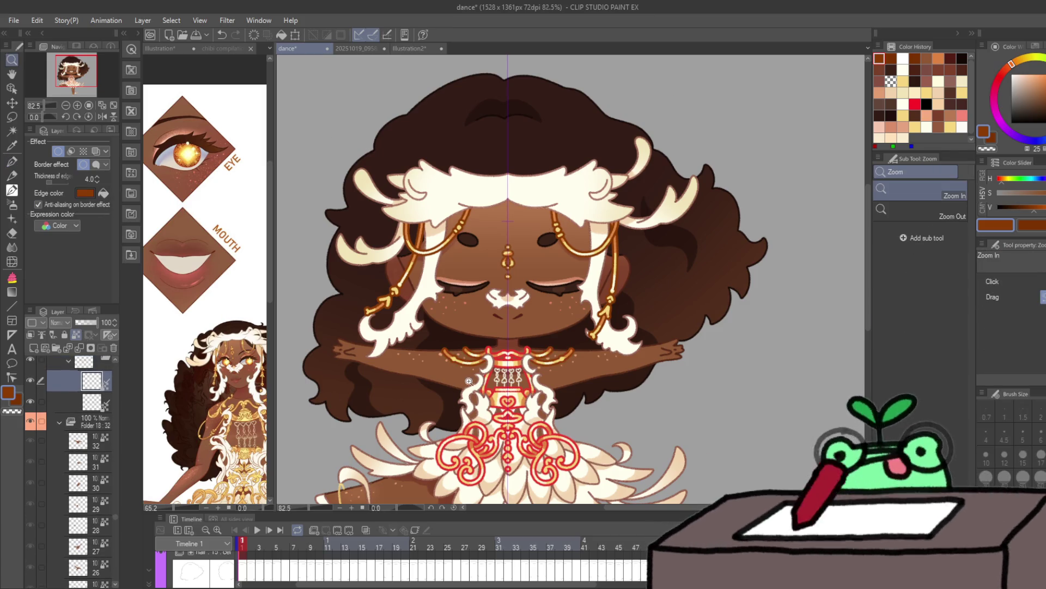
pyautogui.moveTo(469, 381); pyautogui.dragTo(492, 380)
pyautogui.press('p')
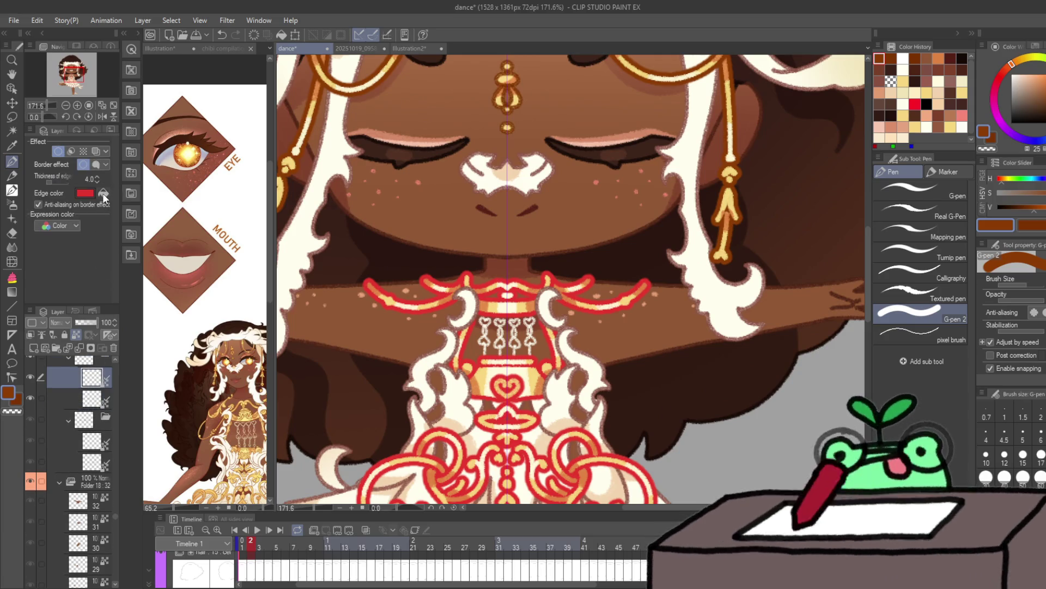
pyautogui.press('Right')
pyautogui.click(90, 410)
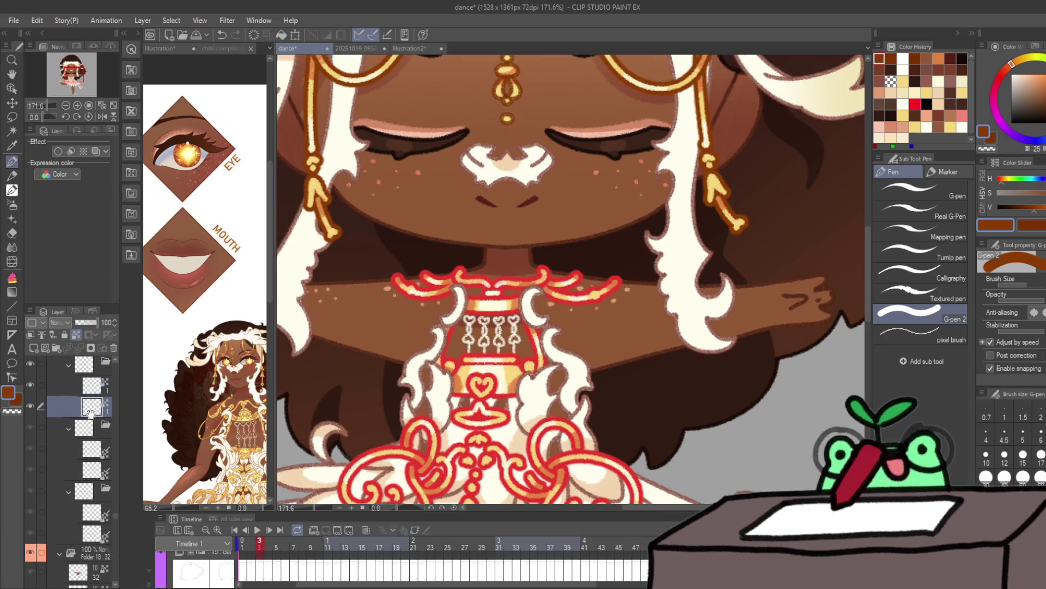
pyautogui.click(93, 386)
pyautogui.press('Right')
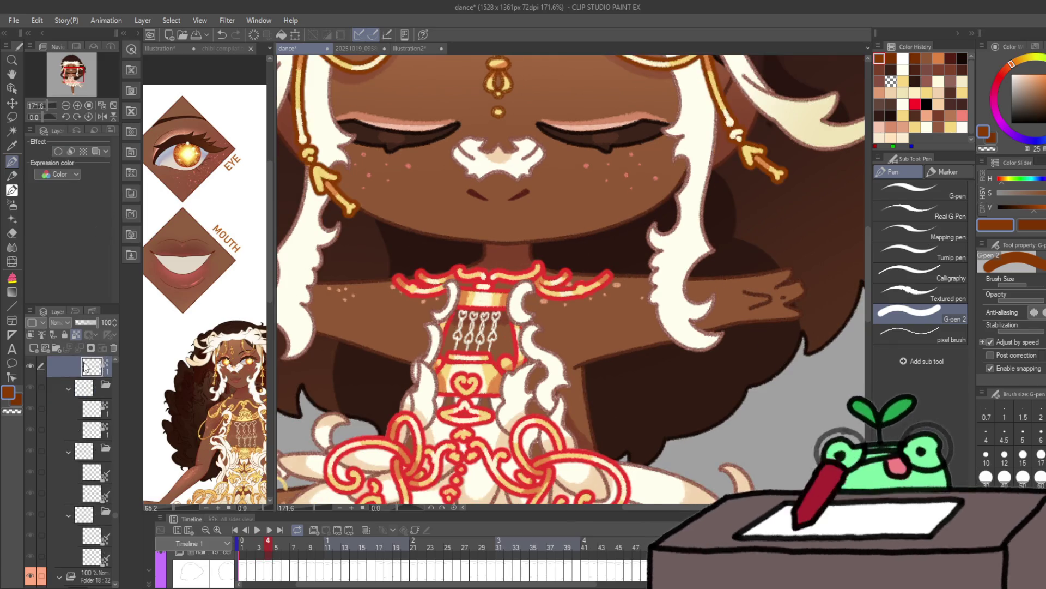
pyautogui.press('Right')
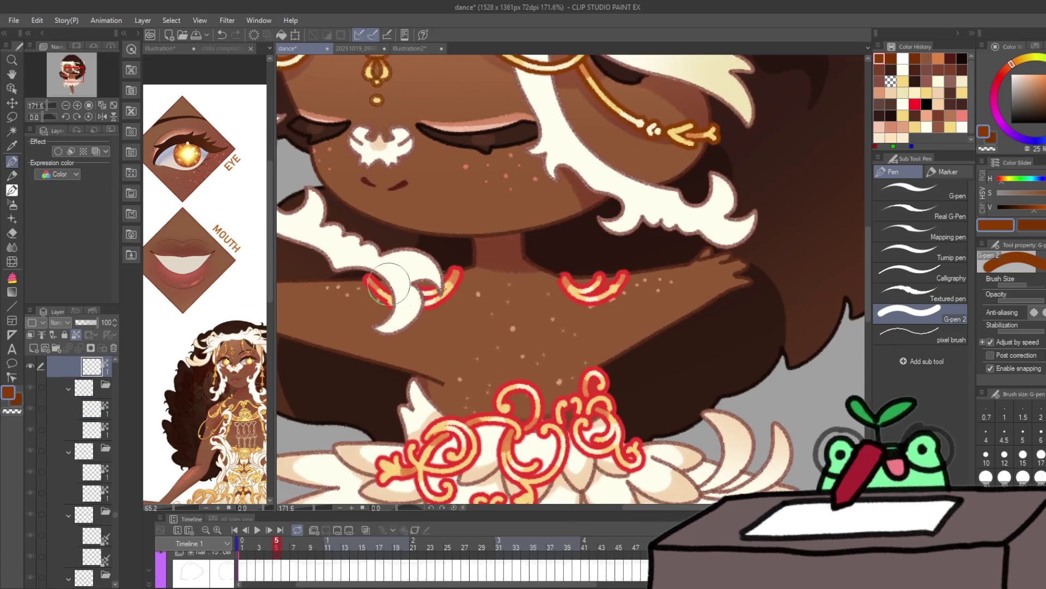
pyautogui.press('Right')
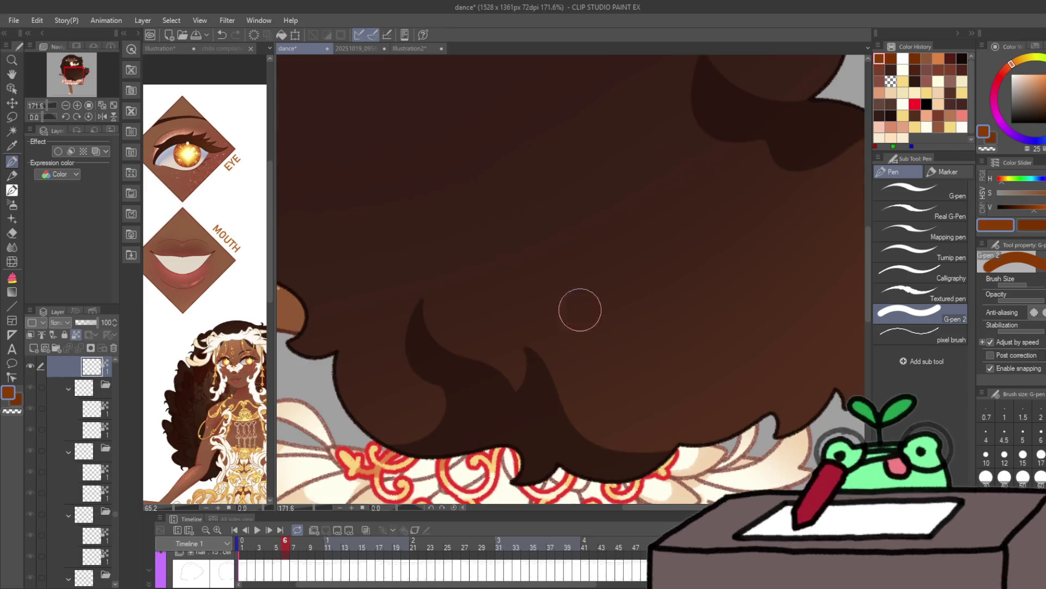
pyautogui.press('Right')
pyautogui.press('Right')
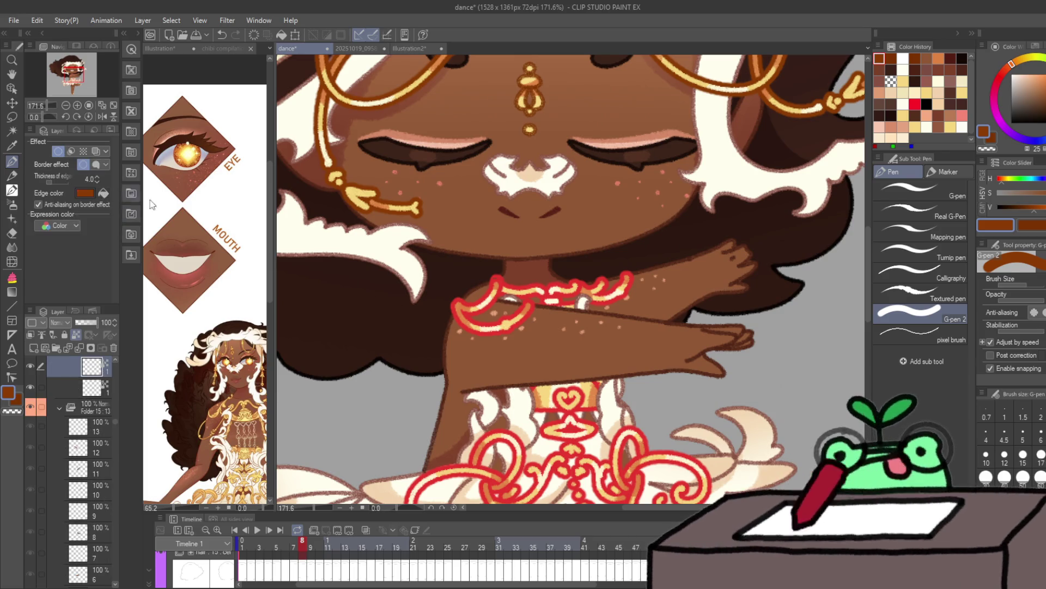
pyautogui.press('Right')
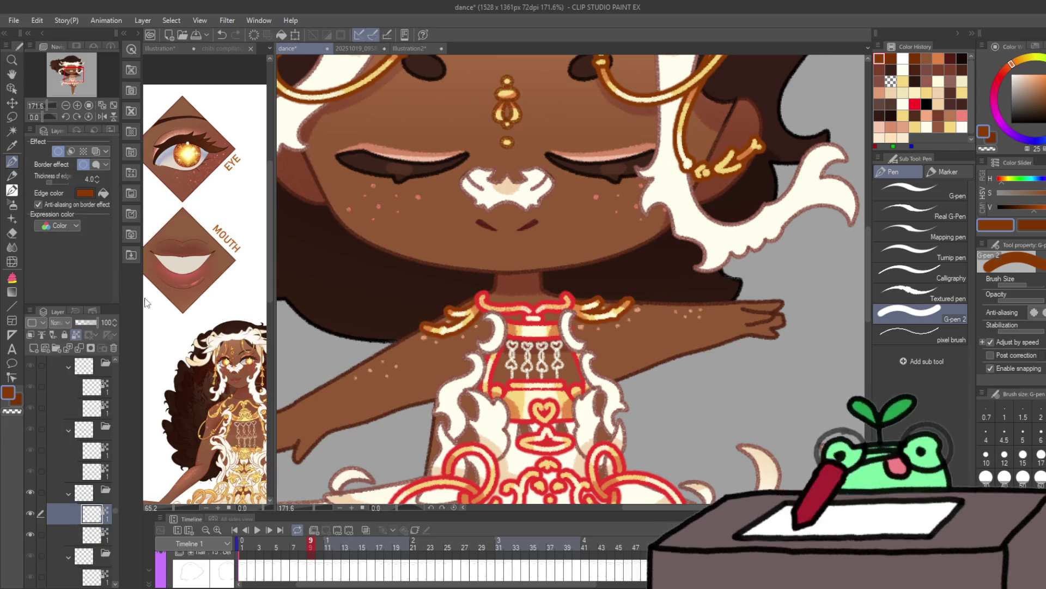
pyautogui.press('Right')
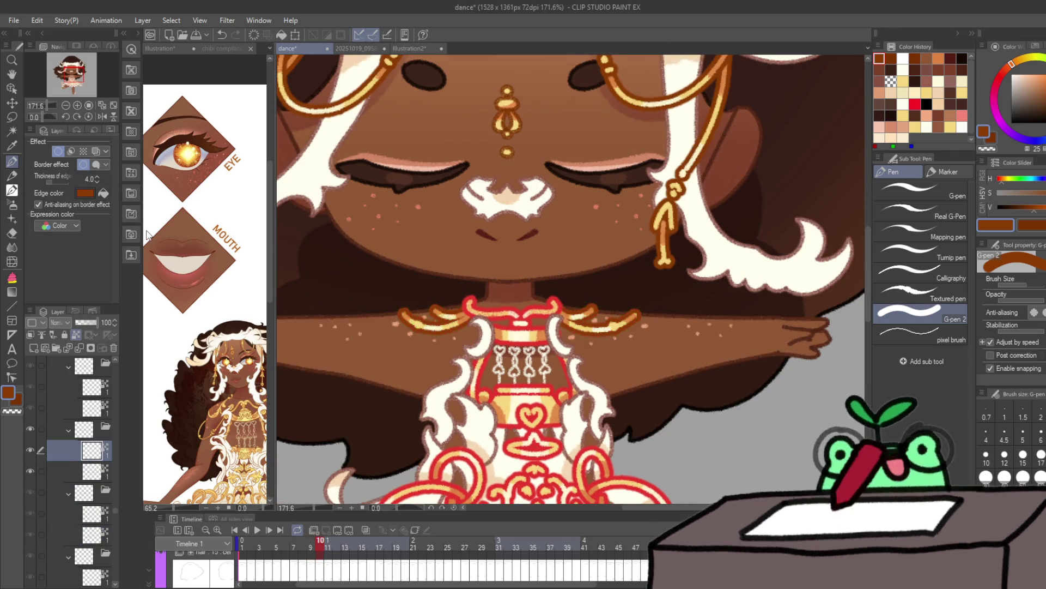
pyautogui.press('Right')
pyautogui.press('Right')
pyautogui.press('Right')
pyautogui.press('Right')
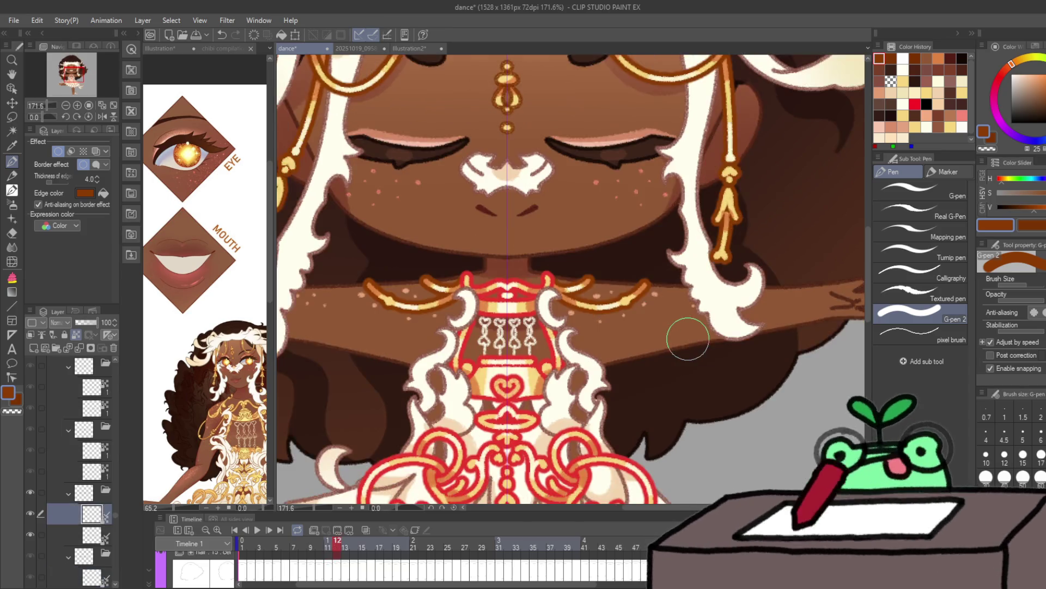
pyautogui.press('Right')
pyautogui.press('Right')
pyautogui.press('Right')
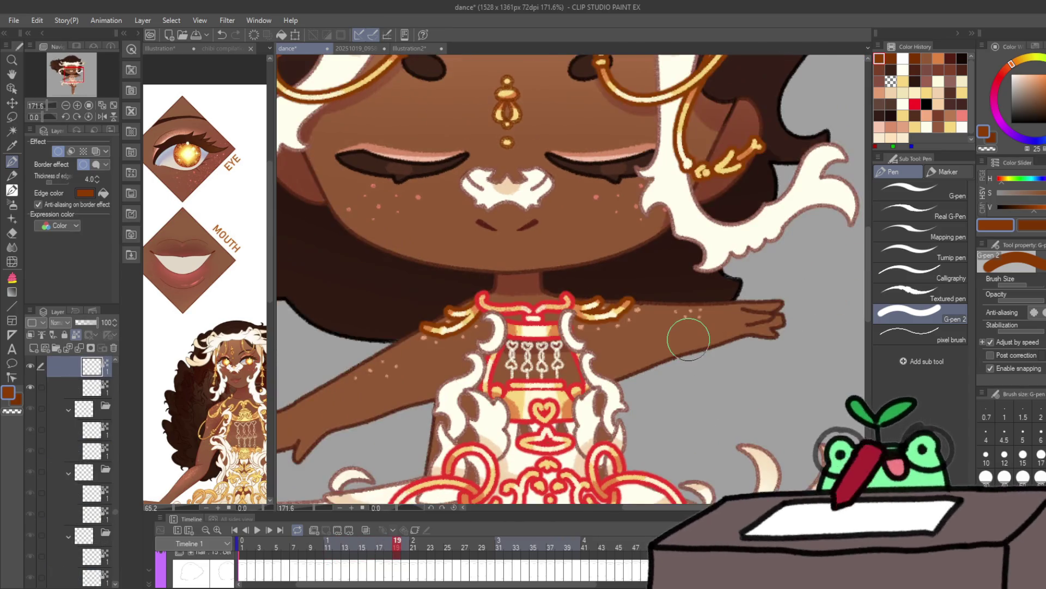
pyautogui.press('Right')
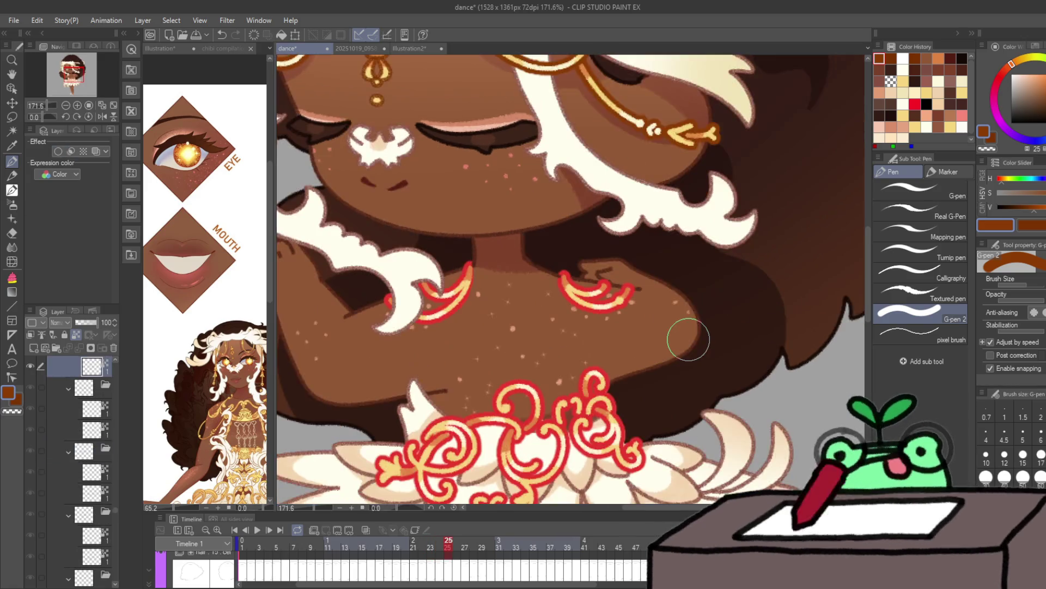
pyautogui.press('Right')
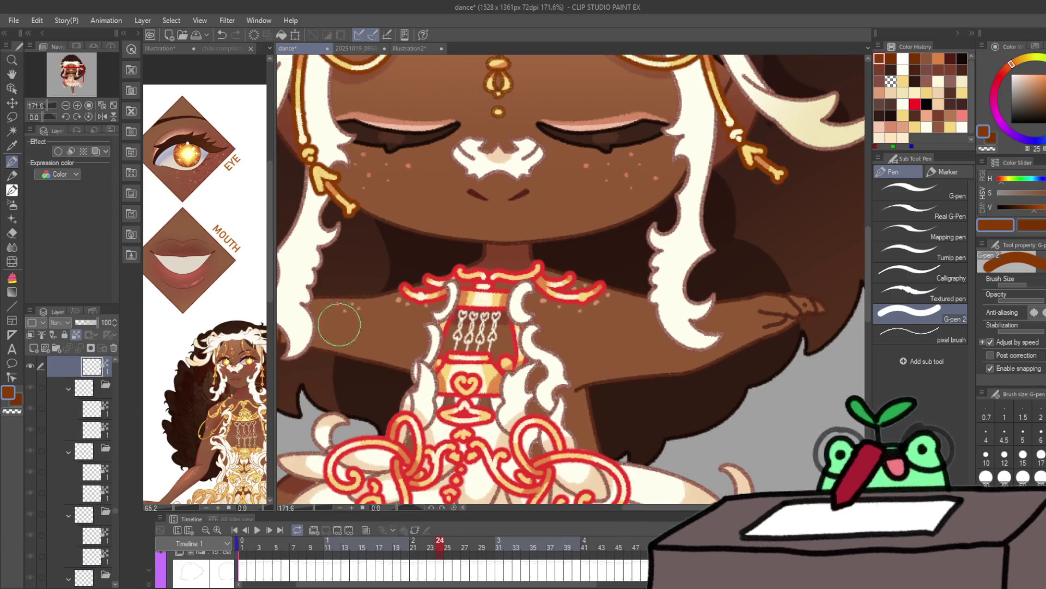
pyautogui.press('Right')
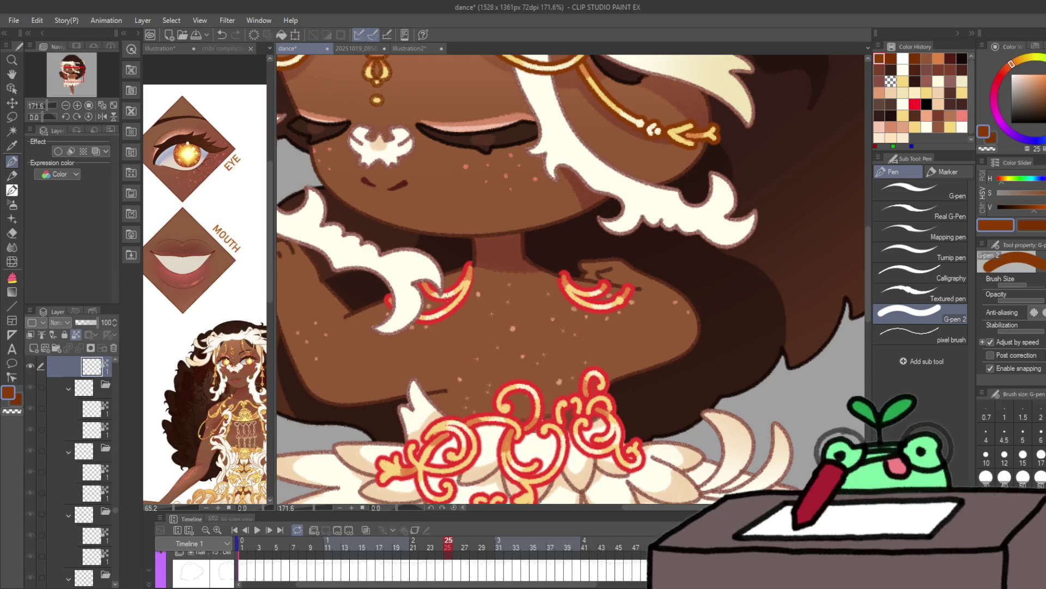
pyautogui.press('Right')
pyautogui.press('Right')
pyautogui.press('Right')
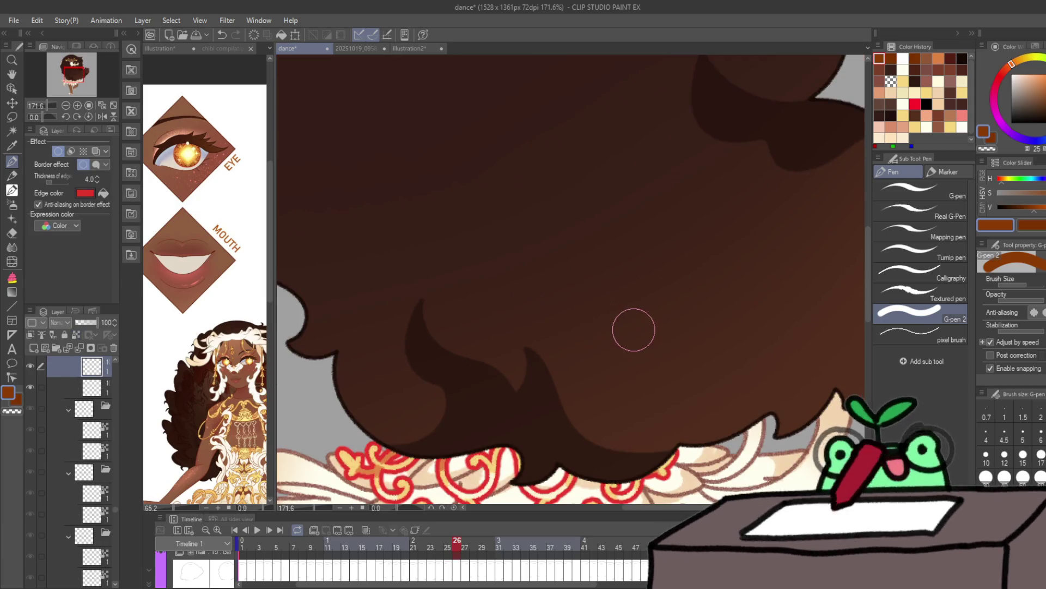
pyautogui.press('Right')
pyautogui.press('Right')
pyautogui.press('Right')
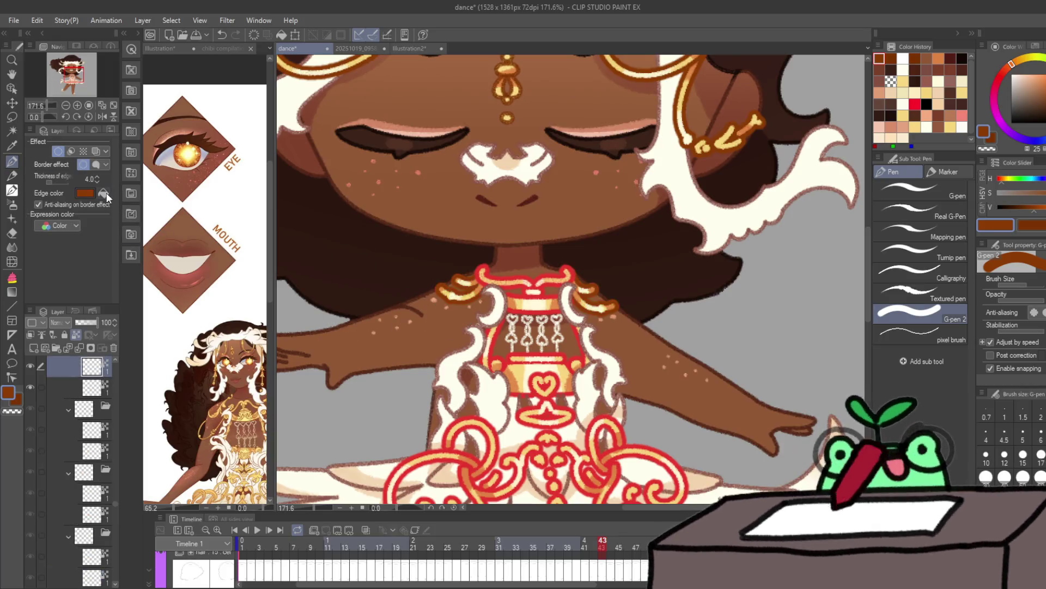
pyautogui.press('Right')
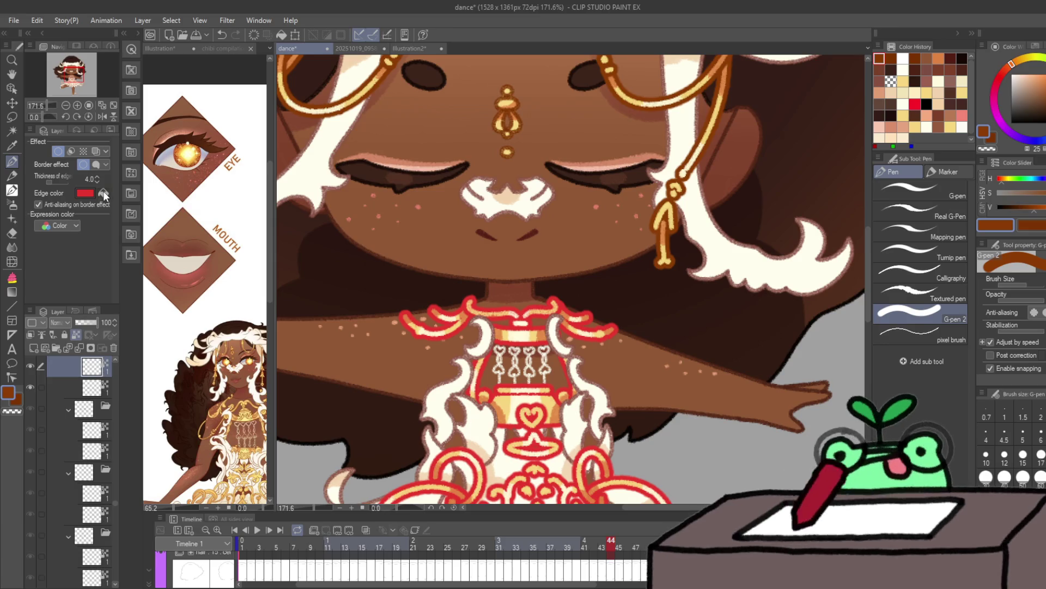
pyautogui.press('Right')
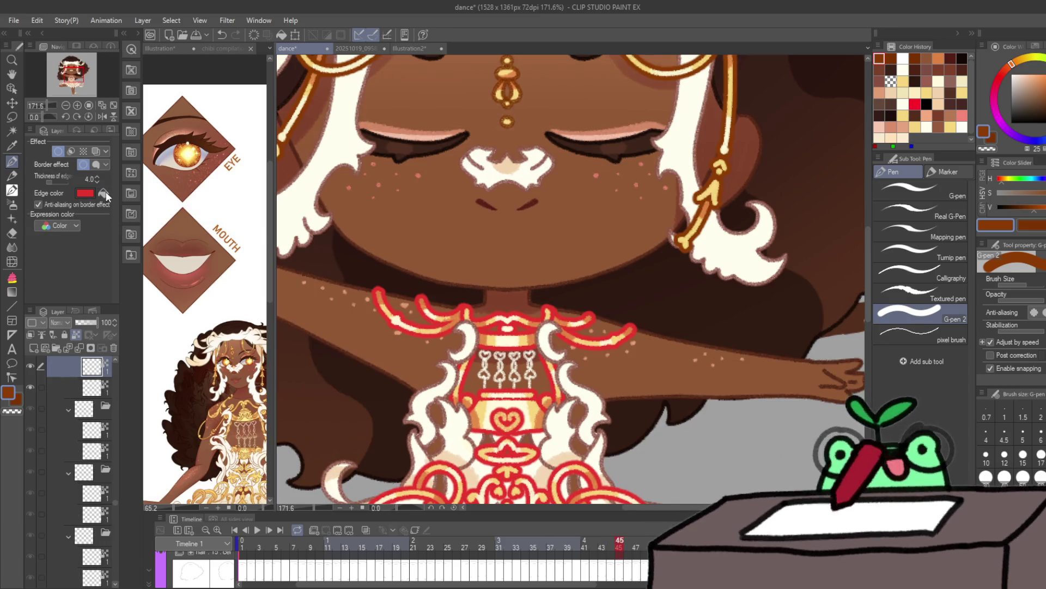
pyautogui.press('Right')
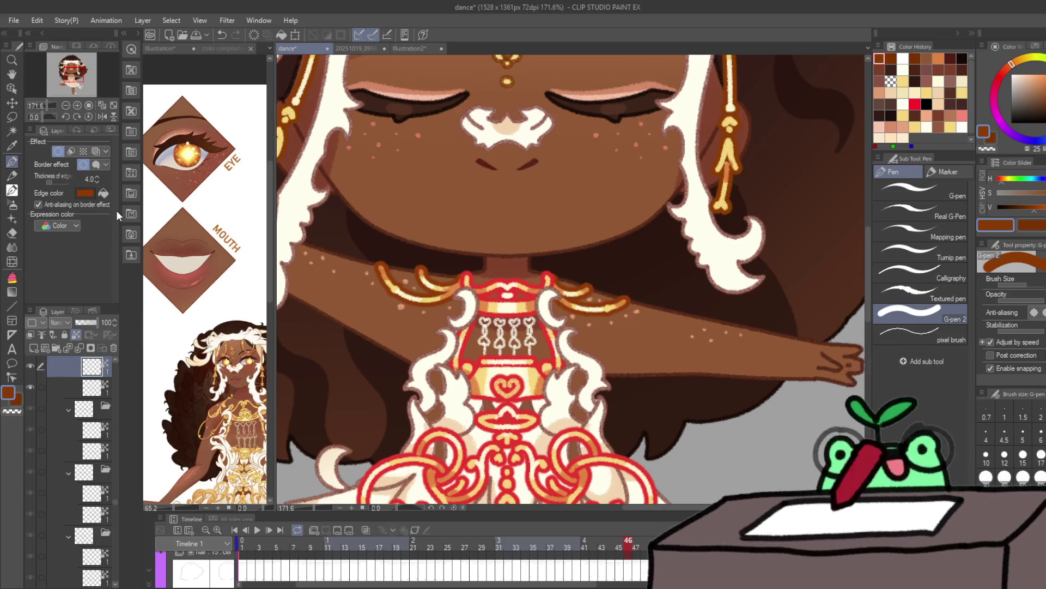
pyautogui.press('Right')
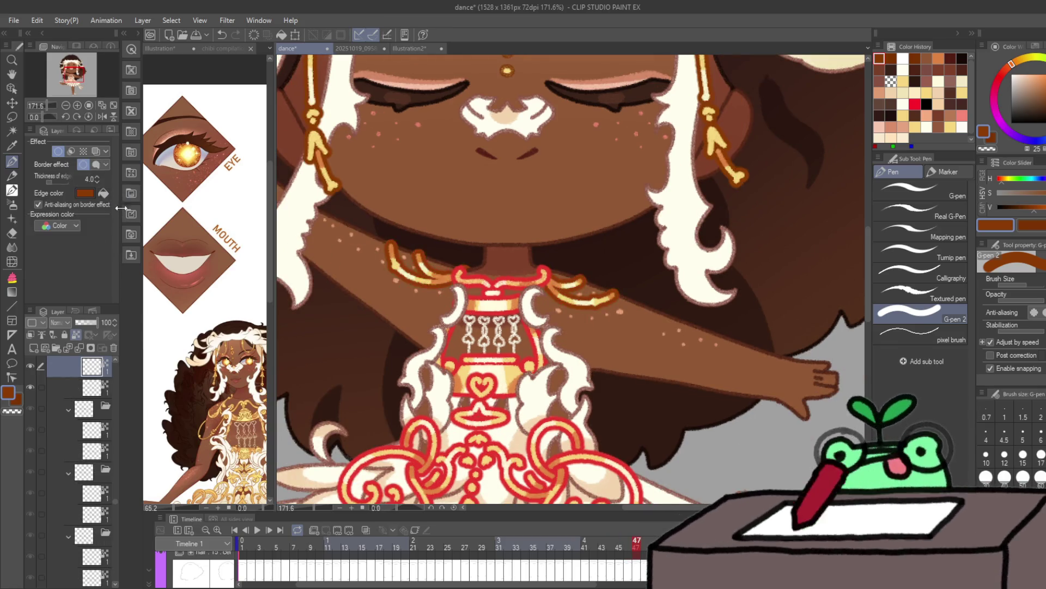
pyautogui.press('Right')
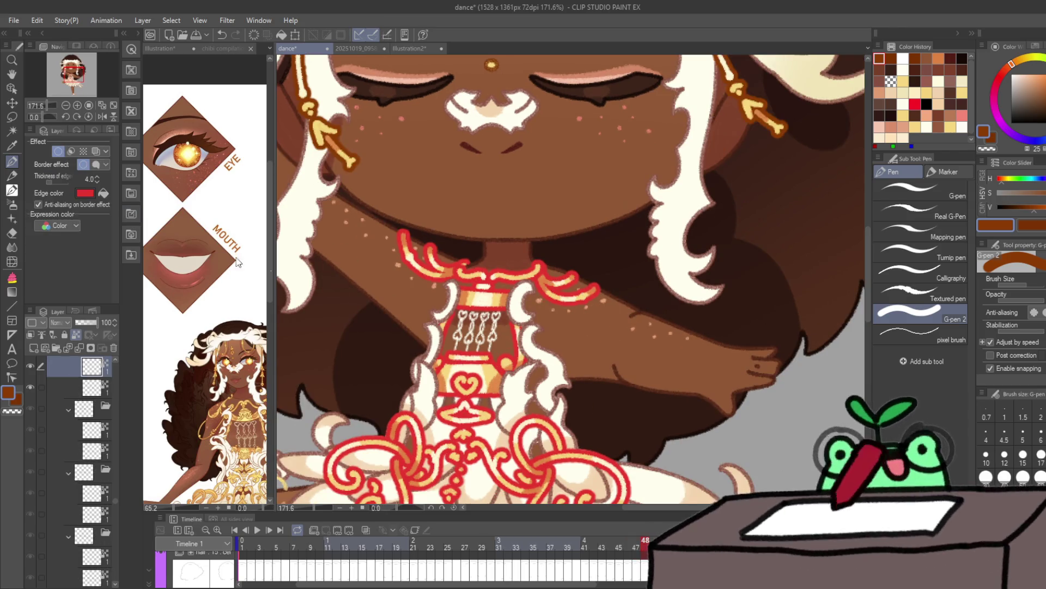
pyautogui.press('Right')
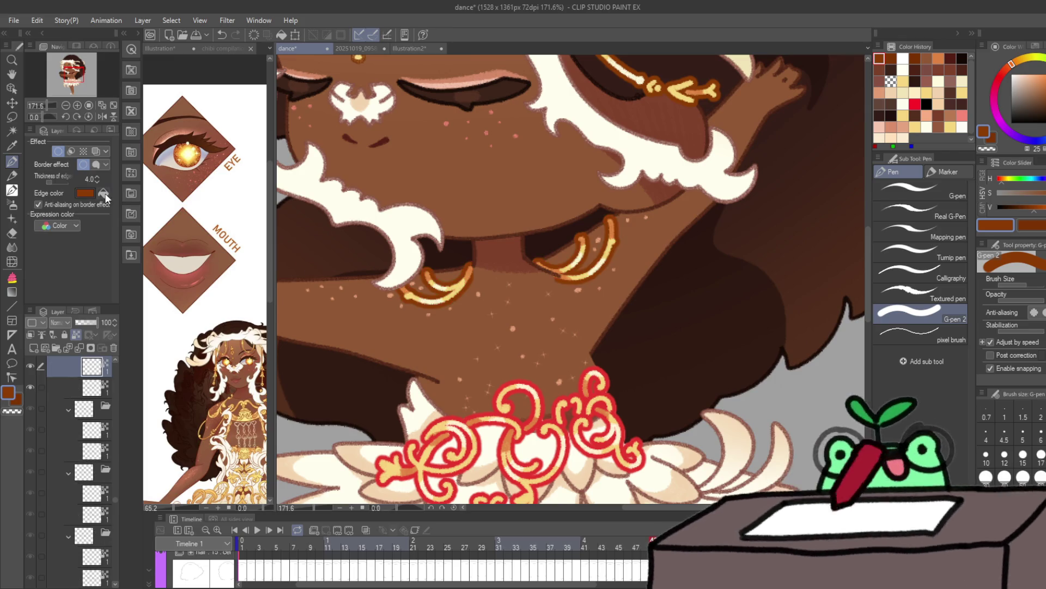
pyautogui.press('Right')
pyautogui.press('Right')
pyautogui.press('Right')
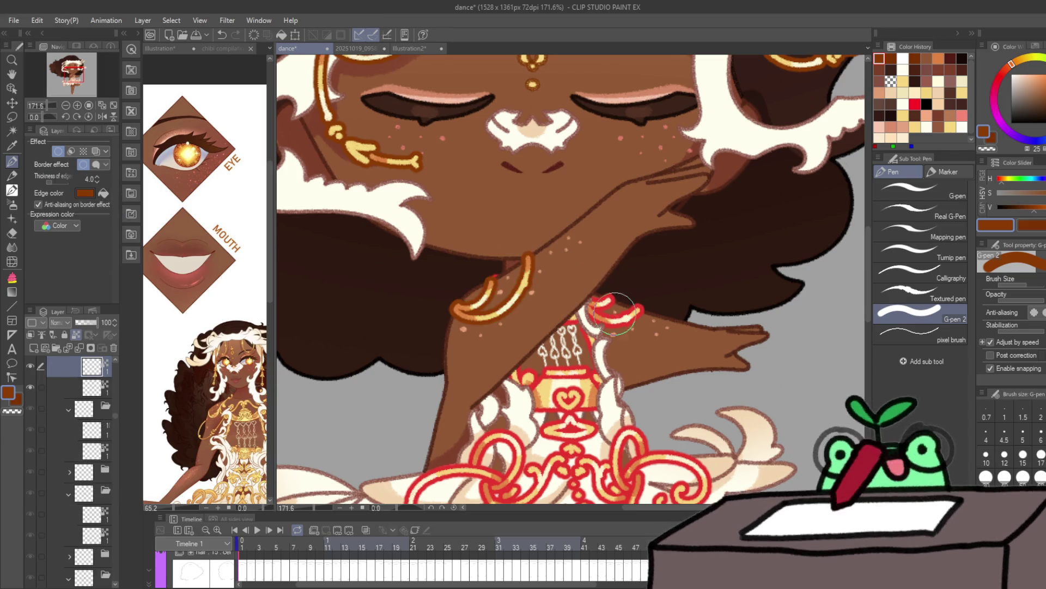
pyautogui.press('Right')
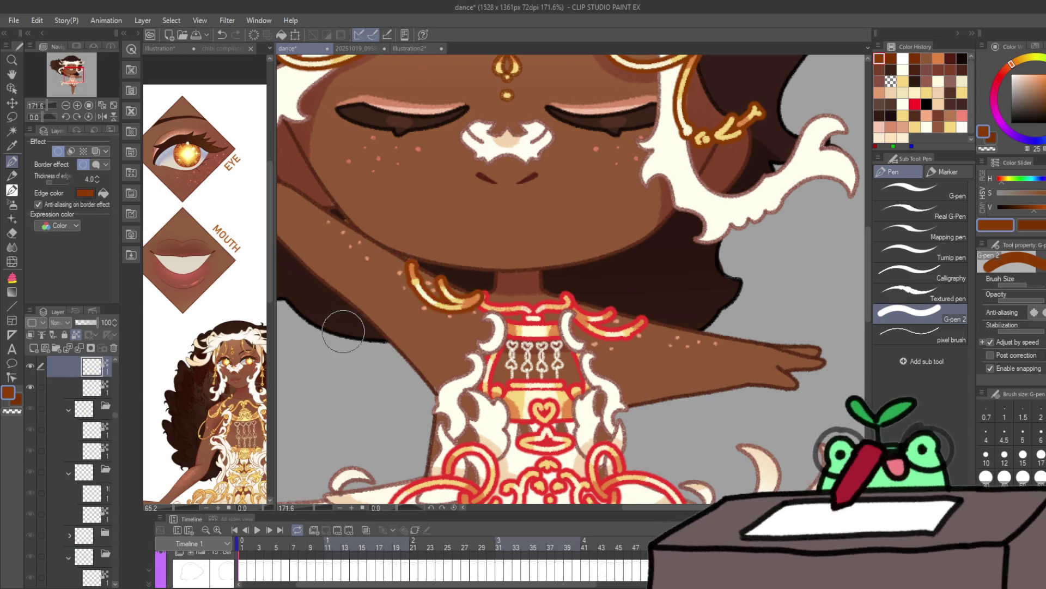
pyautogui.press('Right')
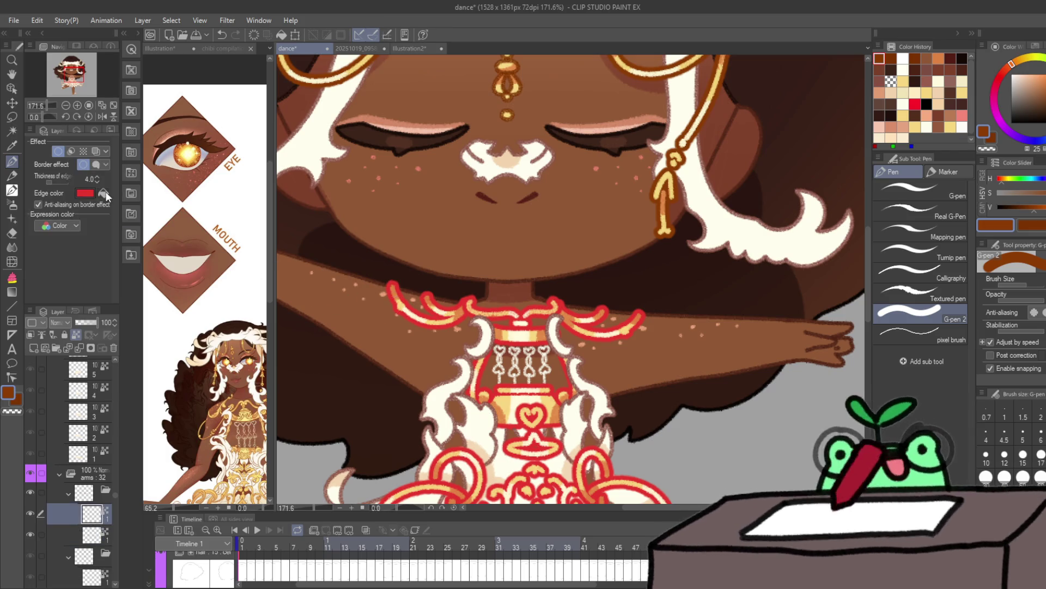
pyautogui.press('Right')
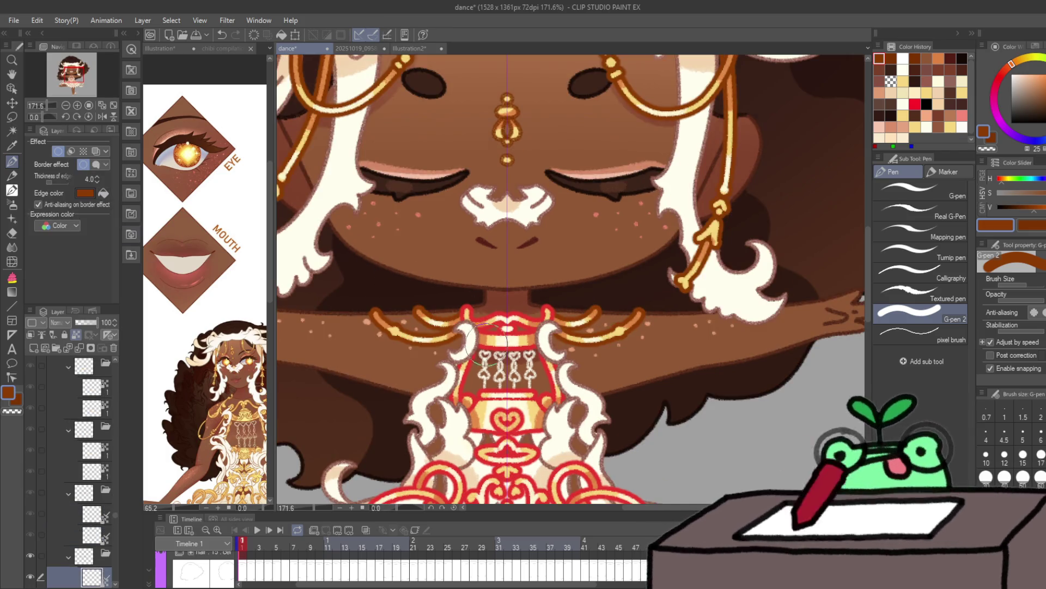
pyautogui.keyDown('ctrl'); pyautogui.keyDown('shift'); pyautogui.click(458, 347); pyautogui.keyUp('shift'); pyautogui.keyUp('ctrl')
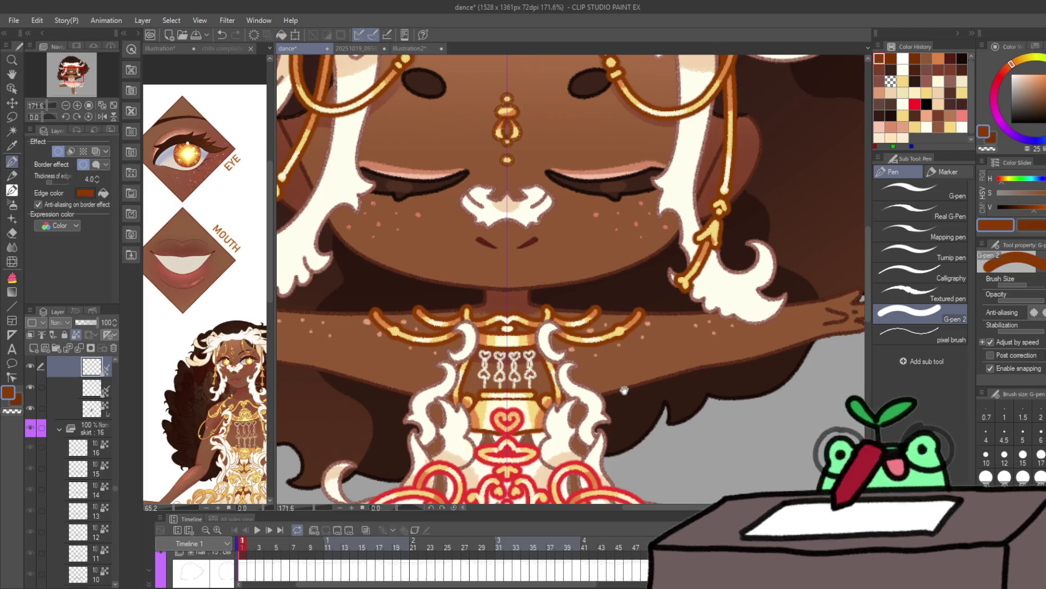
pyautogui.moveTo(554, 476); pyautogui.dragTo(566, 367)
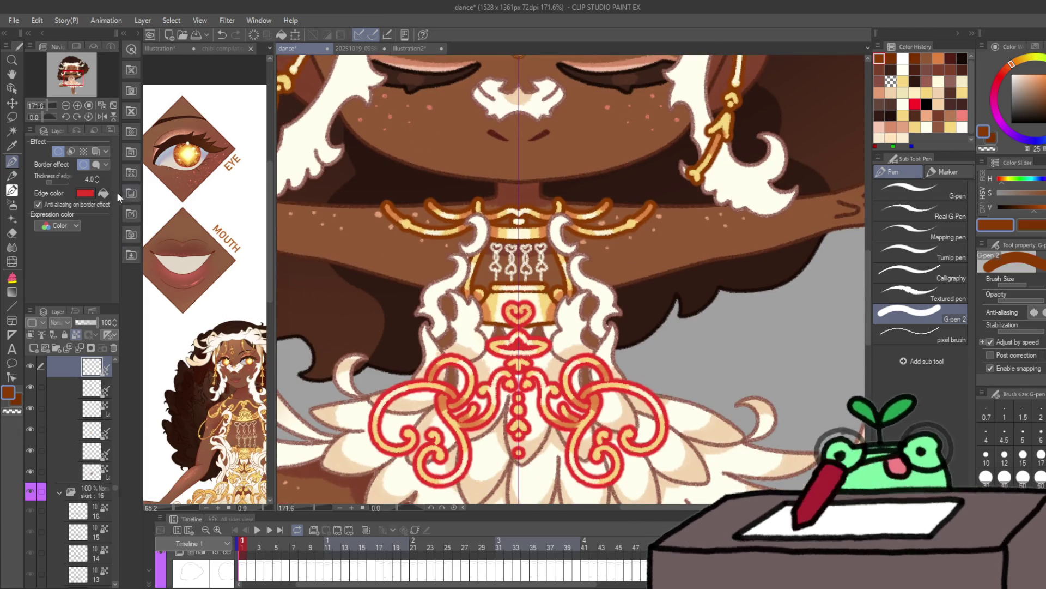
pyautogui.scroll(-6, 627, 419)
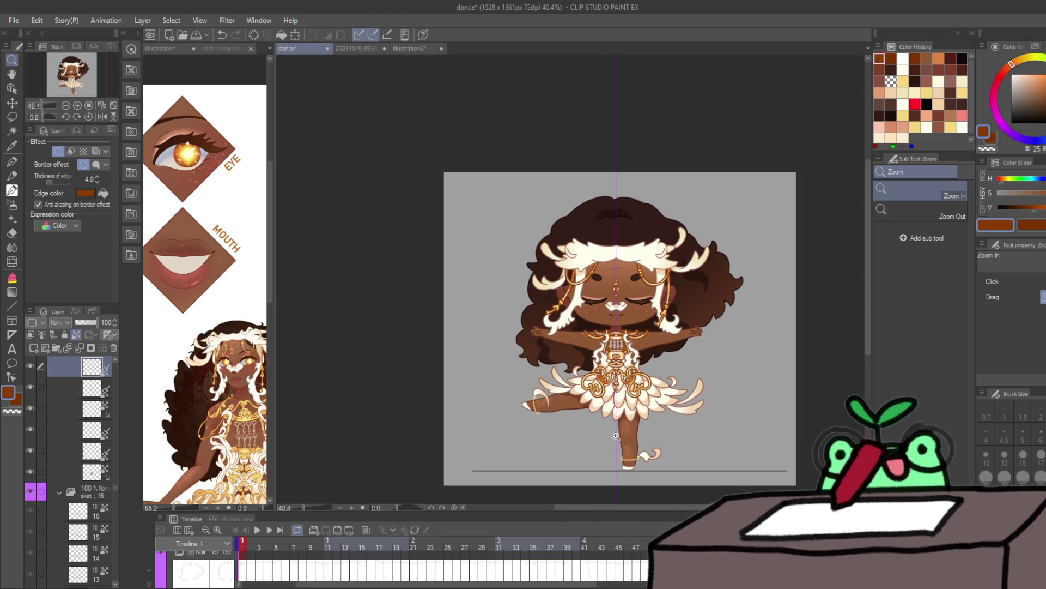
# Step: With the pen and secondary colour, recolour the next frame's red ornament lines orange-gold
pyautogui.scroll(3, 648, 416)
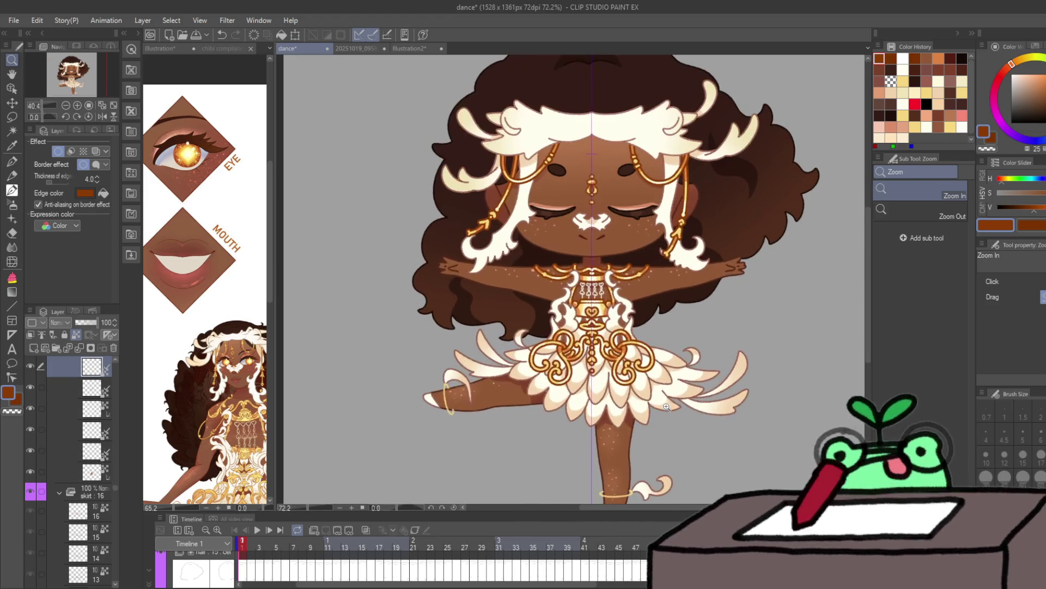
pyautogui.press('p')
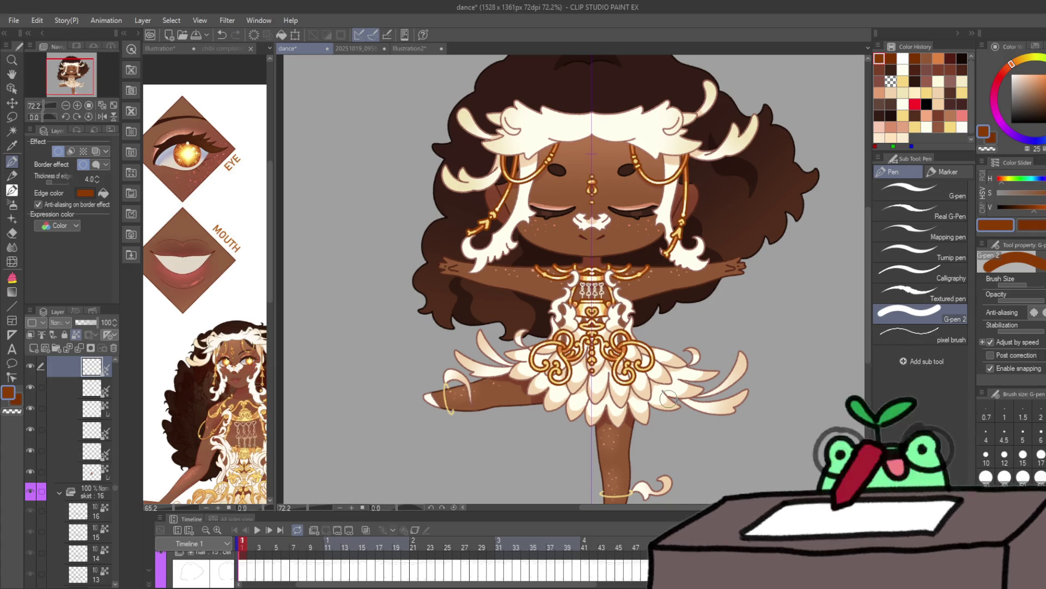
pyautogui.press('x')
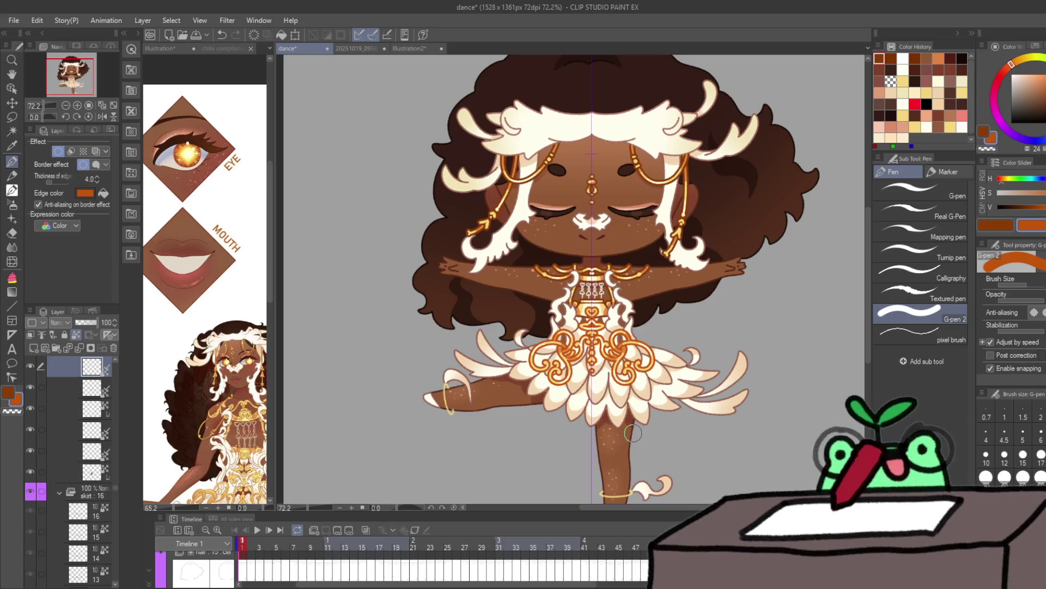
pyautogui.scroll(4, 644, 423)
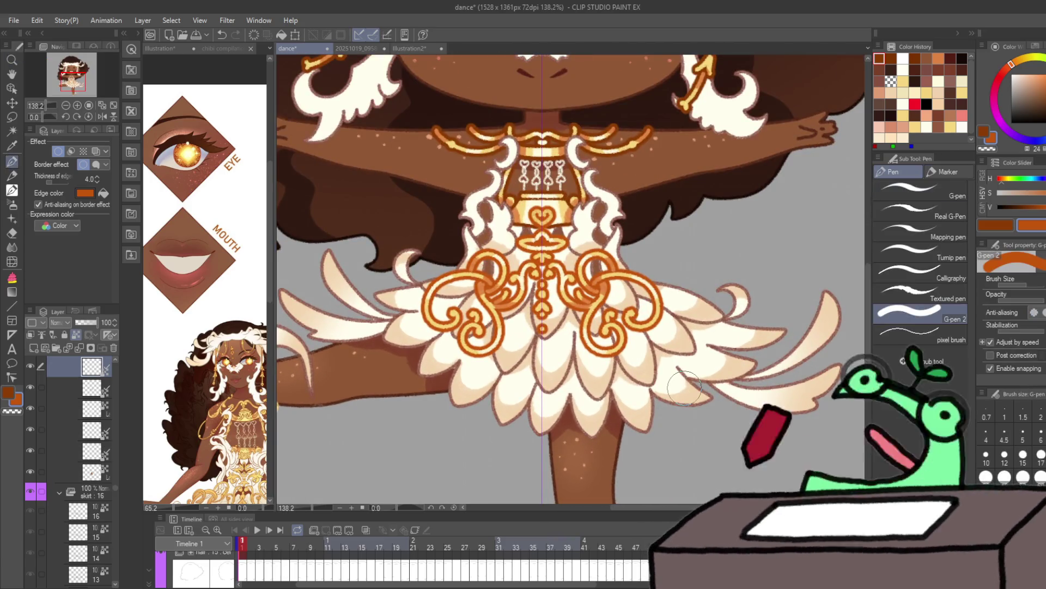
pyautogui.press('Right')
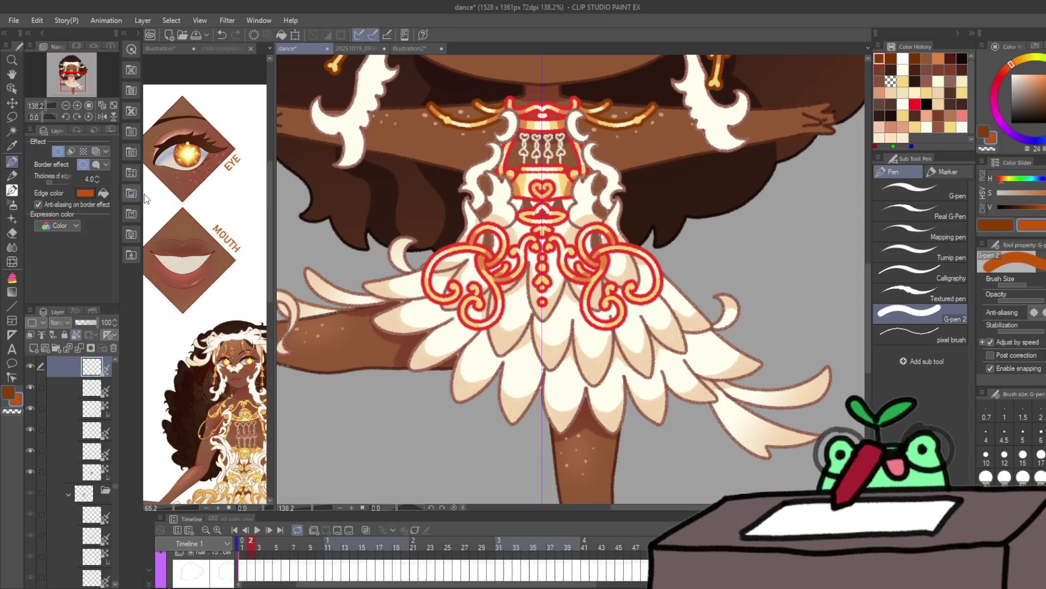
pyautogui.click(131, 215)
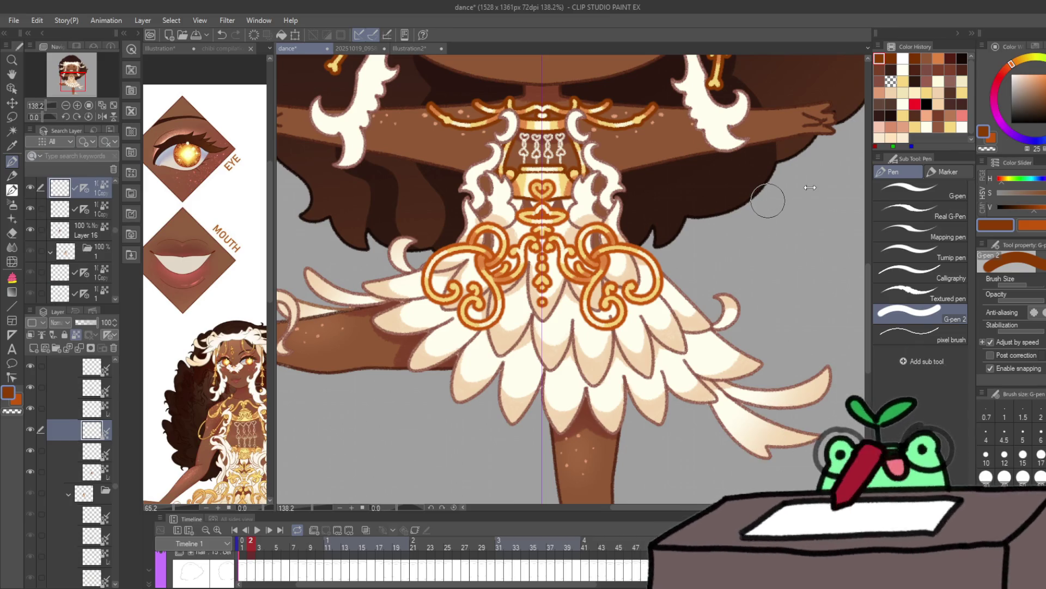
# Step: Advance six frames and recolour that frame's red skirt ornament orange-gold
pyautogui.press('Right')
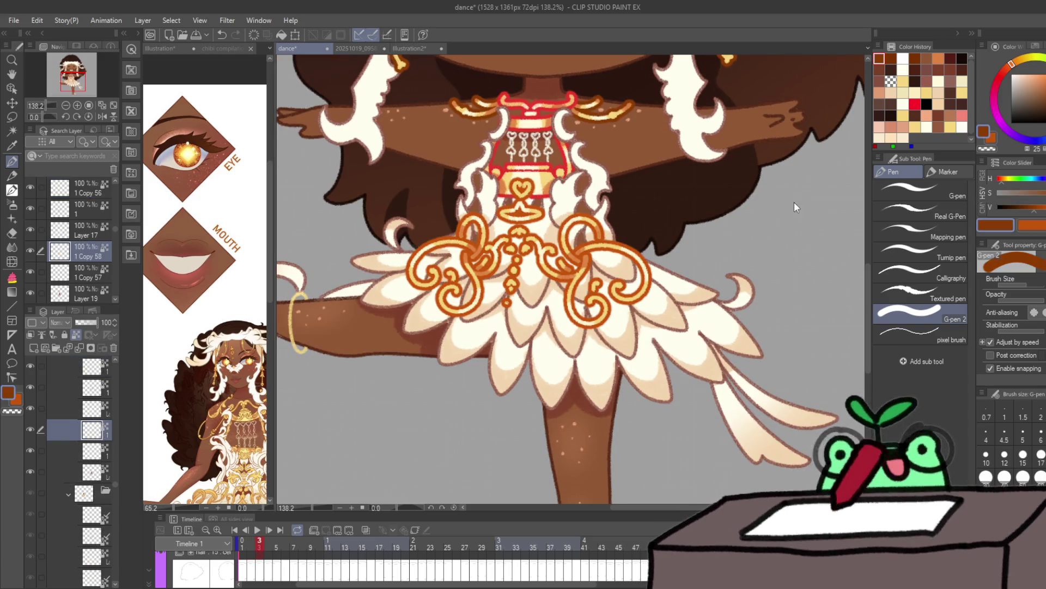
pyautogui.press('Right')
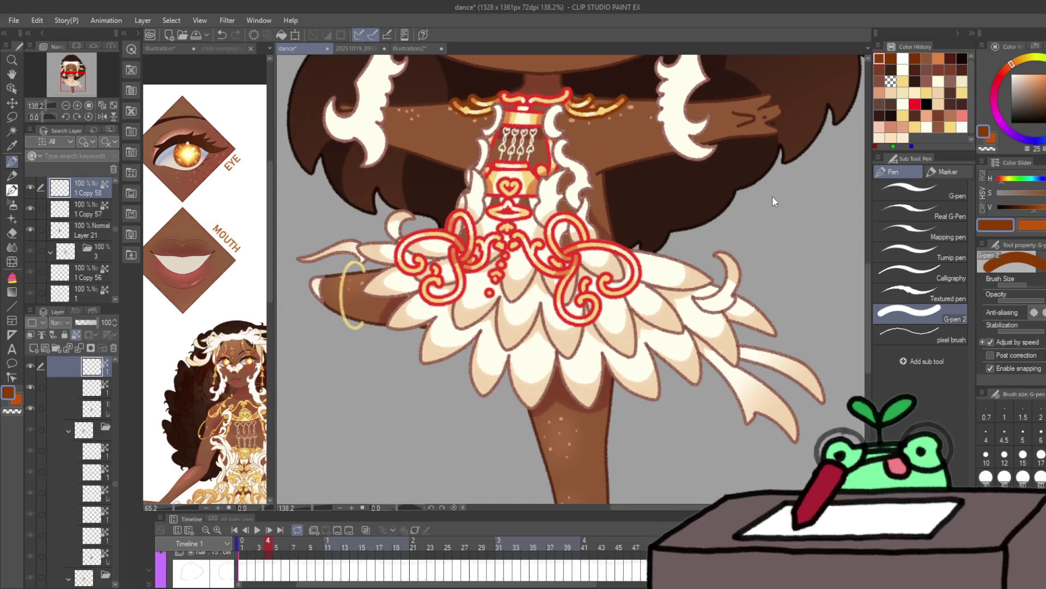
pyautogui.press('Right')
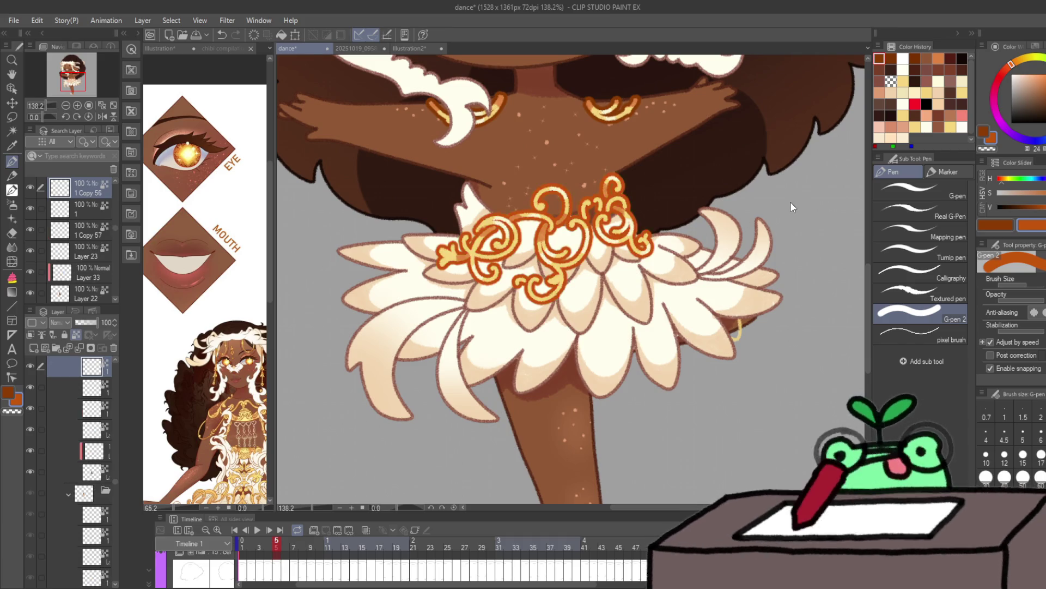
pyautogui.press('Right')
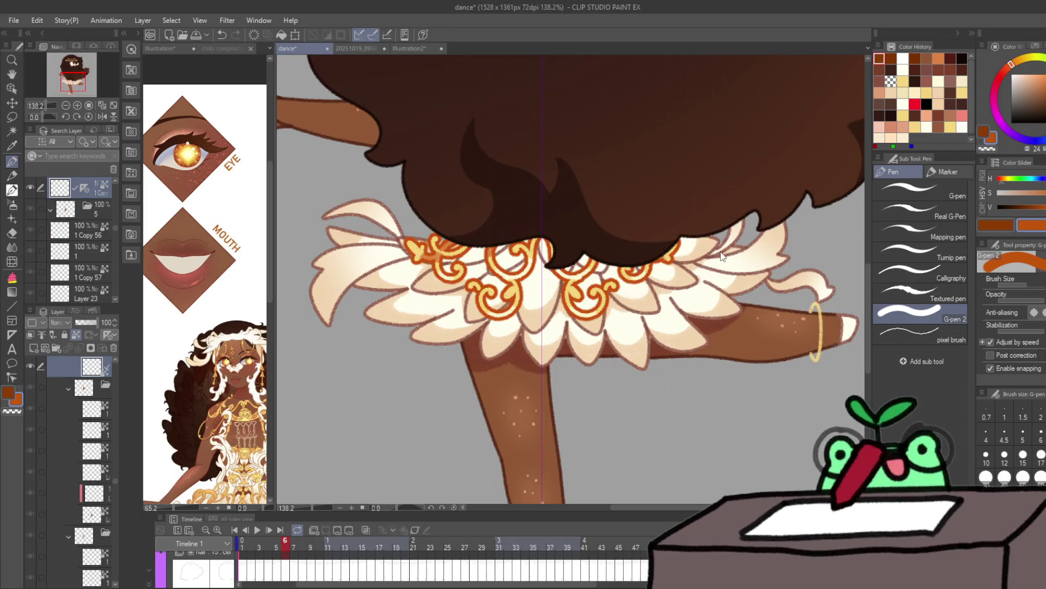
pyautogui.press('Right')
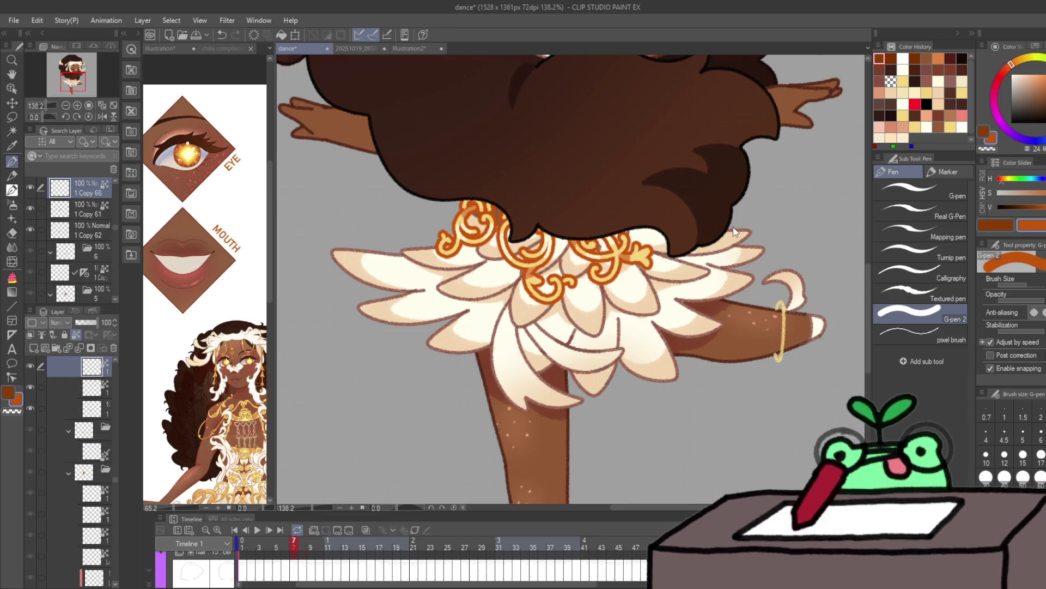
pyautogui.press('Right')
pyautogui.hotkey('ctrl', 'z')
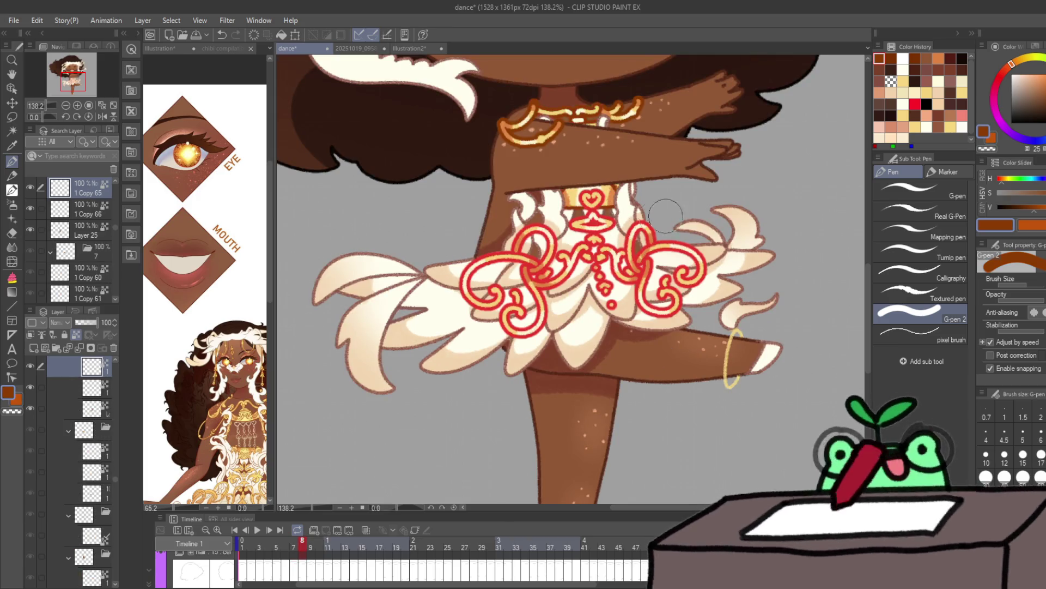
pyautogui.hotkey('ctrl', 'z')
# Step: Recolour the skirt ornaments orange on the following two frames
pyautogui.hotkey('ctrl', 'z')
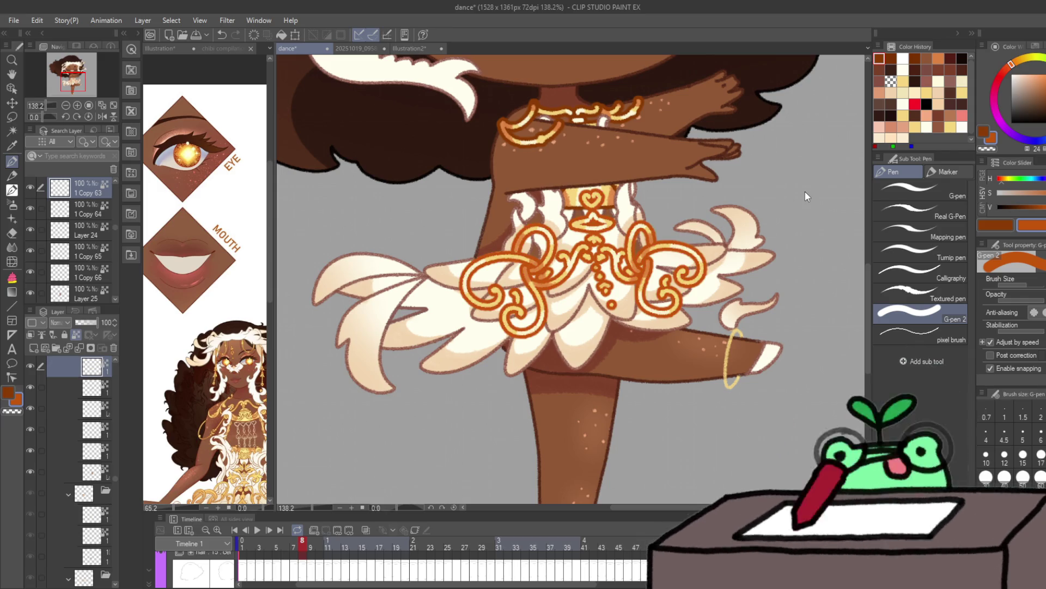
pyautogui.press('Right')
pyautogui.hotkey('ctrl', 'z')
pyautogui.hotkey('ctrl', 'z')
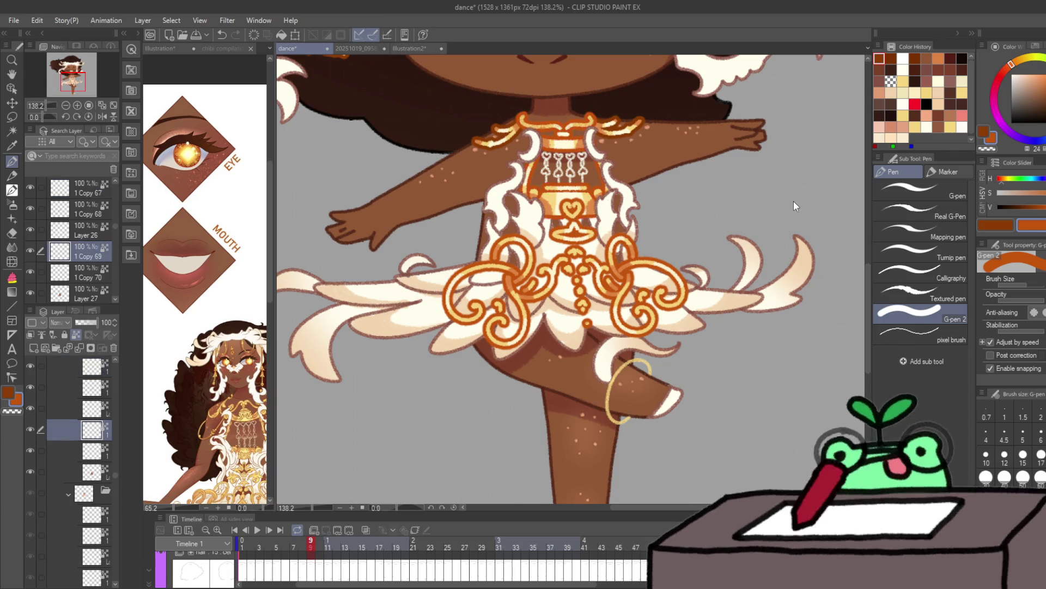
pyautogui.press('Right')
pyautogui.hotkey('ctrl', 'z')
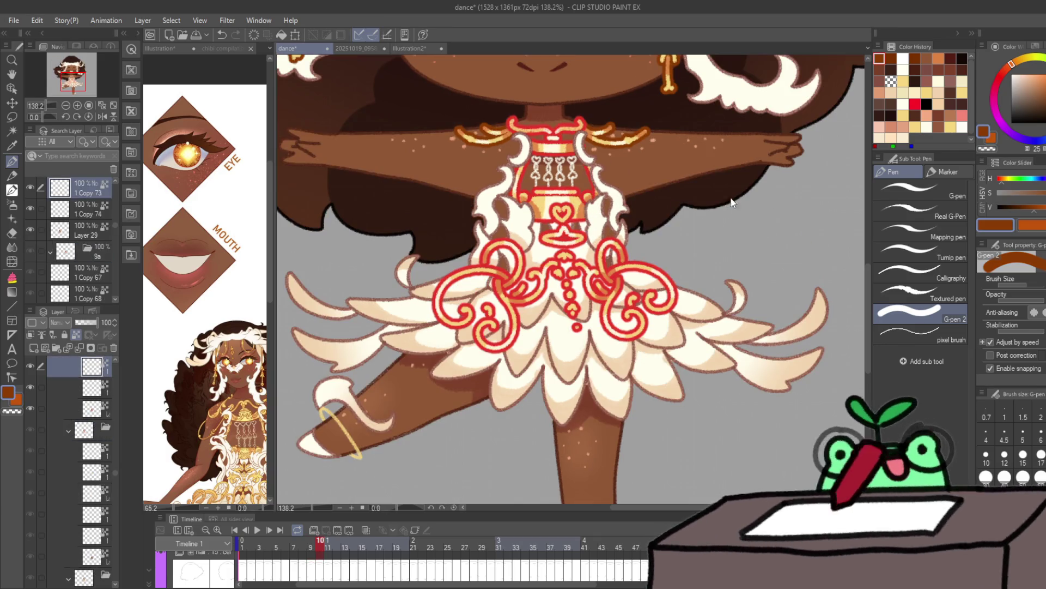
pyautogui.hotkey('ctrl', 'z')
pyautogui.hotkey('ctrl', 'z')
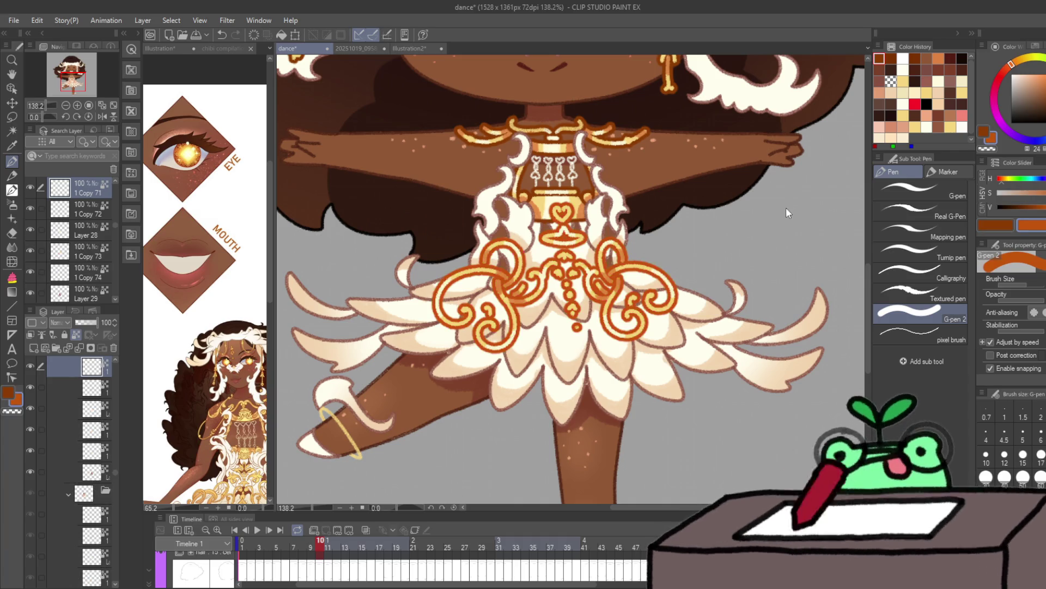
pyautogui.press('Right')
pyautogui.press('Right')
pyautogui.press('Right')
pyautogui.press('Right')
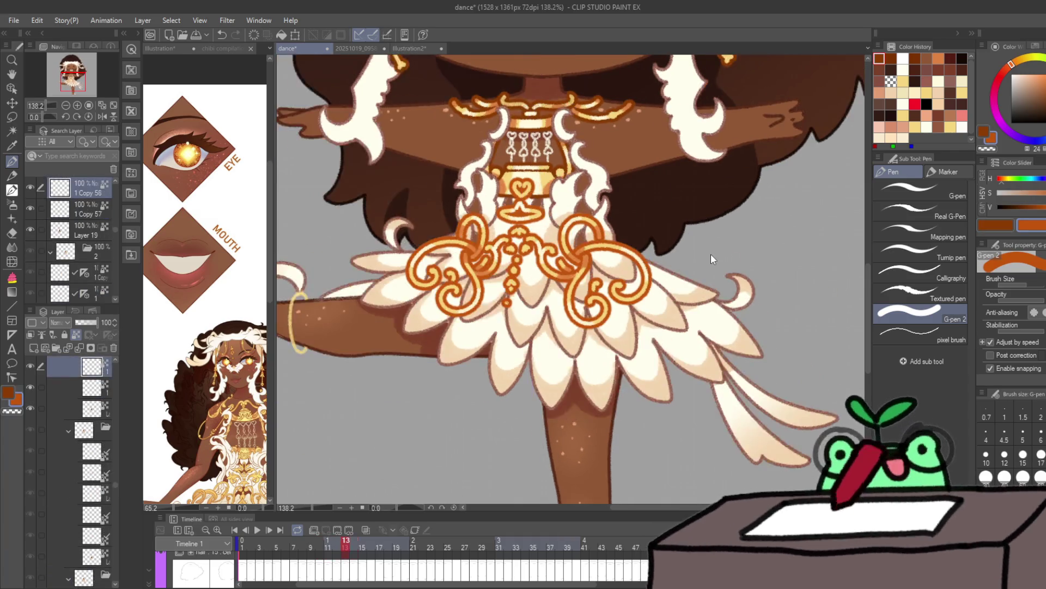
# Step: Flip through the frames to check the recoloured ornaments
pyautogui.press('space')
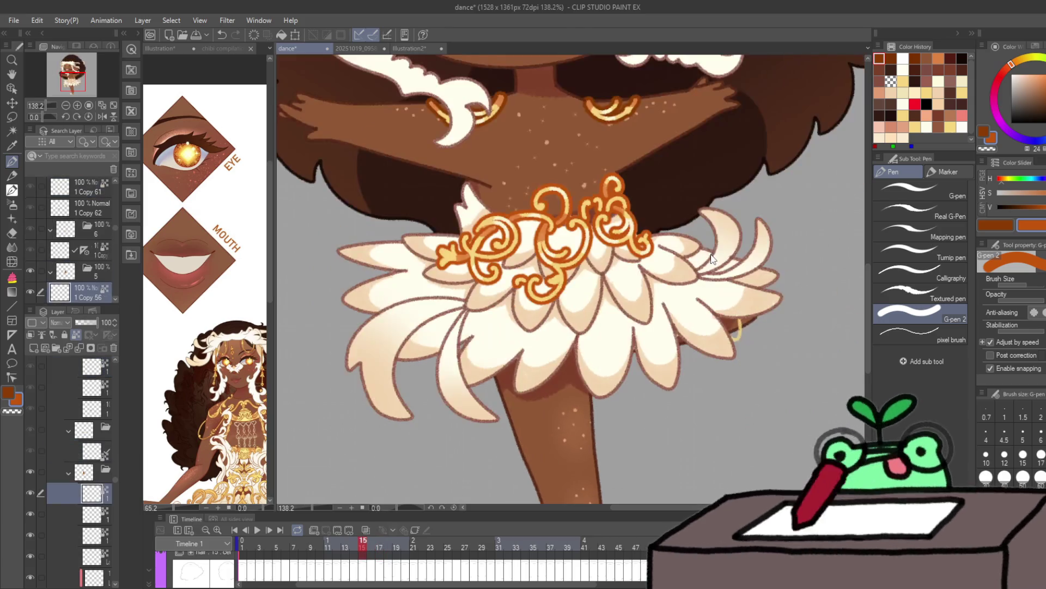
pyautogui.press('space')
pyautogui.press('Right')
pyautogui.press('Right')
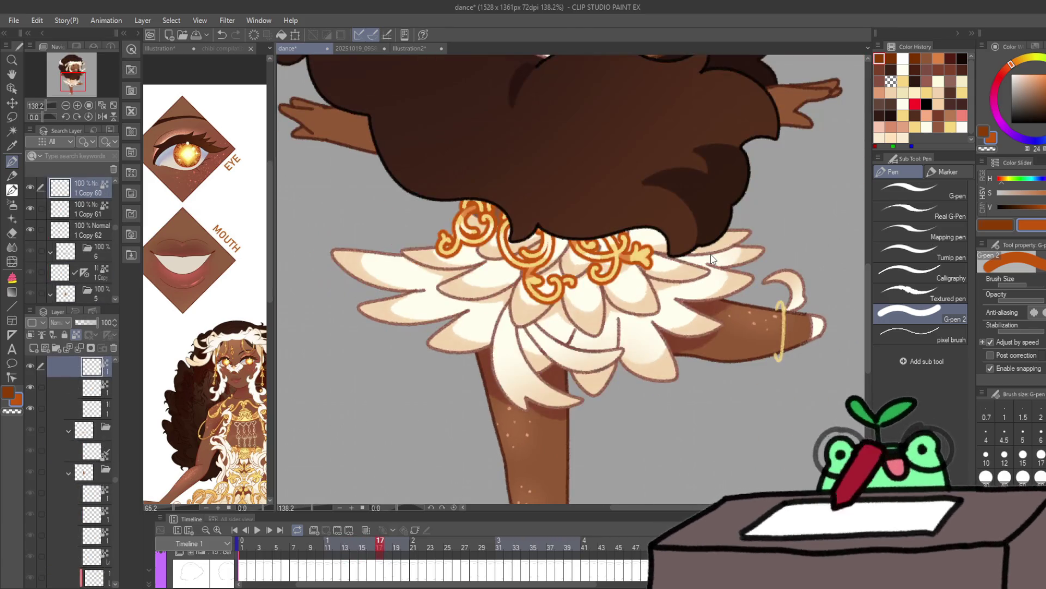
pyautogui.press('Right')
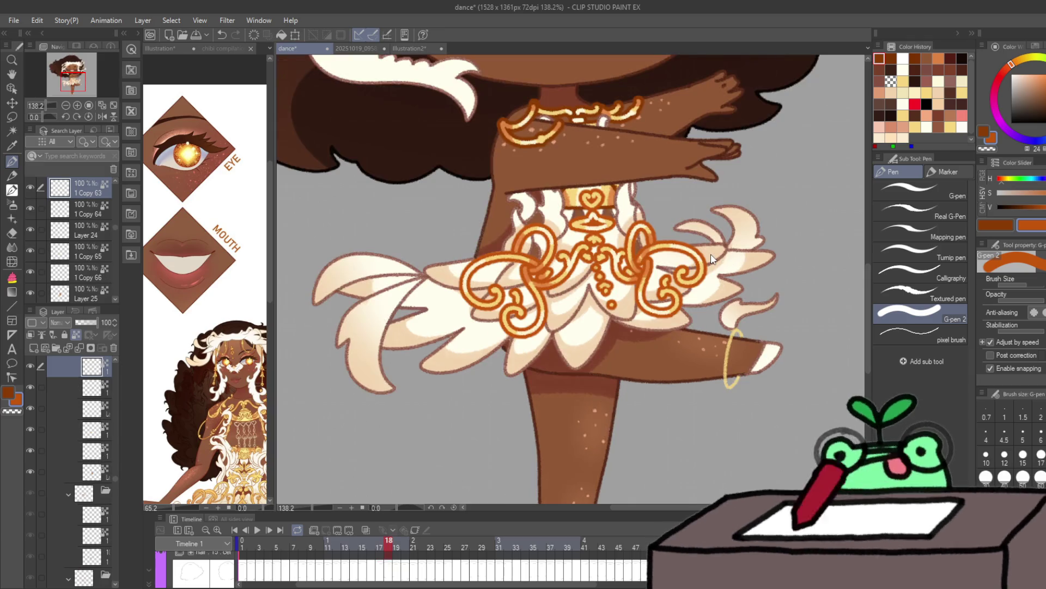
pyautogui.press('Right')
pyautogui.press('Right')
pyautogui.press('Right')
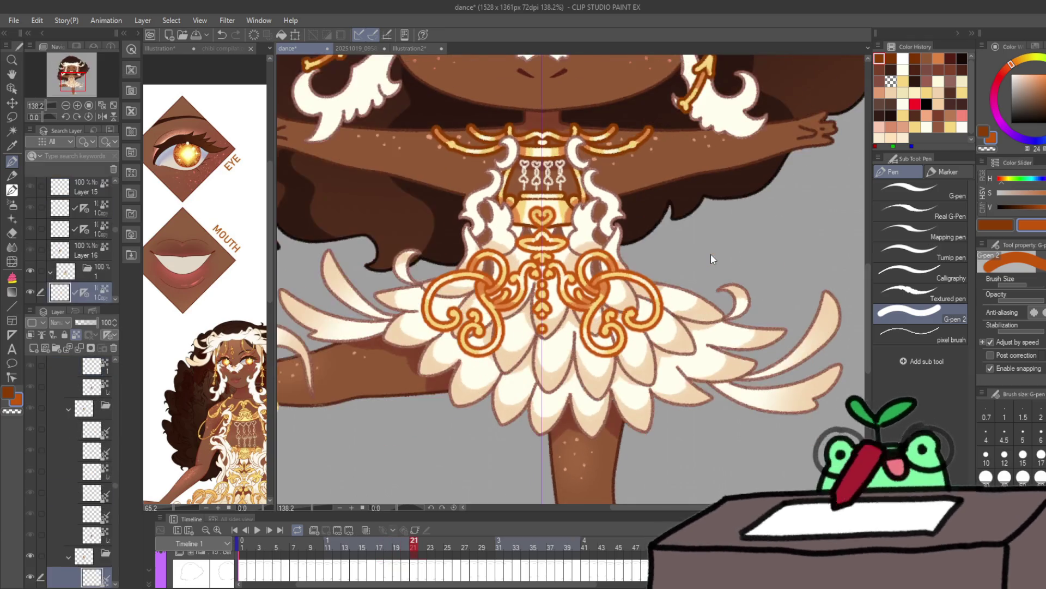
pyautogui.press('Right')
pyautogui.press('Right')
pyautogui.press('Right')
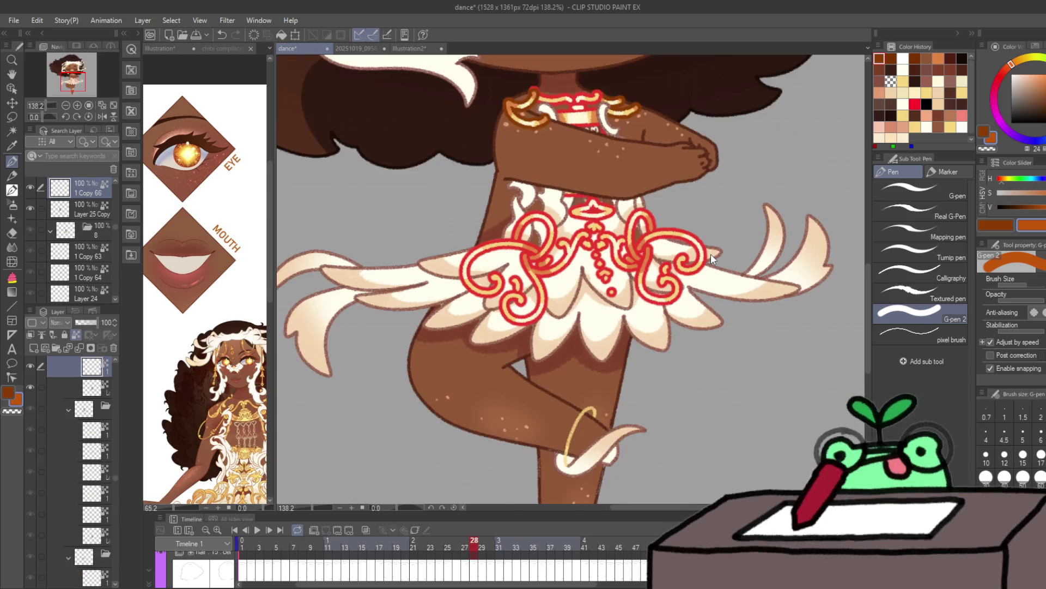
# Step: Step through to the last frames, play the animation, and fit the whole dancer in view
pyautogui.press('Right')
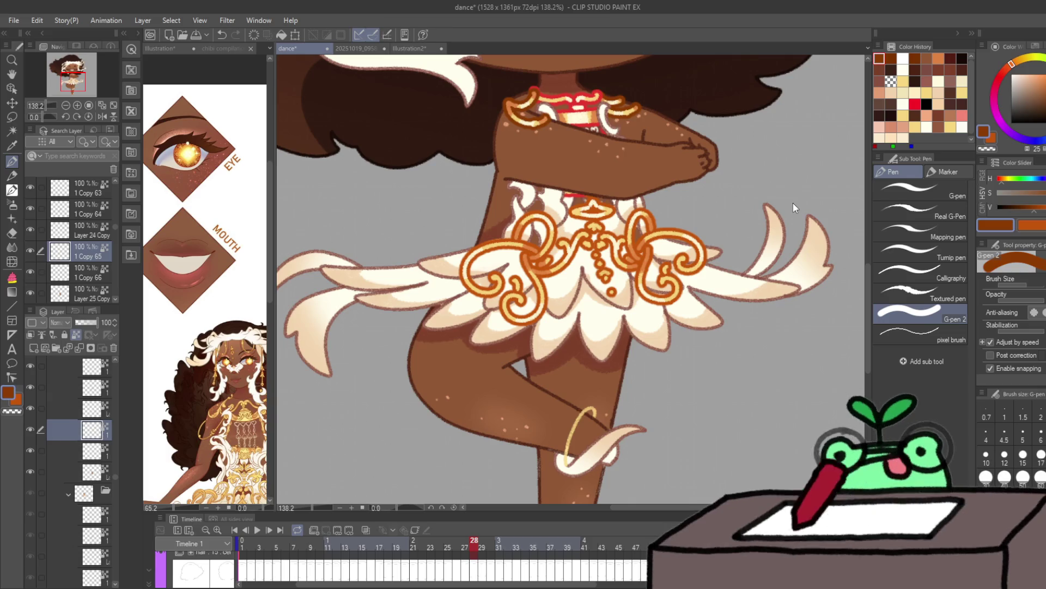
pyautogui.press('Right')
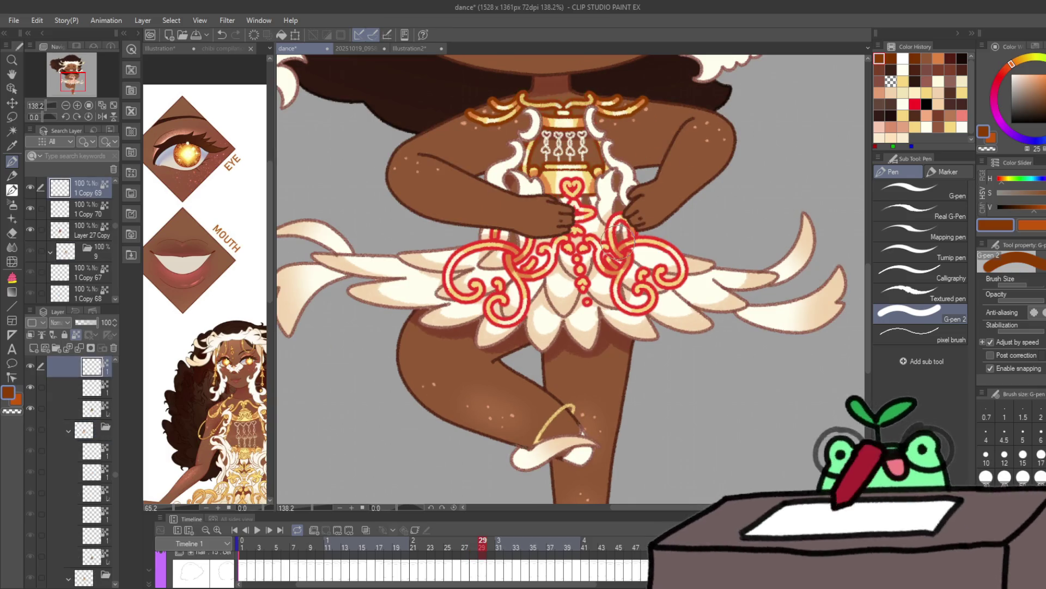
pyautogui.press('Right')
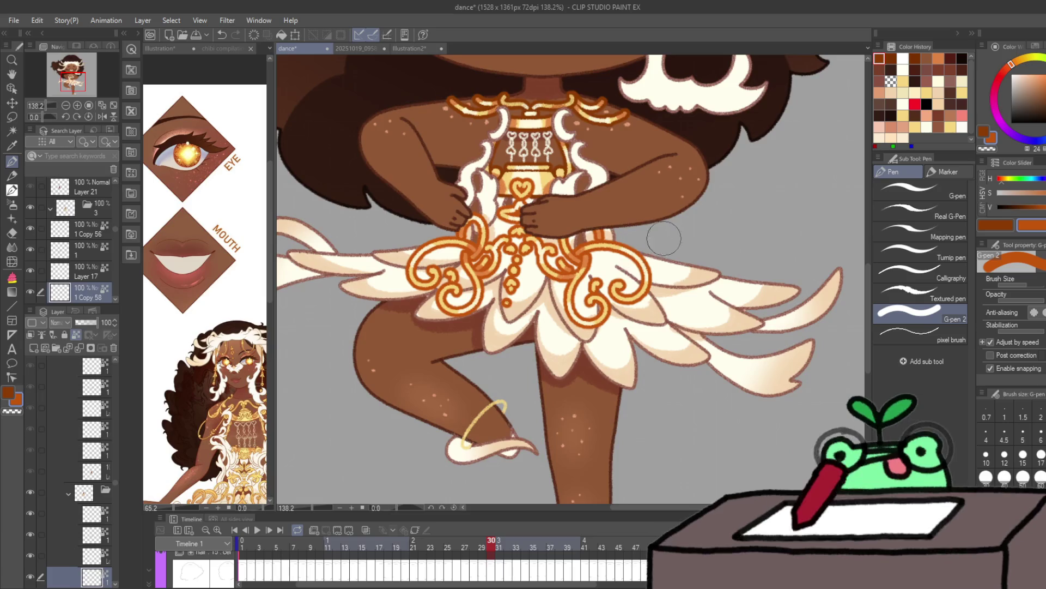
pyautogui.press('Right')
pyautogui.press('Right')
pyautogui.press('Right')
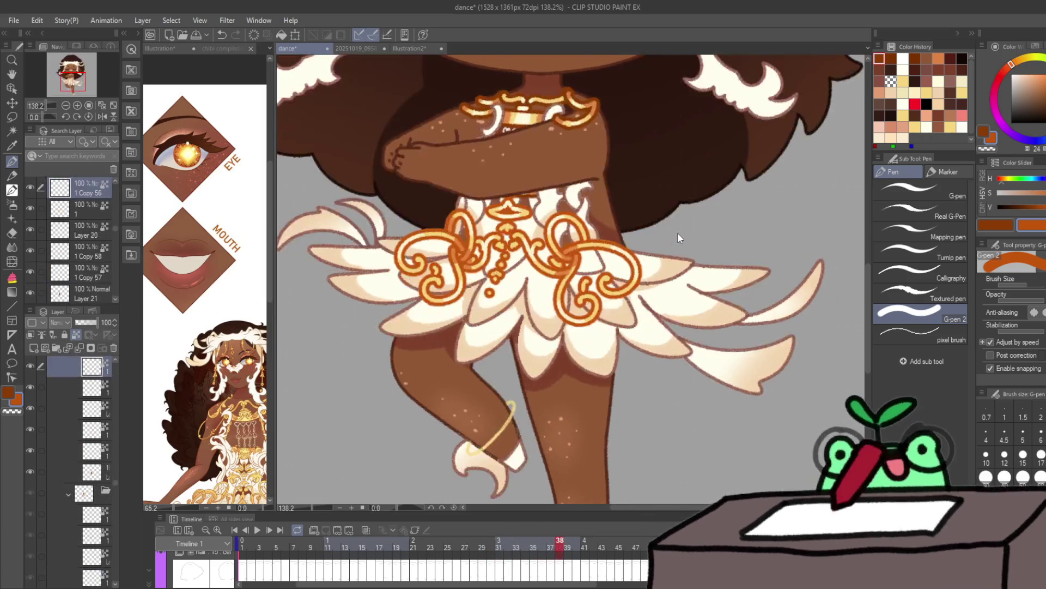
pyautogui.press('Right')
pyautogui.press('Right')
pyautogui.press('Right')
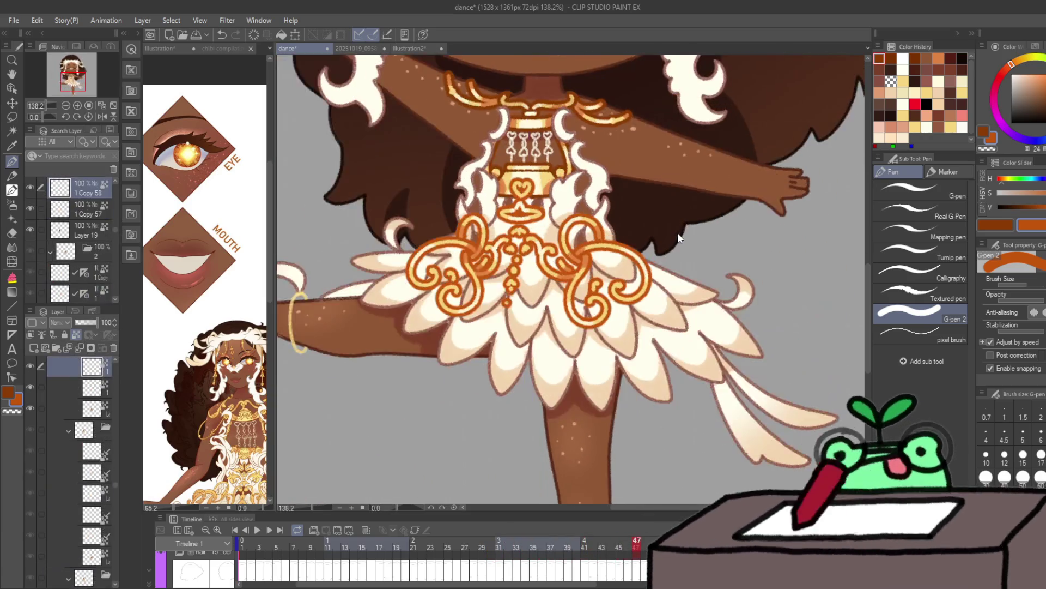
pyautogui.press('Return')
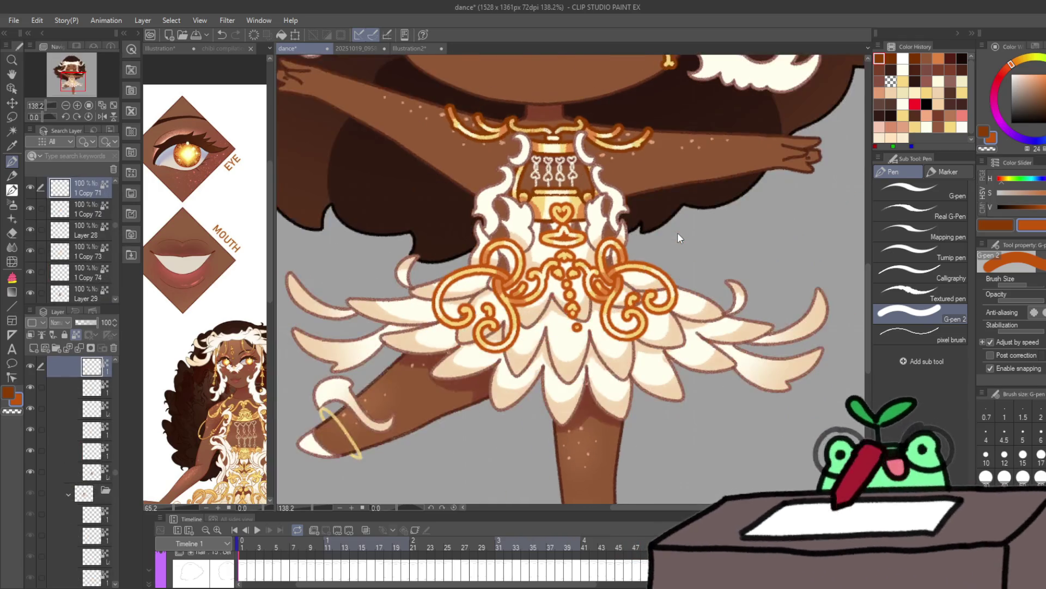
pyautogui.hotkey('ctrl', '0')
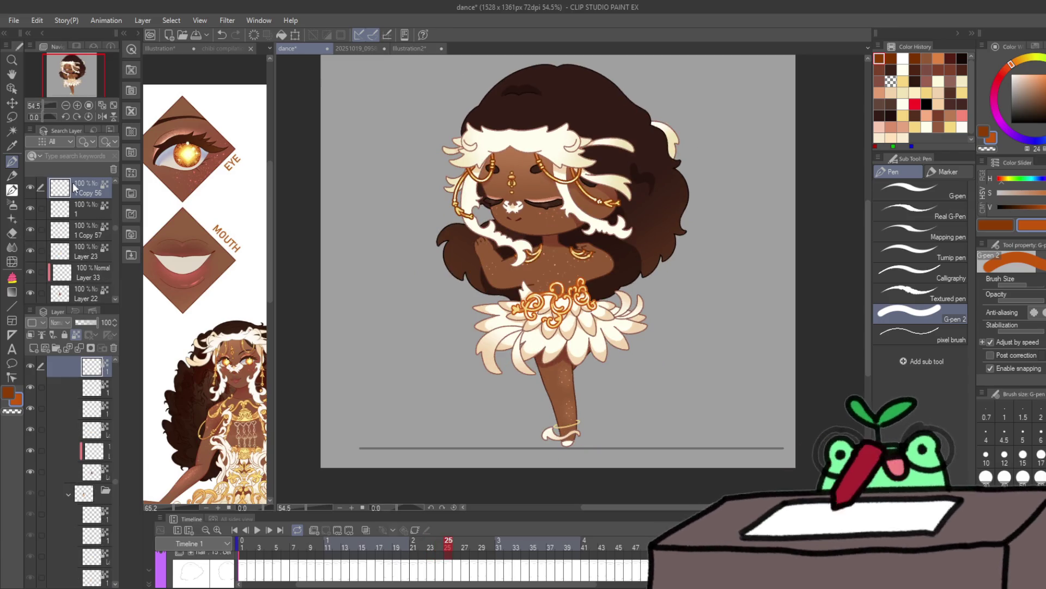
# Step: Show the layer's border effect settings and play the dance animation through once
pyautogui.click(39, 133)
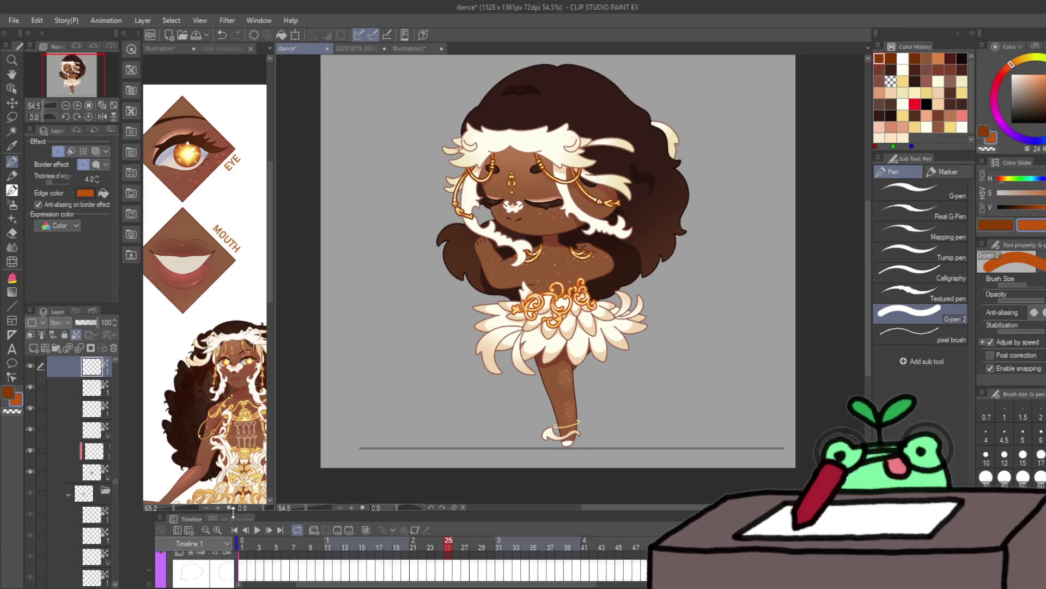
pyautogui.click(259, 530)
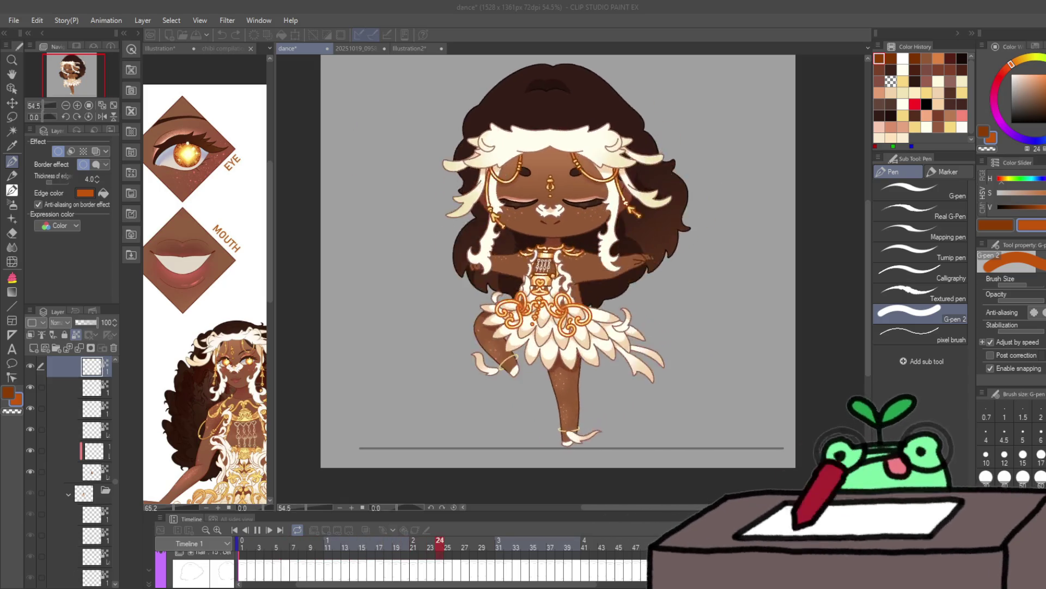
pyautogui.click(362, 441)
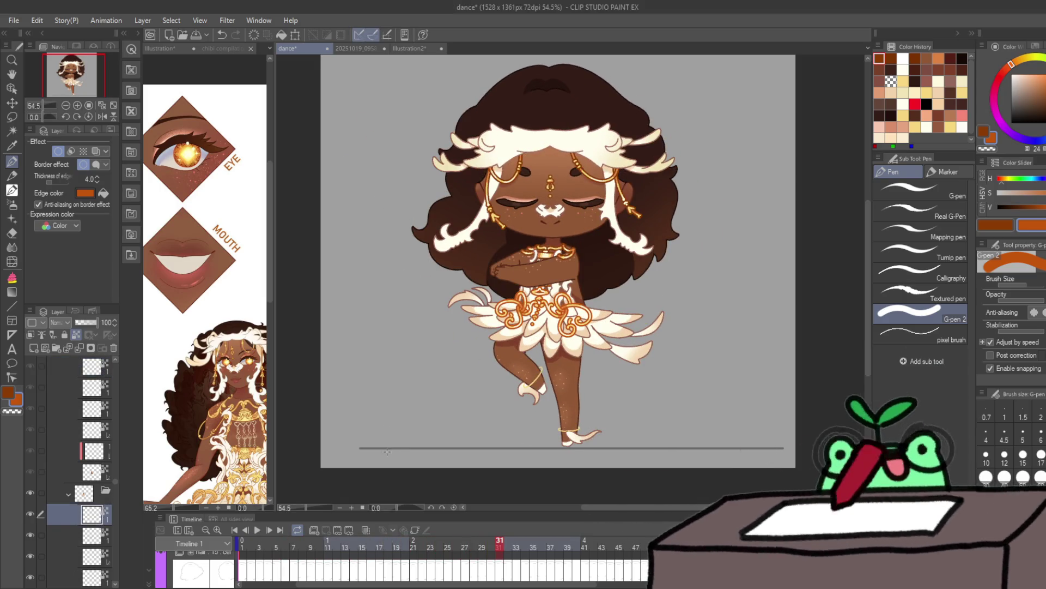
# Step: Hide the 34% Layer 2 grey guide line and play the full dance loop, stopping at frame 1
pyautogui.keyDown('ctrl'); pyautogui.keyDown('shift'); pyautogui.click(386, 447); pyautogui.keyUp('shift'); pyautogui.keyUp('ctrl')
pyautogui.click(31, 366)
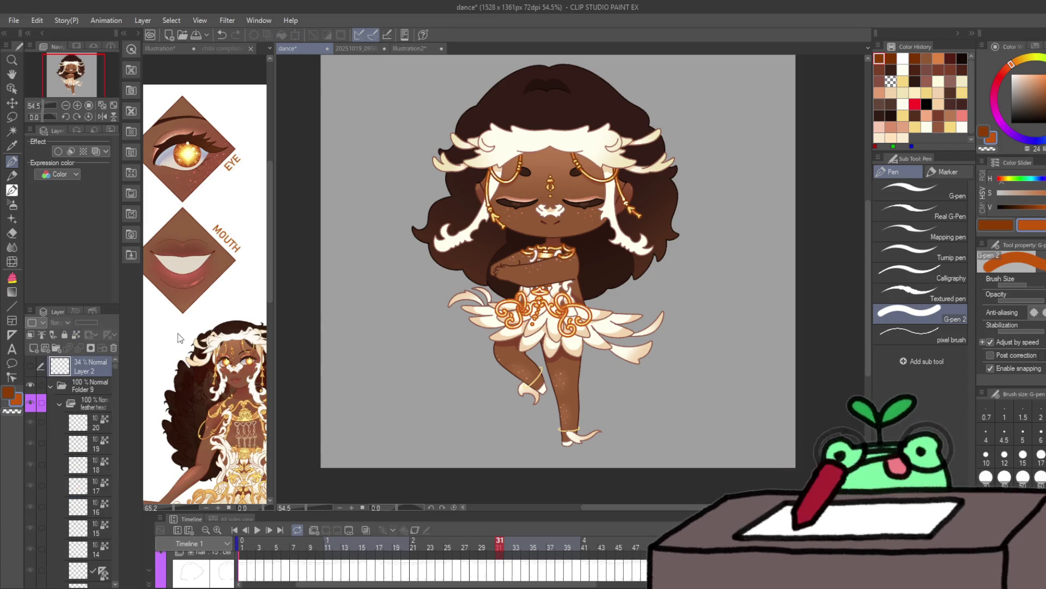
pyautogui.scroll(-1, 362, 420)
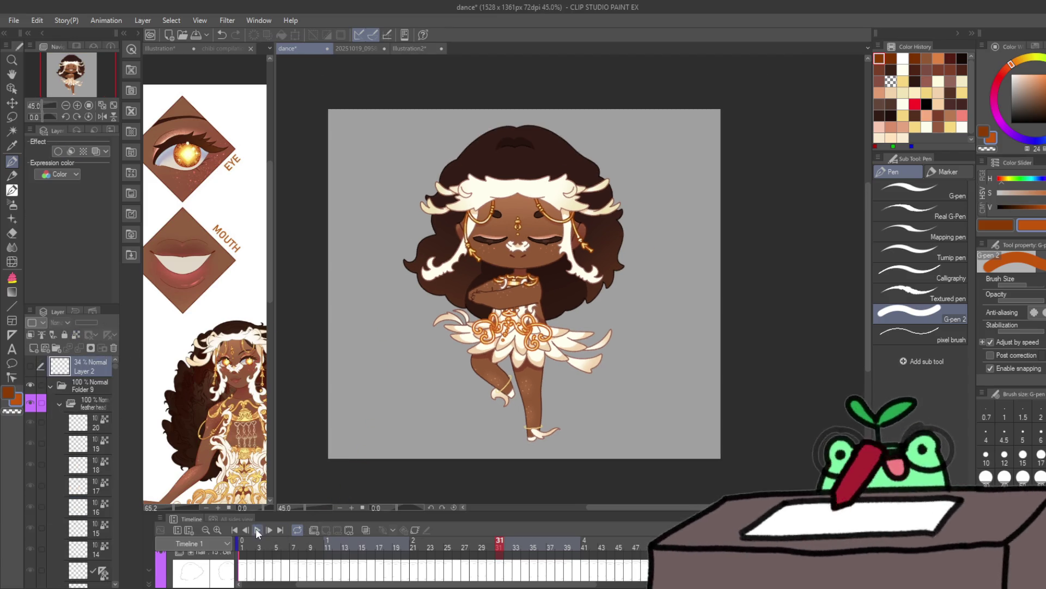
pyautogui.click(258, 532)
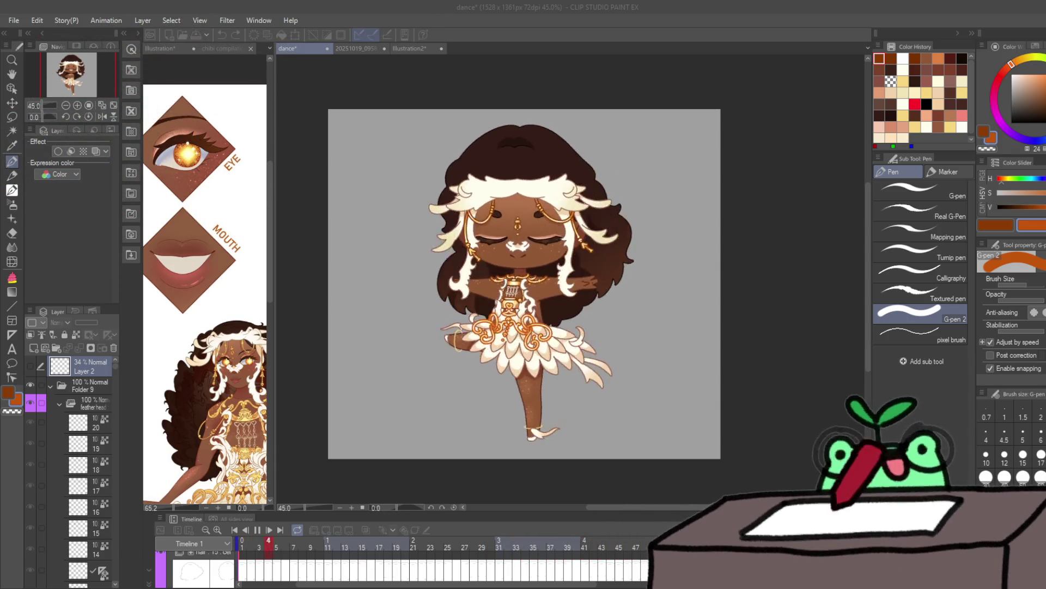
pyautogui.click(246, 576)
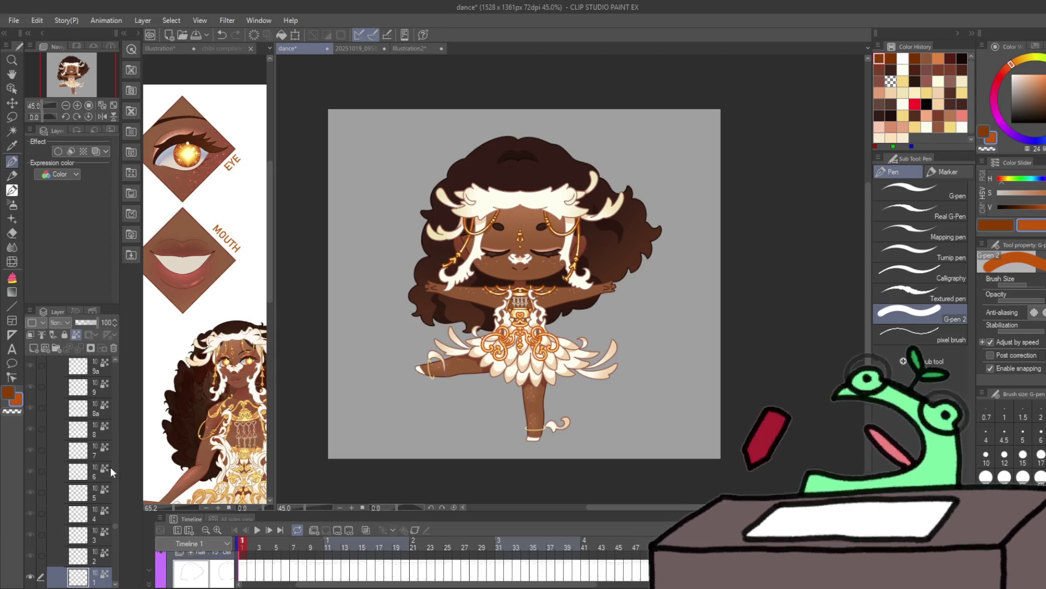
# Step: Collapse and hide Folder 9's coloured artwork and hide the Layer 18 grey background
pyautogui.moveTo(117, 526); pyautogui.dragTo(103, 357)
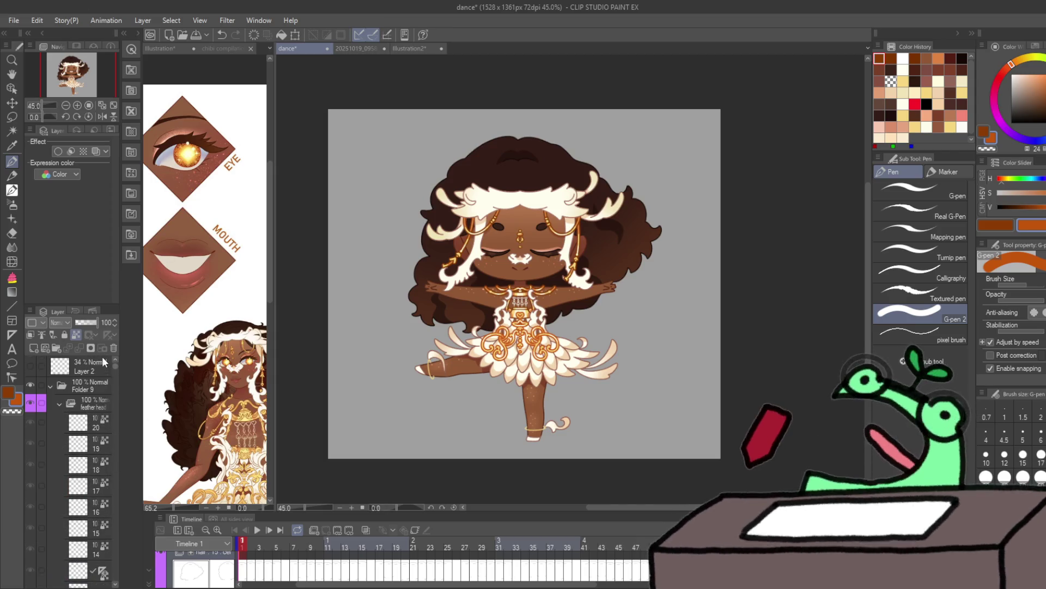
pyautogui.click(52, 385)
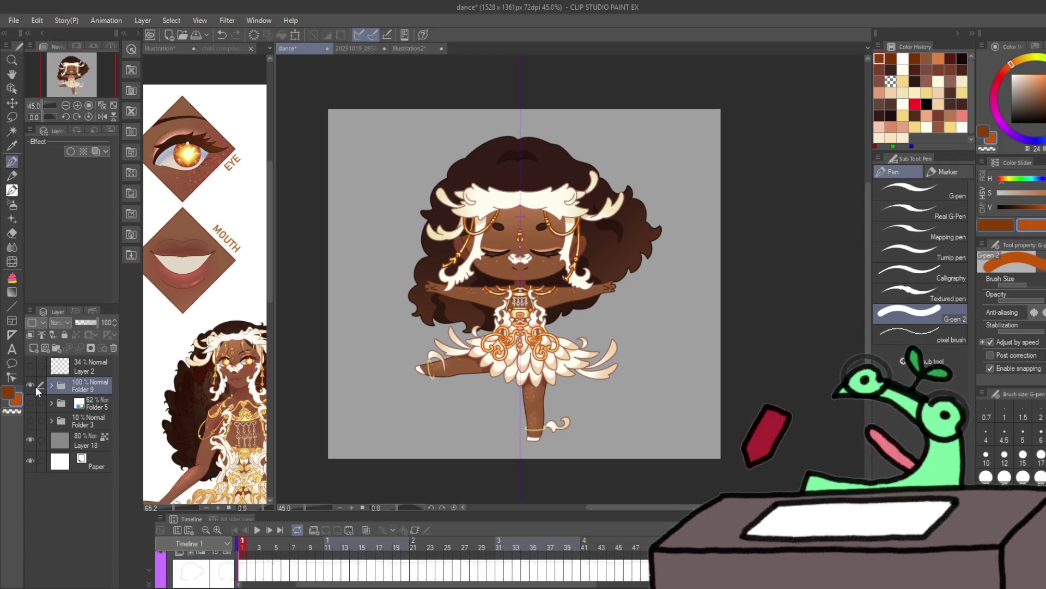
pyautogui.click(35, 386)
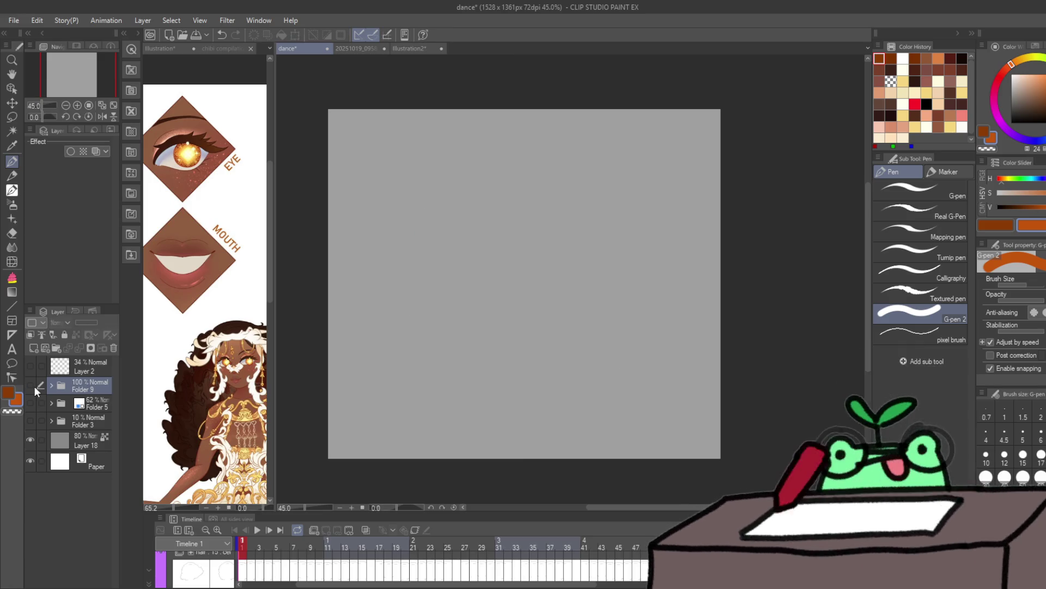
pyautogui.click(34, 420)
pyautogui.click(35, 420)
pyautogui.click(33, 437)
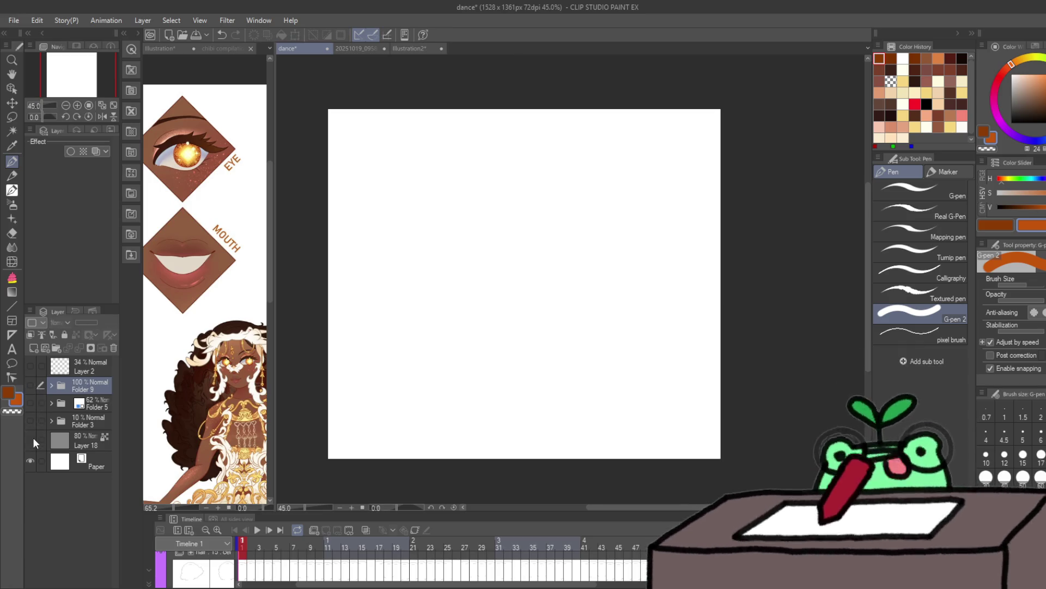
# Step: Show the Folder 3 rough figure at 100% opacity and preview the animation
pyautogui.click(32, 403)
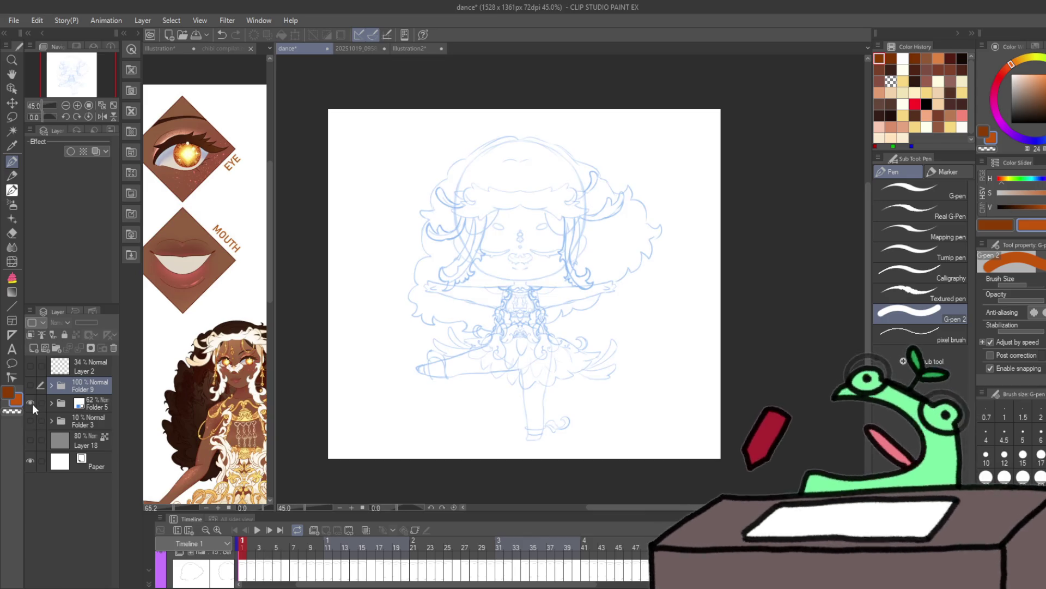
pyautogui.click(32, 405)
pyautogui.click(33, 421)
pyautogui.click(82, 425)
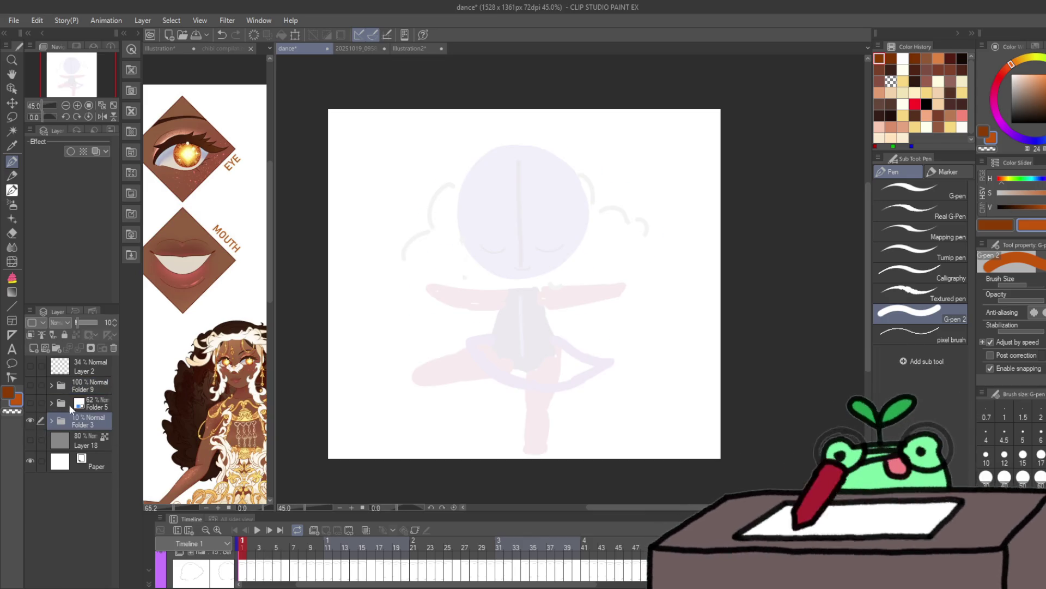
pyautogui.moveTo(76, 322); pyautogui.dragTo(99, 322)
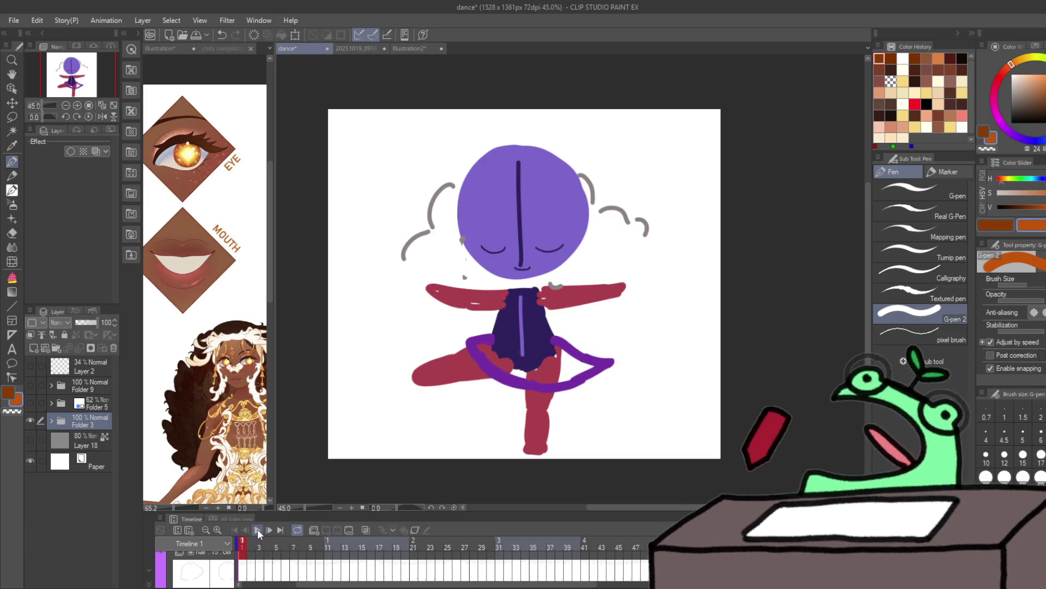
pyautogui.click(257, 530)
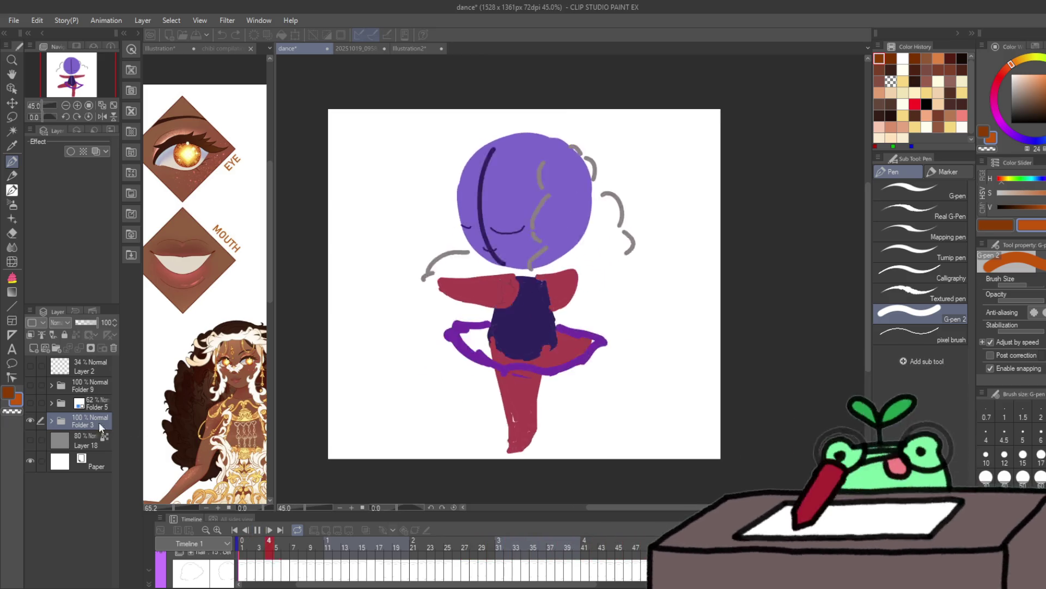
pyautogui.press('space')
# Step: Lower Folder 3 to about 23% opacity, then show and expand Folder 5 and Folder 7
pyautogui.moveTo(84, 323); pyautogui.dragTo(80, 322)
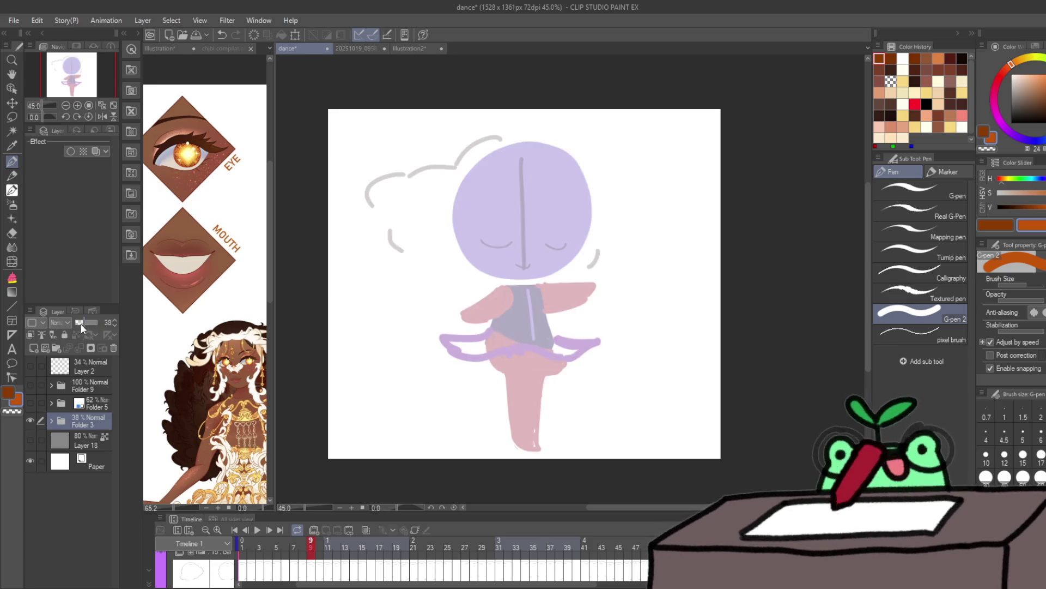
pyautogui.click(39, 402)
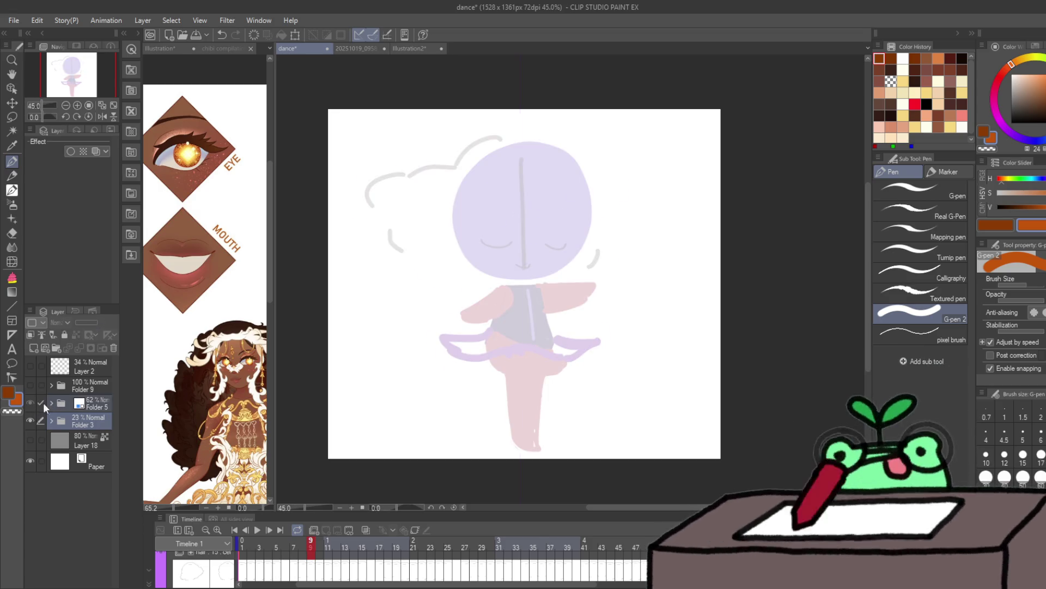
pyautogui.click(30, 402)
pyautogui.click(51, 404)
pyautogui.click(57, 443)
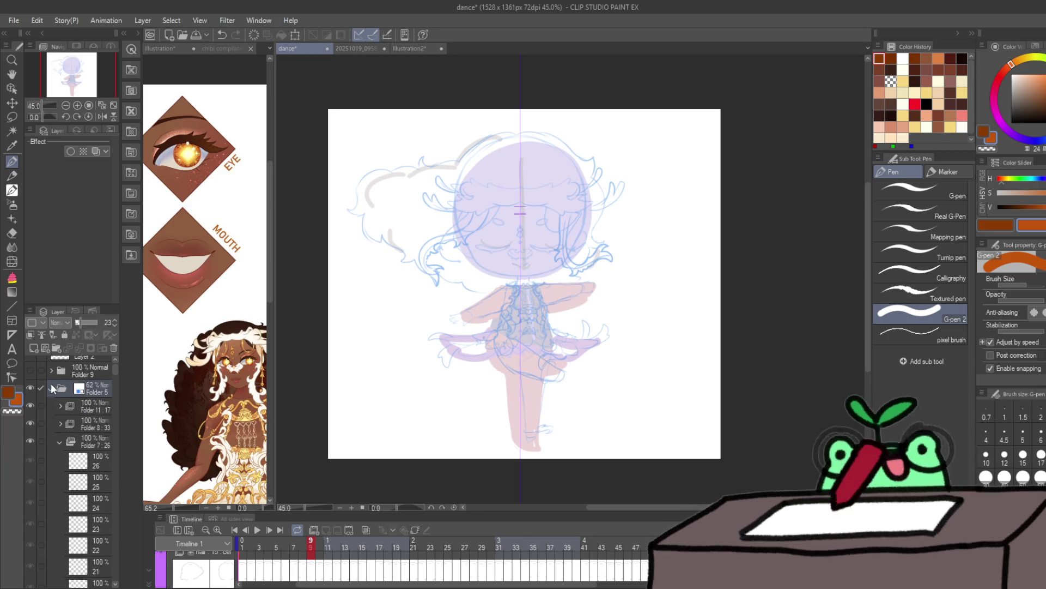
# Step: Hide the pink rough figure, collapse Folder 7, and hide Folder 11's sketch lines
pyautogui.scroll(1, 51, 387)
pyautogui.click(41, 407)
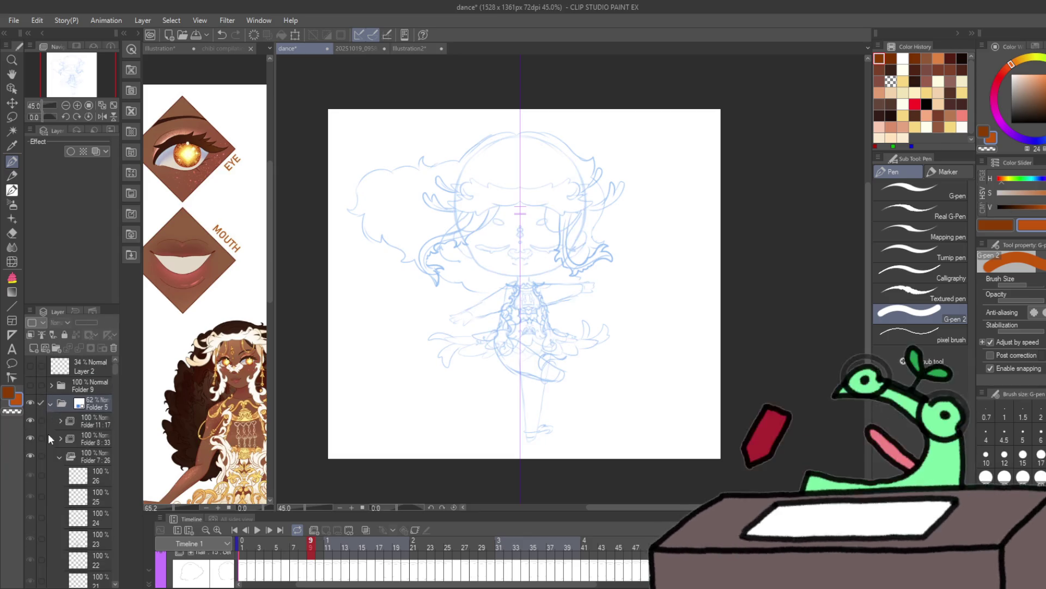
pyautogui.click(54, 454)
pyautogui.click(58, 454)
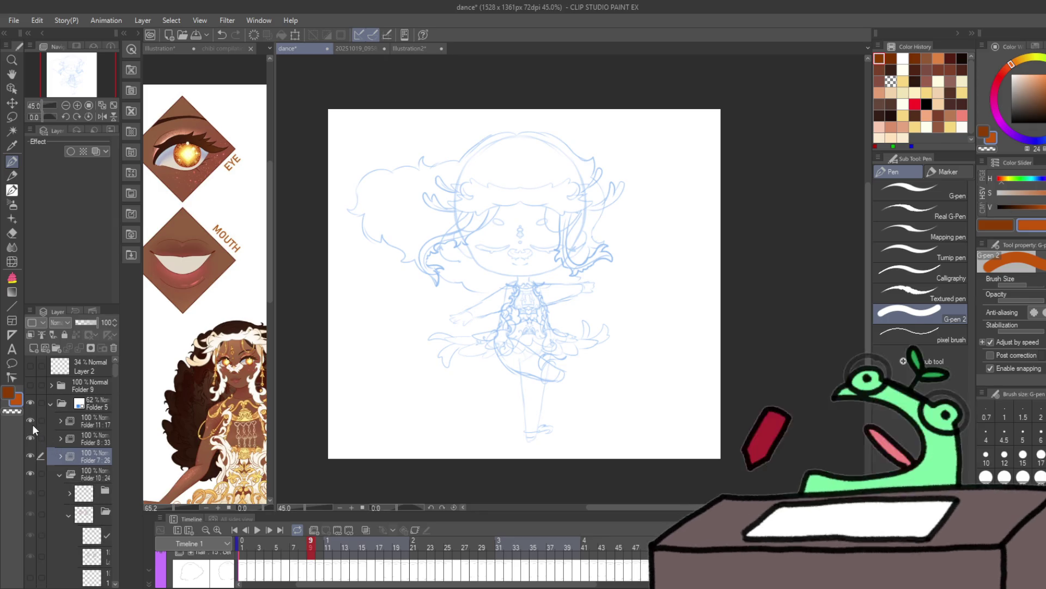
pyautogui.click(31, 424)
pyautogui.click(31, 438)
pyautogui.click(30, 438)
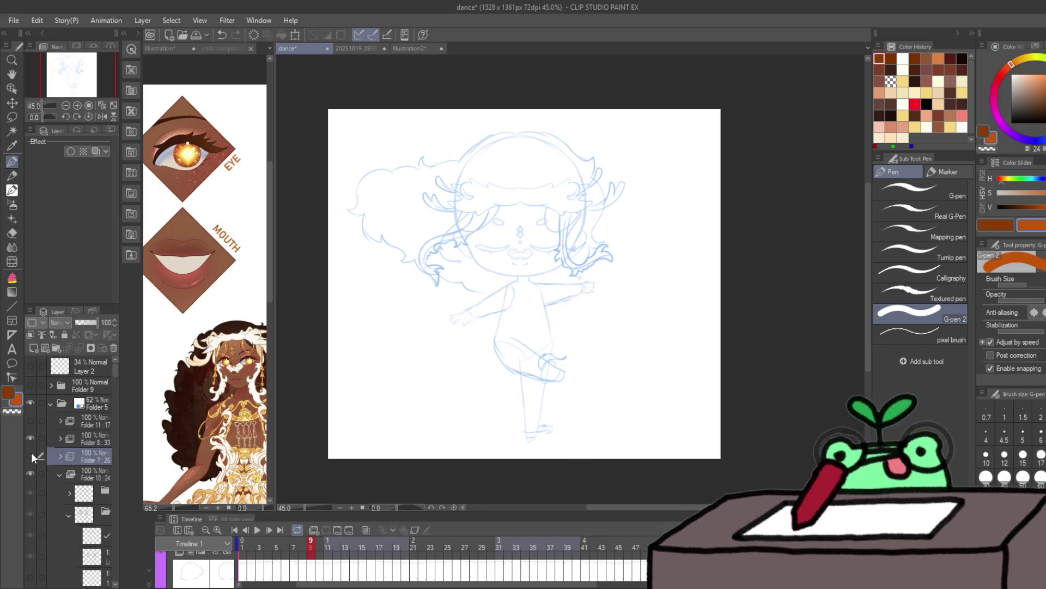
pyautogui.click(30, 454)
pyautogui.click(30, 454)
# Step: Collapse Folders 10 and 6, hide the Folder 10 hair sketch, and preview the animation
pyautogui.click(60, 474)
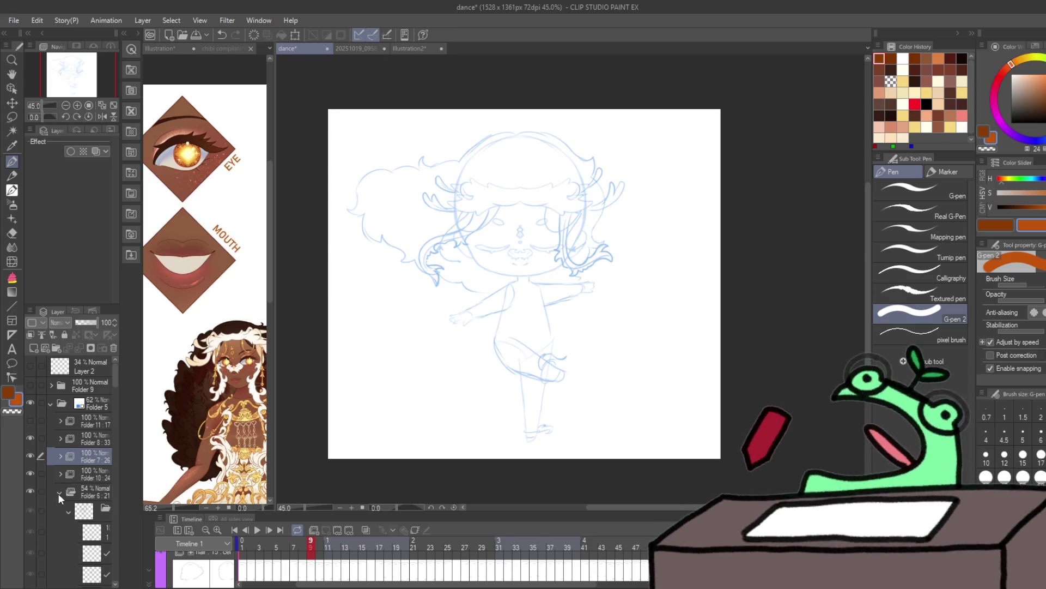
pyautogui.click(58, 492)
pyautogui.click(30, 489)
pyautogui.click(29, 490)
pyautogui.click(31, 473)
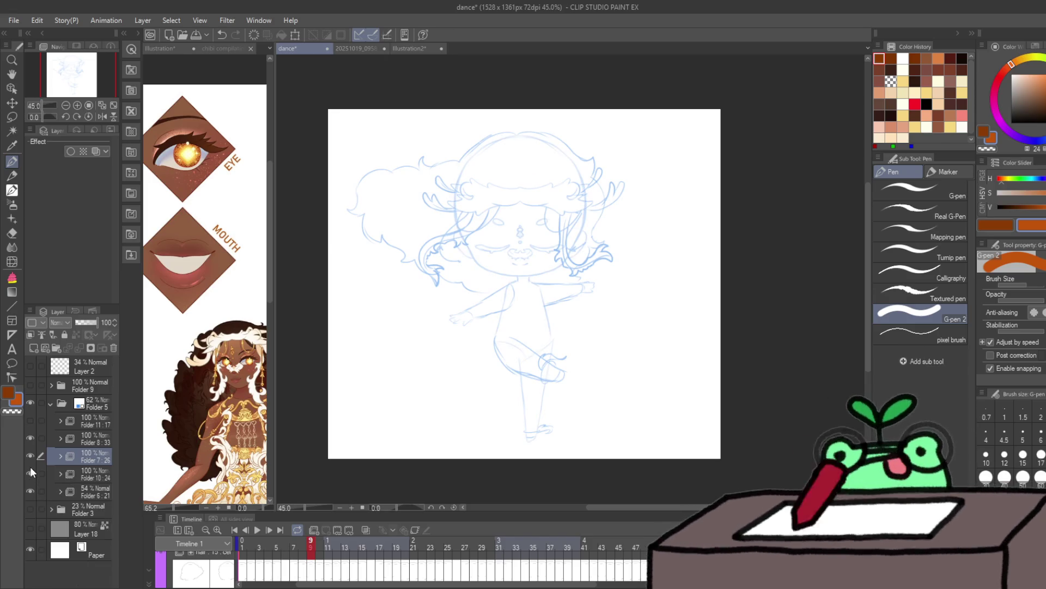
pyautogui.click(30, 473)
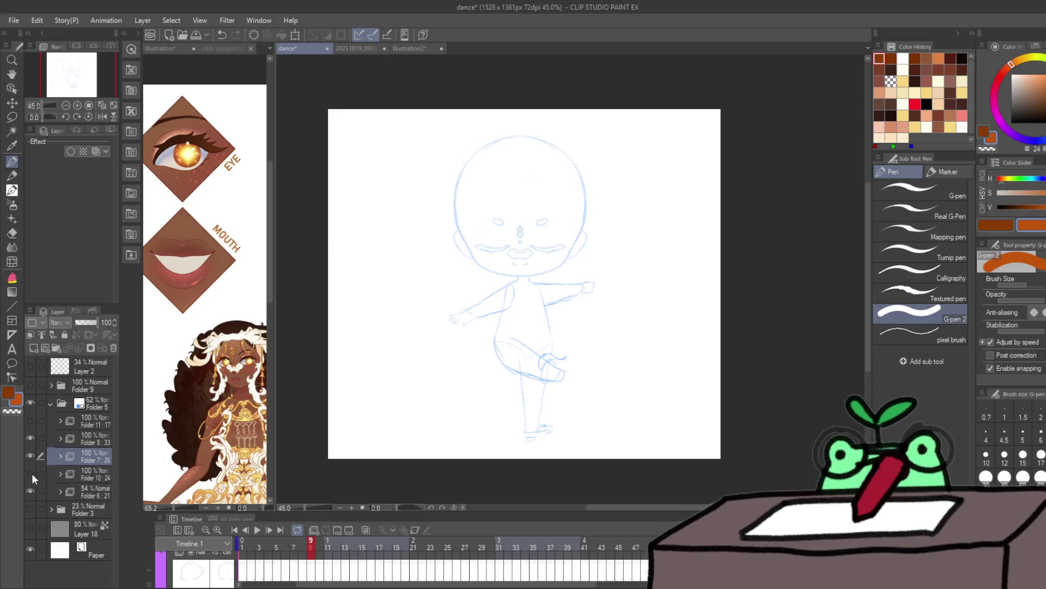
pyautogui.click(257, 532)
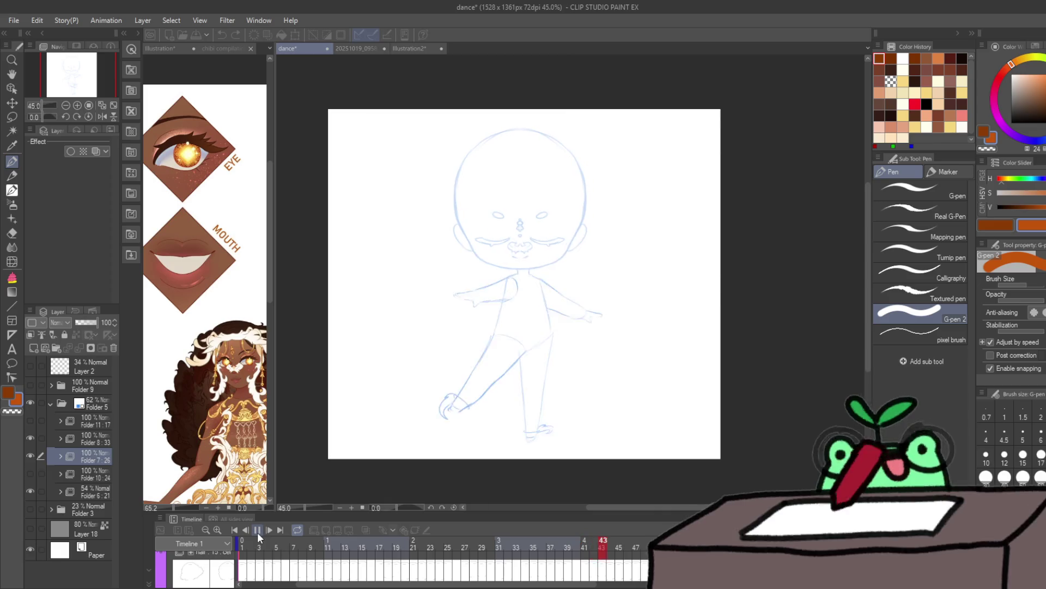
pyautogui.click(257, 532)
# Step: Show the Folder 10 and 11 sketches and Folder 9 colour art, hide Folder 5, and play
pyautogui.click(29, 473)
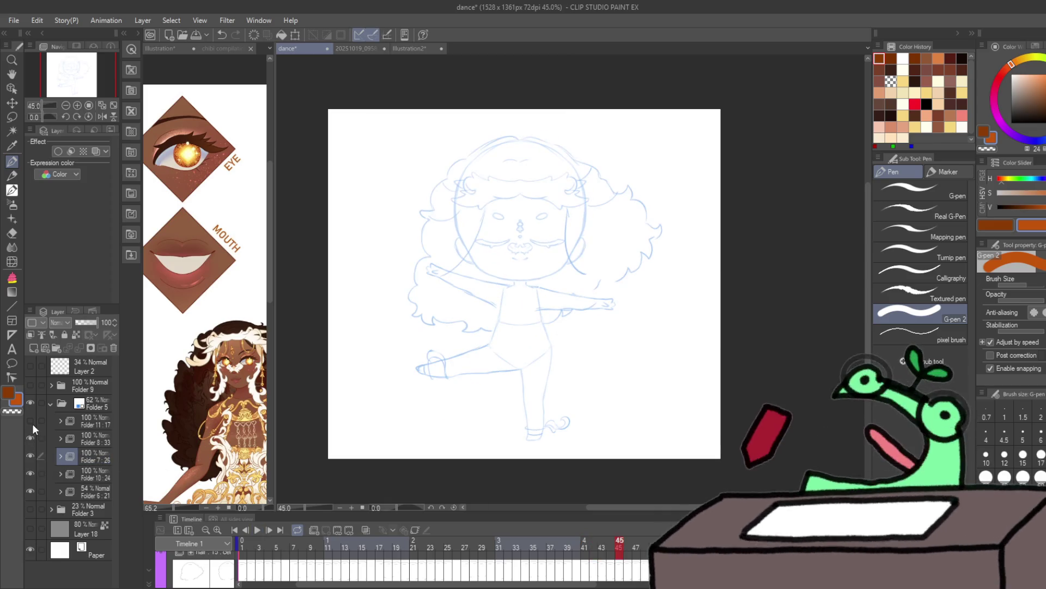
pyautogui.click(31, 421)
pyautogui.click(31, 384)
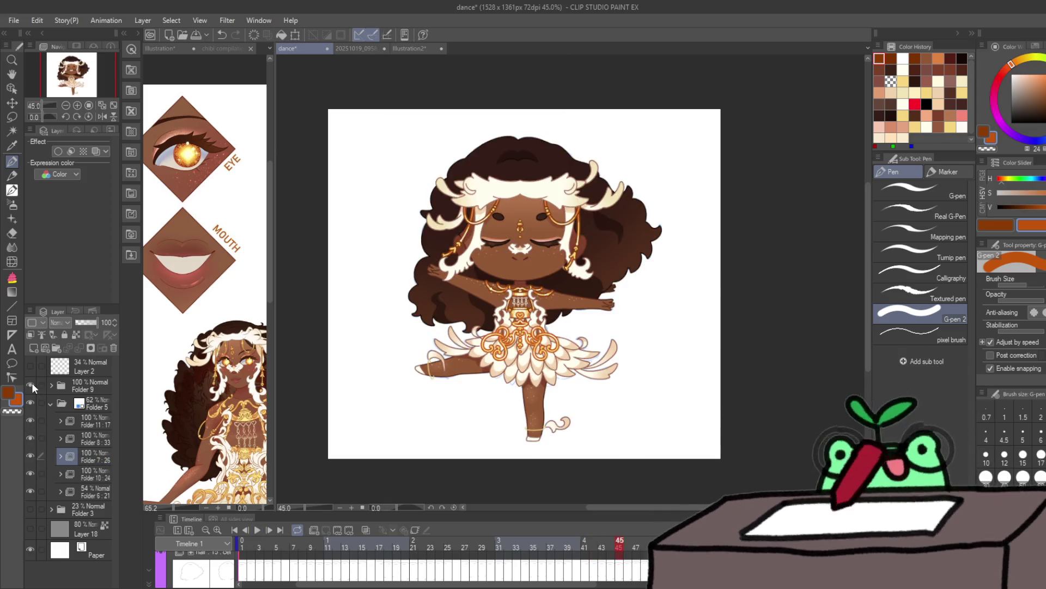
pyautogui.click(30, 403)
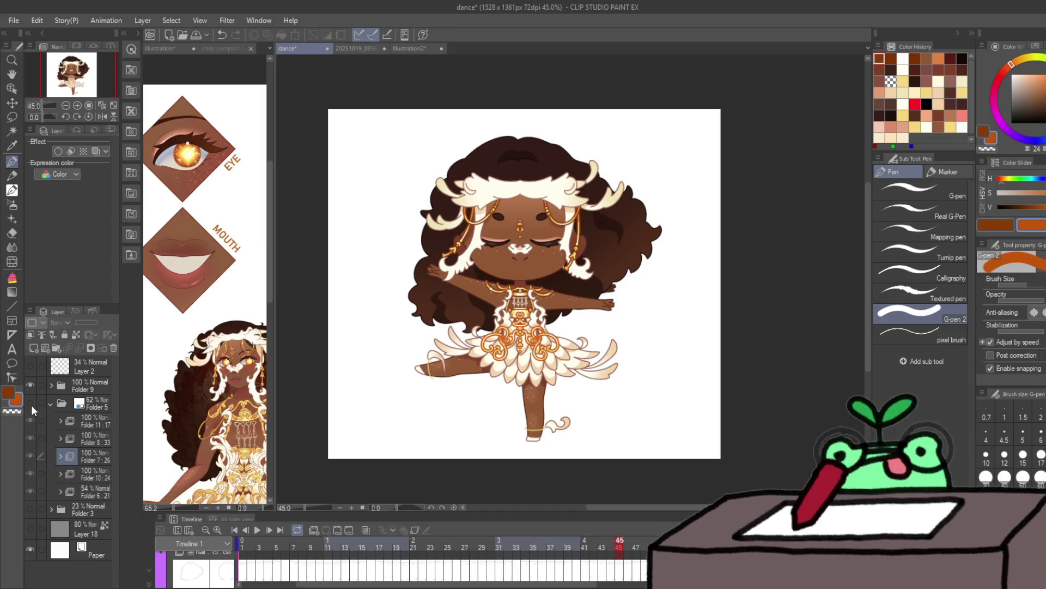
pyautogui.click(259, 528)
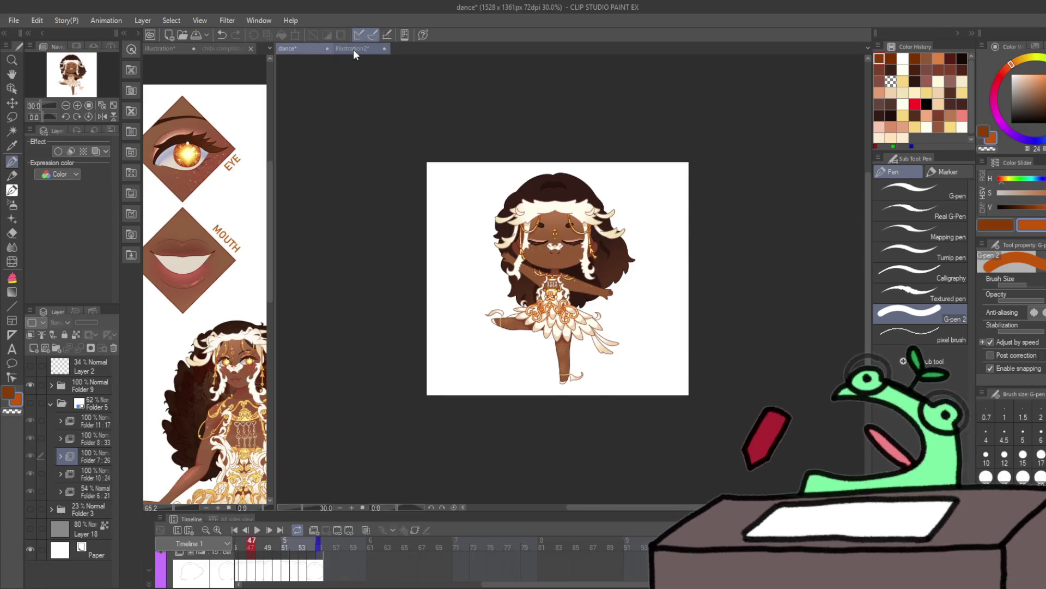
# Step: Switch to the Illustration2 cookie image document and close it
pyautogui.click(353, 49)
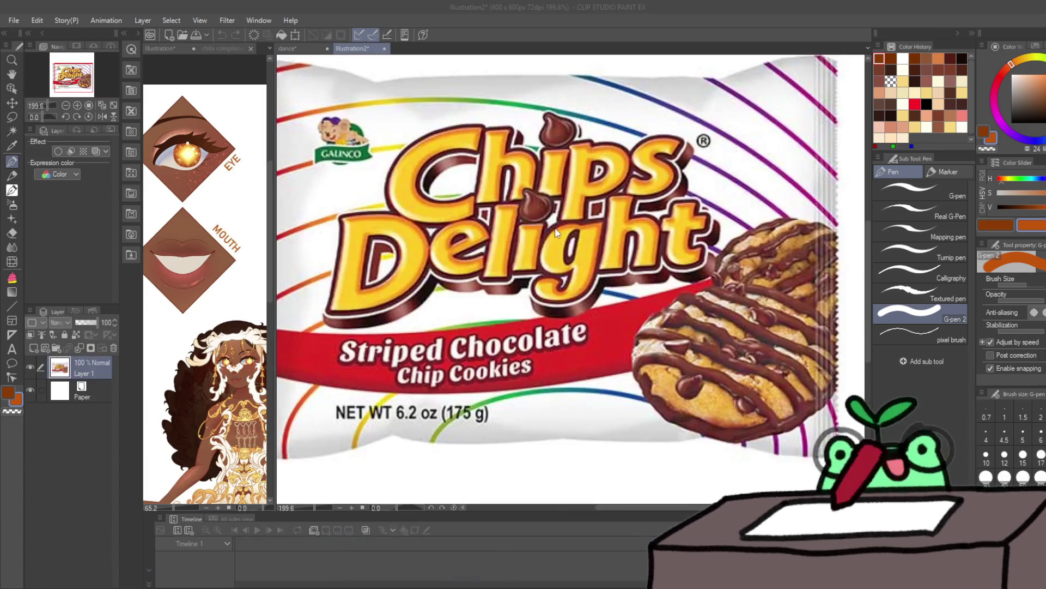
pyautogui.click(385, 49)
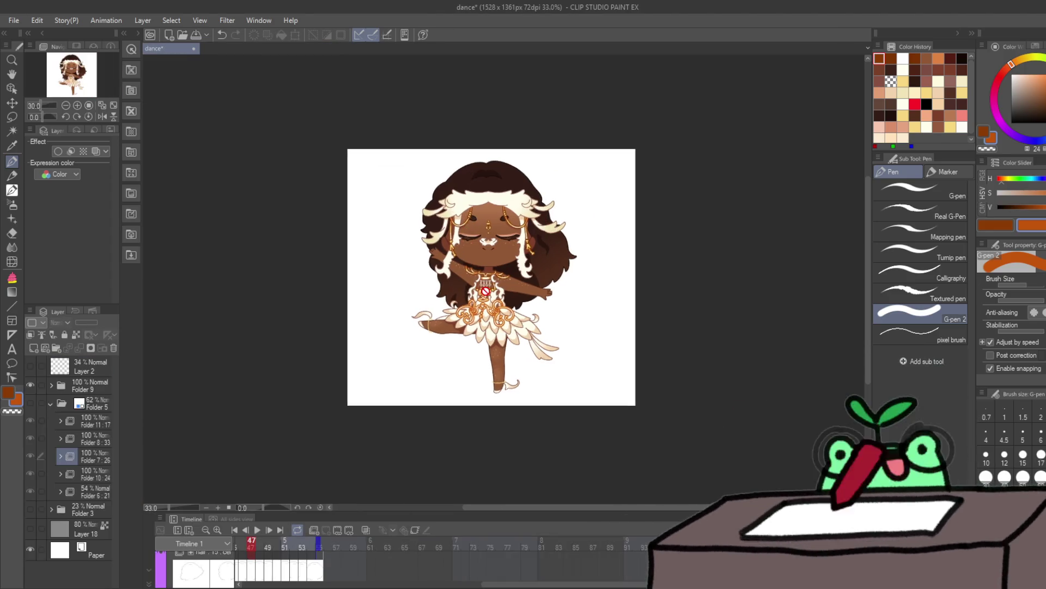
# Step: Preview the coloured dancer's dance loop, then stop playback
pyautogui.click(257, 529)
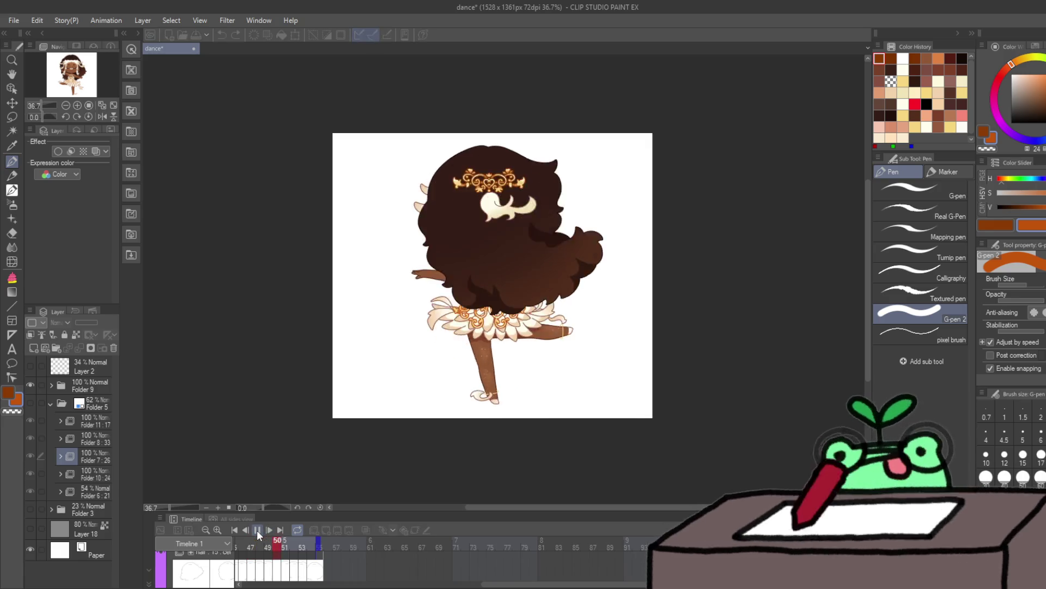
pyautogui.scroll(2, 317, 304)
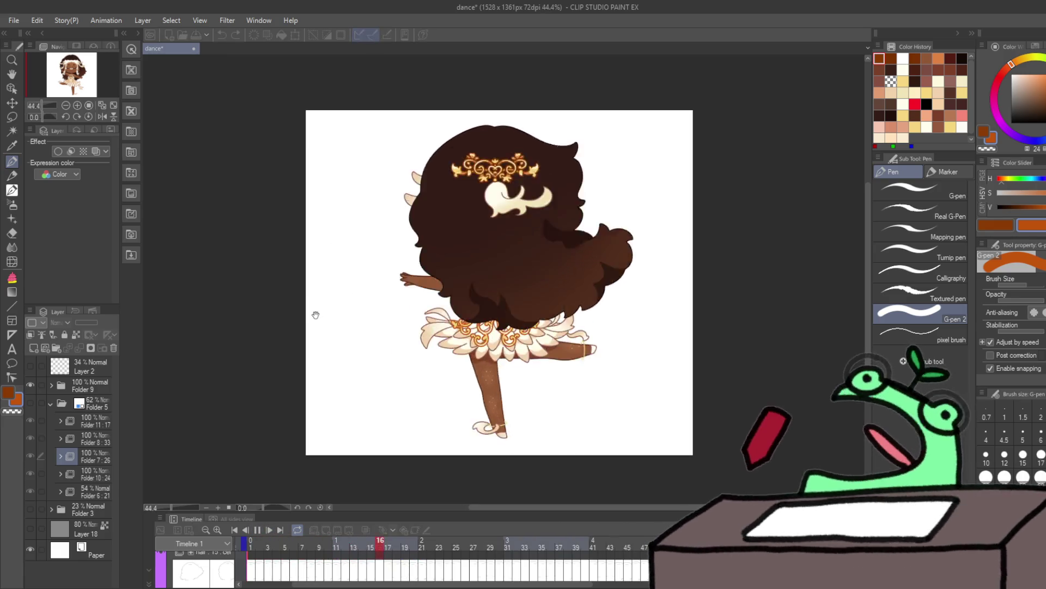
pyautogui.scroll(1, 316, 315)
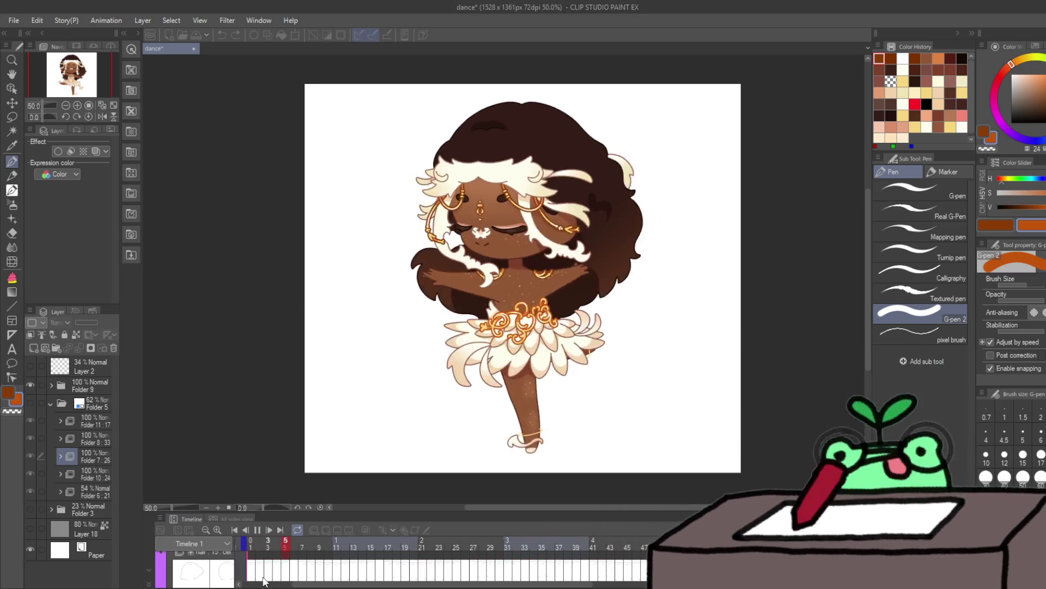
pyautogui.press('Return')
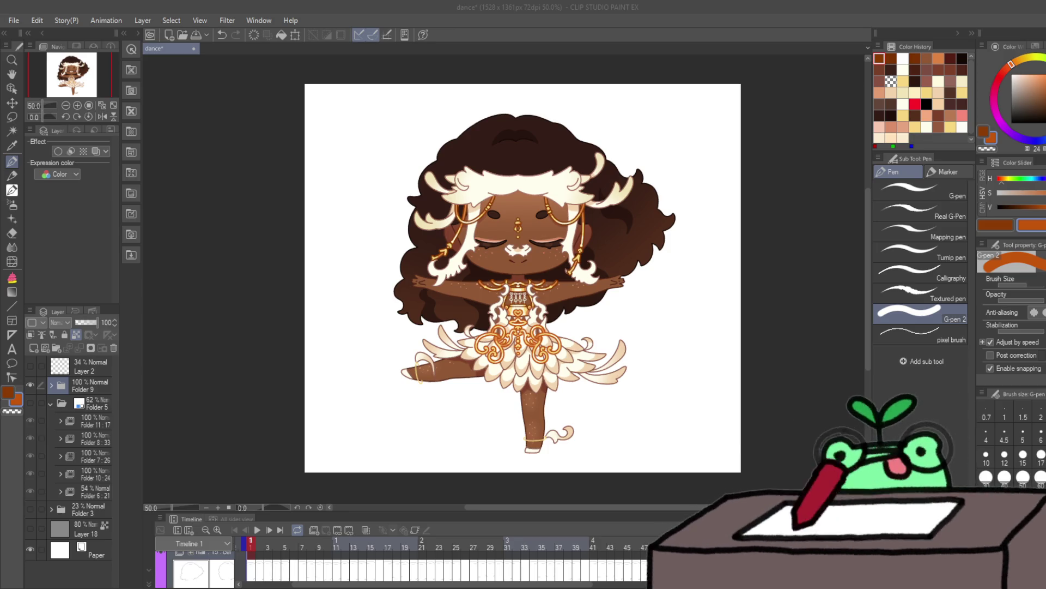
pyautogui.moveTo(755, 393)
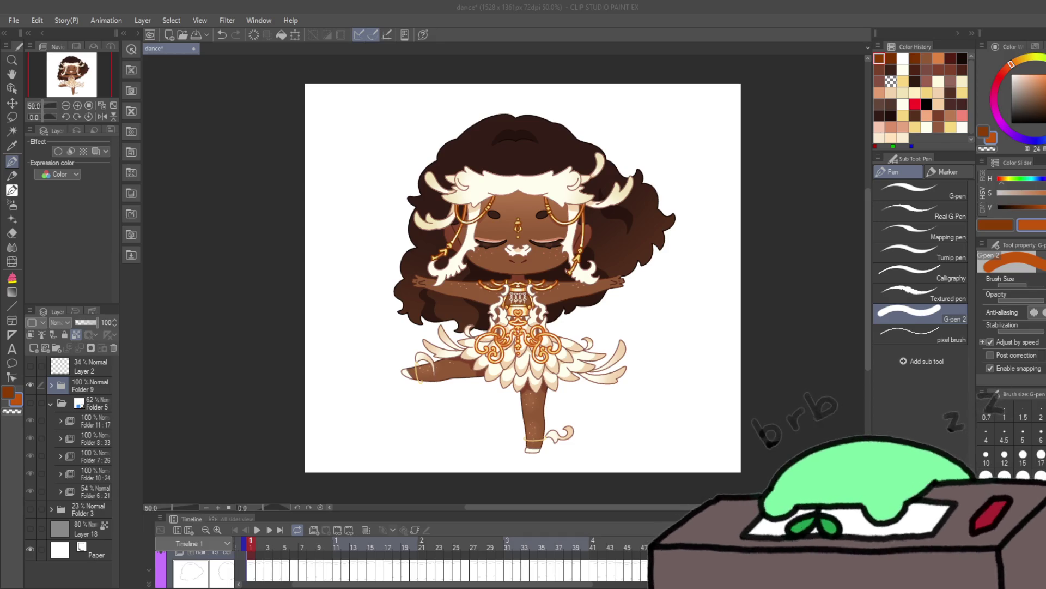
pyautogui.moveTo(327, 344); pyautogui.dragTo(463, 359)
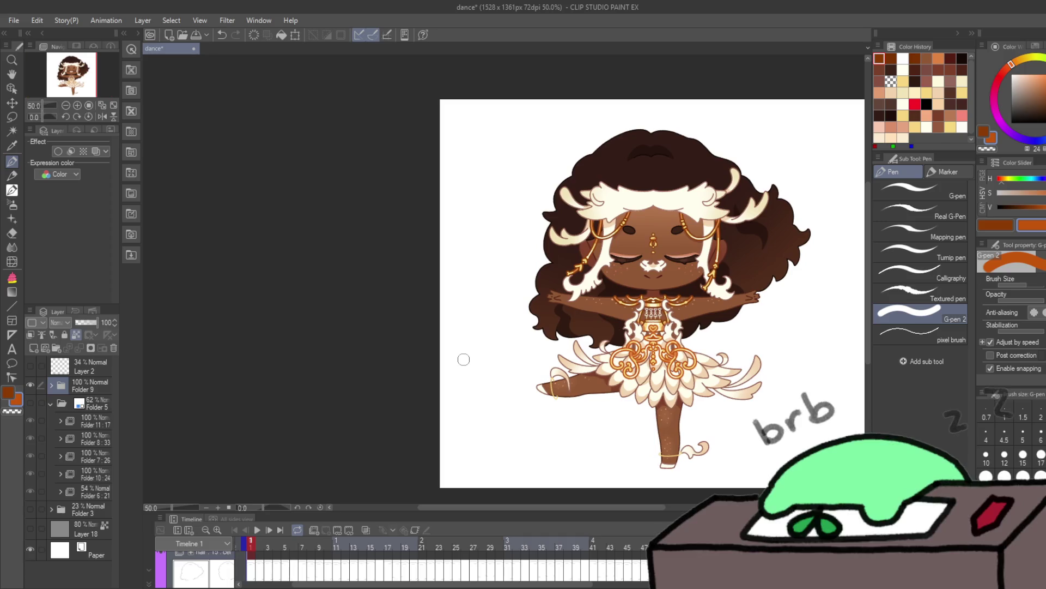